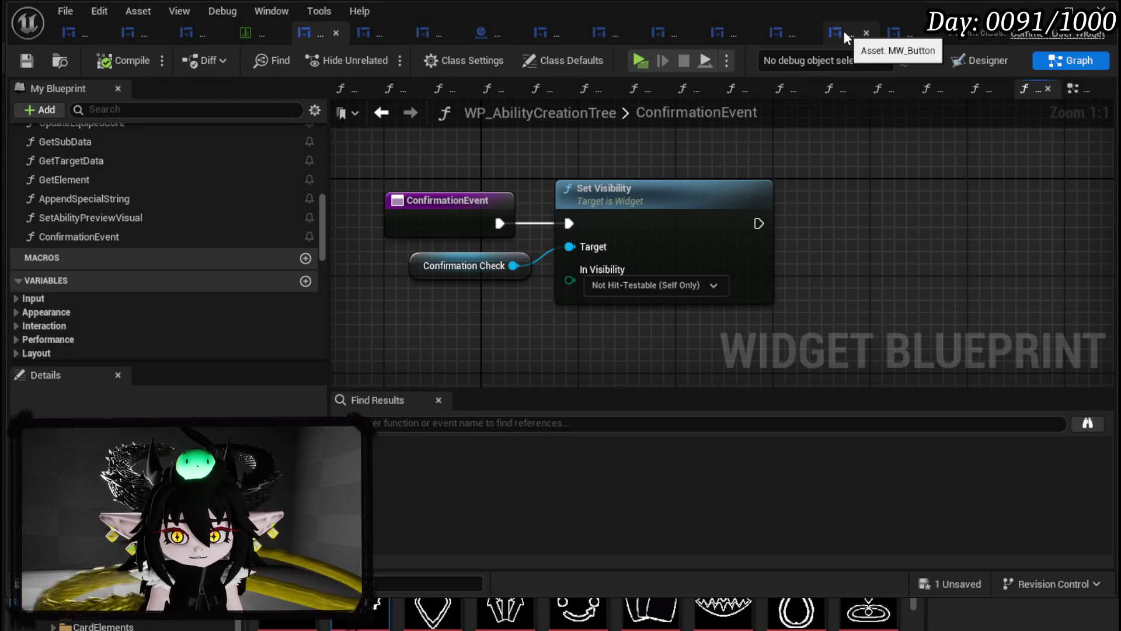
- In MW_ConfirmationBox's Designer, set the MW_Text_Description font size from 12 to 24
left_click(902, 40)
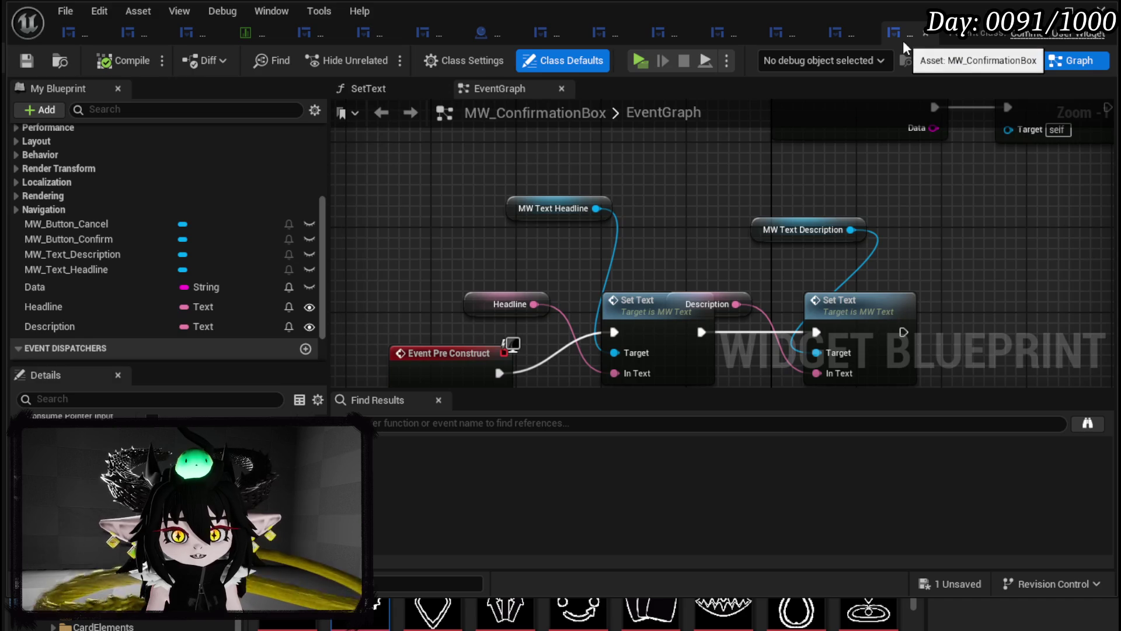
left_click(994, 59)
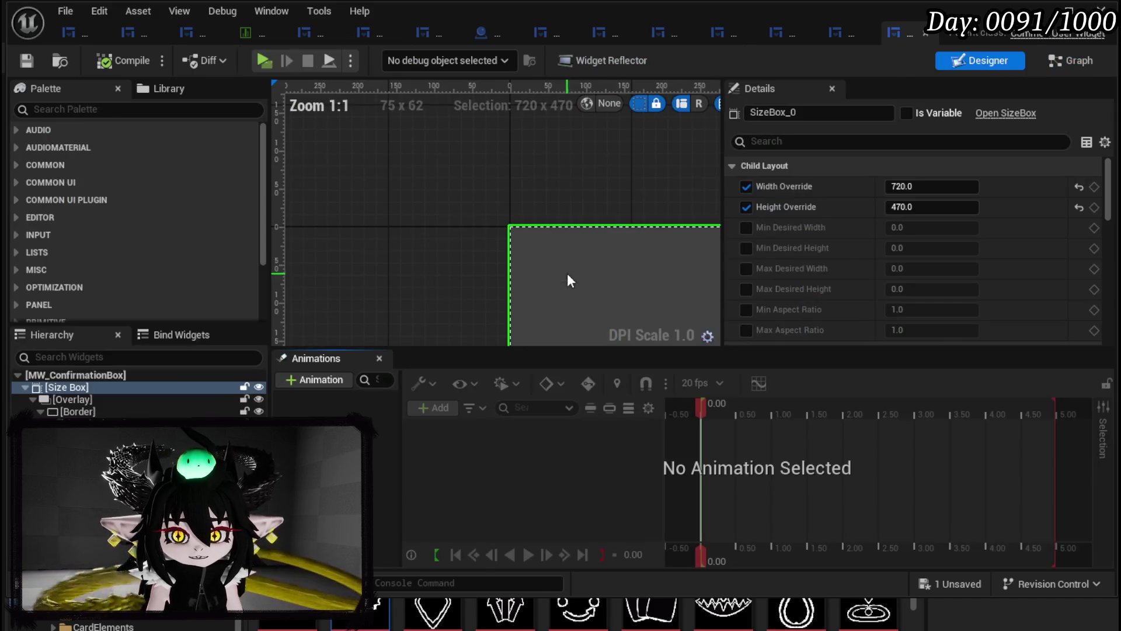
left_click(511, 273)
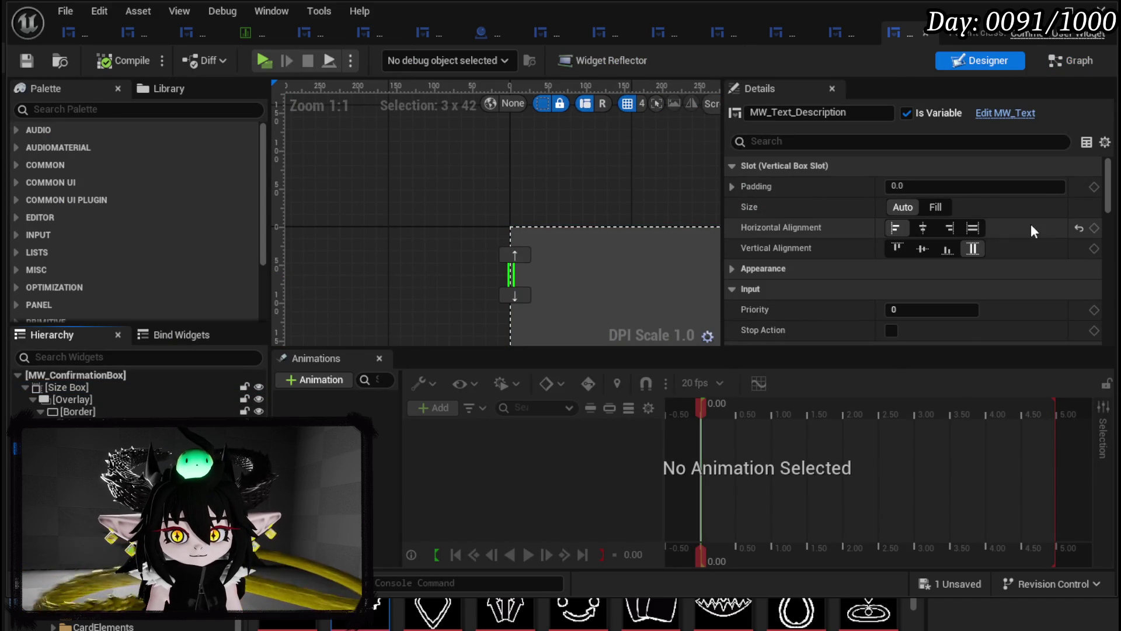
scroll(523, 200, "down", 3)
scroll(949, 219, "down", 15)
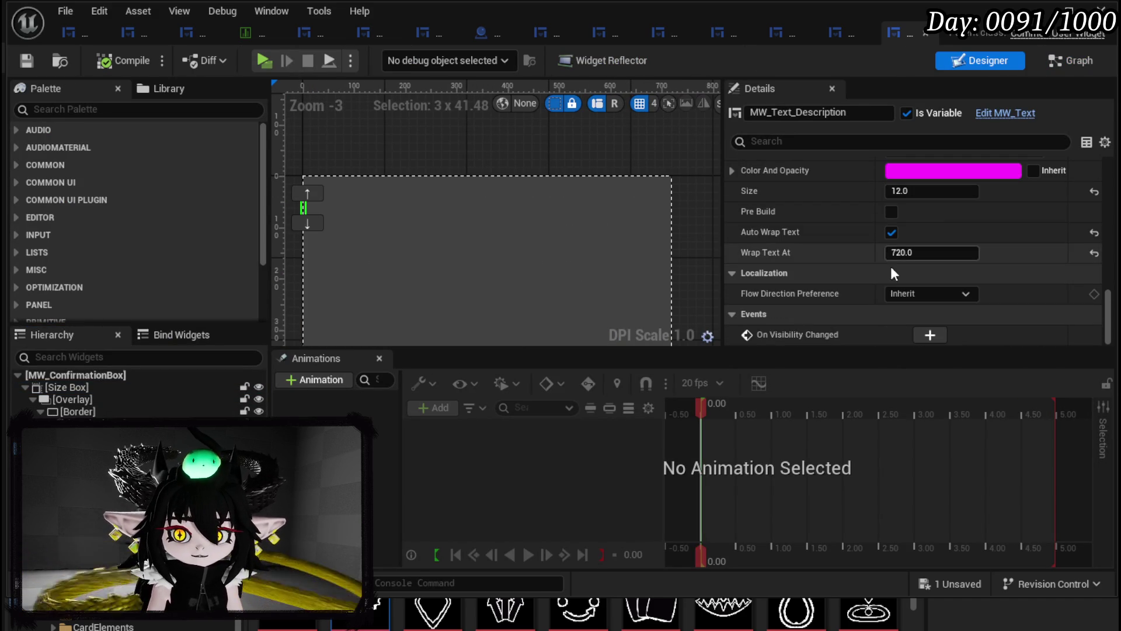
left_click(931, 195)
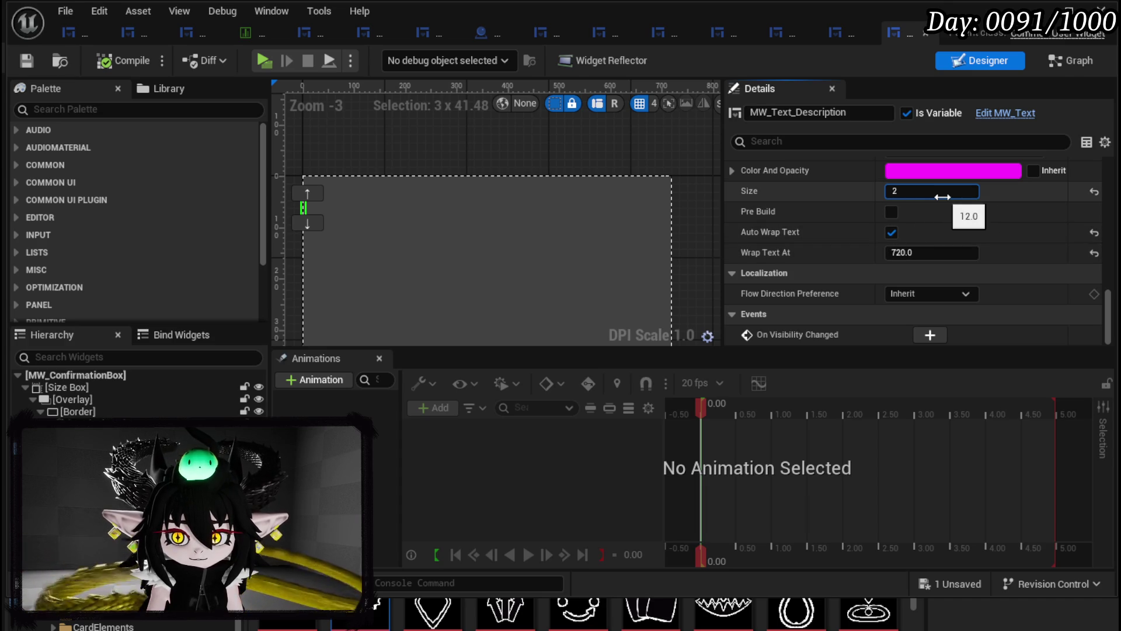
type("4.0")
- Compile and save the widget, then compare the headline and description text elements
left_click(34, 62)
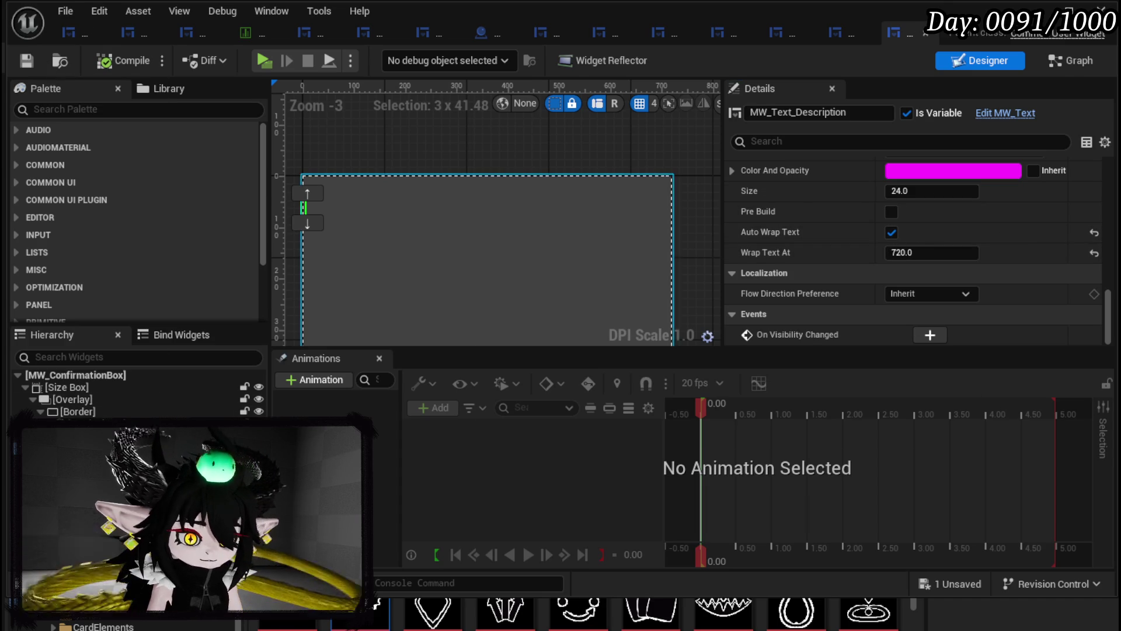
left_click(487, 186)
left_click(303, 208)
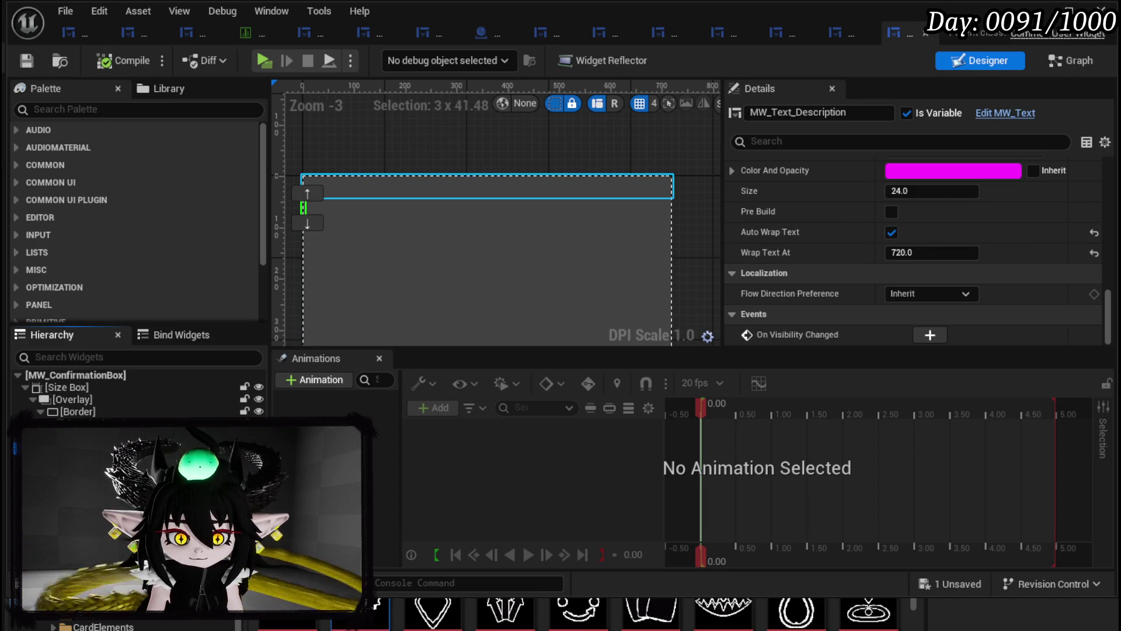
left_click(487, 187)
left_click(303, 208)
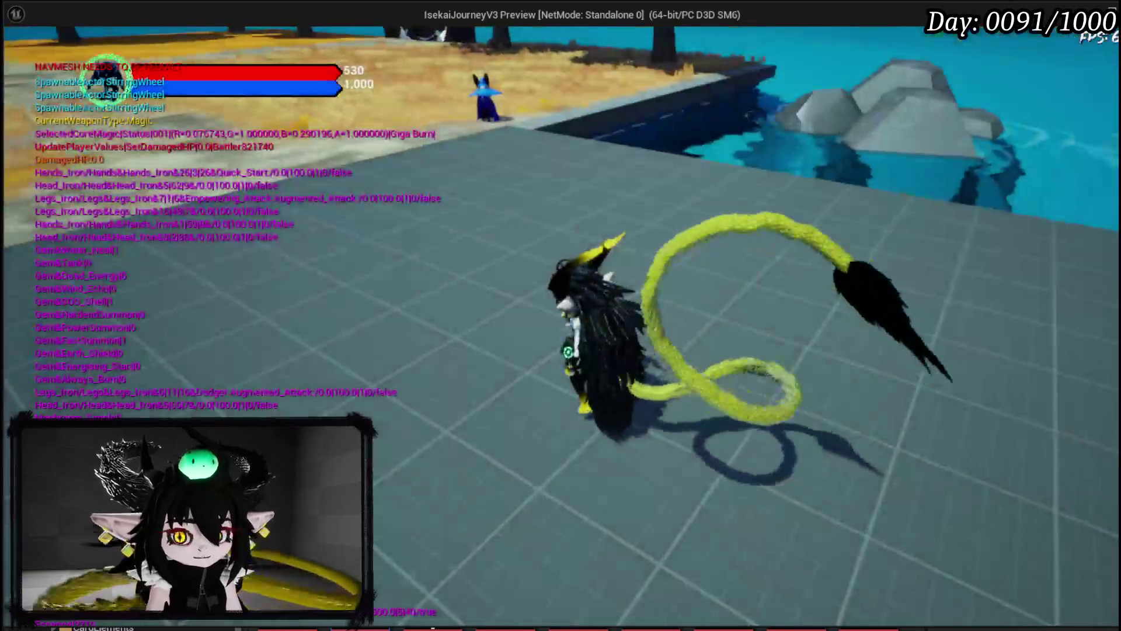
key("w")
key("e")
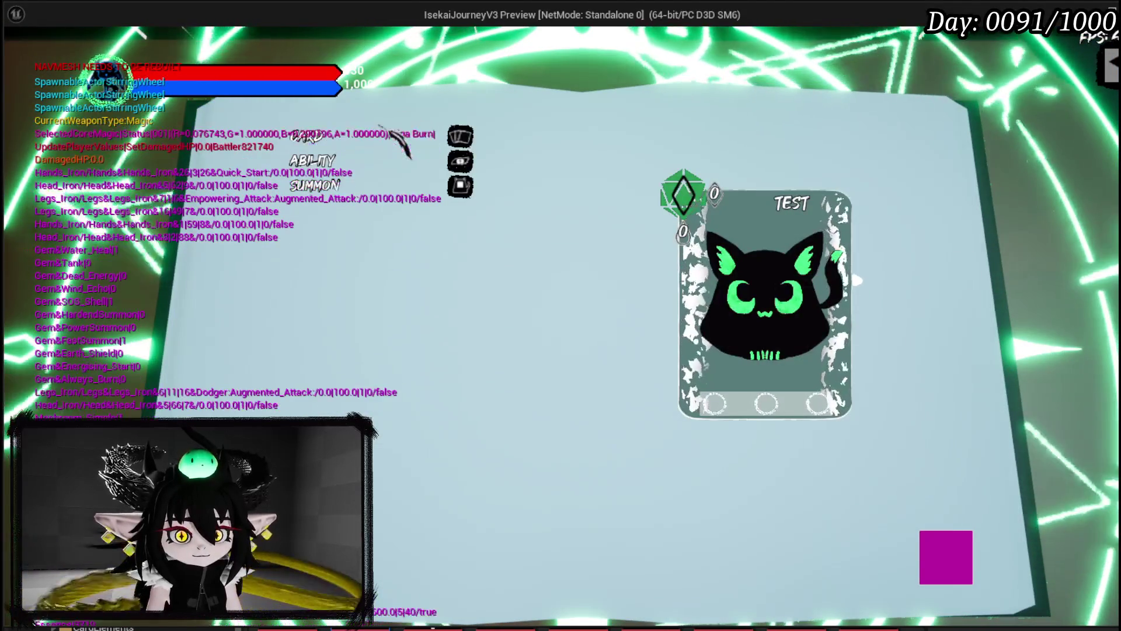
left_click(460, 162)
left_click(404, 495)
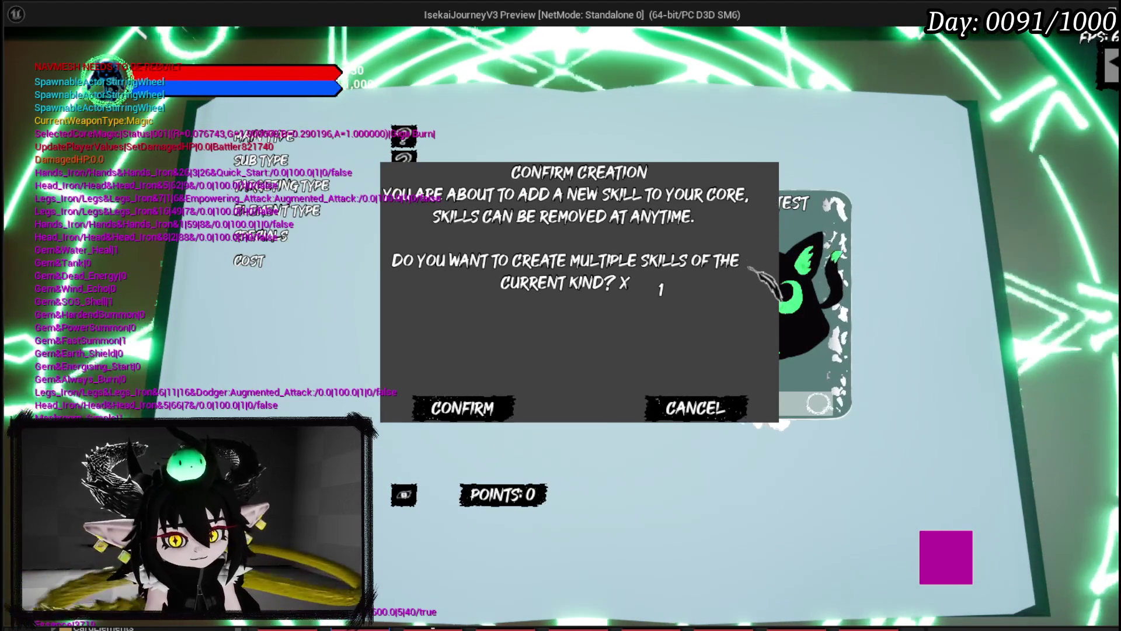
key("Escape")
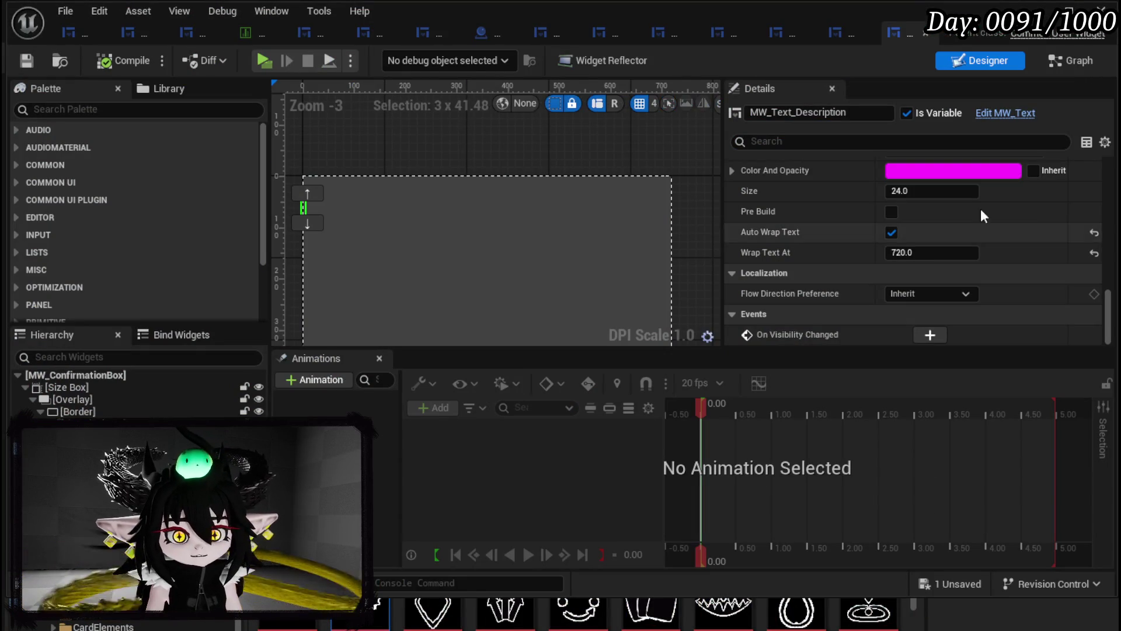
- Browse WP_SkillTree_Ability and WP_AbilityCostCounter, then open WP_AbilityCreationTree in Designer
scroll(967, 202, "up", 3)
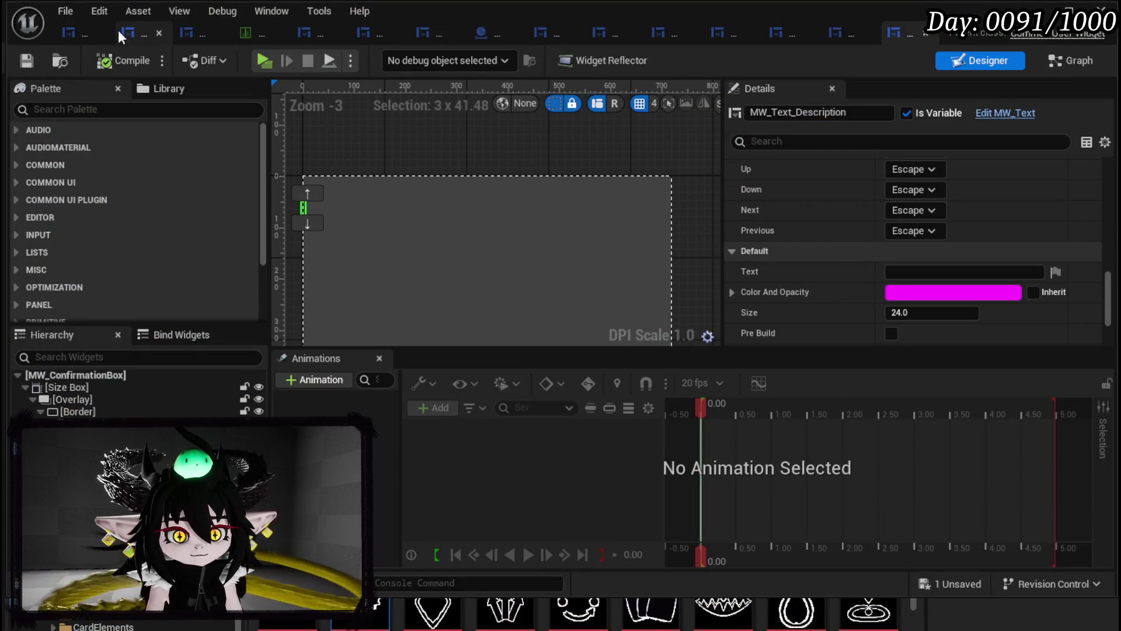
left_click(83, 30)
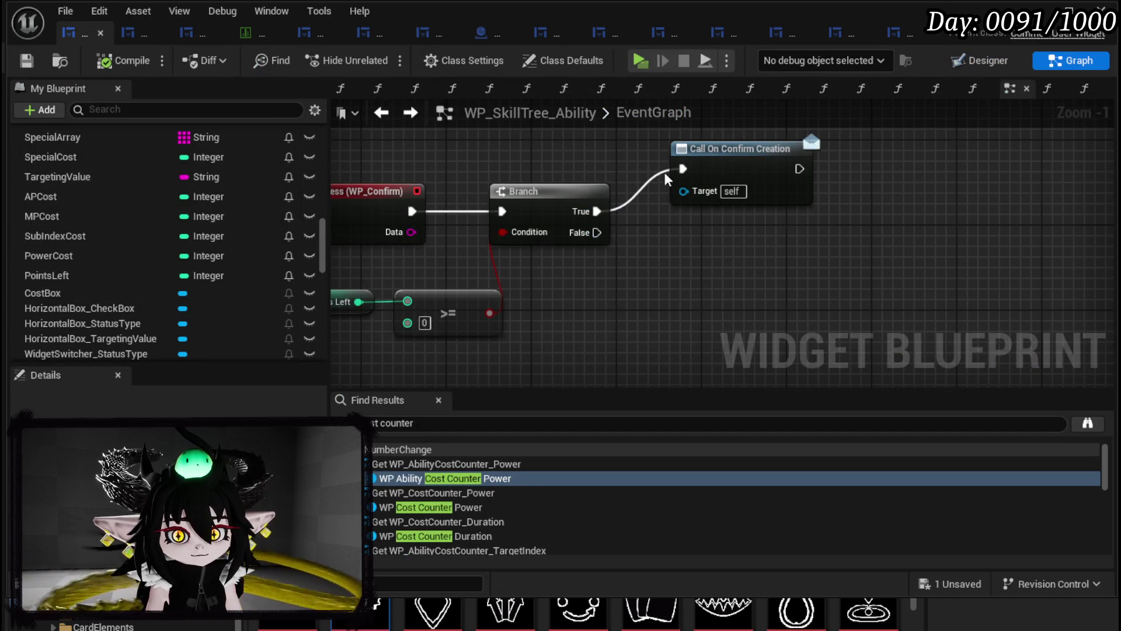
left_click(205, 36)
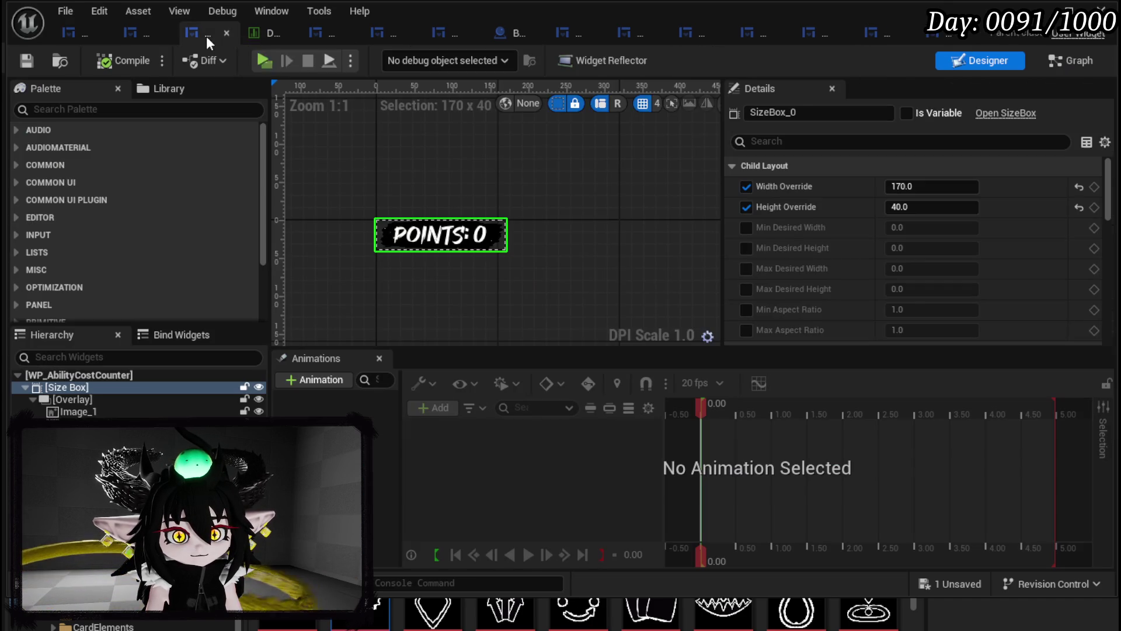
left_click(329, 37)
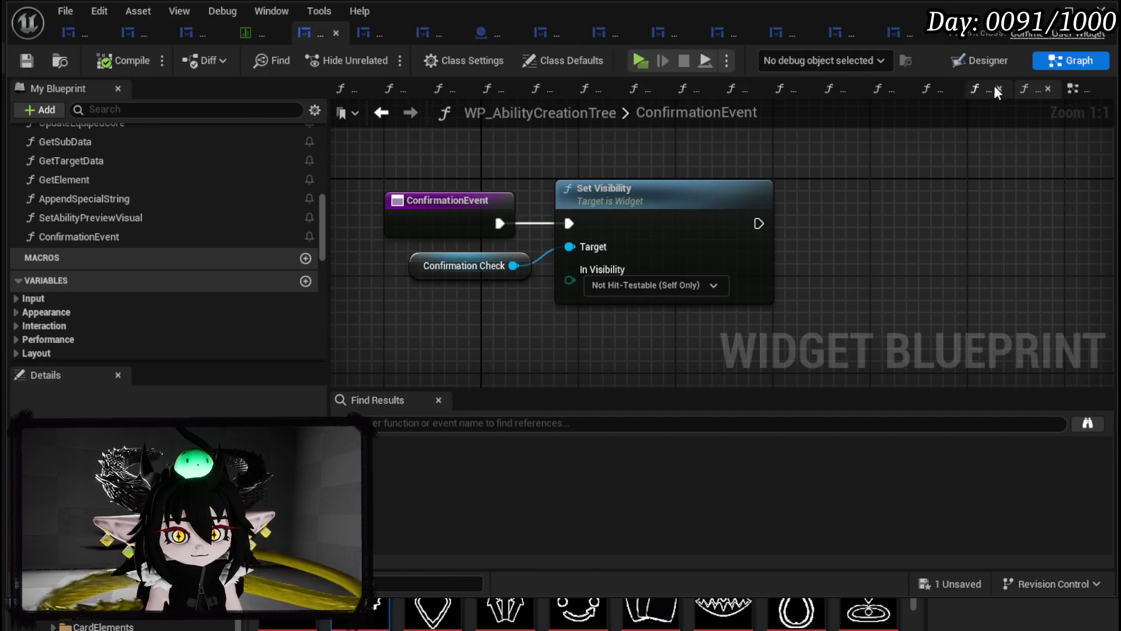
left_click(981, 63)
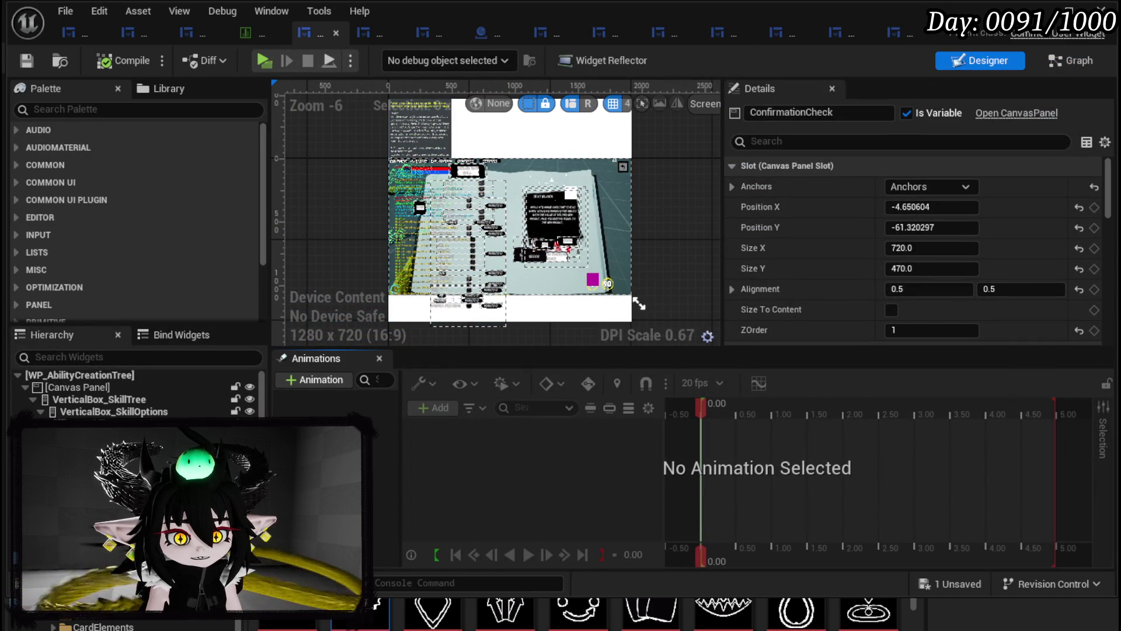
- Compile to refresh the confirmation dialog preview and select the MW_CreateMultipleBox number field
scroll(560, 157, "up", 5)
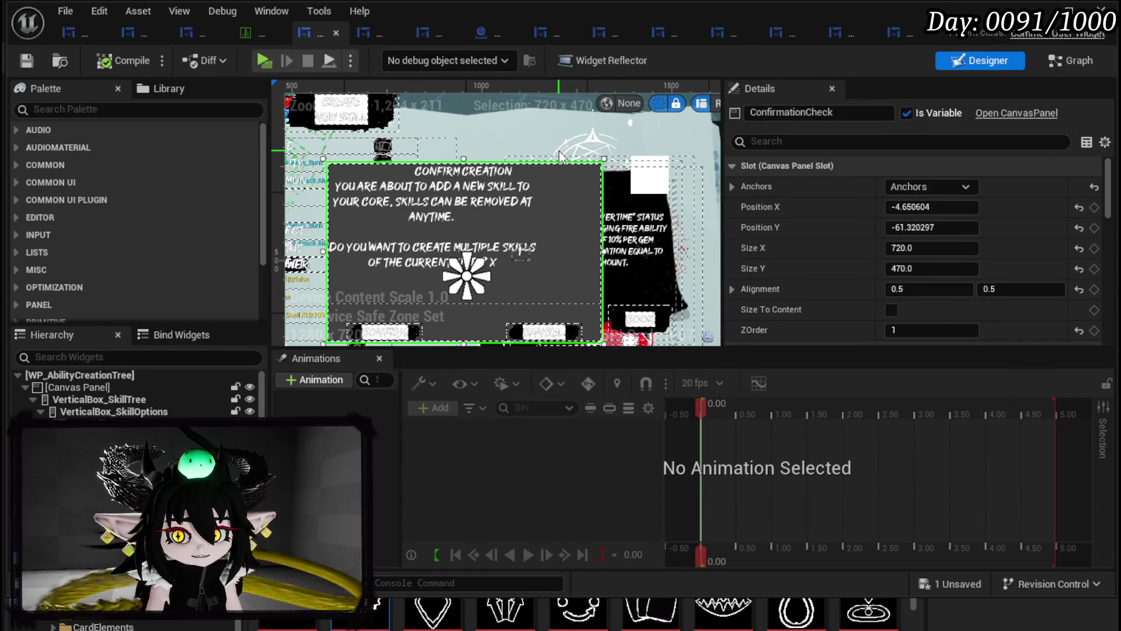
scroll(410, 245, "down", 5)
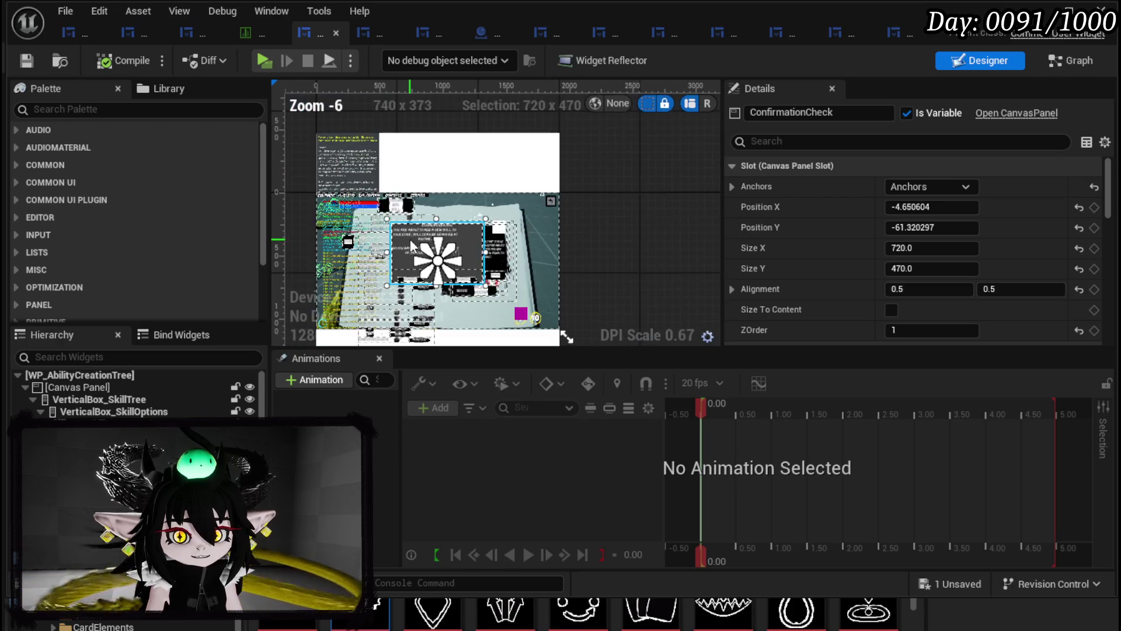
scroll(411, 244, "up", 5)
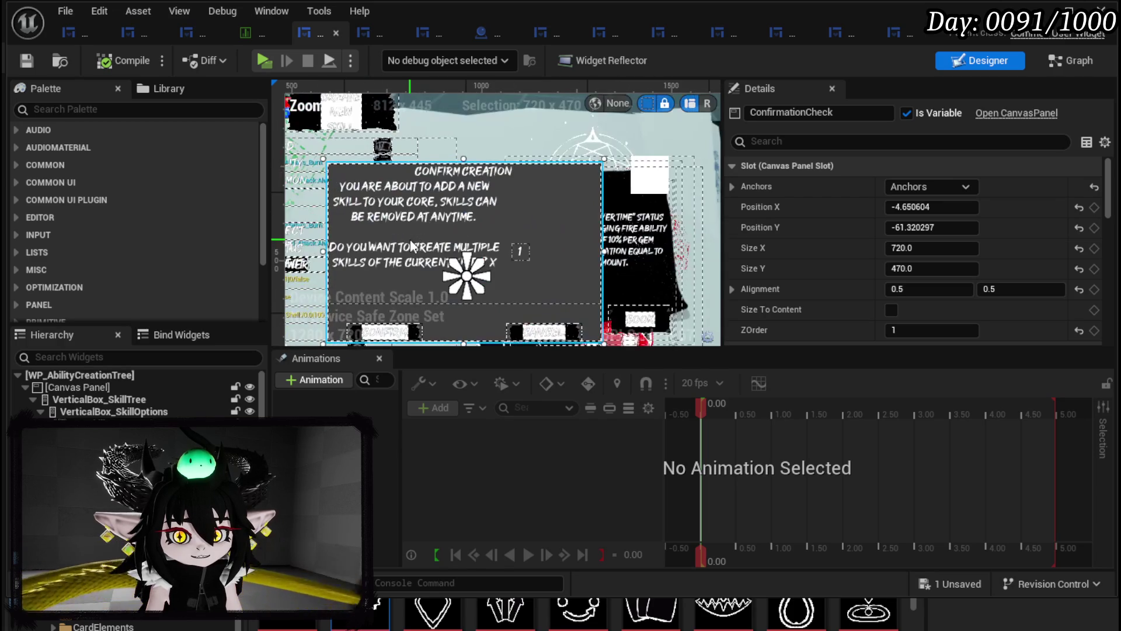
left_click(113, 65)
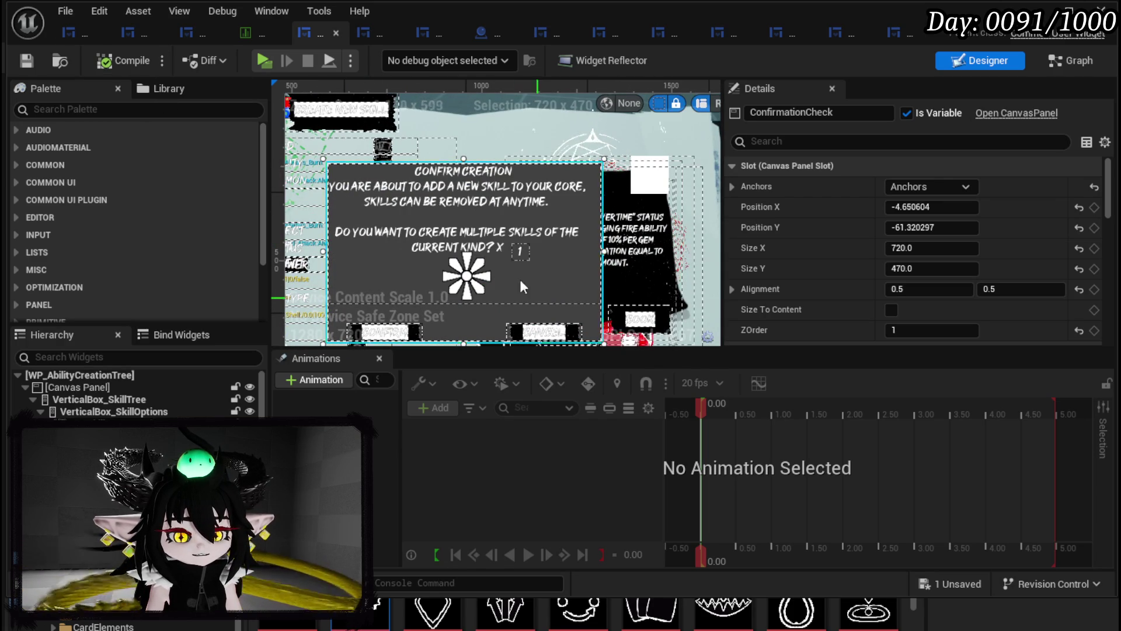
left_click(531, 256)
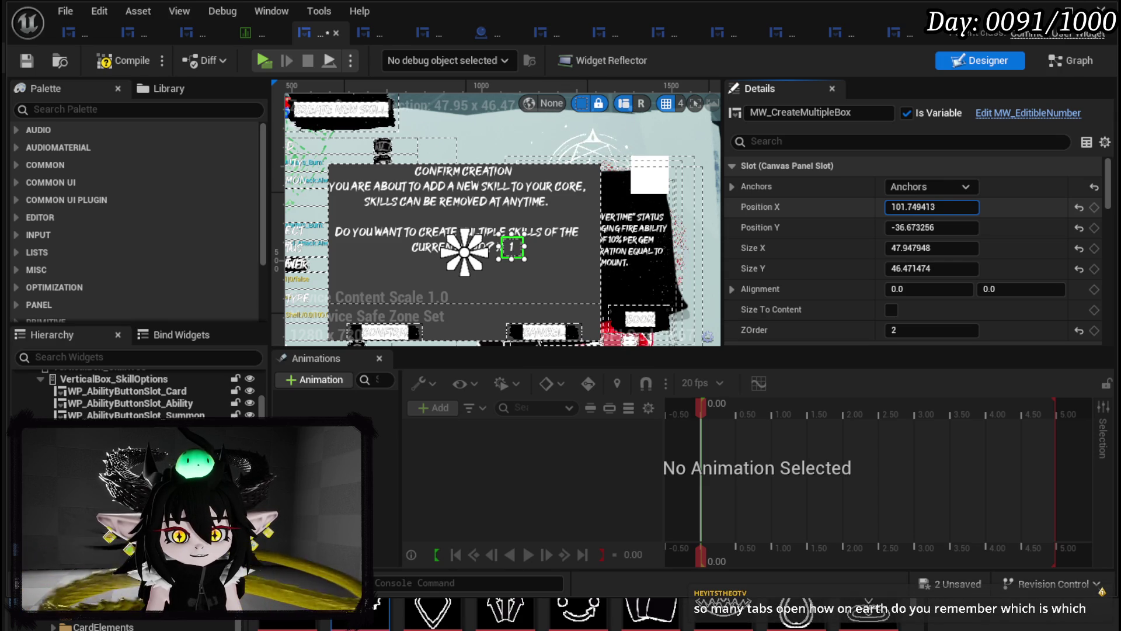
- Compile and save the creation tree, then open and close MW_ConfirmationBox
left_click(139, 62)
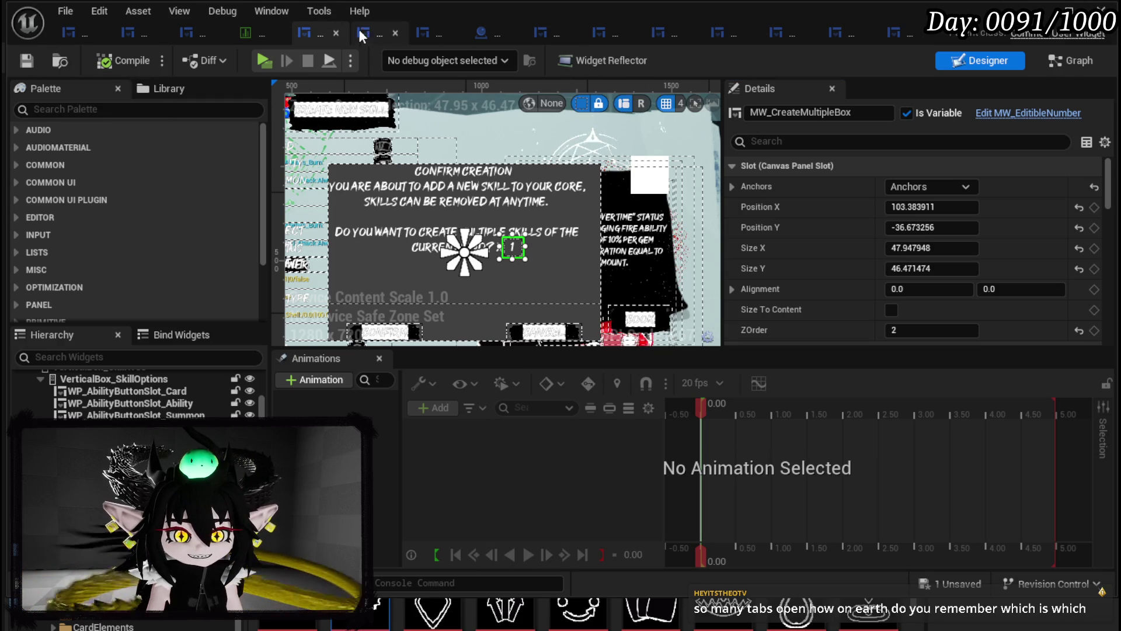
left_click(891, 34)
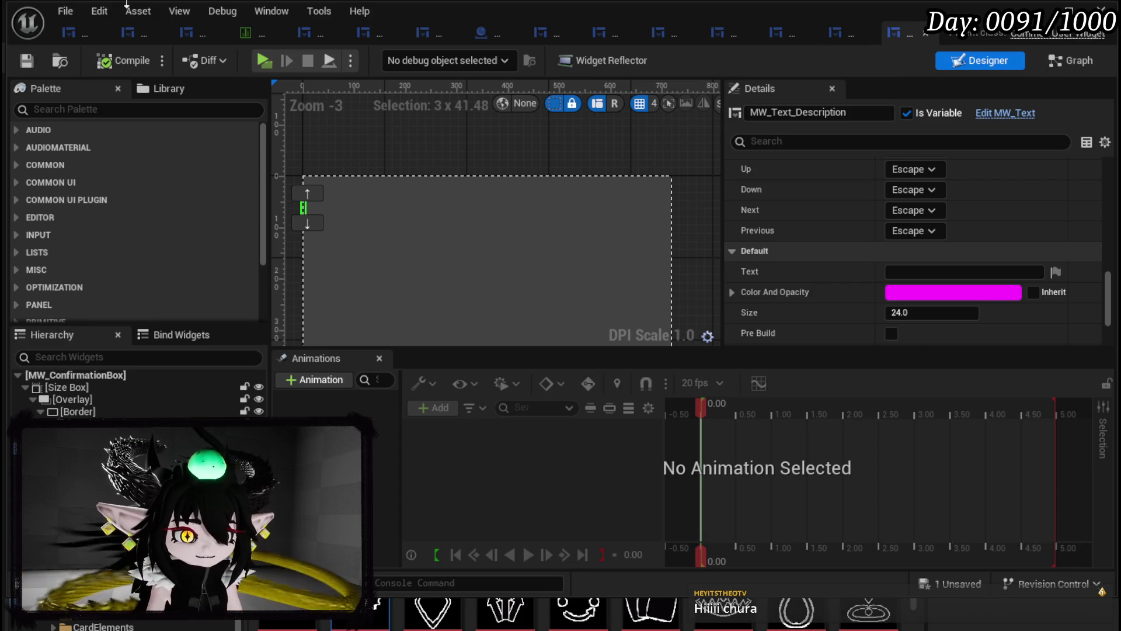
left_click(100, 34)
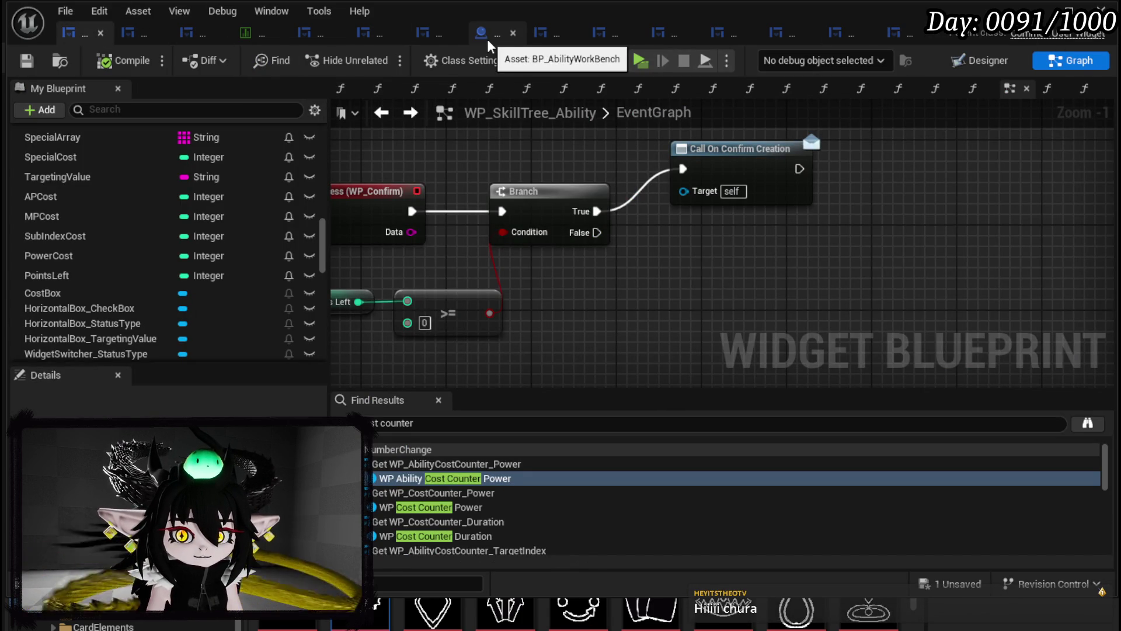
- Check WP_AbilityButtonSlot and WP_SkillTree_Ability, then minimise the Blueprint window to reach the level
left_click(131, 33)
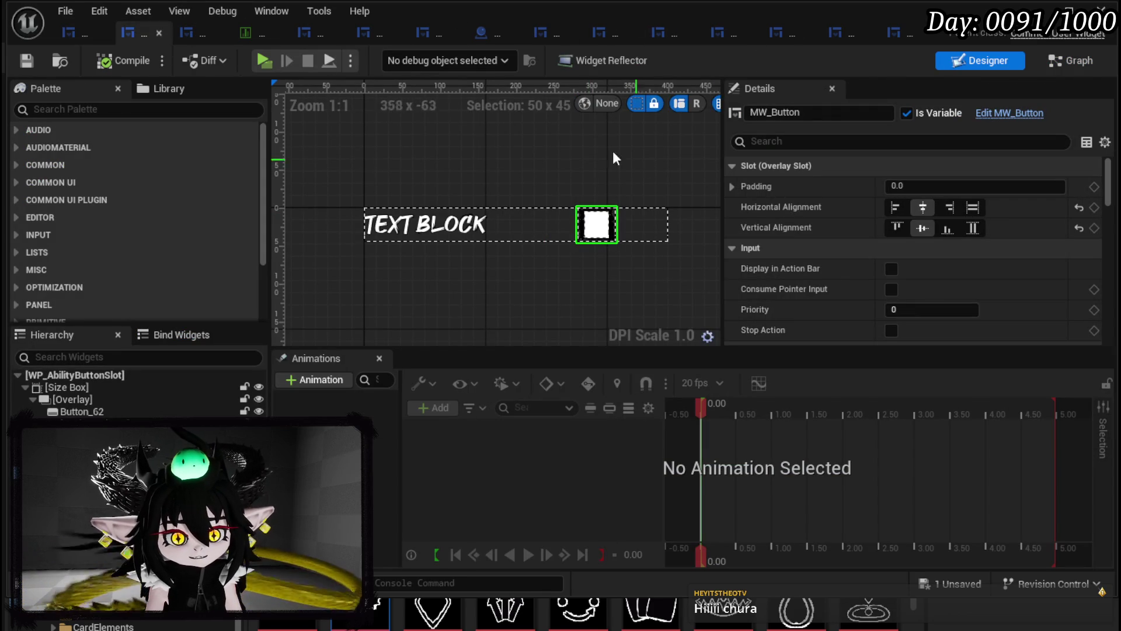
left_click(67, 34)
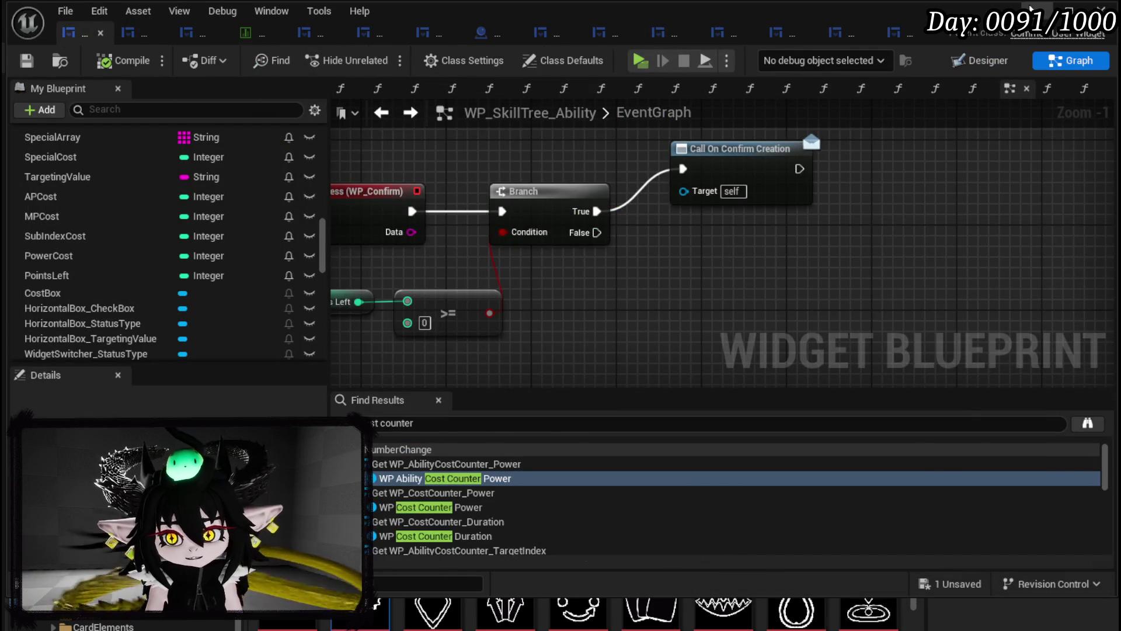
left_click(1039, 10)
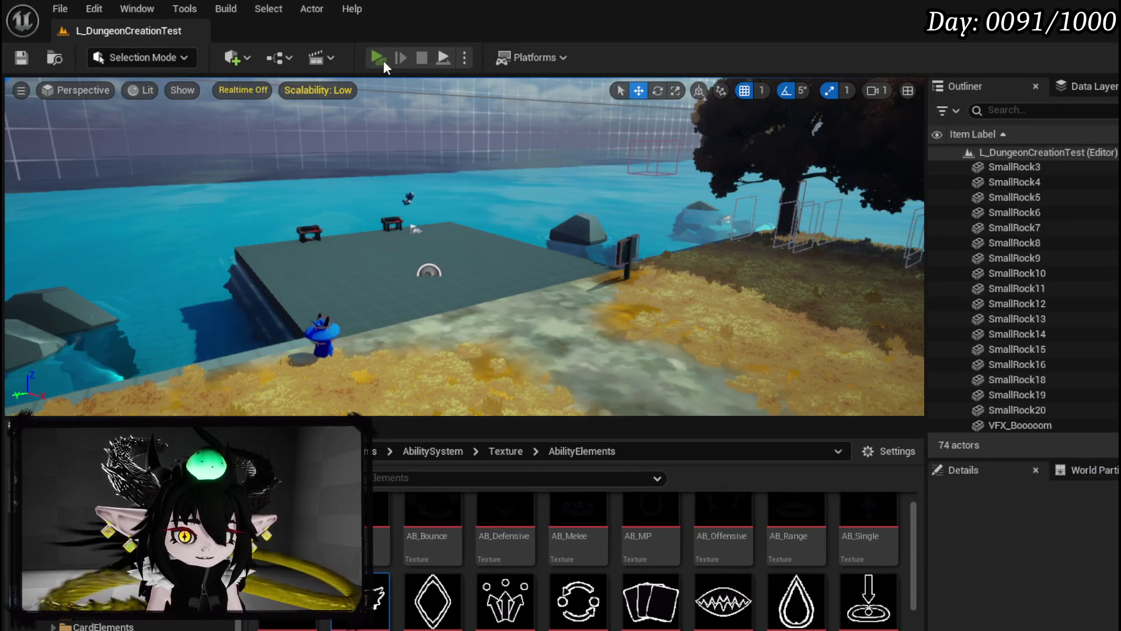
- Launch the game preview and set the test ability's main type to Offensive
left_click(374, 57)
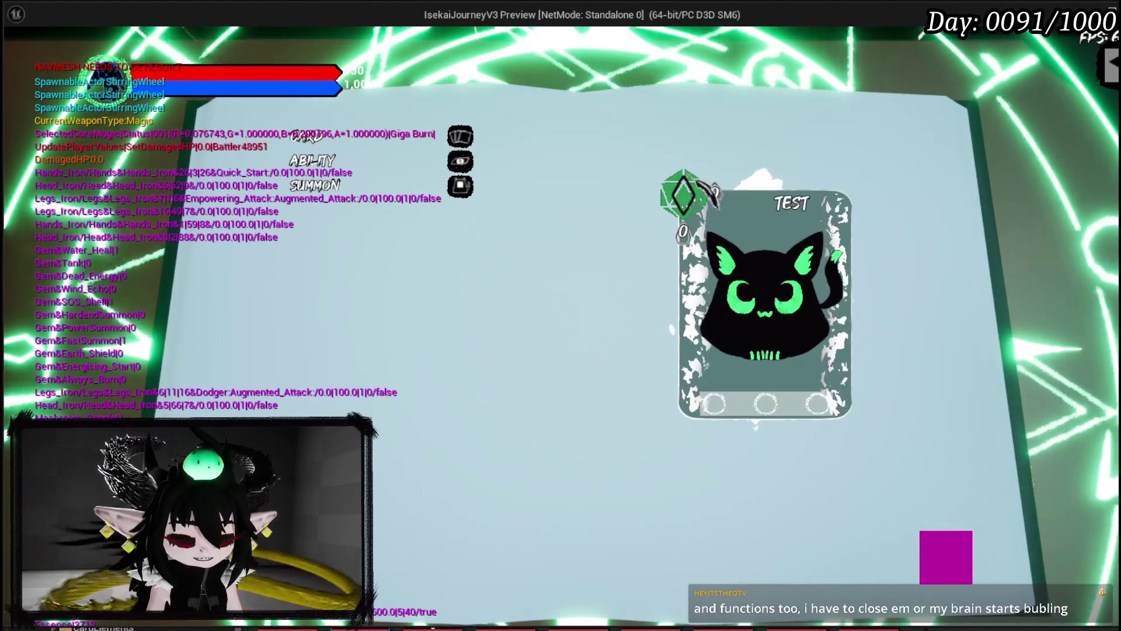
left_click(344, 171)
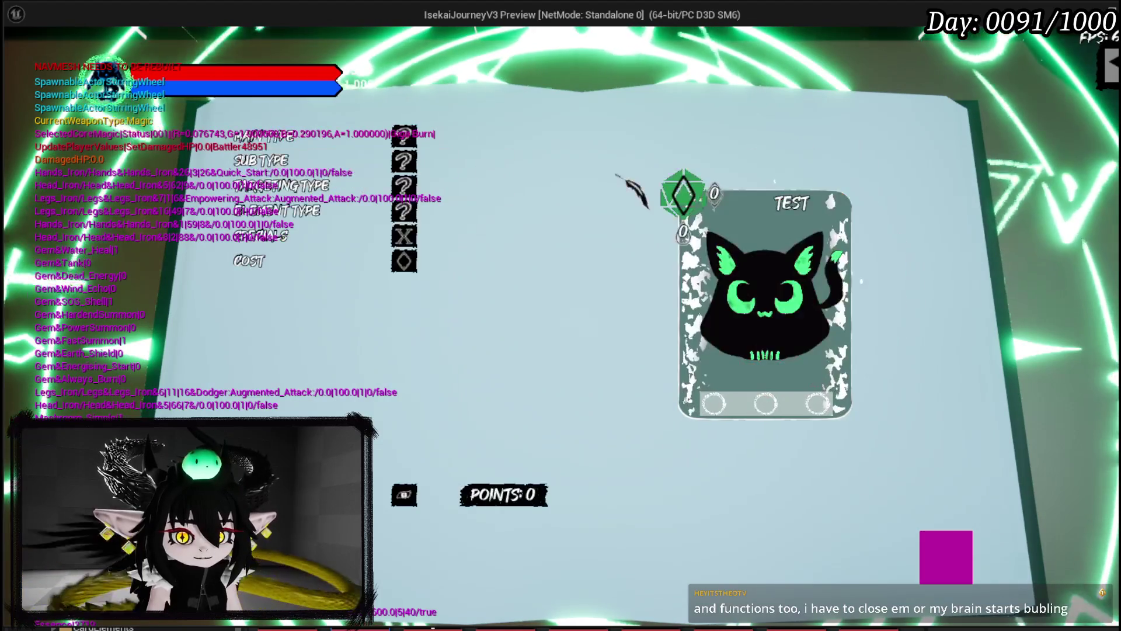
mouse_move(344, 193)
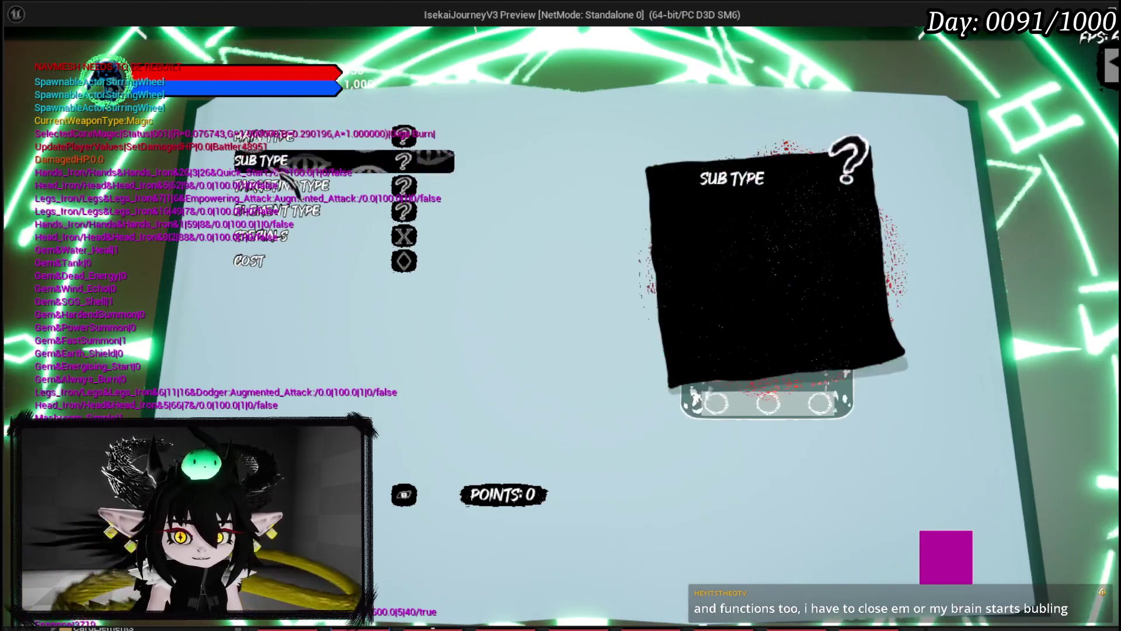
mouse_move(401, 140)
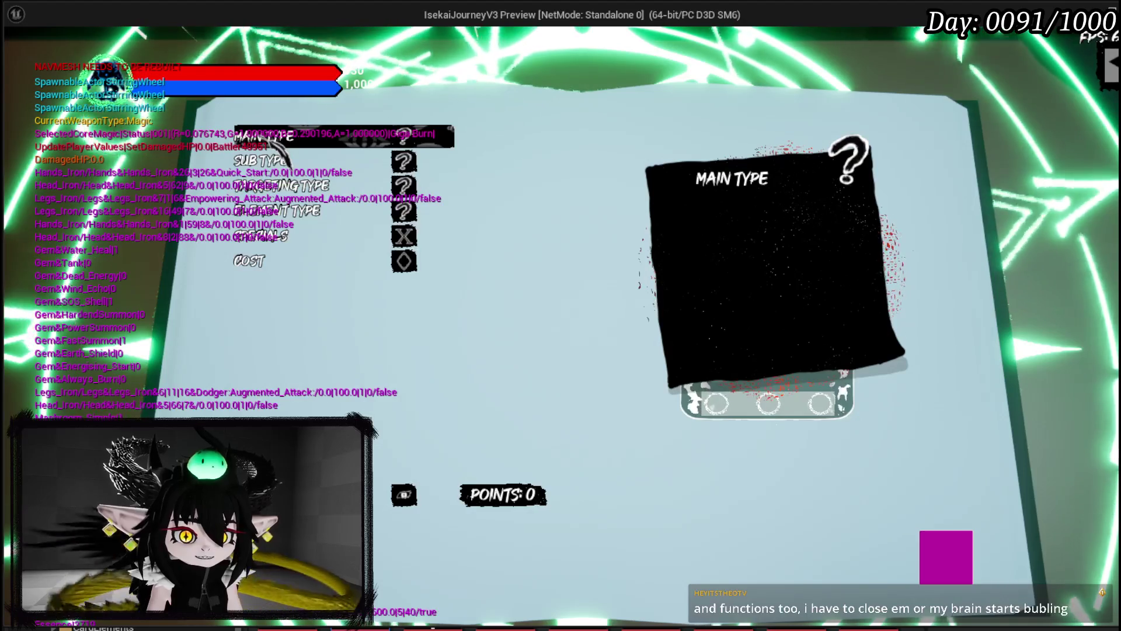
left_click(401, 137)
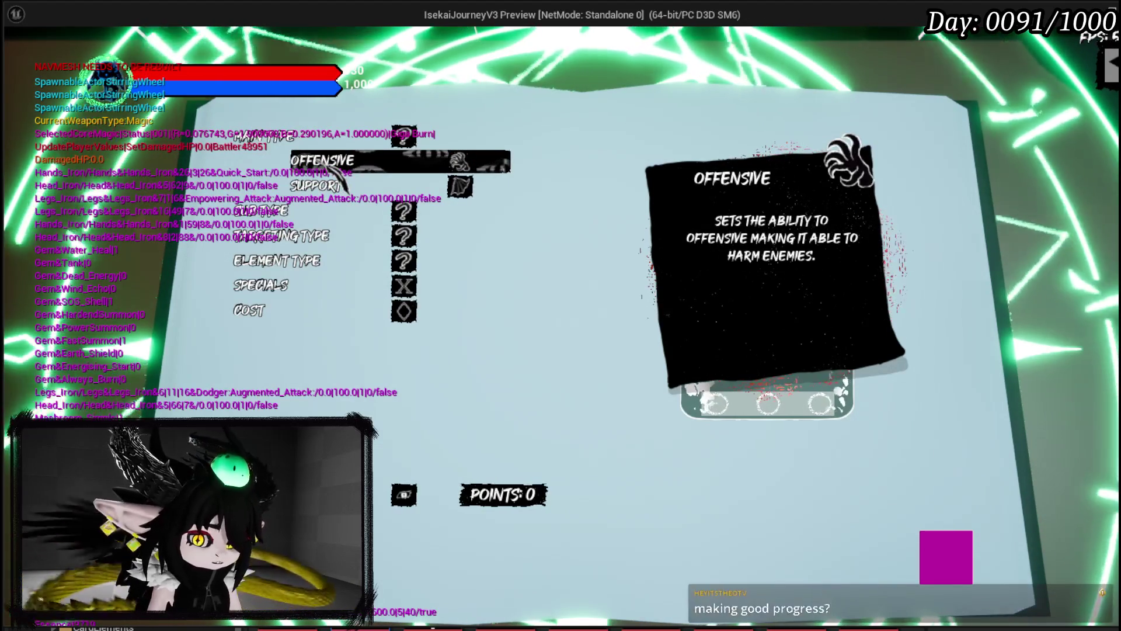
left_click(334, 170)
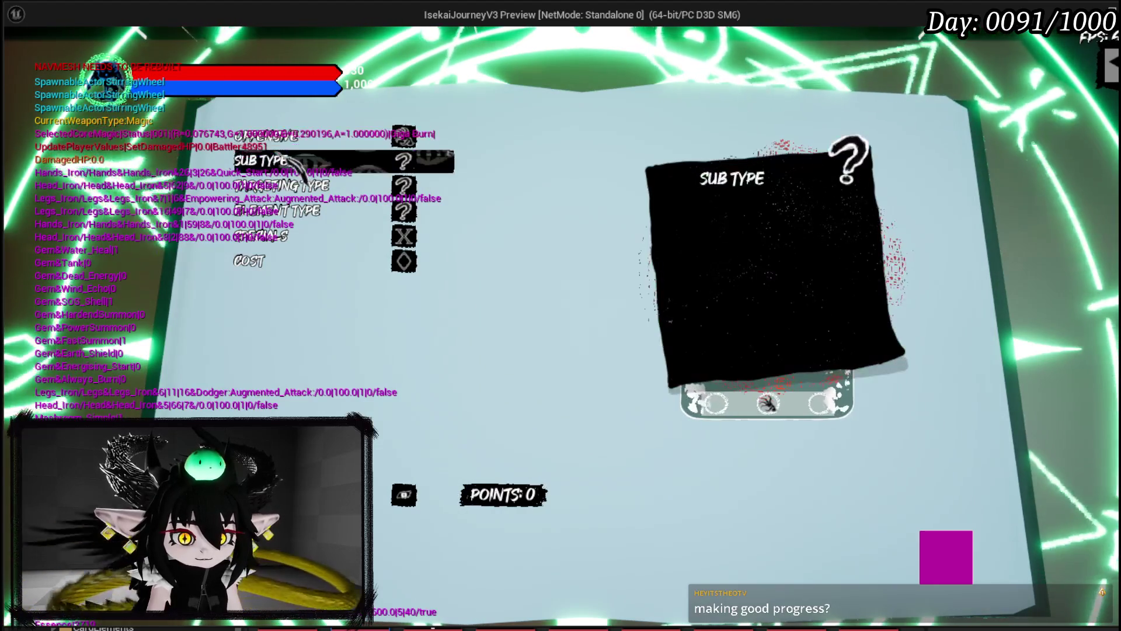
left_click(300, 135)
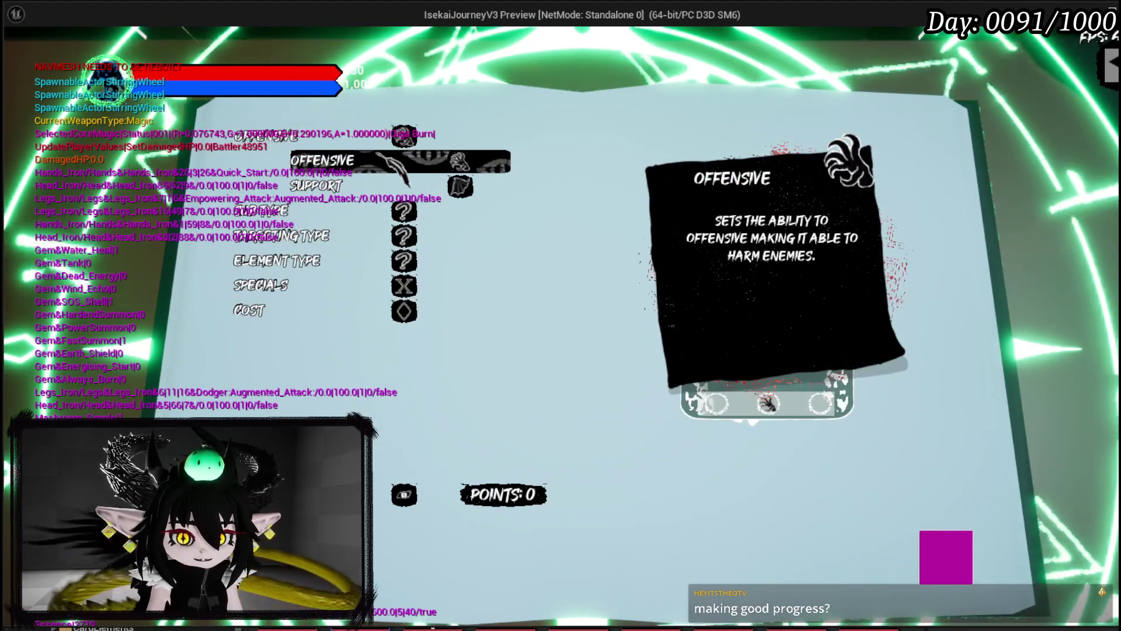
left_click(409, 166)
left_click(318, 164)
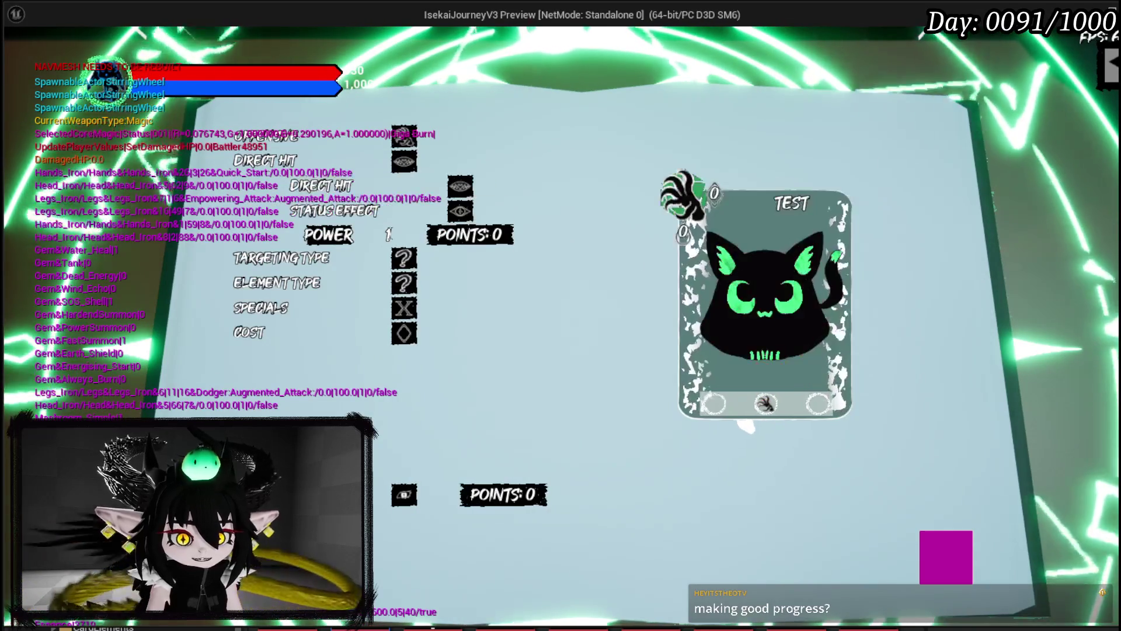
- Give the ability Direct Hit power 50, AOE targeting and the Fire element
left_click_drag(388, 234, 502, 229)
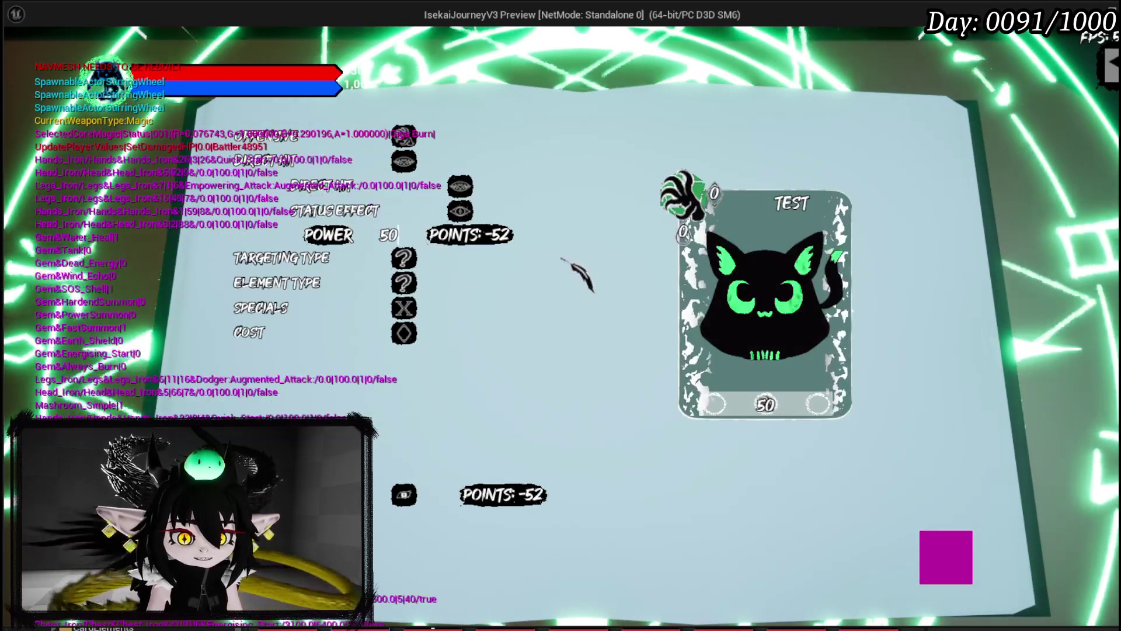
left_click(561, 251)
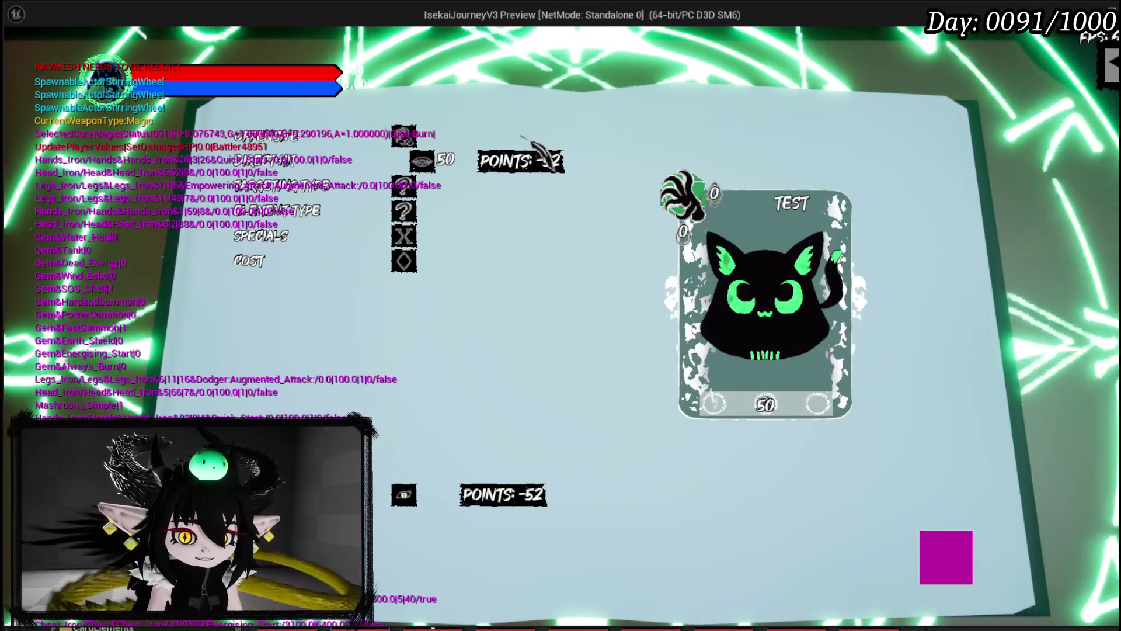
left_click(292, 185)
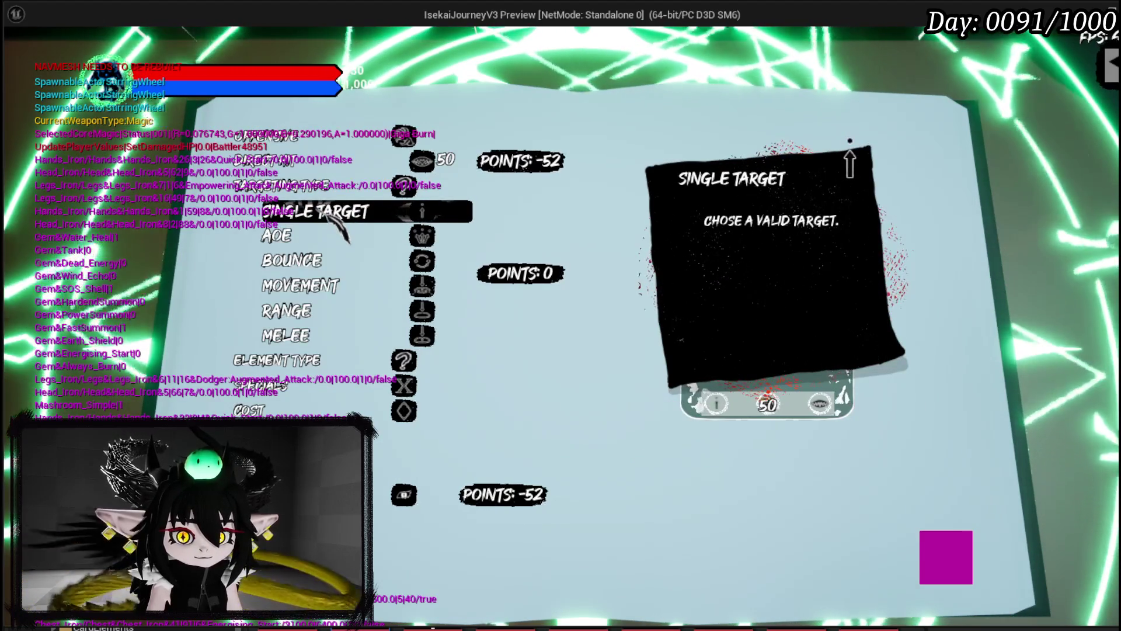
left_click(327, 235)
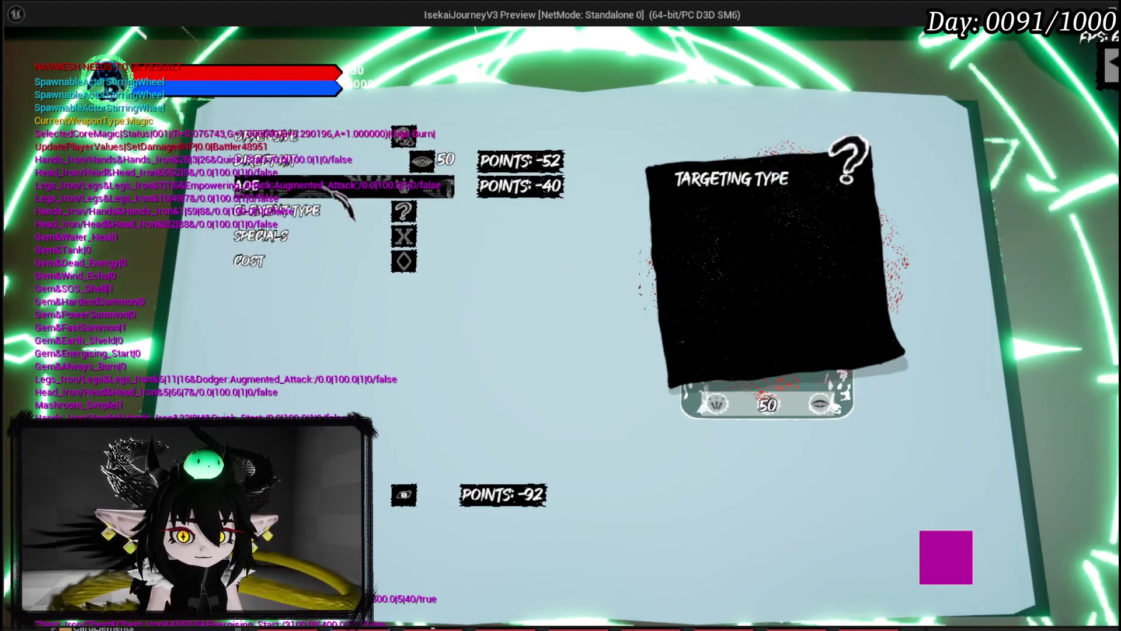
left_click(275, 185)
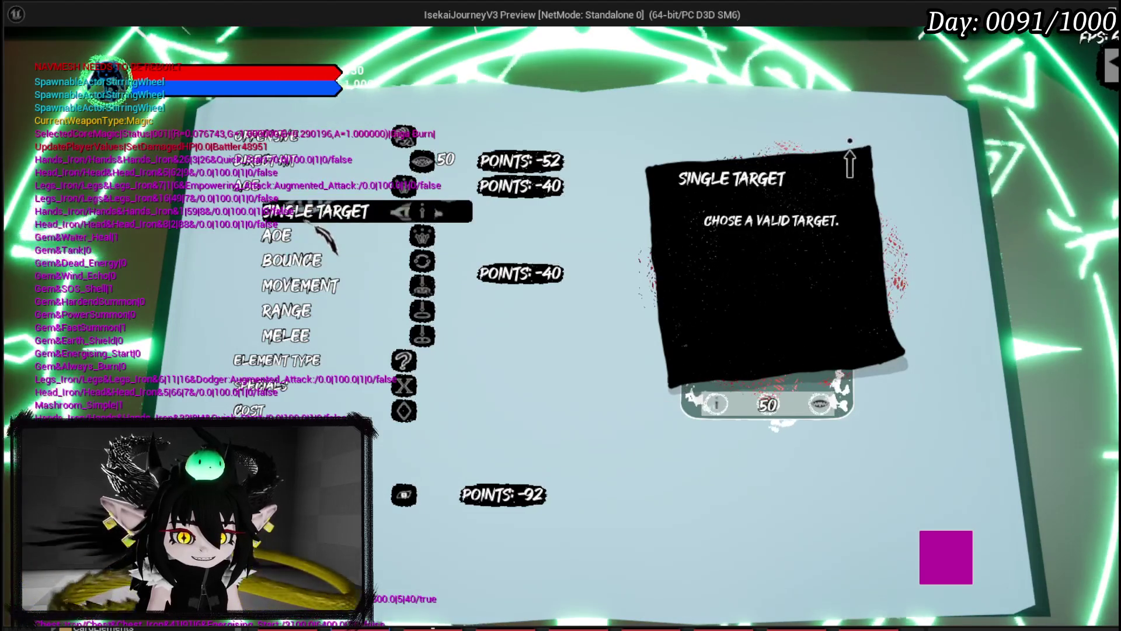
left_click(327, 236)
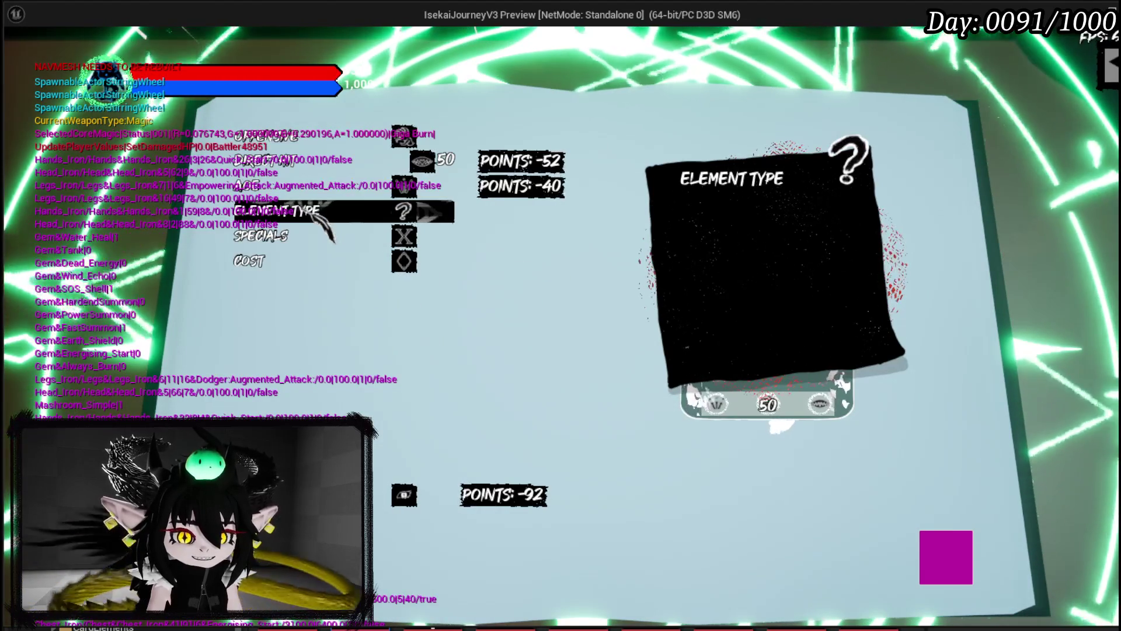
left_click(327, 222)
left_click(356, 237)
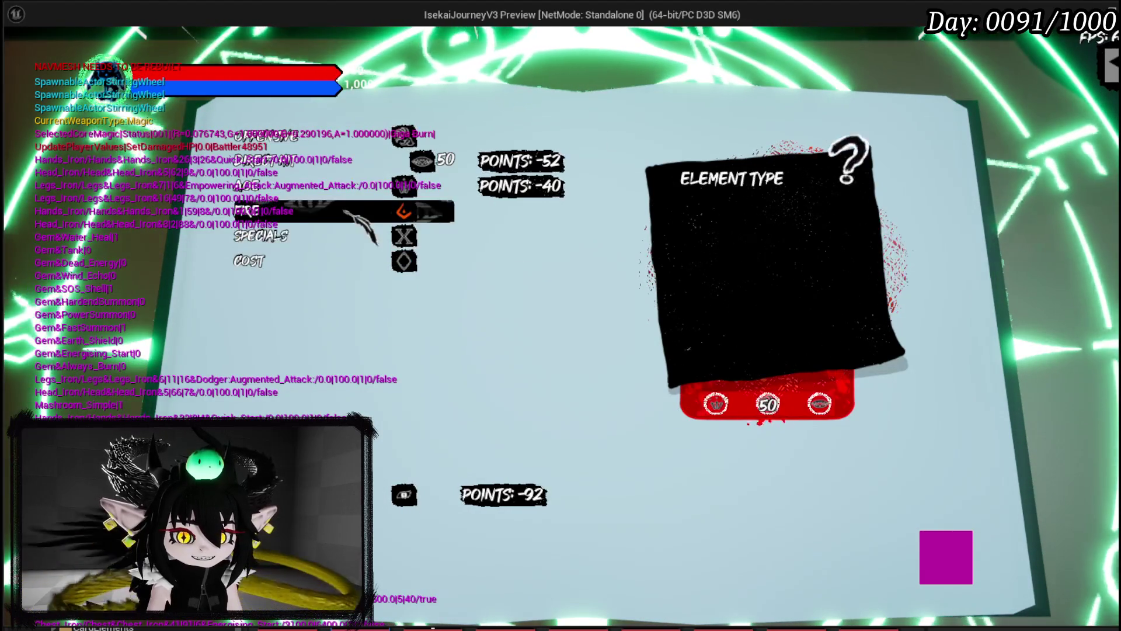
- Add, then remove, the Ephemeral, Empower, Draw, Exhaust and Retain specials, leaving none
left_click(362, 236)
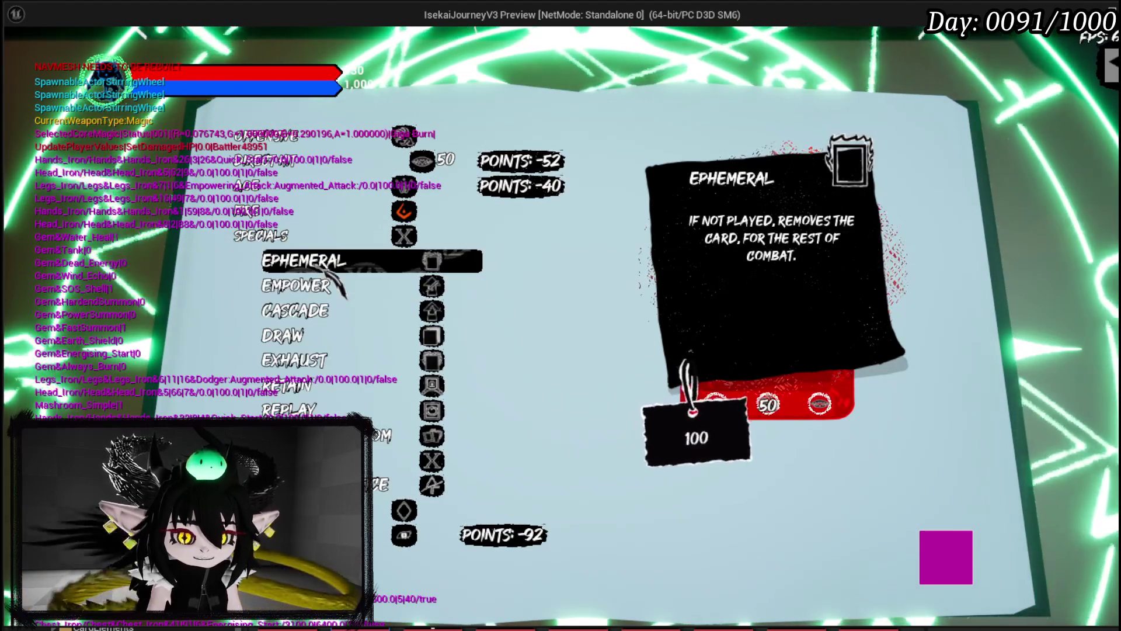
left_click(335, 267)
left_click(330, 287)
left_click(321, 335)
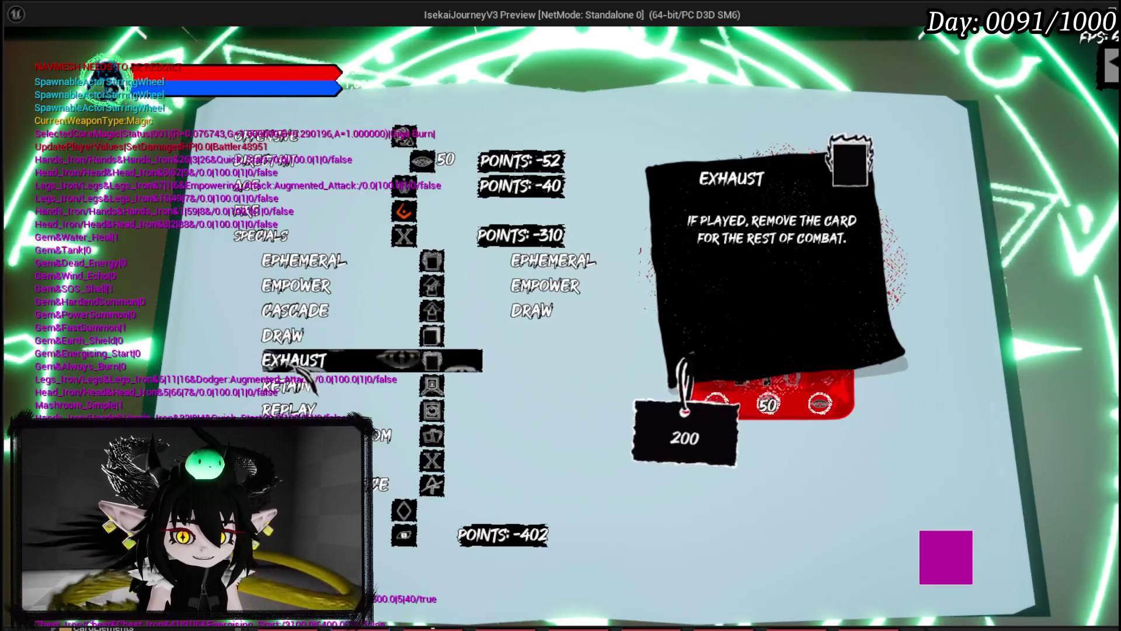
left_click(315, 363)
left_click(315, 385)
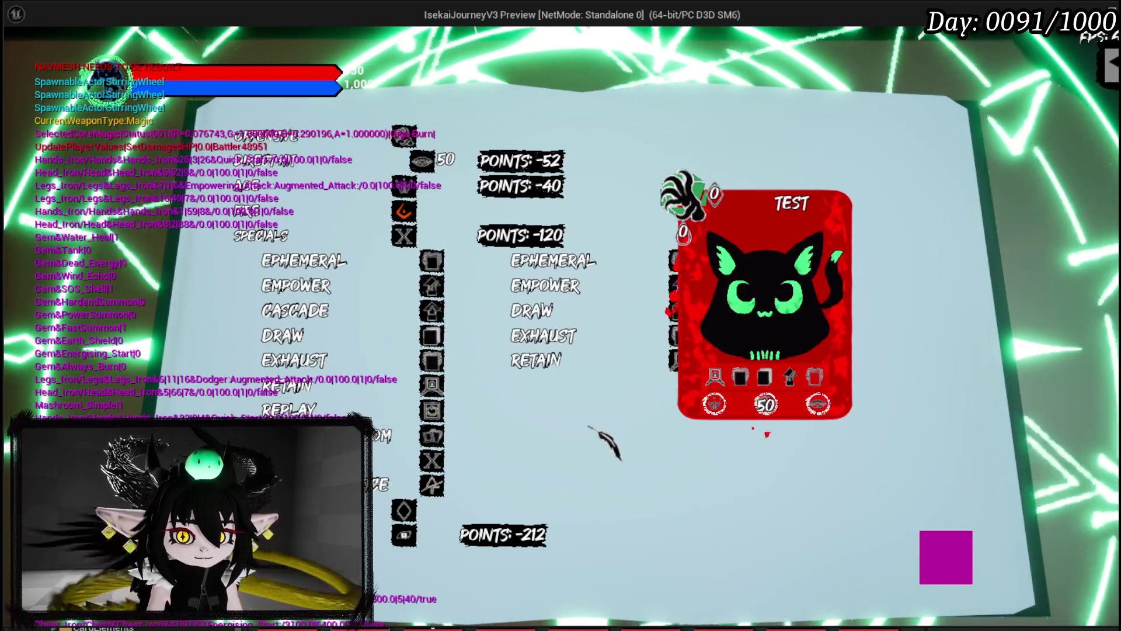
mouse_move(562, 328)
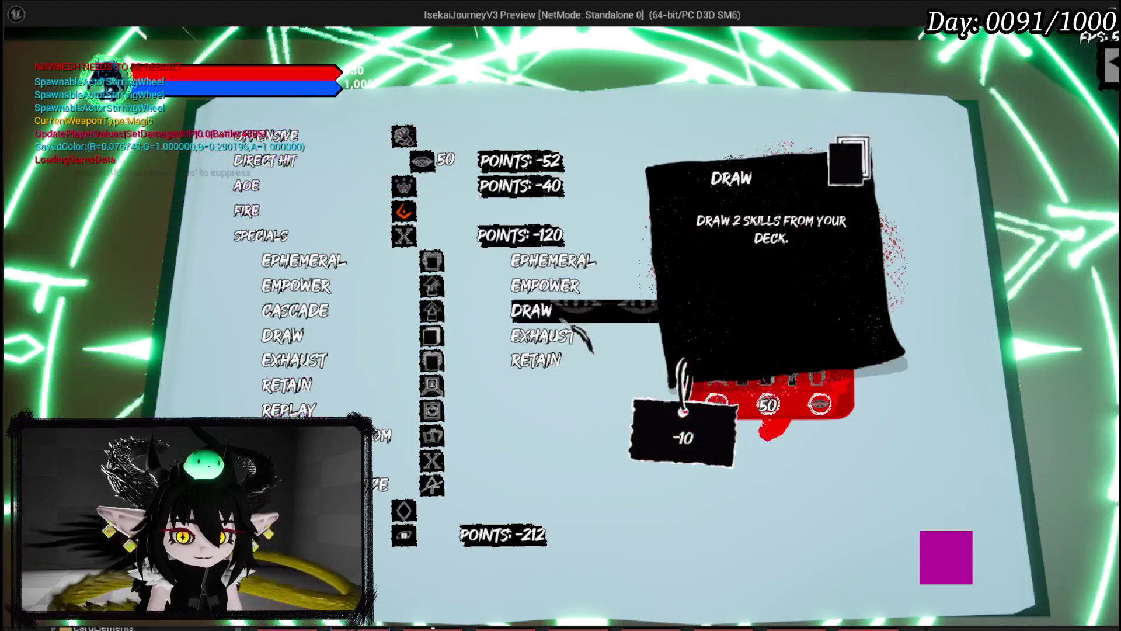
left_click(564, 265)
left_click(564, 266)
left_click(565, 267)
left_click(564, 266)
left_click(564, 266)
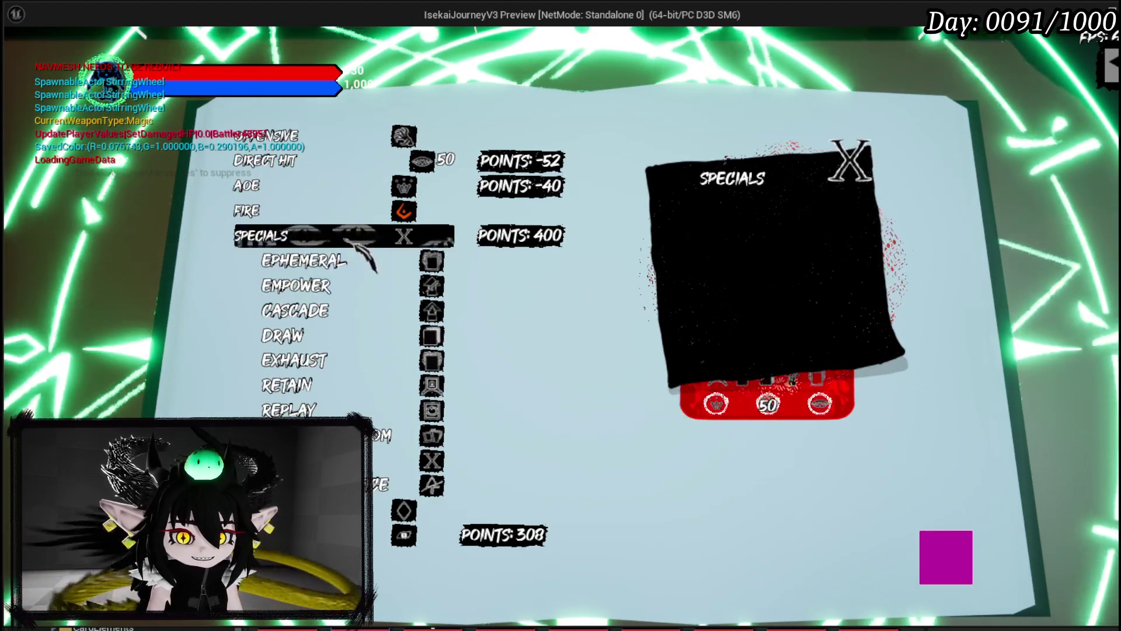
- Enter an AP cost of 5 and MP cost of 200, then submit the ability for creation
mouse_move(305, 256)
left_click(338, 285)
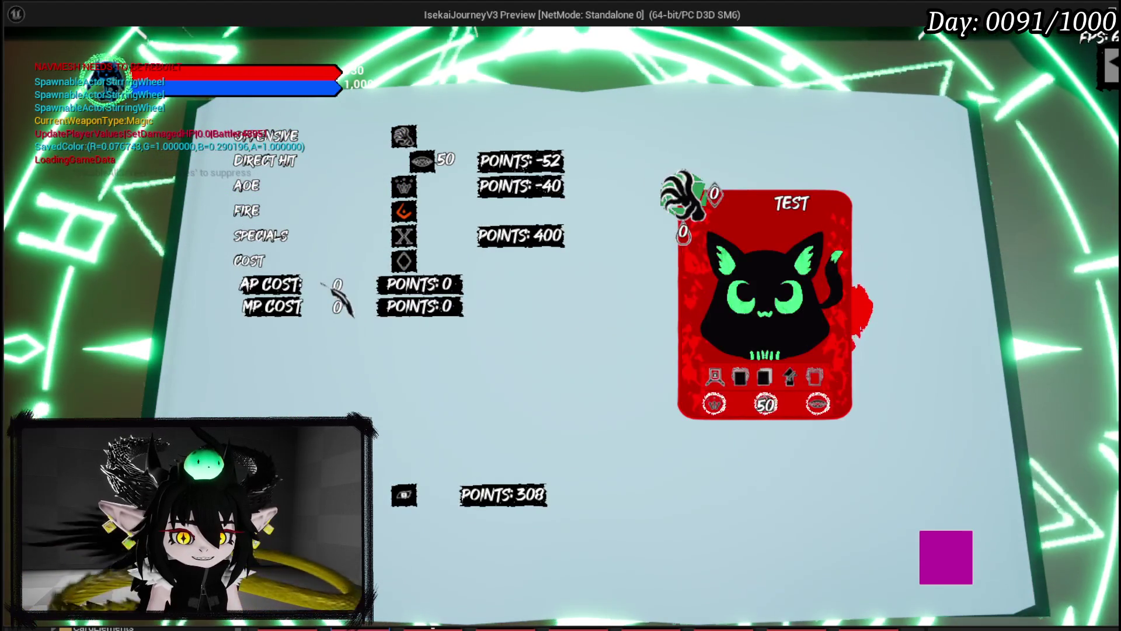
type("5")
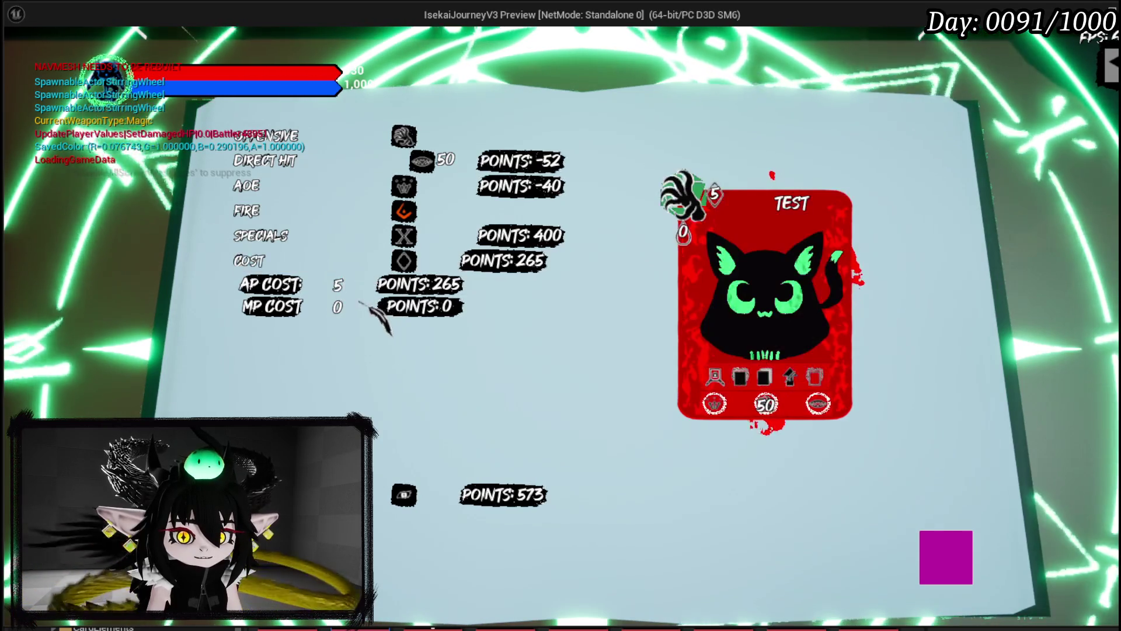
key("Tab")
type("200")
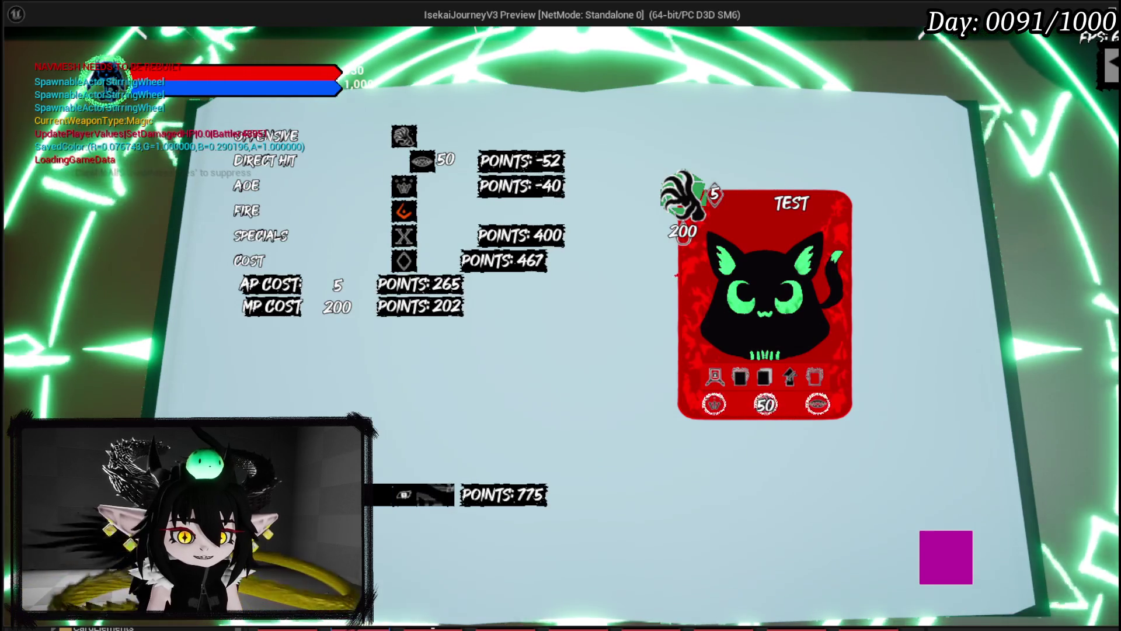
left_click(409, 495)
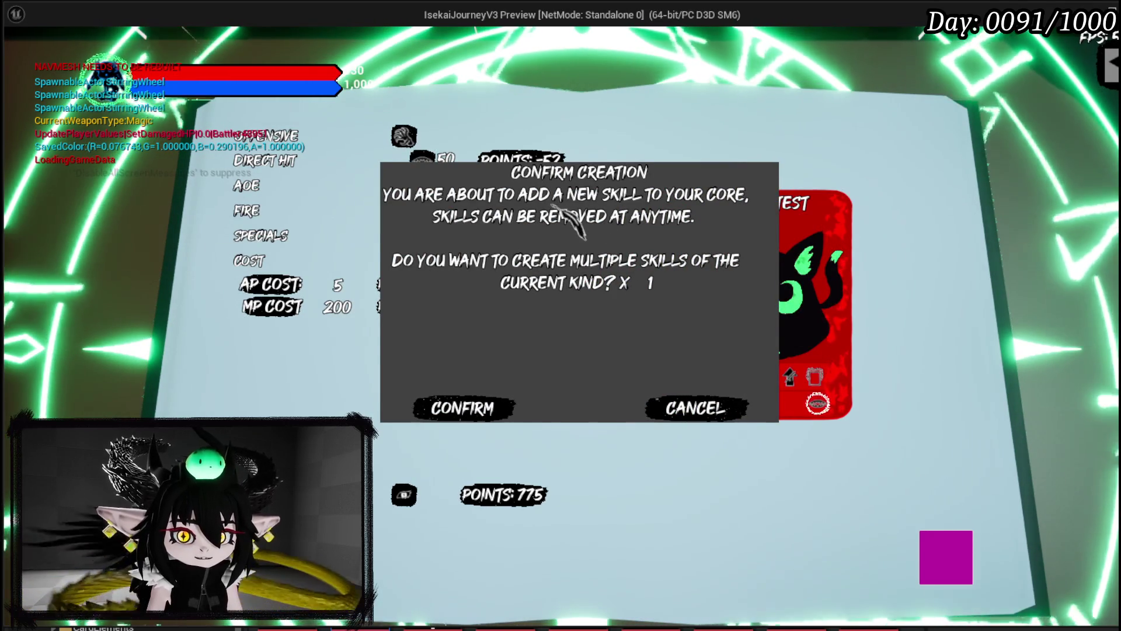
- In the Confirm Creation dialog, change the multiple-skills copy count from 5 to 20
left_click(665, 285)
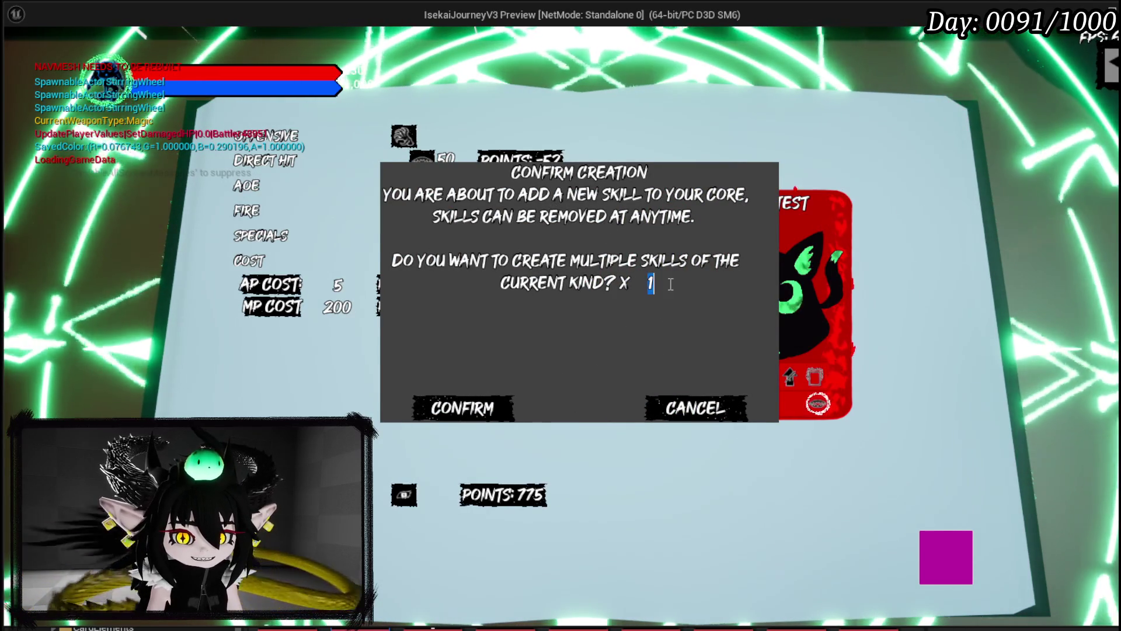
type("5")
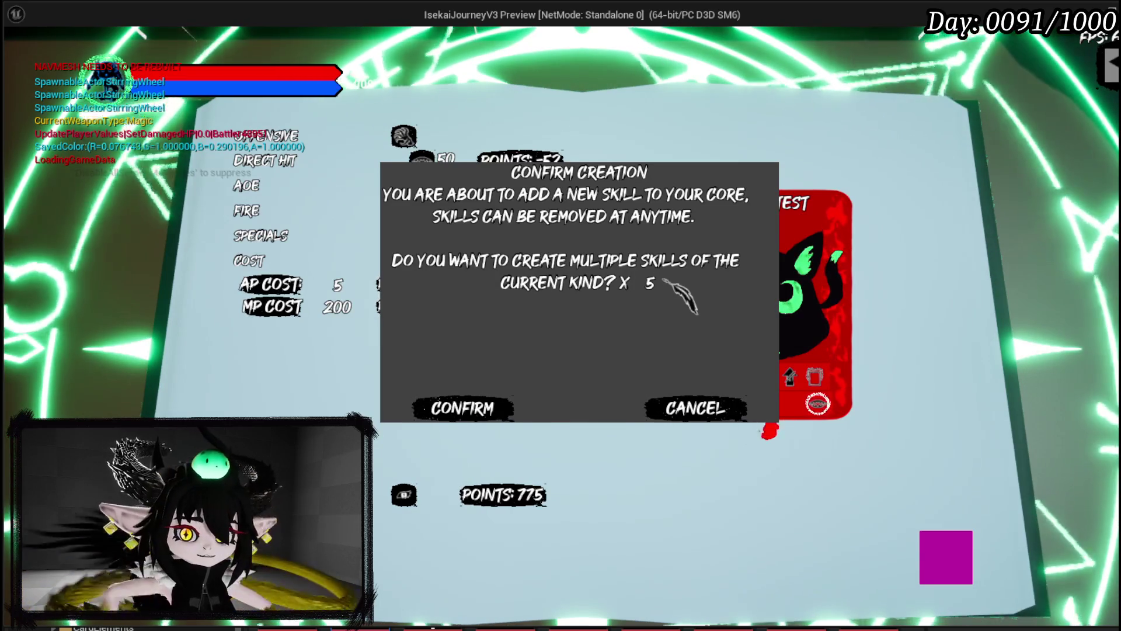
key("BackSpace")
type("20")
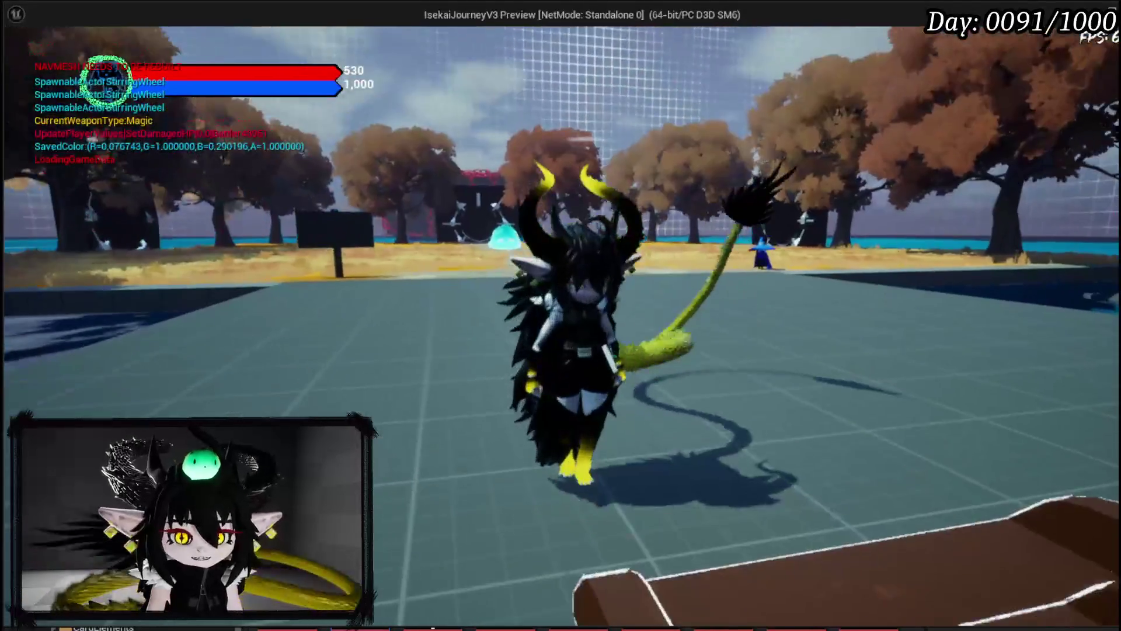
- Cast the fire ability seven times with the 1 key to test it in-game
key("1")
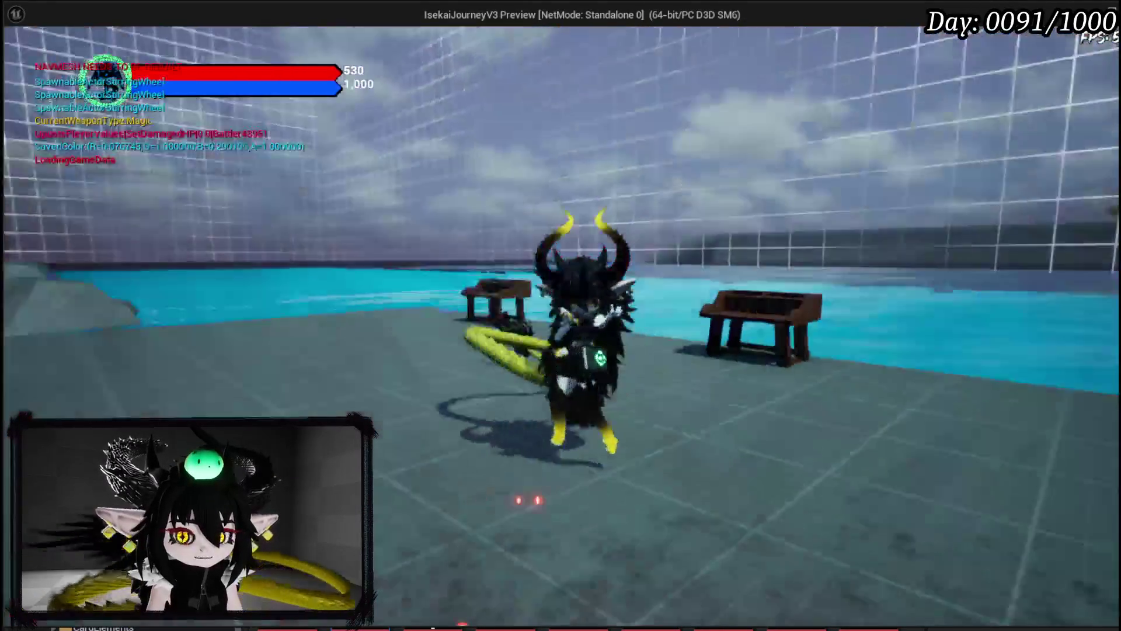
key("1")
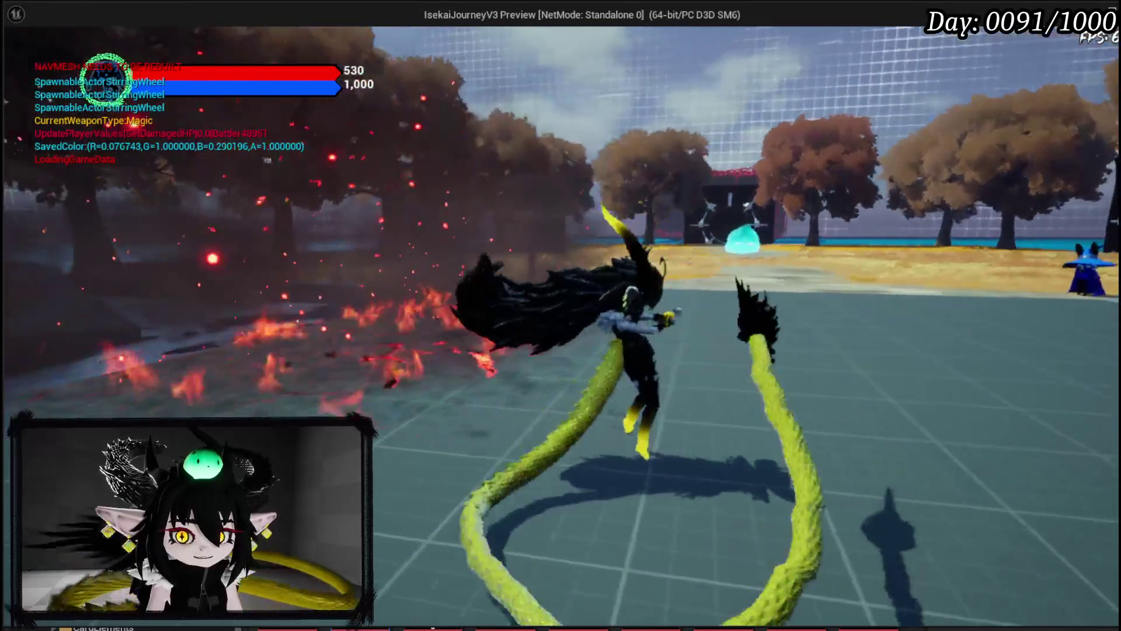
key("1")
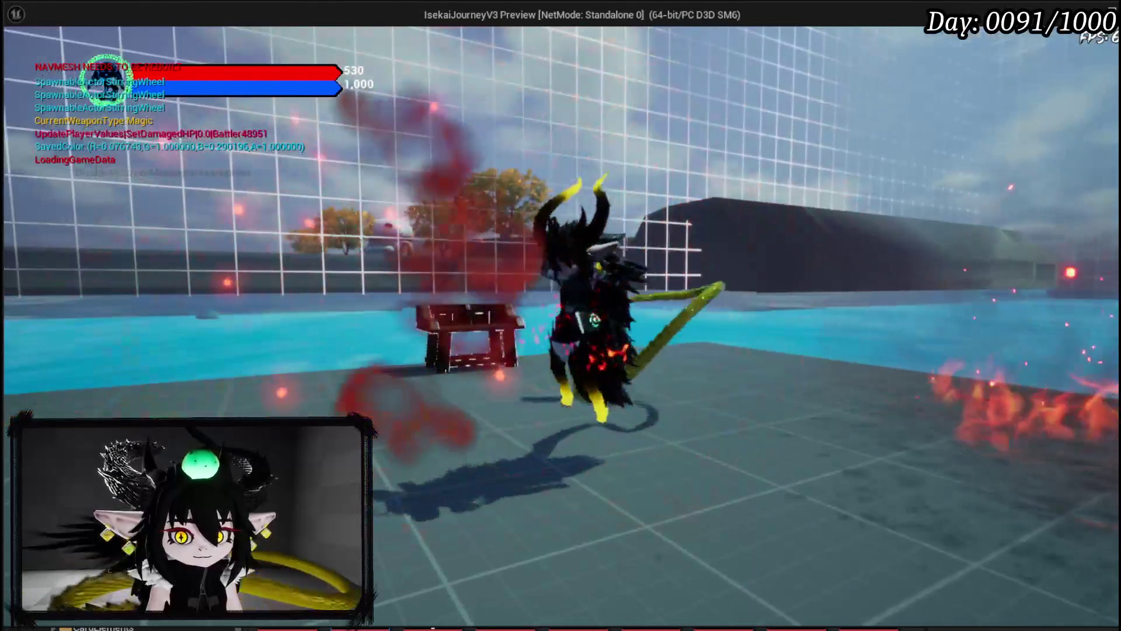
key("1")
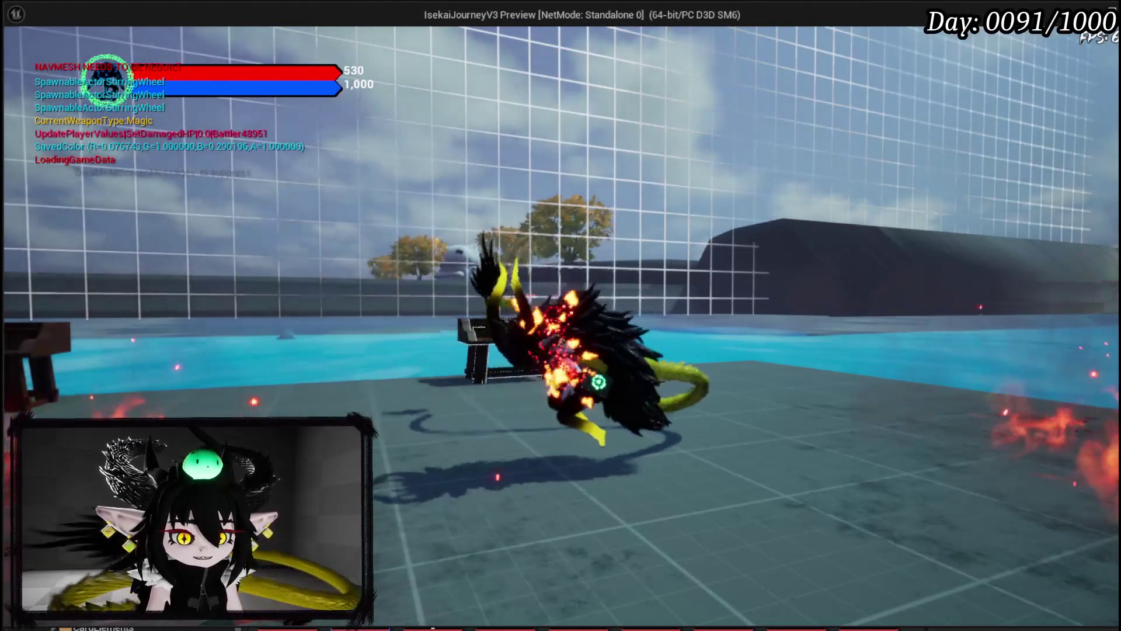
key("1")
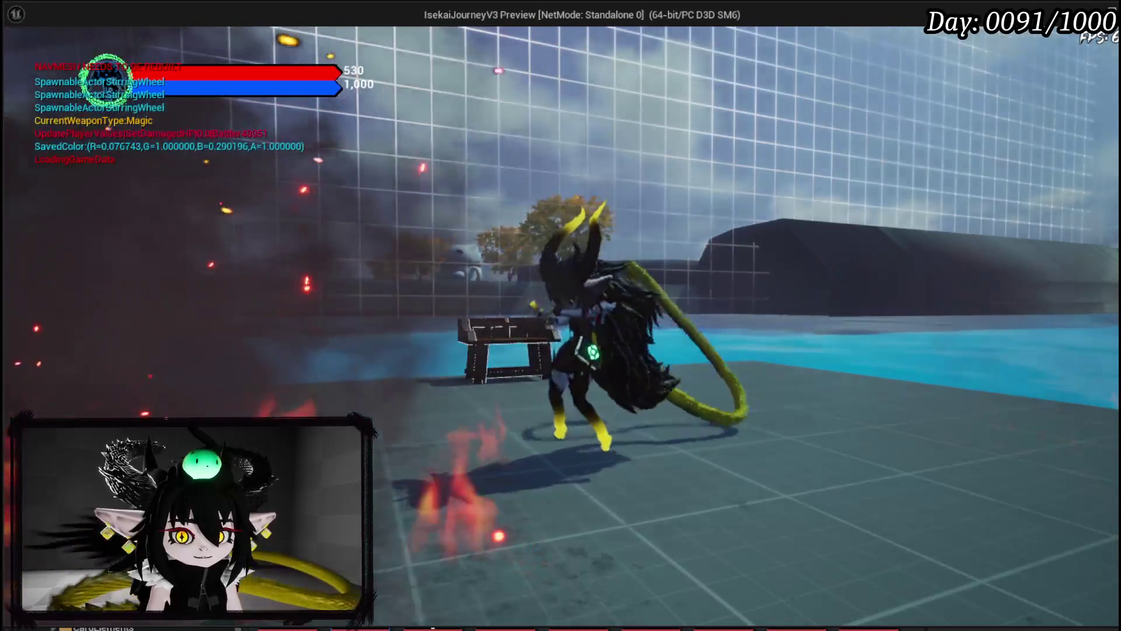
key("1")
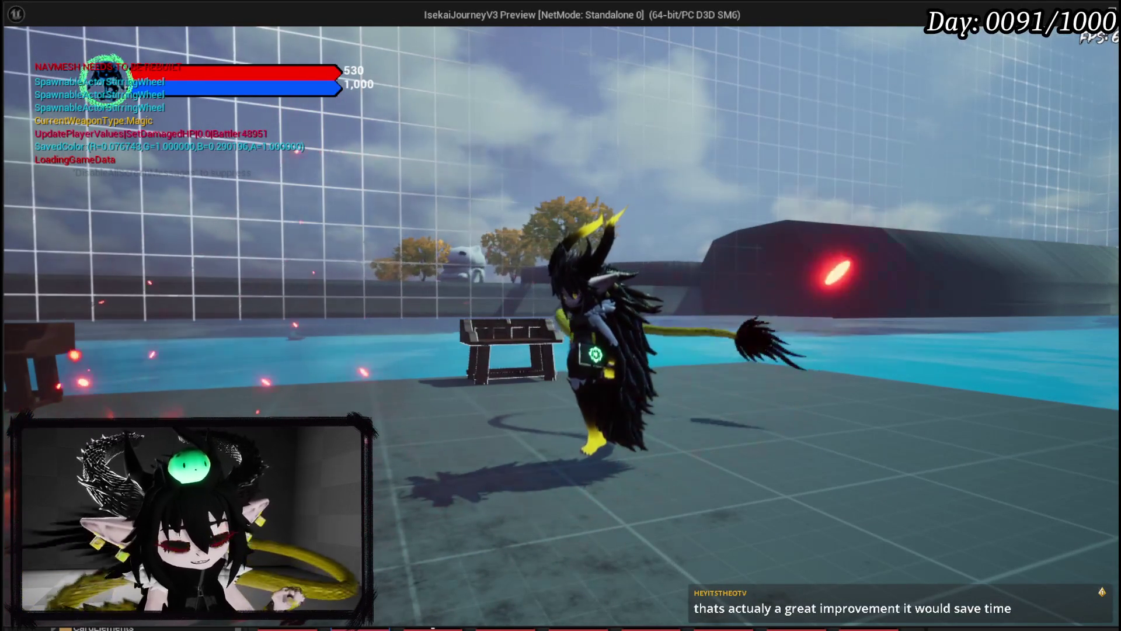
key("1")
key("1")
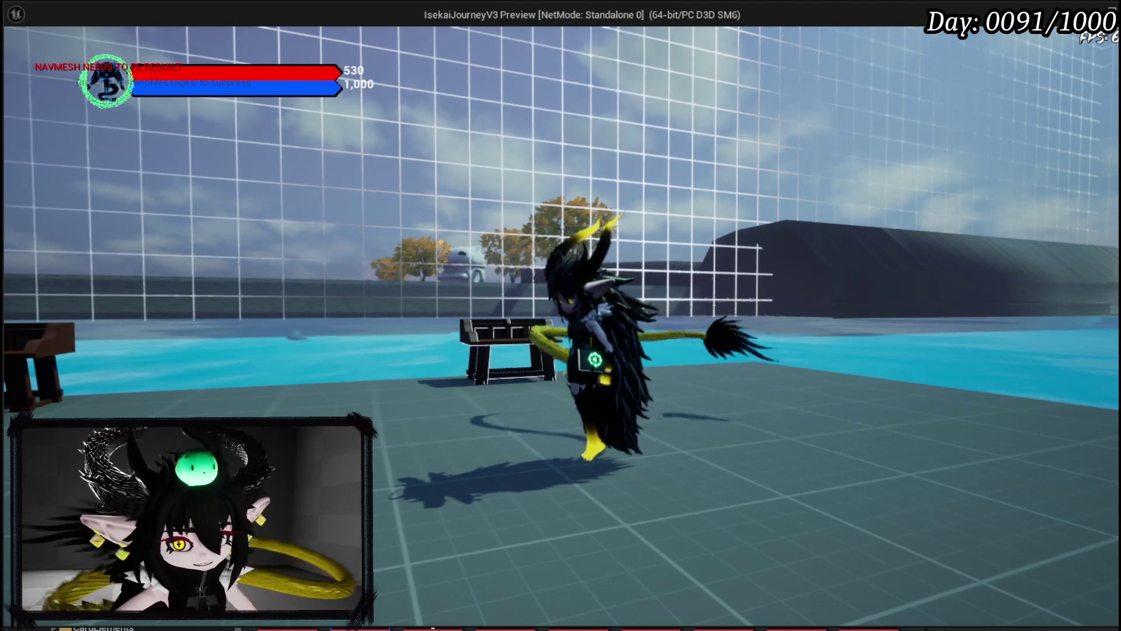
- Run the character around the grid platform with W and open the skill creation book with K
key("w")
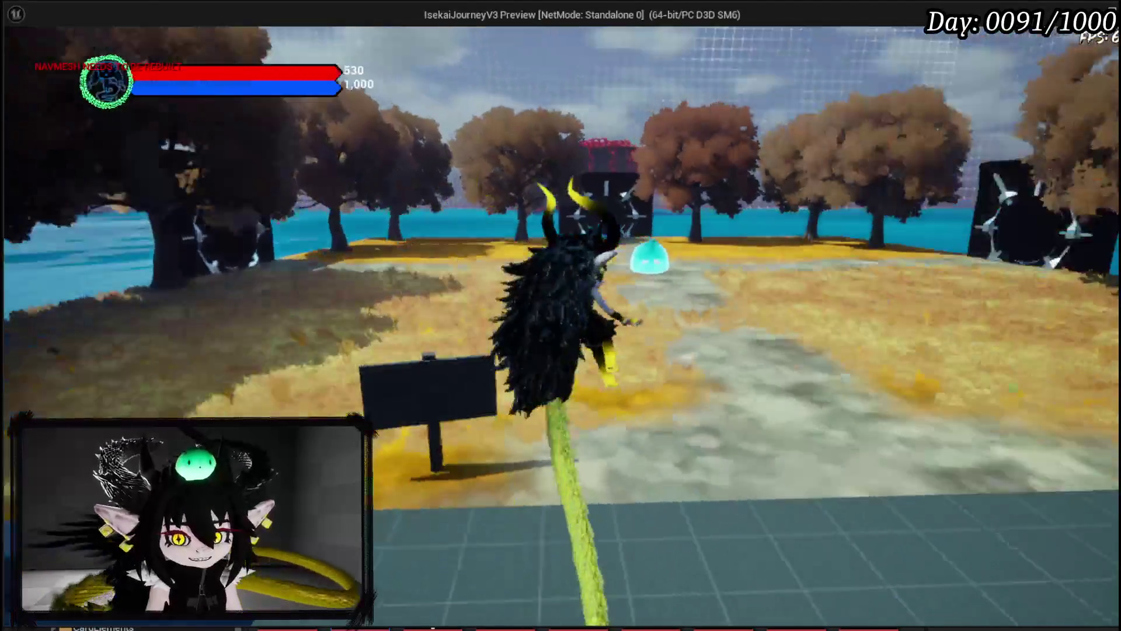
key("w")
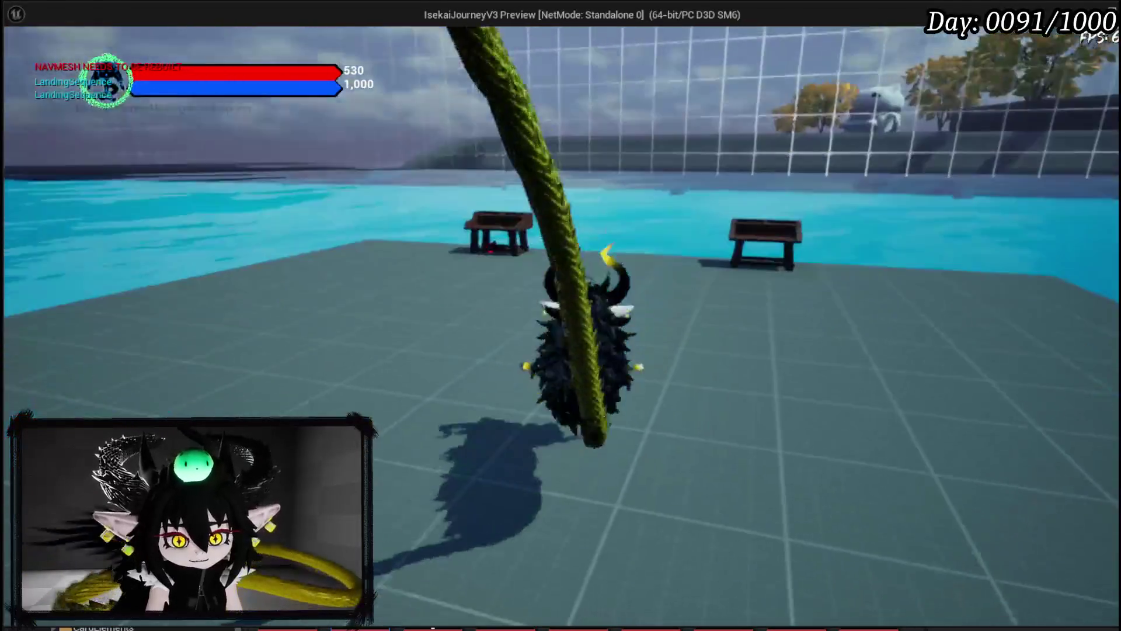
key("w")
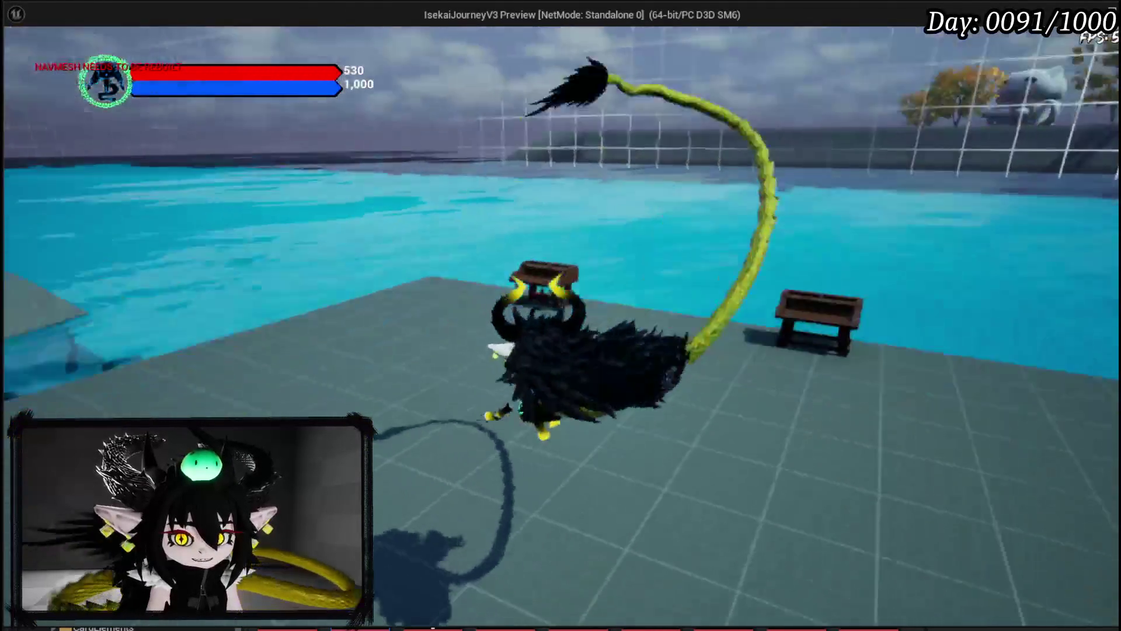
key("k")
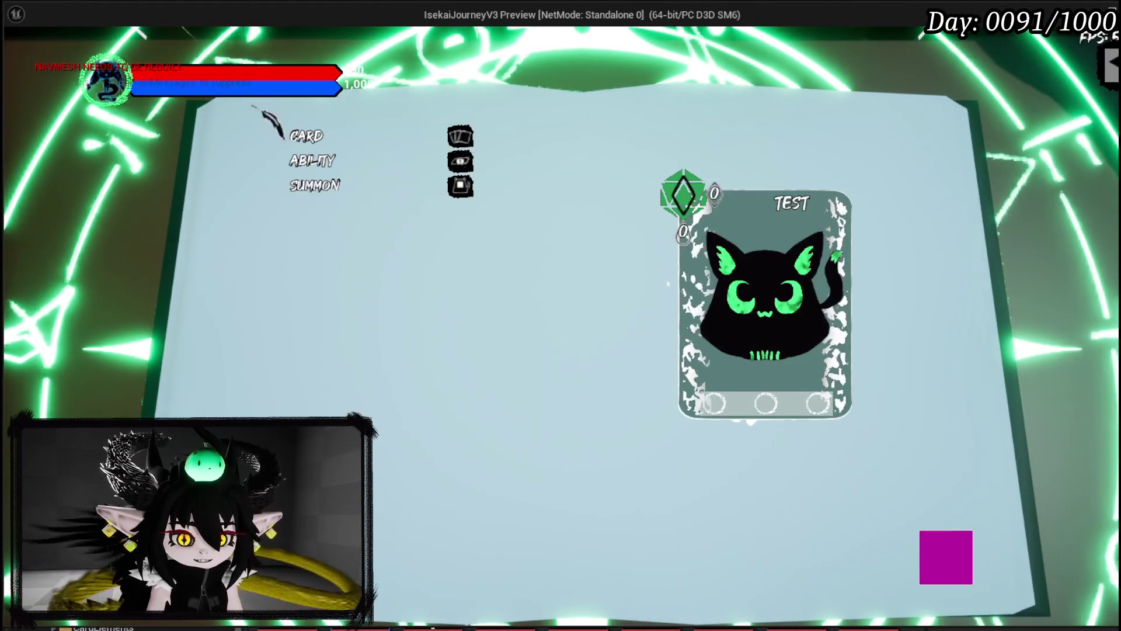
- Choose Ability in the skill book, stop the game preview with Esc, and save the level
left_click(312, 161)
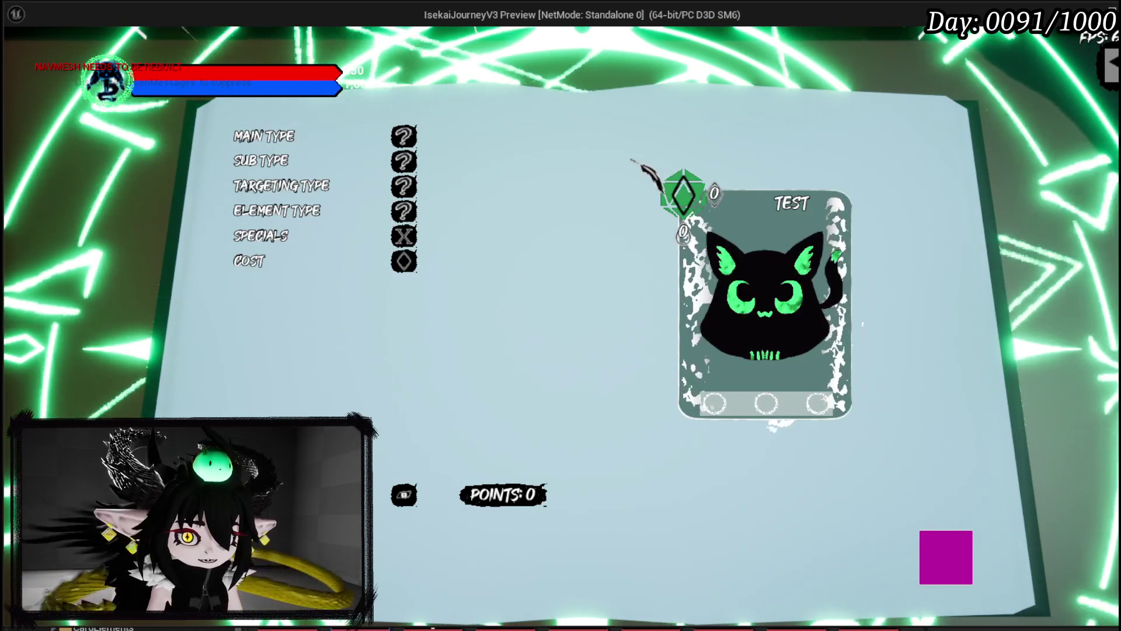
key("Escape")
left_click(29, 56)
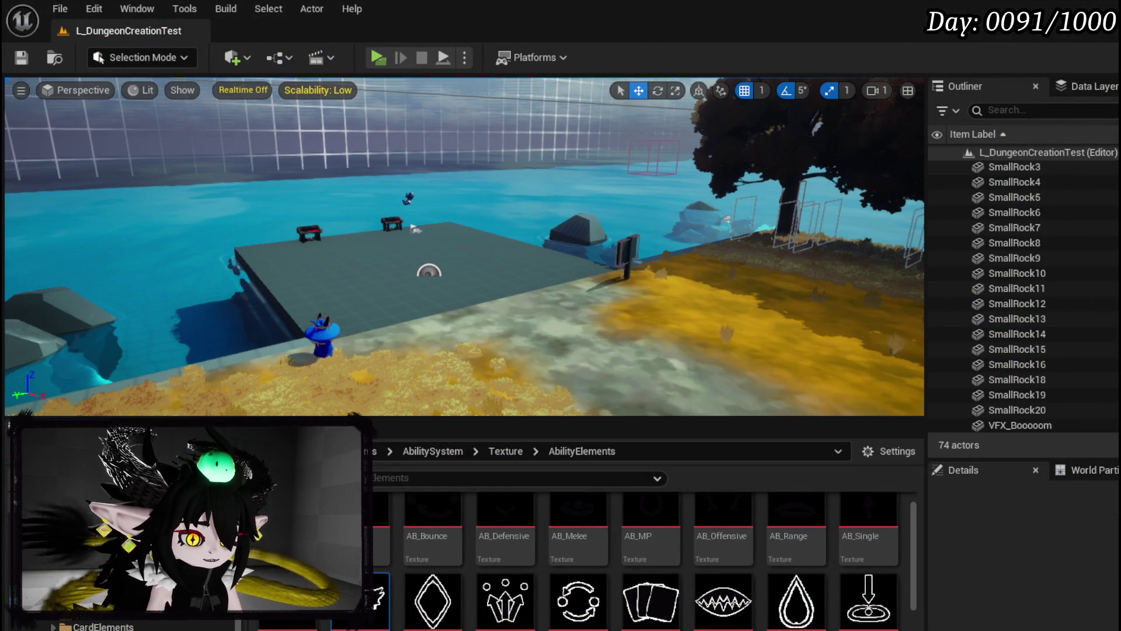
- Switch to WP_SkillTree_Ability, save it, and open its PressingButton function graph
key("alt+Tab")
left_click(27, 61)
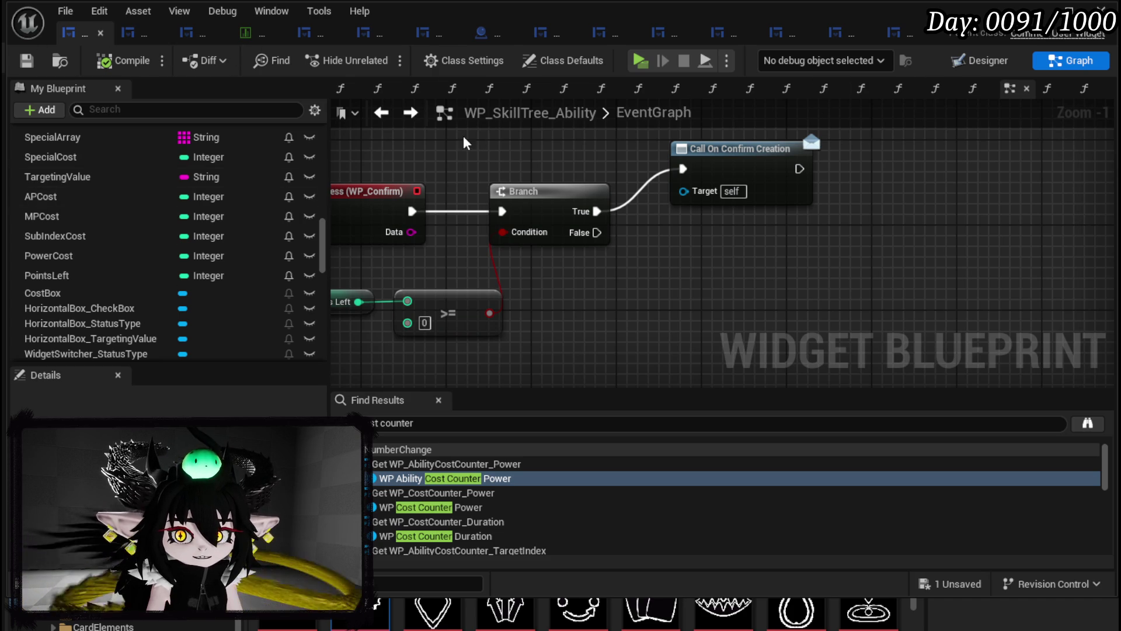
scroll(211, 190, "up", 15)
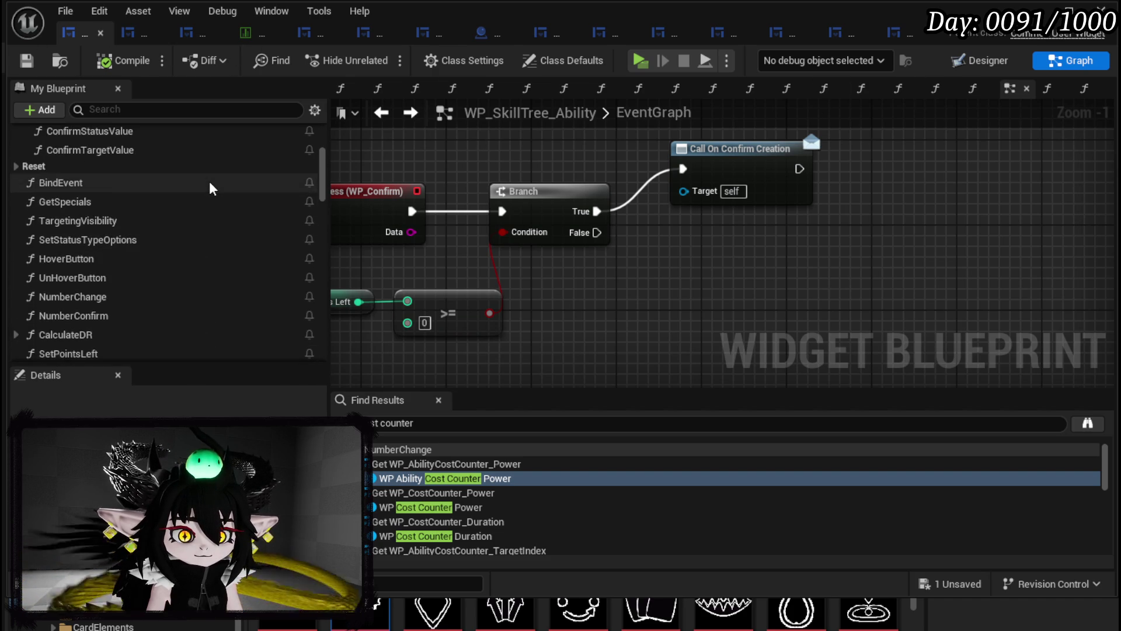
scroll(209, 181, "up", 2)
scroll(209, 181, "up", 2)
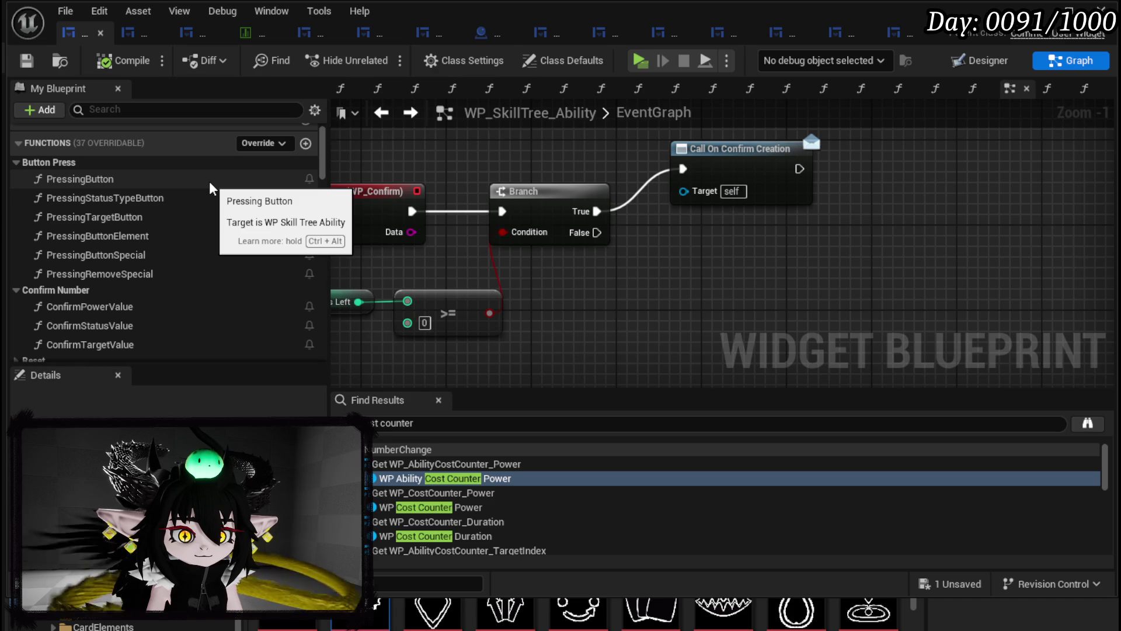
double_click(209, 181)
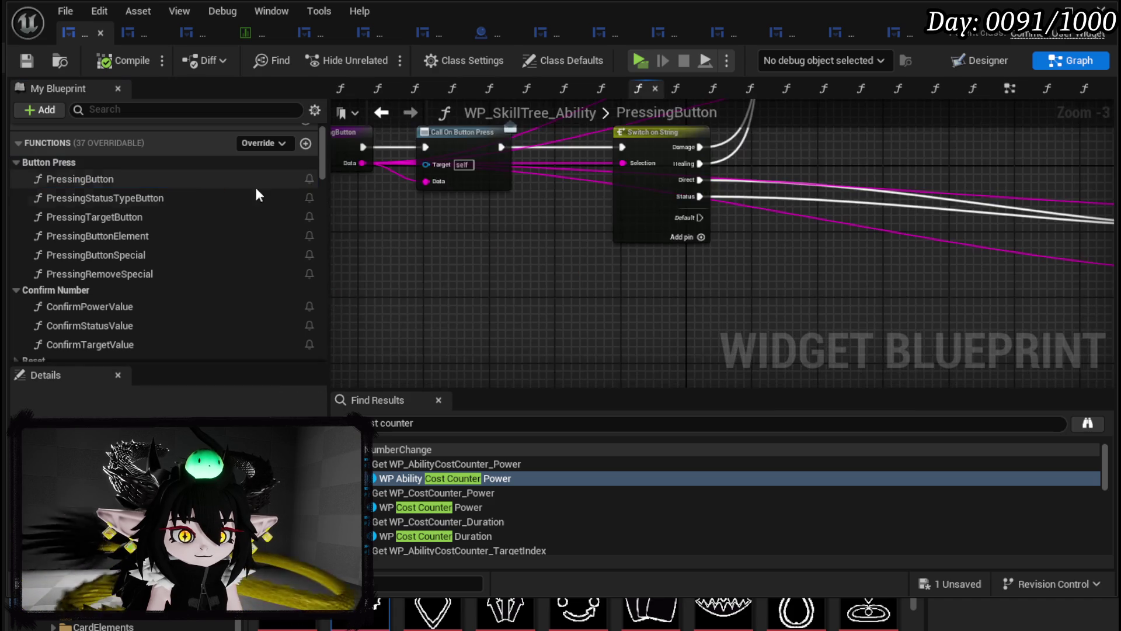
- Pan the graph to the Set Data node and open WP_AbilityButtonSlot's SetData function
left_click_drag(705, 236, 569, 320)
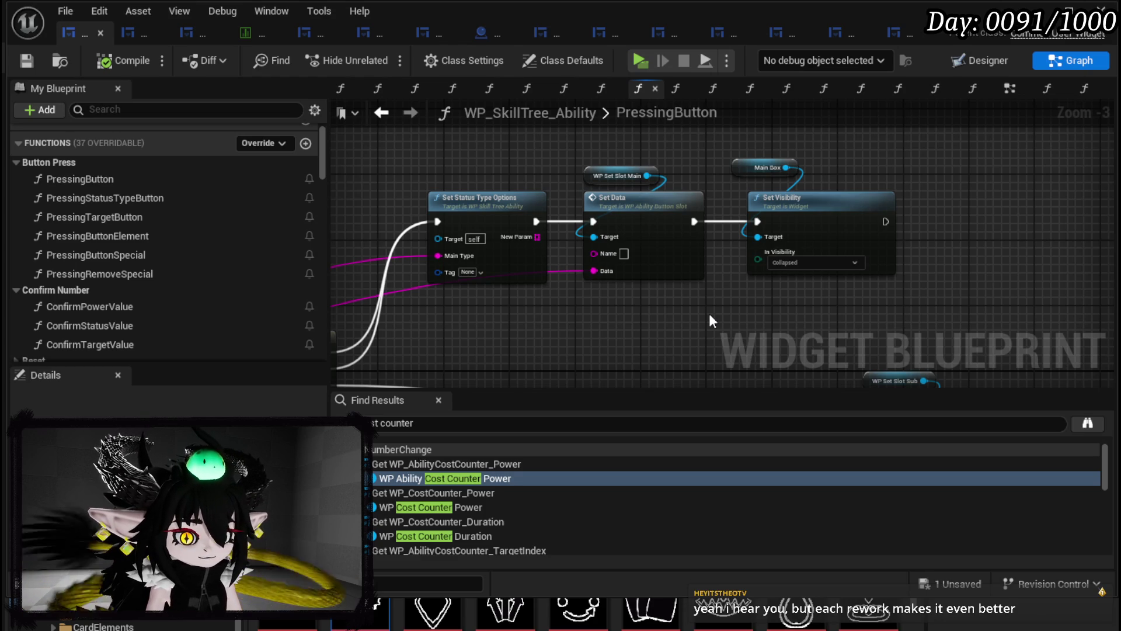
mouse_move(706, 307)
left_mouse_down()
mouse_move(540, 287)
mouse_move(583, 324)
left_mouse_up()
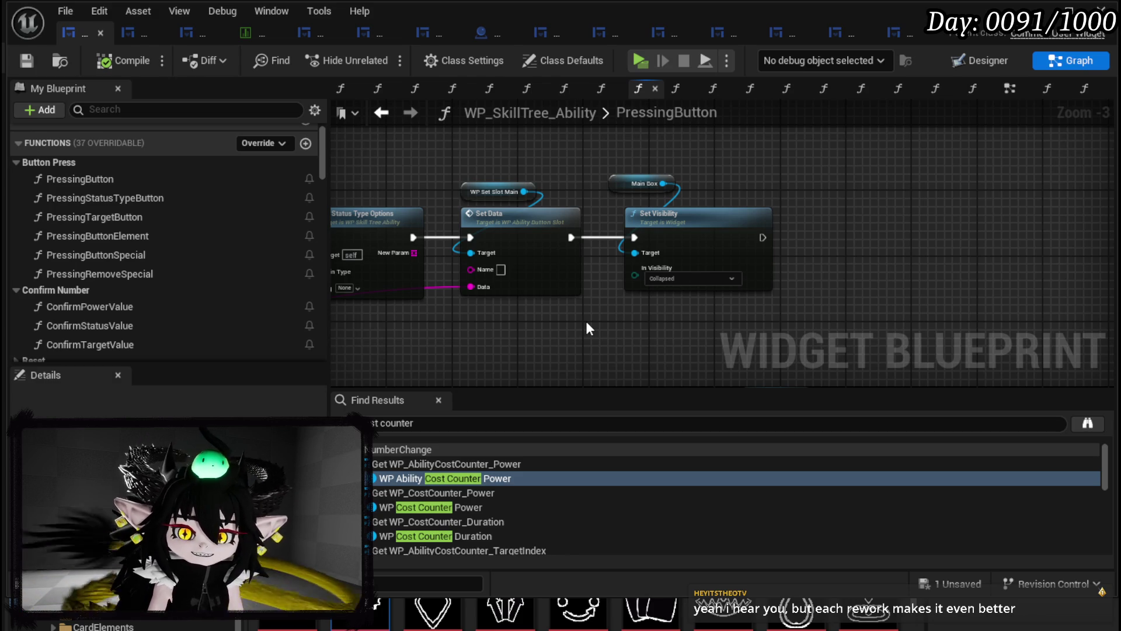
left_click_drag(593, 201, 690, 193)
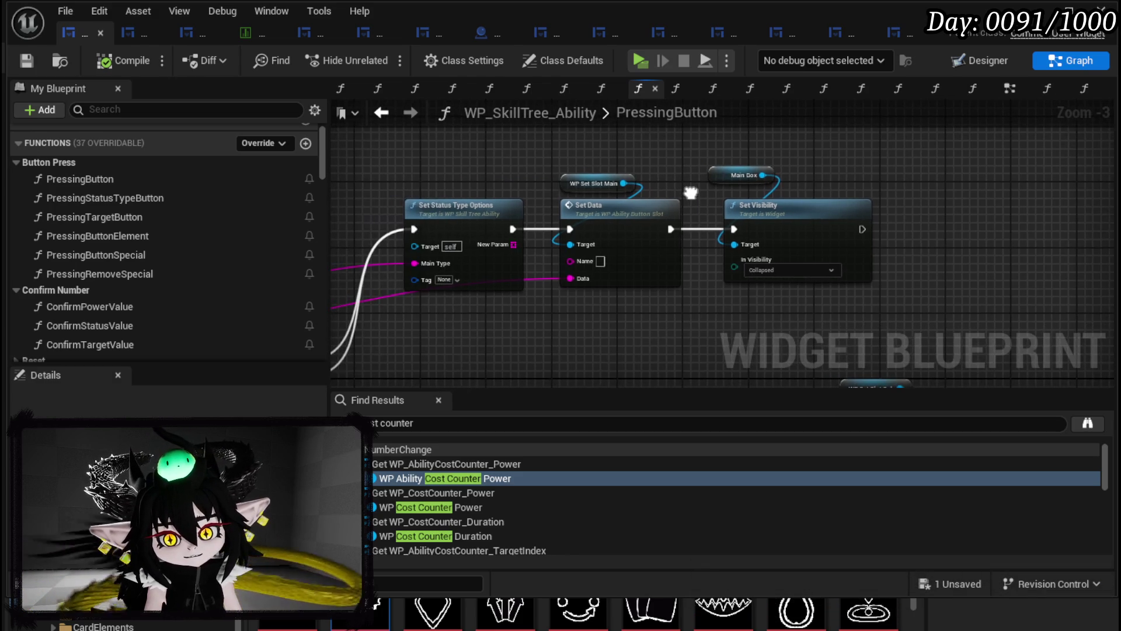
left_click_drag(576, 296, 615, 266)
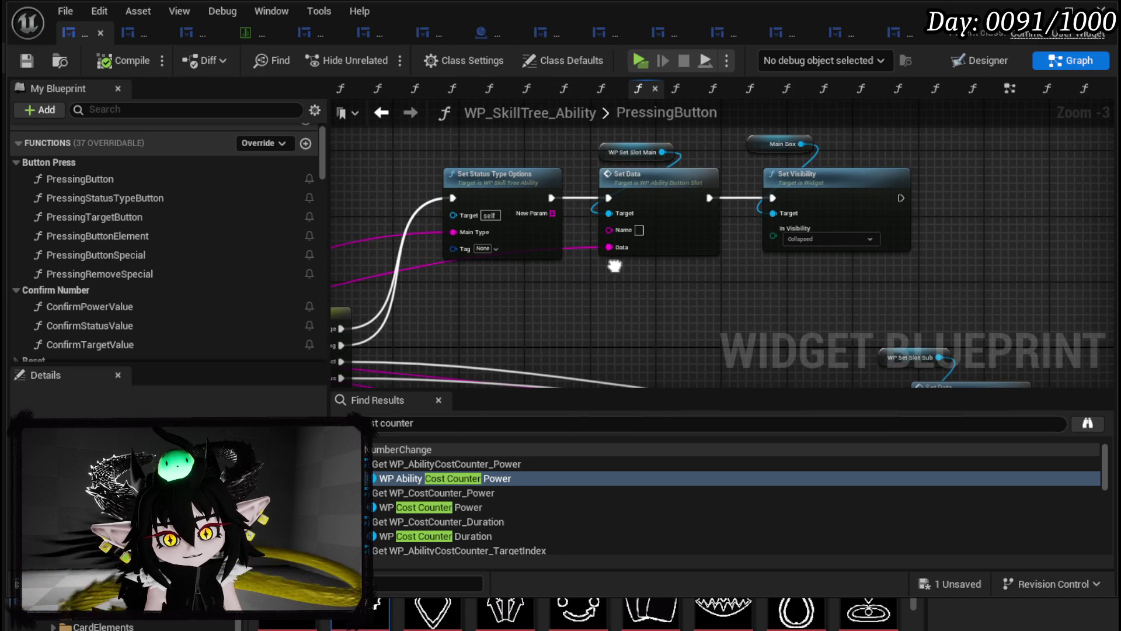
mouse_move(619, 248)
left_mouse_down()
mouse_move(983, 252)
mouse_move(529, 278)
mouse_move(868, 260)
mouse_move(677, 263)
left_mouse_up()
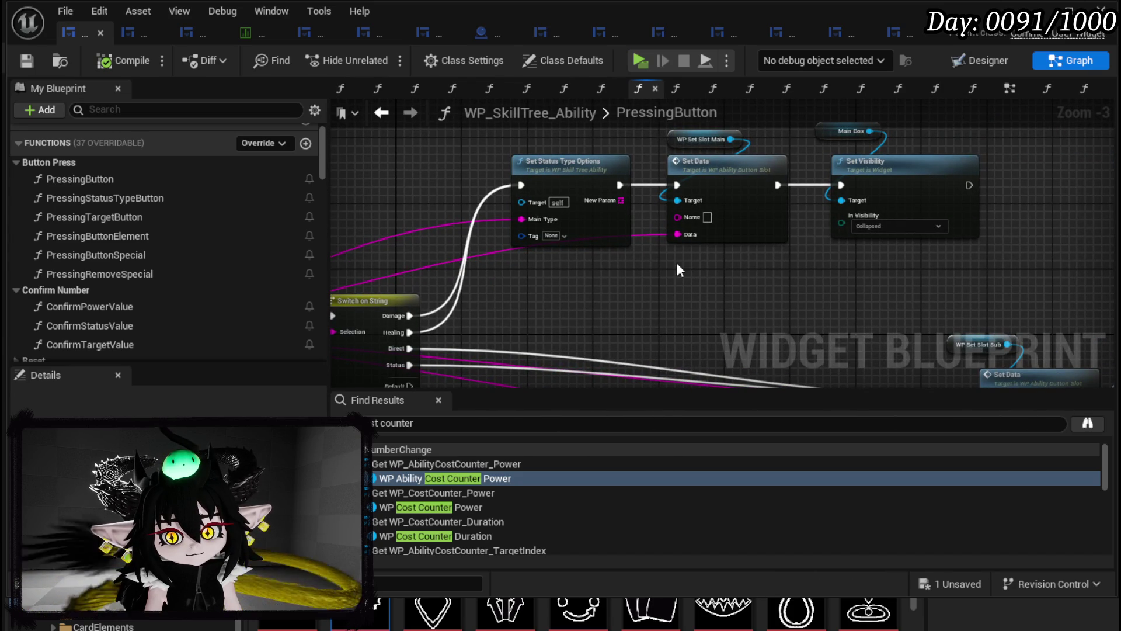
double_click(681, 157)
mouse_move(664, 175)
left_mouse_down()
mouse_move(546, 160)
mouse_move(900, 180)
left_mouse_up()
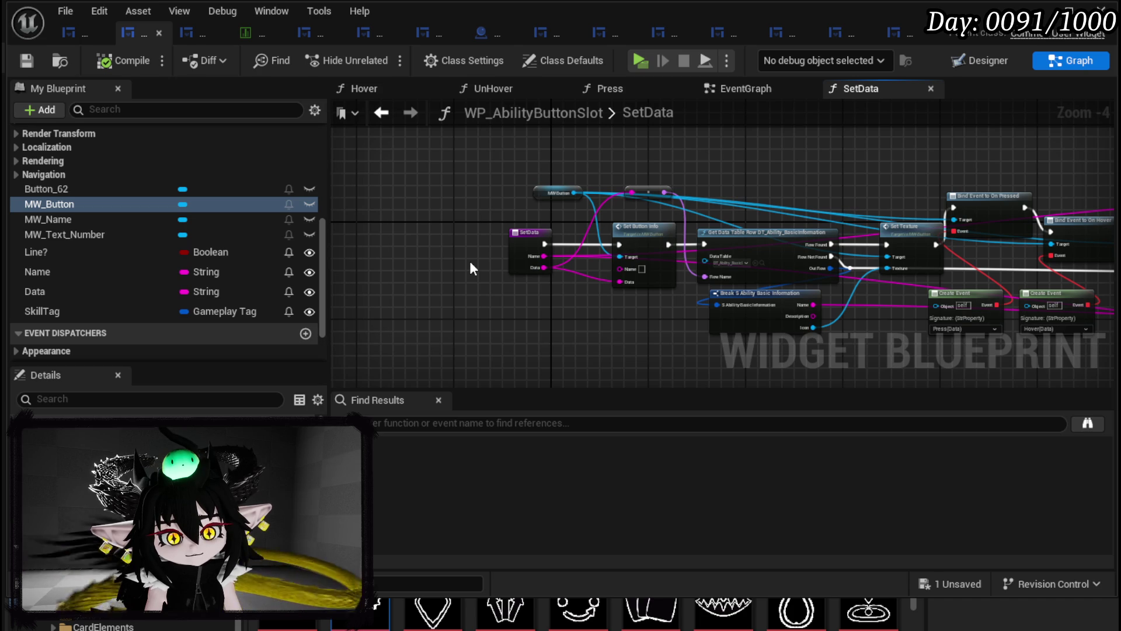
- In the SetData function graph, make room and add the Data variable as a Set node
left_click(756, 96)
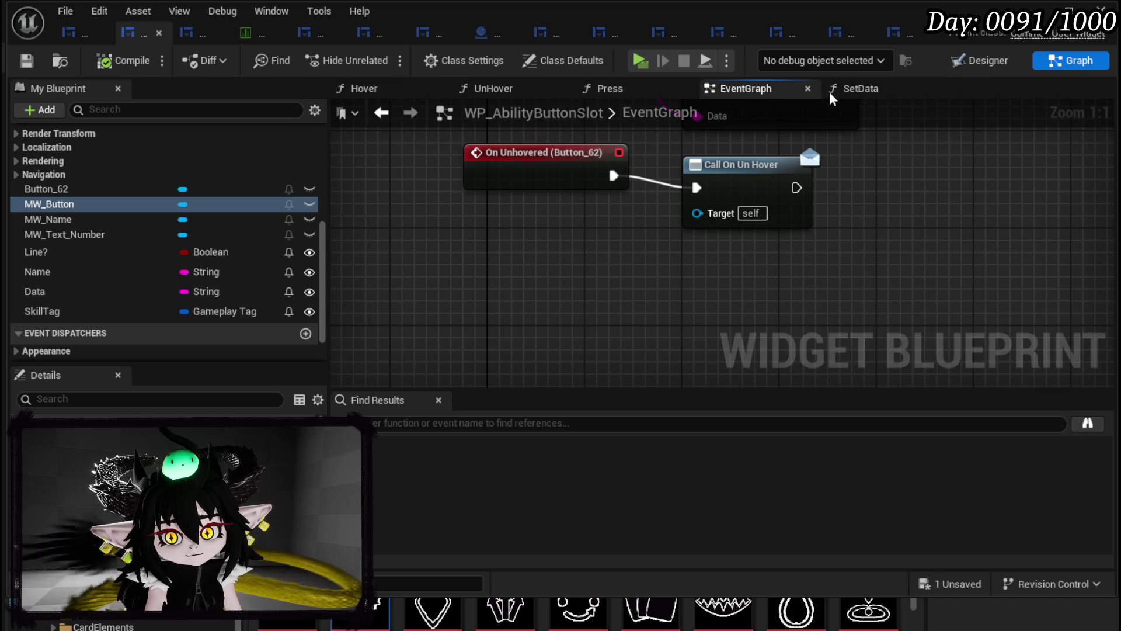
left_click(857, 90)
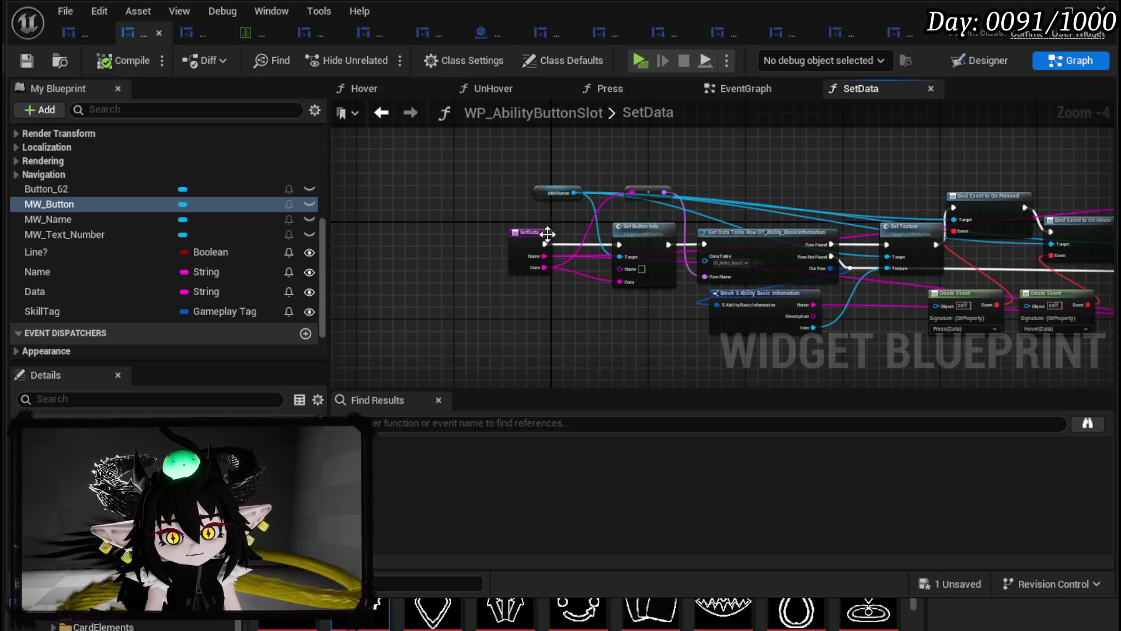
left_click_drag(514, 236, 447, 242)
mouse_move(119, 291)
left_mouse_down()
mouse_move(478, 290)
mouse_move(598, 206)
left_mouse_up()
scroll(514, 337, "up", 3)
- Wire Set Data between SetData and Set Button Info, feed it SetData's Data, then compile and save
left_click(434, 203)
mouse_move(391, 198)
left_mouse_down()
mouse_move(388, 188)
mouse_move(547, 204)
left_mouse_up()
left_click_drag(619, 204, 685, 204)
mouse_move(433, 246)
left_mouse_down()
mouse_move(564, 230)
mouse_move(548, 226)
left_mouse_up()
scroll(538, 260, "down", 2)
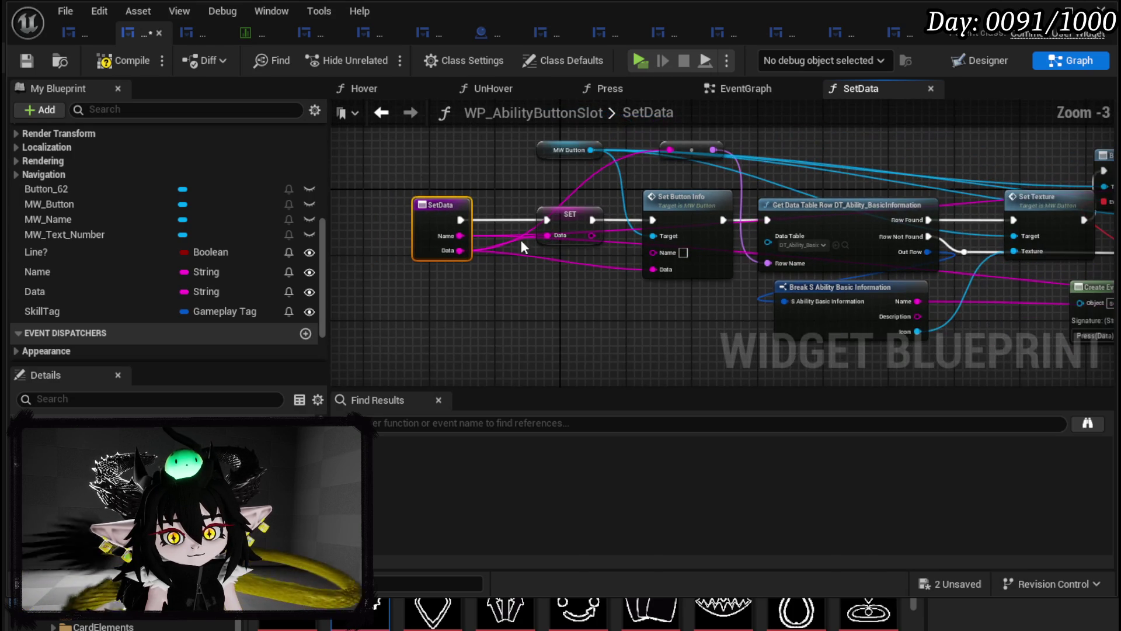
left_click(36, 57)
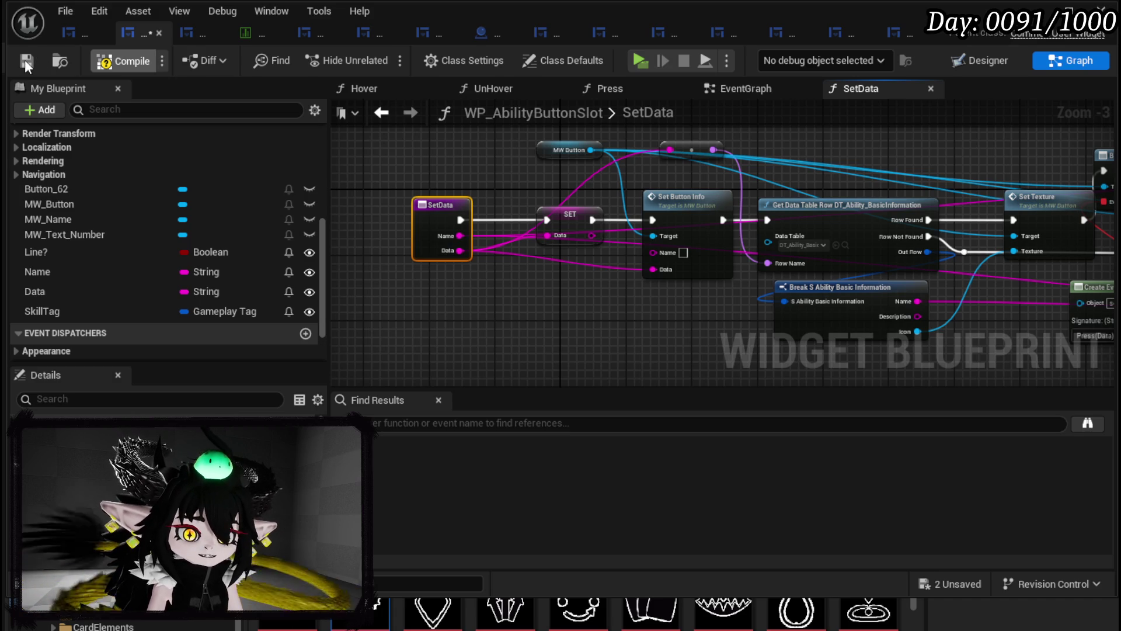
left_click(325, 25)
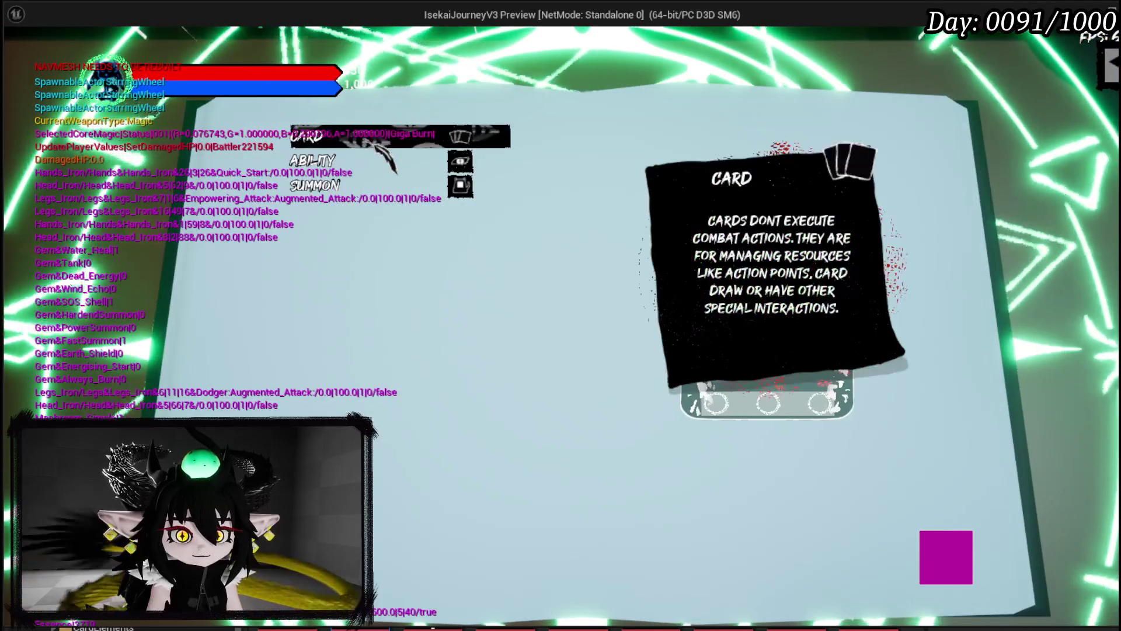
- In the game preview, set the ability's main type to Offensive and element to Fire
left_click(373, 138)
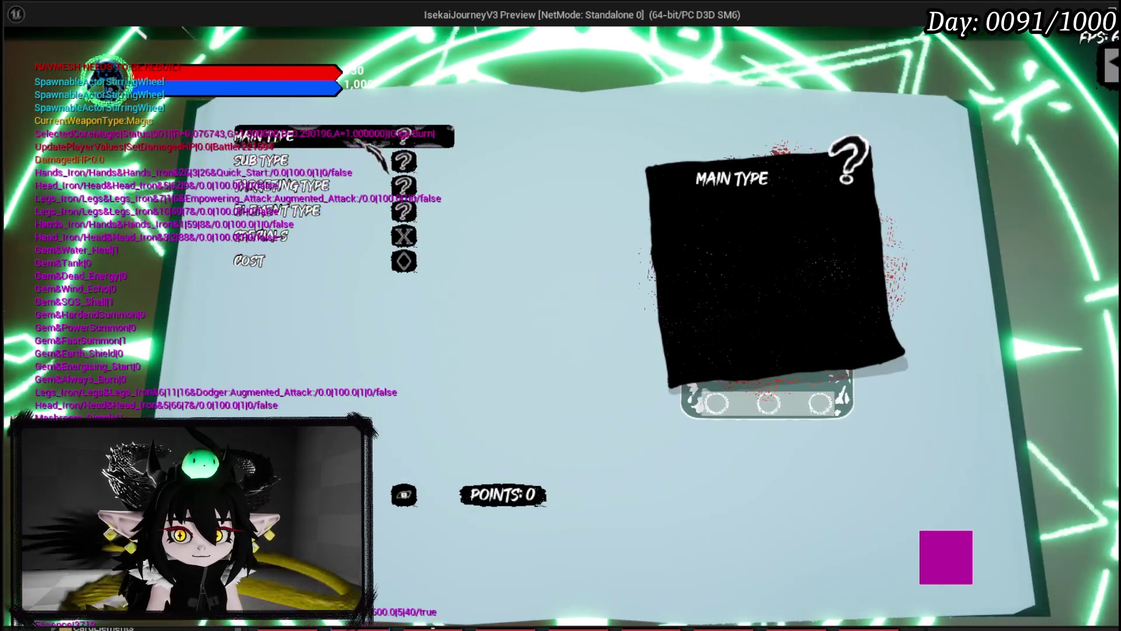
left_click(368, 156)
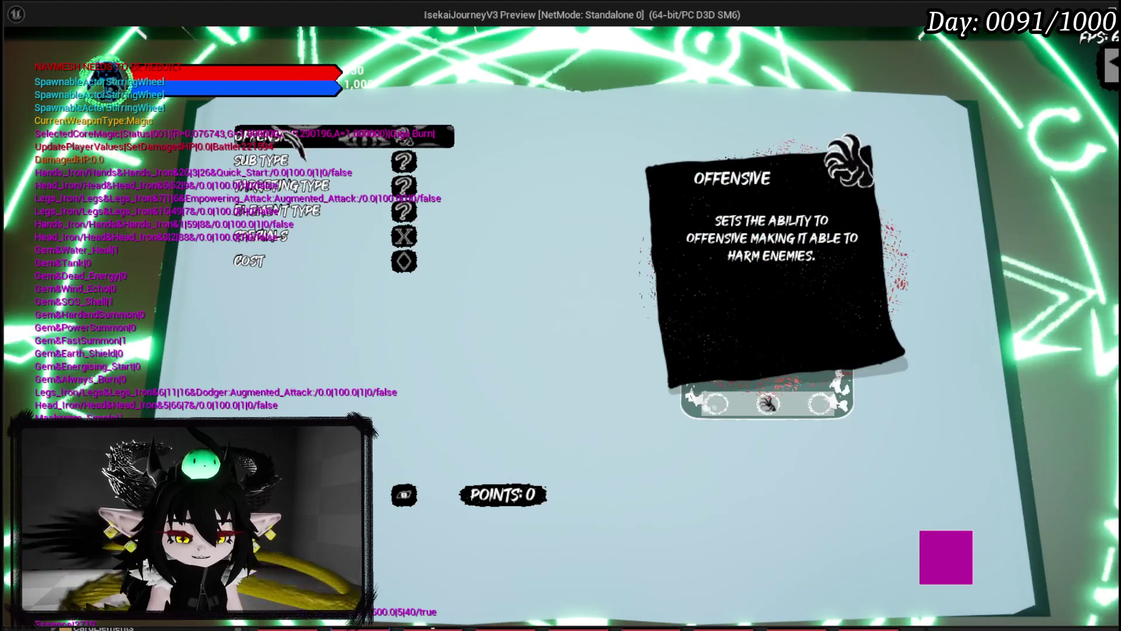
left_click(327, 186)
left_click(297, 212)
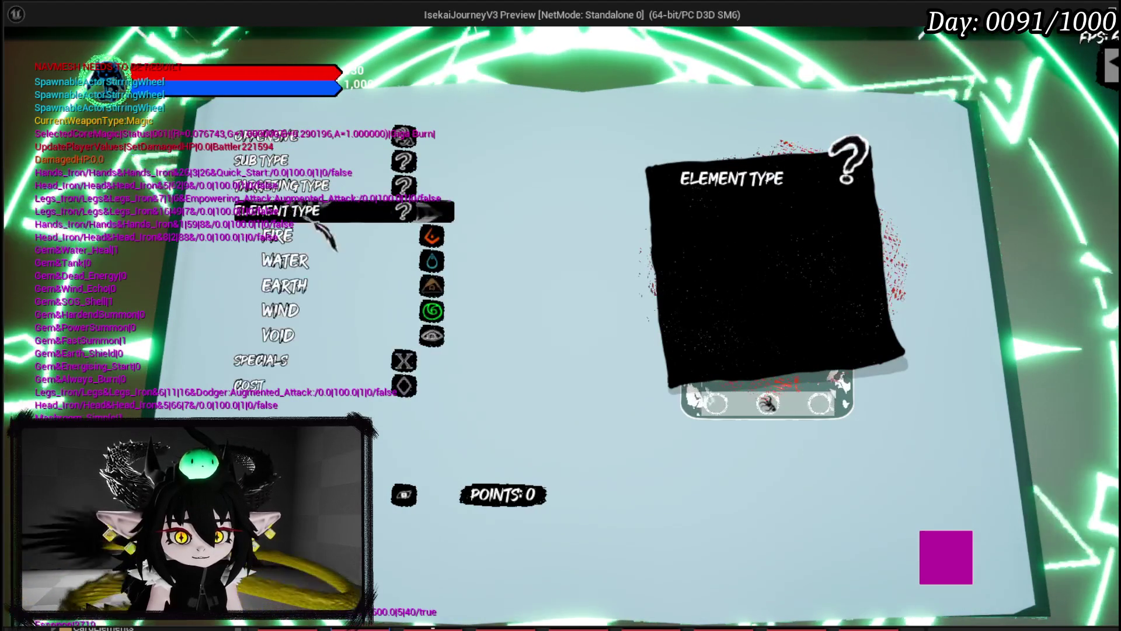
left_click(362, 263)
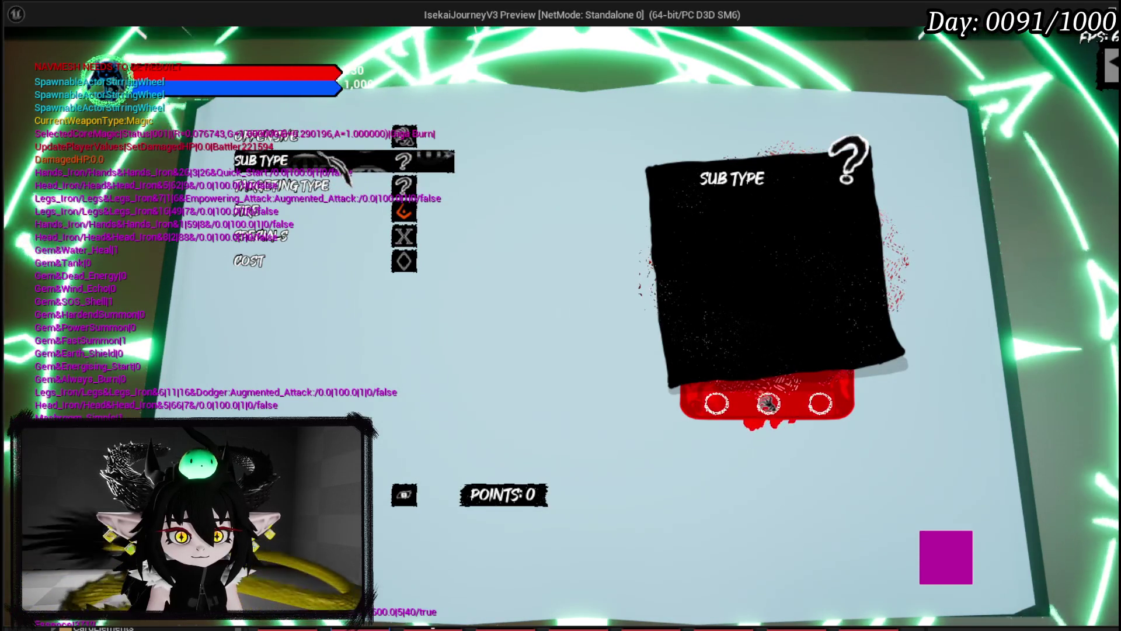
- Switch the targeting type to AOE, then to Bounce
left_click(327, 185)
left_click(327, 217)
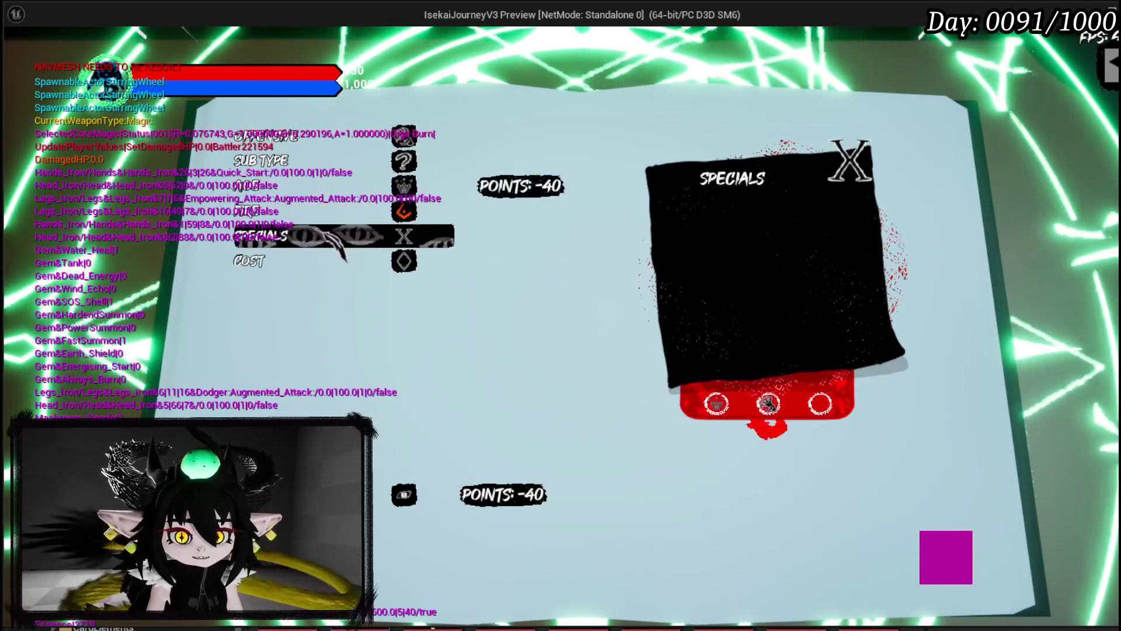
left_click(327, 186)
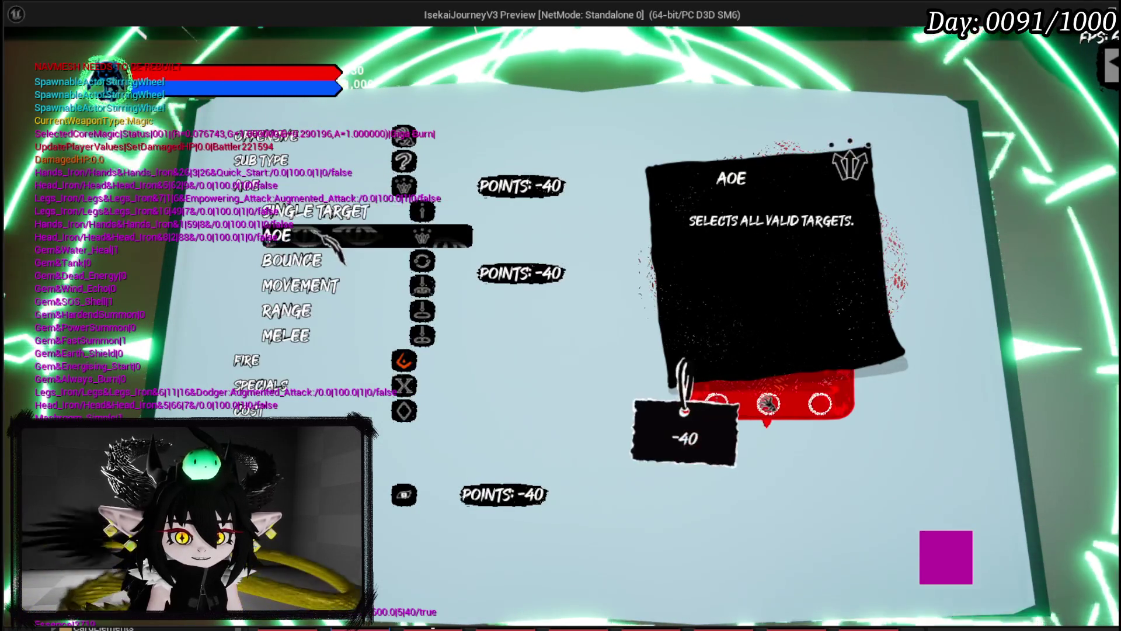
left_click(303, 260)
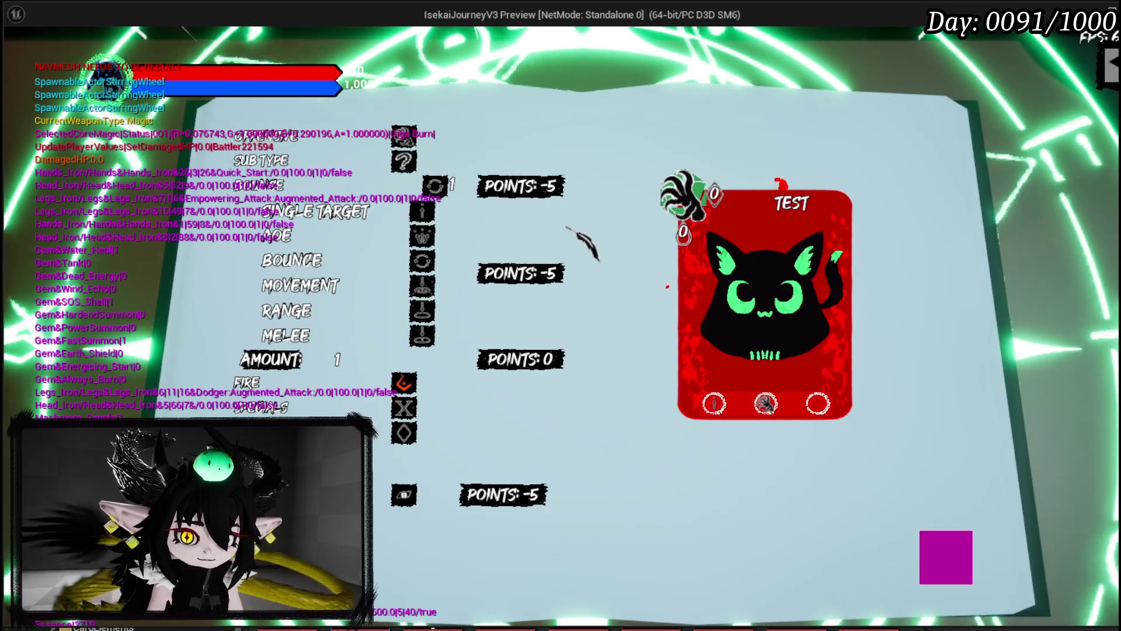
- End the game preview, save the level, and return to the widget blueprint editor
mouse_move(425, 220)
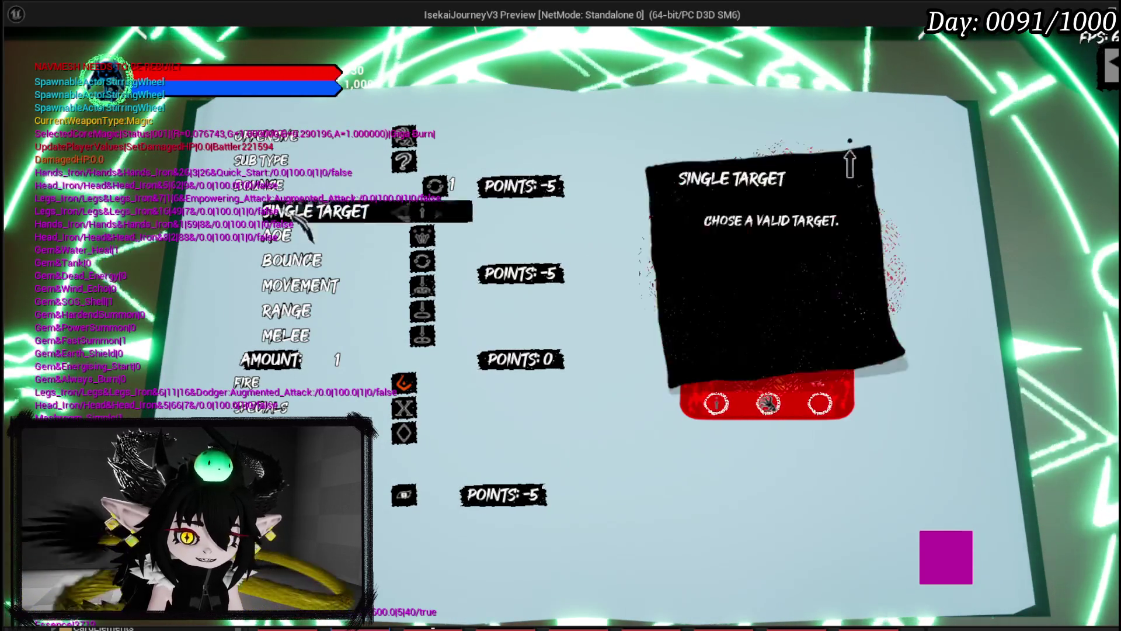
key("Escape")
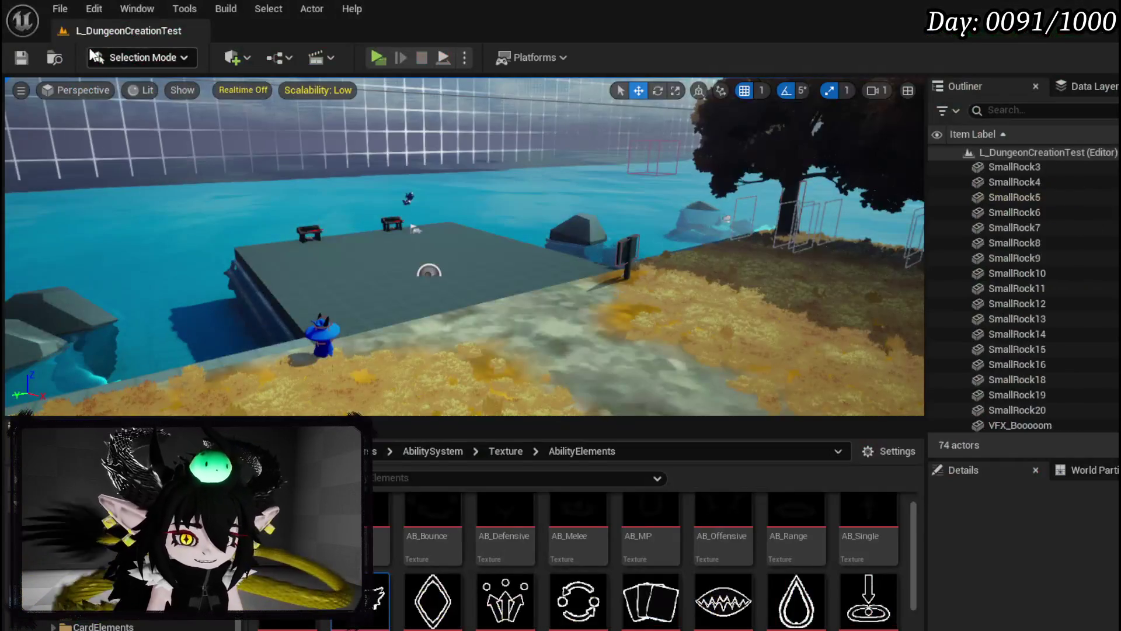
left_click(29, 58)
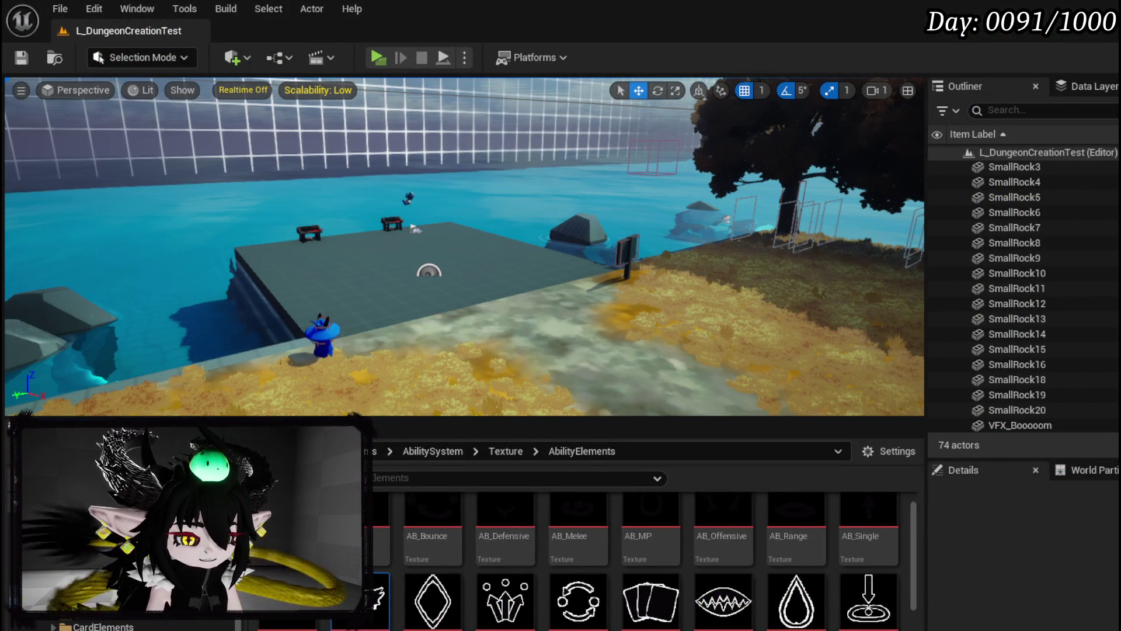
key("alt+Tab")
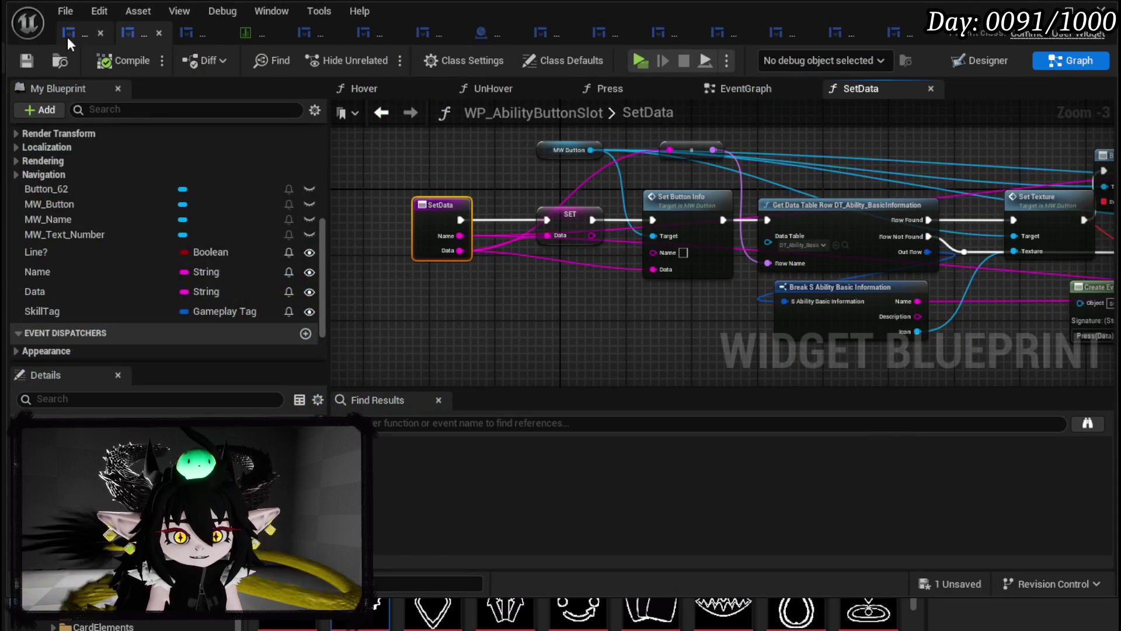
- Pan through the WP_SkillTree_Ability PressingButton graph to review its cost nodes and entry nodes
left_click(68, 33)
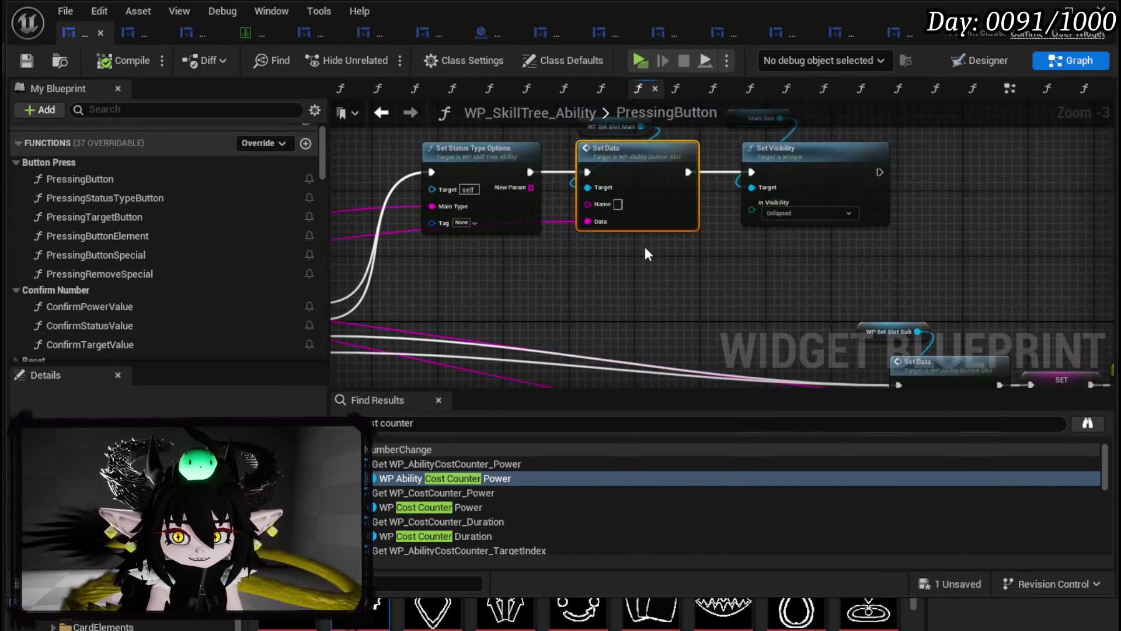
scroll(647, 254, "down", 3)
scroll(679, 215, "up", 3)
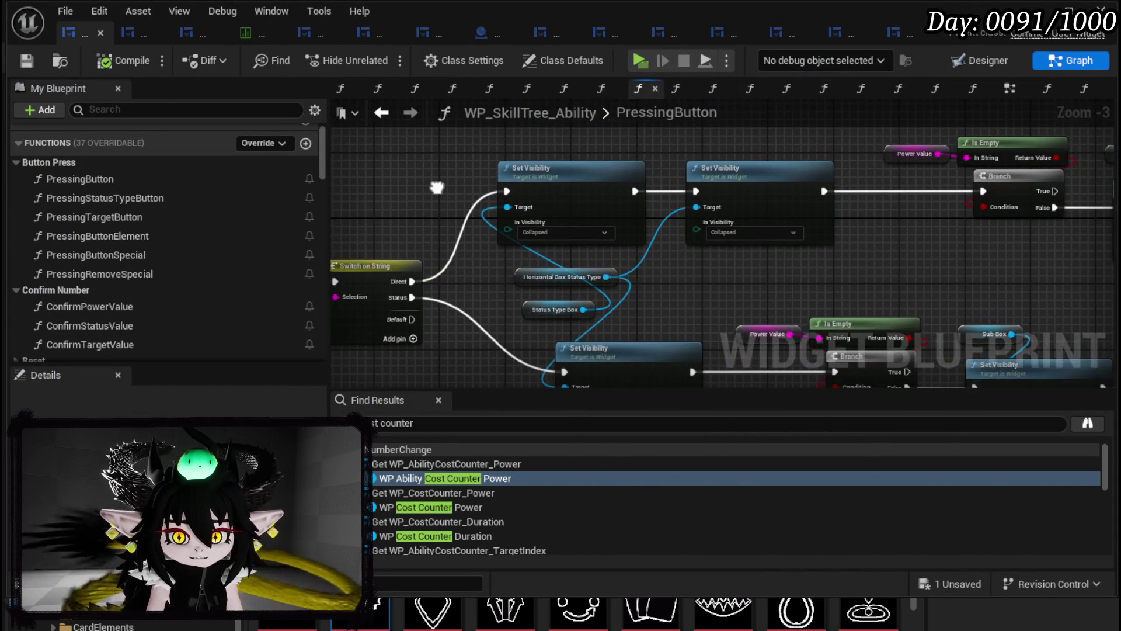
left_click_drag(879, 237, 608, 221)
scroll(609, 223, "down", 3)
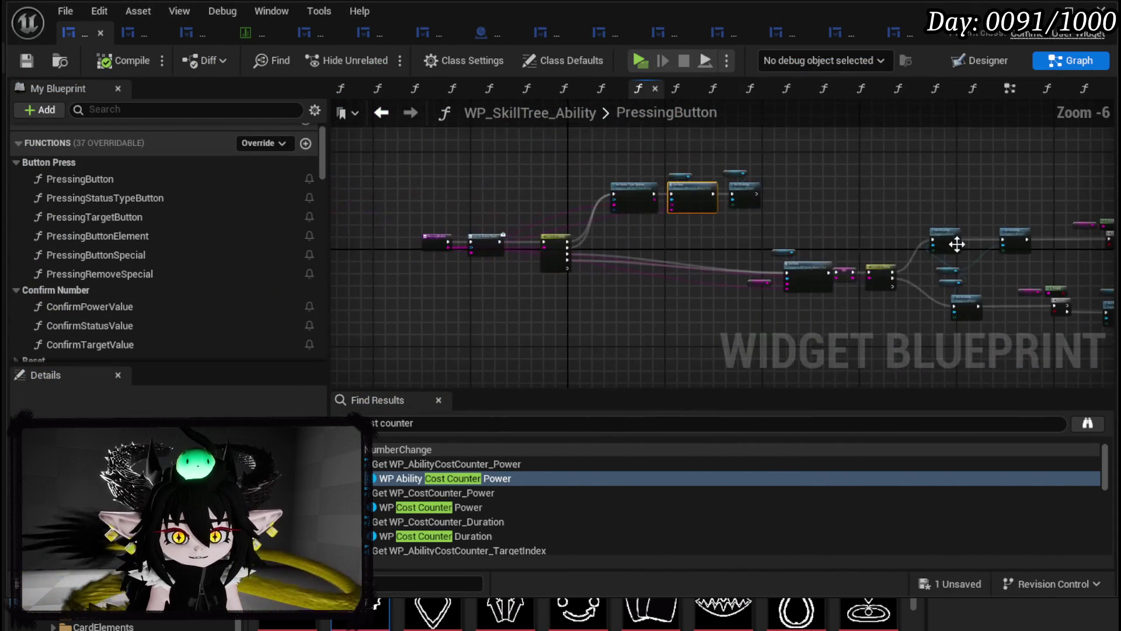
scroll(617, 239, "up", 2)
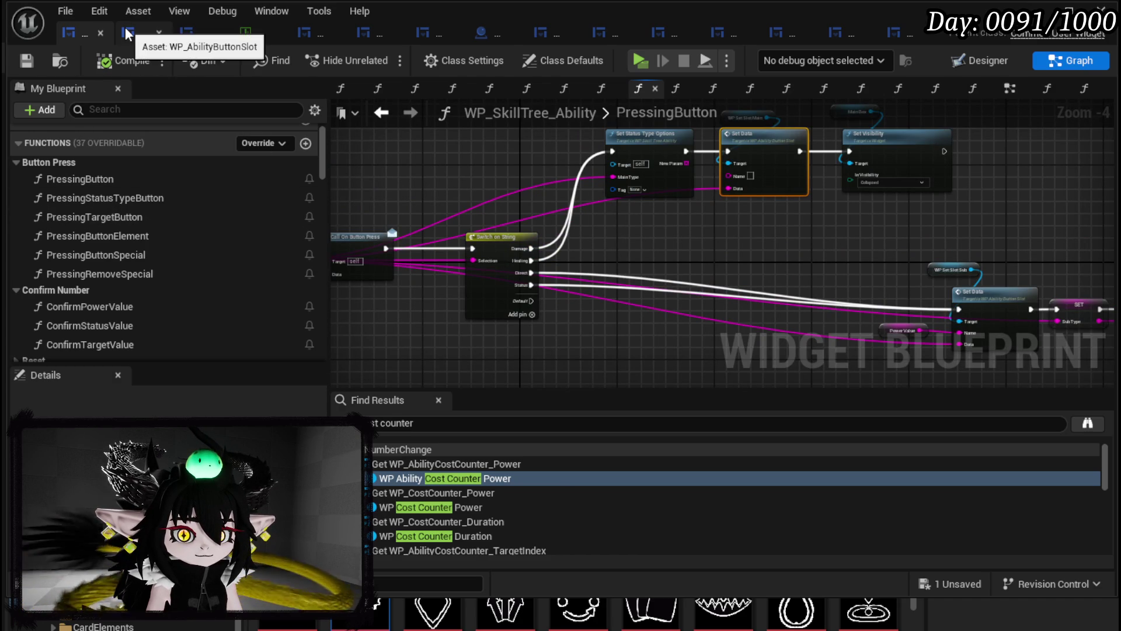
left_click_drag(635, 243, 784, 232)
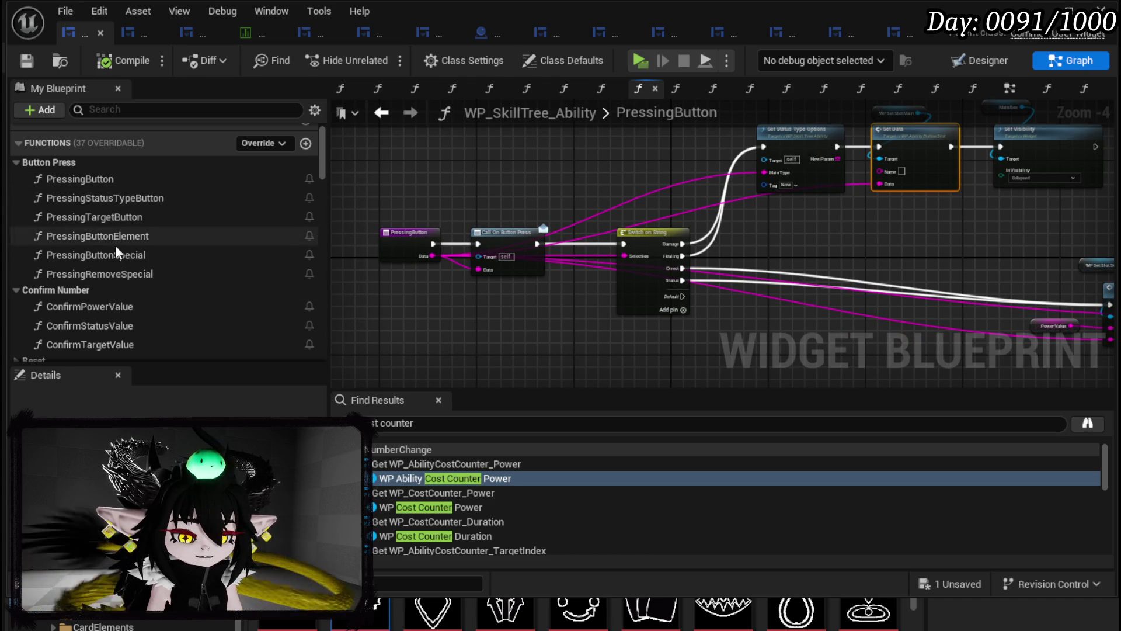
- Inspect PressingTargetButton's target cost nodes and Switch on String branches, then bring up the ability data table
double_click(93, 216)
scroll(539, 212, "down", 1)
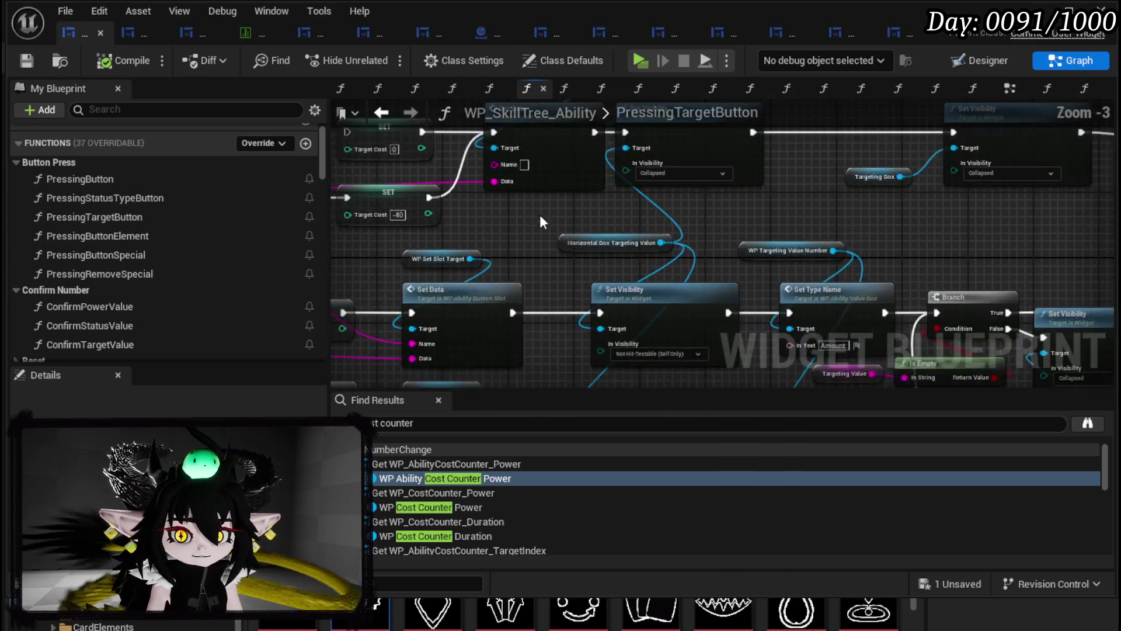
left_click_drag(582, 242, 620, 216)
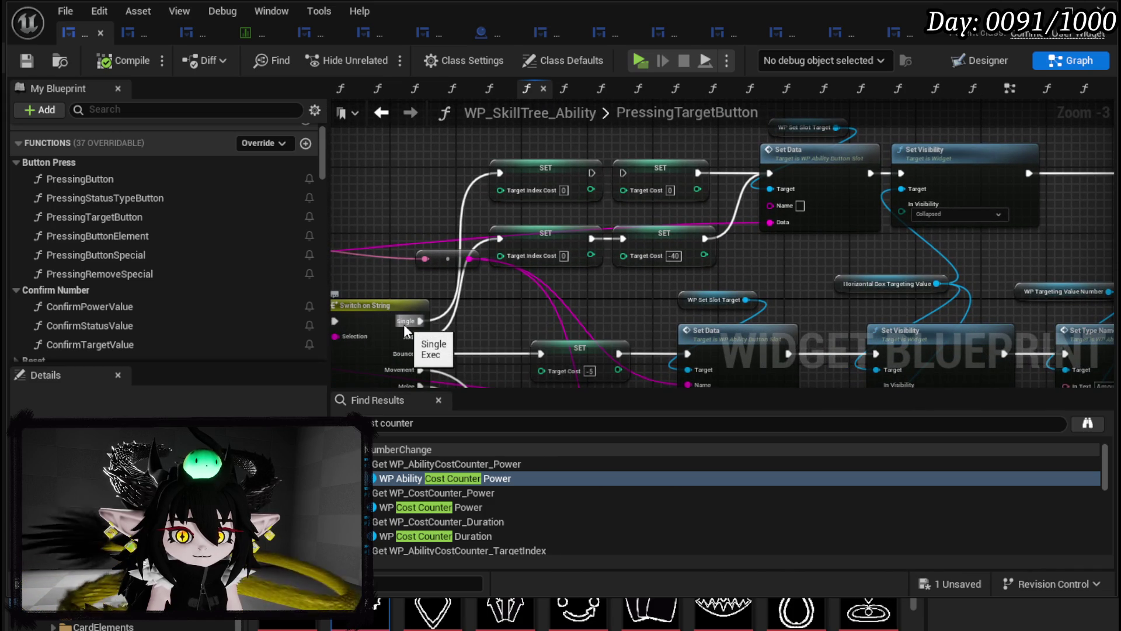
left_click_drag(406, 312, 510, 244)
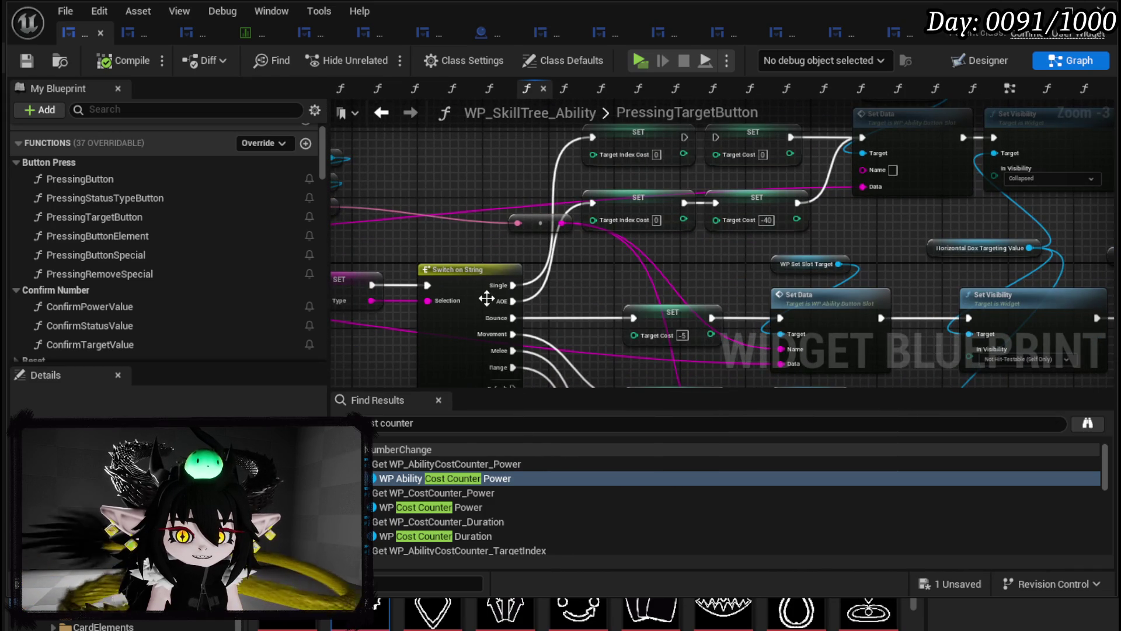
mouse_move(495, 288)
left_mouse_down()
mouse_move(690, 246)
mouse_move(654, 277)
left_mouse_up()
left_click(239, 30)
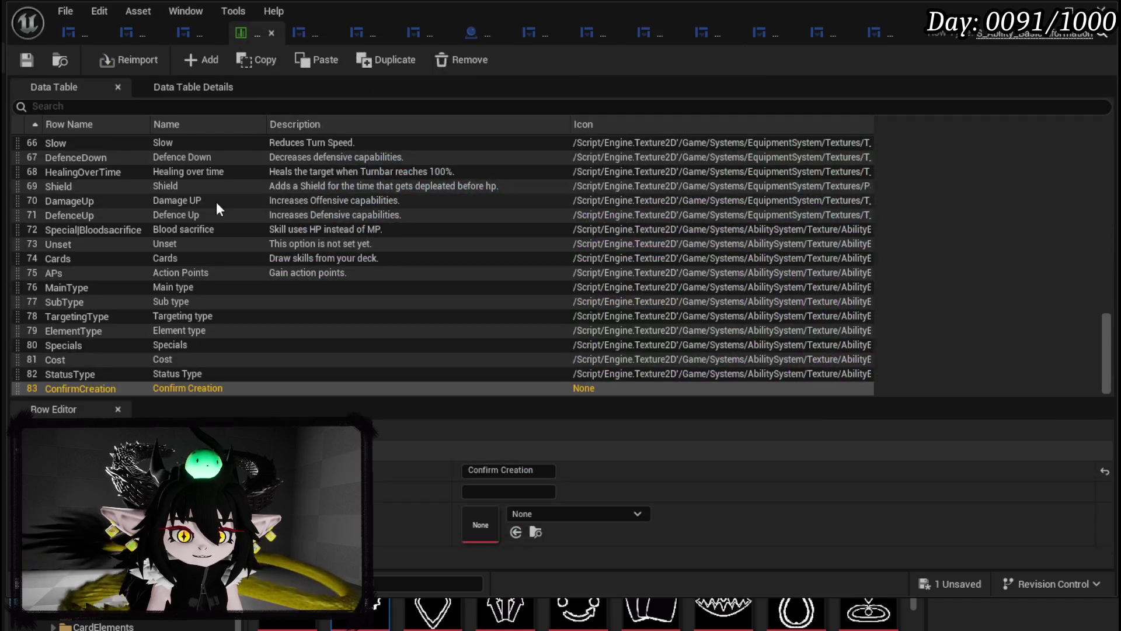
- Scroll up to row 14 'Single' in the data table, view it, then minimize the window
scroll(245, 243, "up", 10)
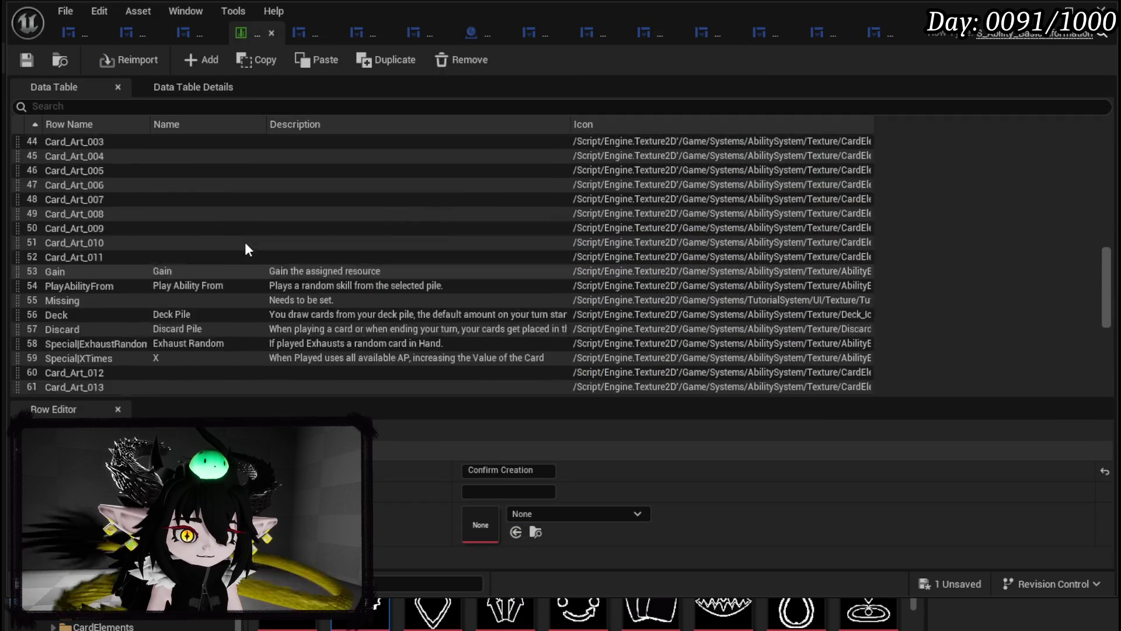
scroll(245, 243, "up", 8)
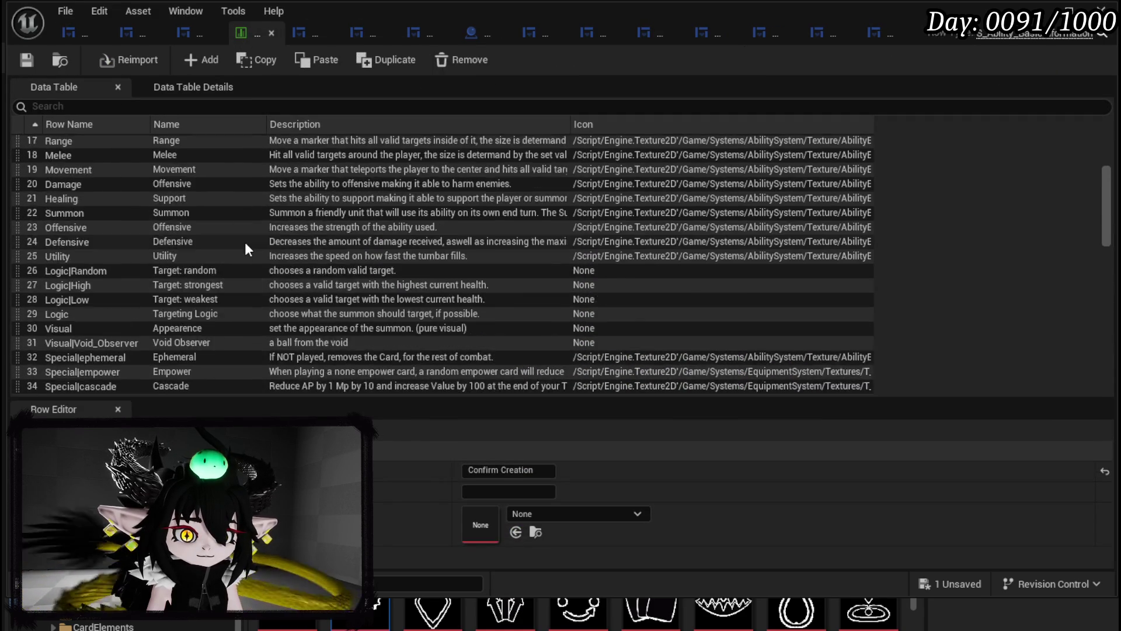
scroll(220, 247, "up", 1)
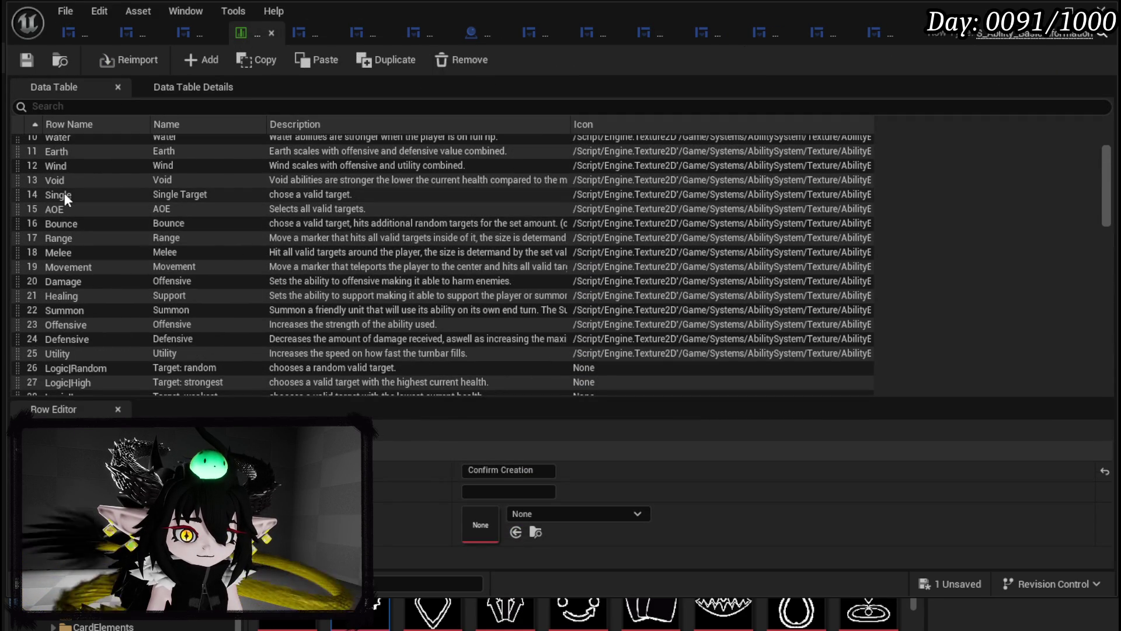
left_click(70, 198)
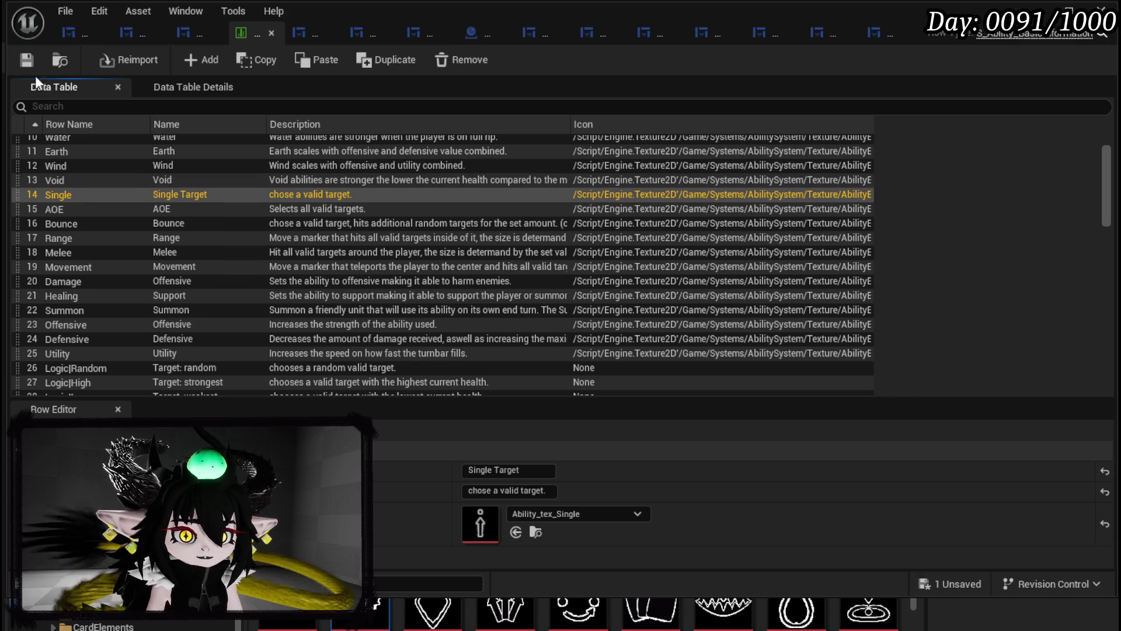
left_click(1068, 9)
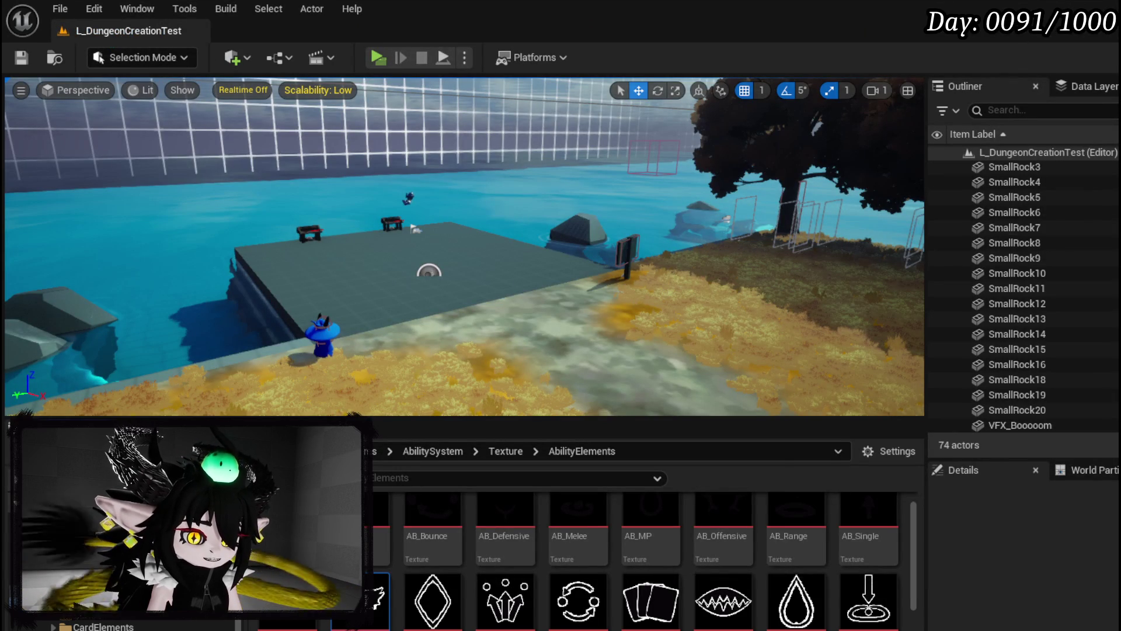
- Chain the Target Index Cost SET node into the Target Cost SET in PressingTargetButton and save
key("alt+Tab")
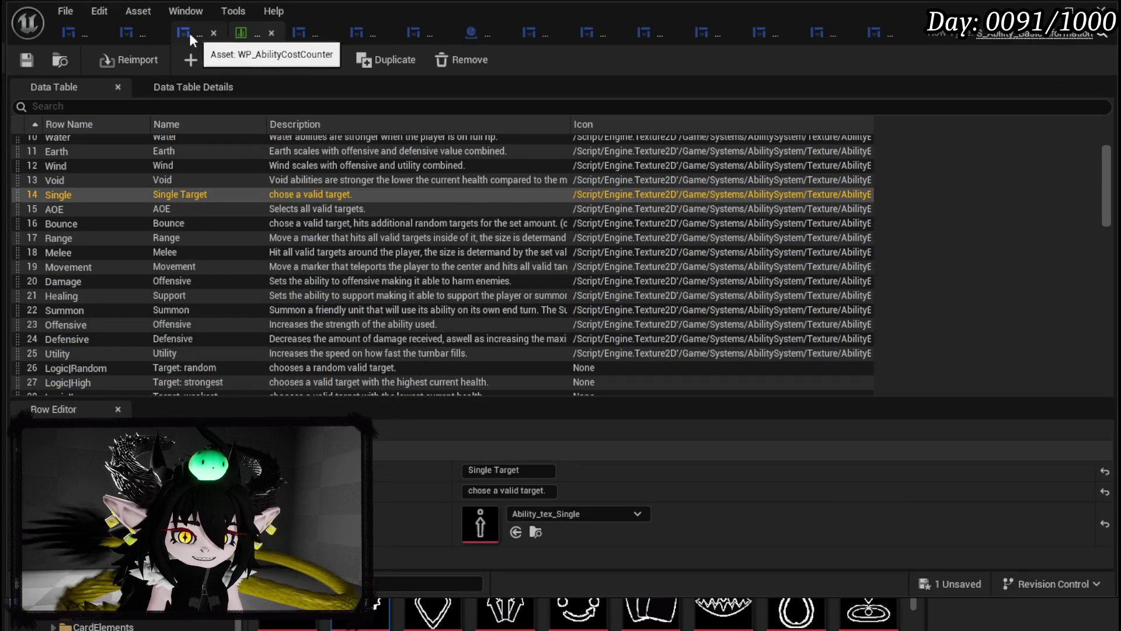
left_click(72, 33)
mouse_move(769, 239)
left_mouse_down()
mouse_move(493, 263)
mouse_move(471, 275)
left_mouse_up()
left_click_drag(580, 245, 478, 230)
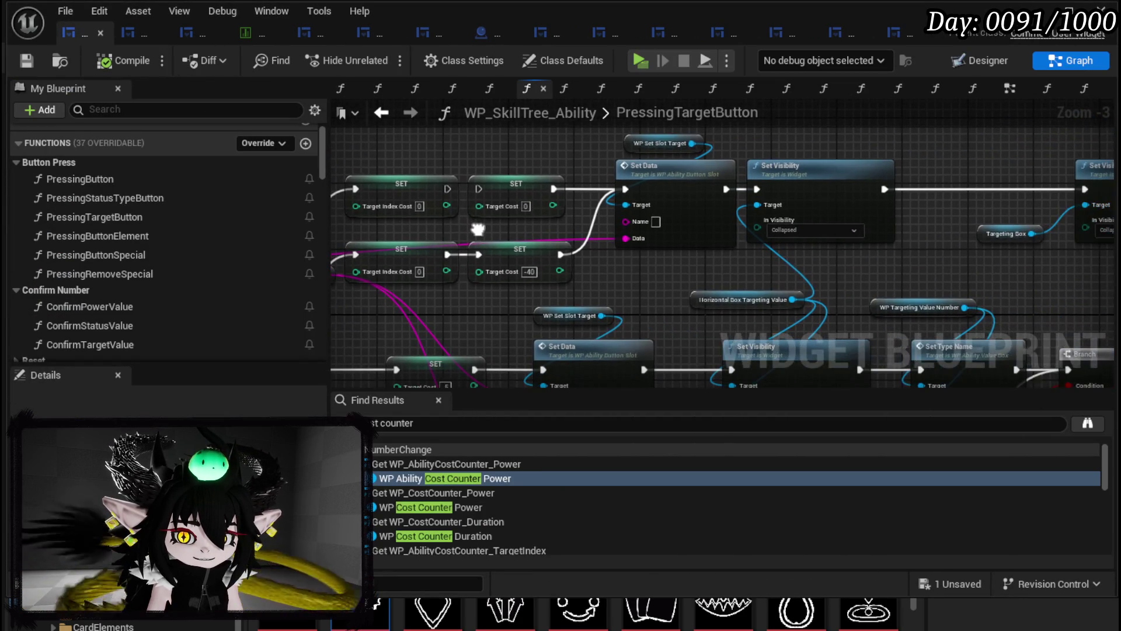
left_click_drag(443, 189, 688, 189)
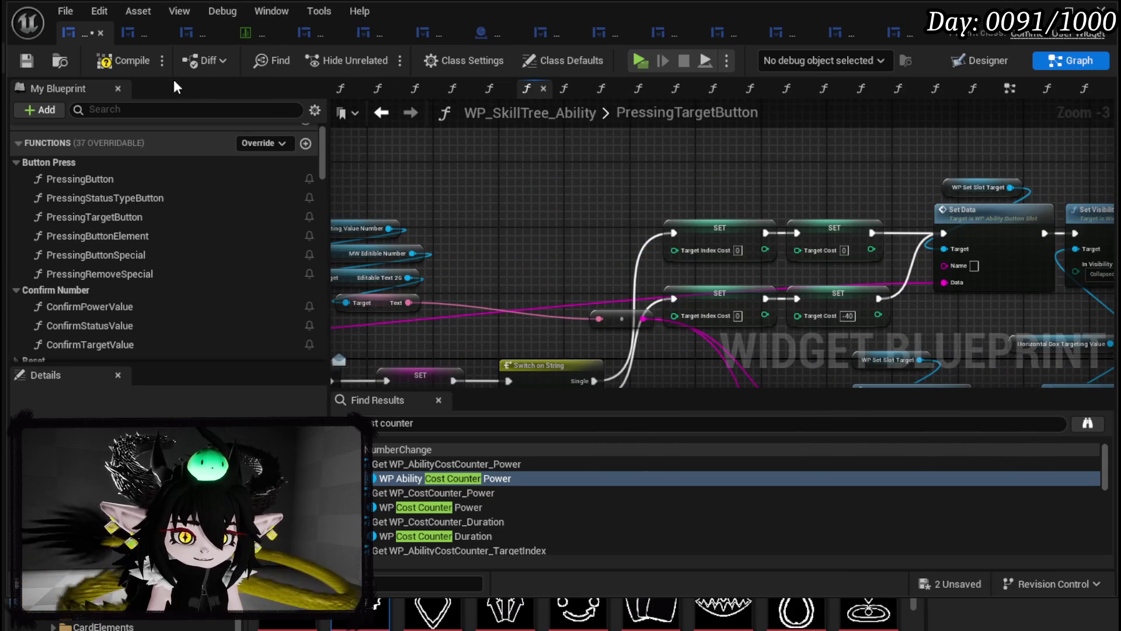
left_click(26, 62)
left_click(1038, 10)
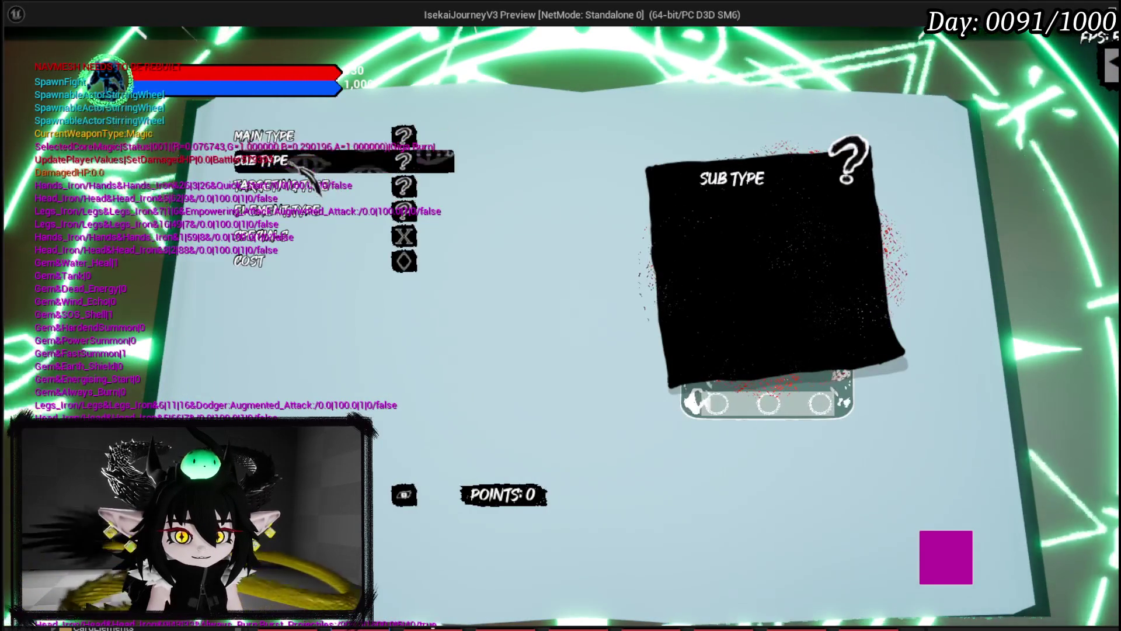
- Cycle targeting through Single Target, AOE, Melee and back to AOE, then stop the preview and save the level
left_click(316, 186)
left_click(324, 210)
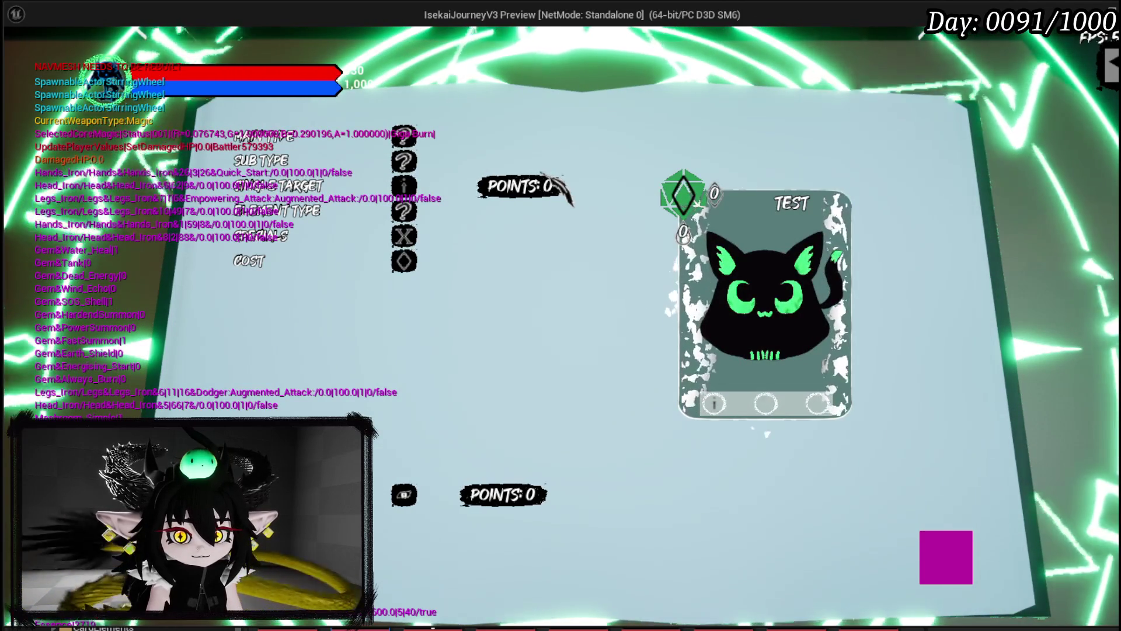
left_click(409, 186)
left_click(341, 233)
left_click(327, 185)
left_click(324, 339)
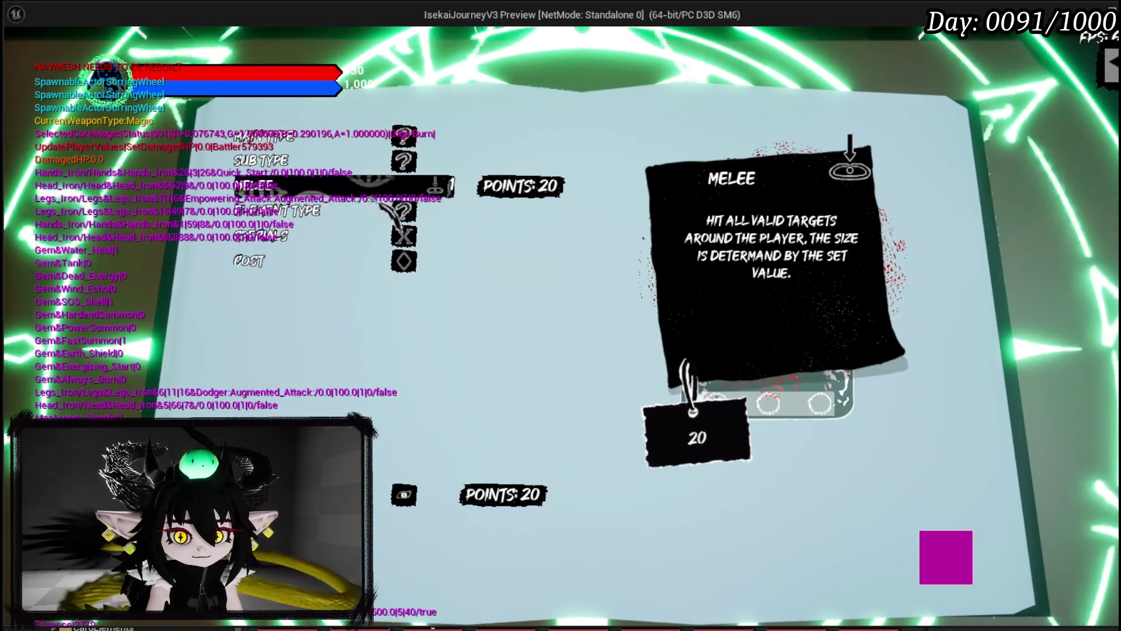
left_click(402, 233)
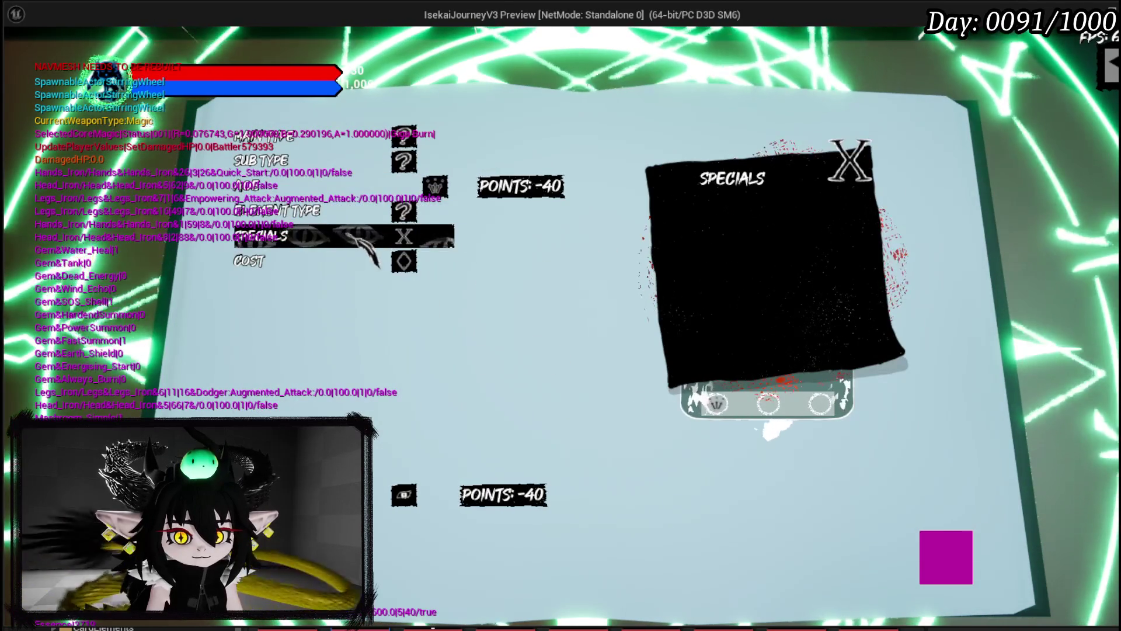
left_click(351, 185)
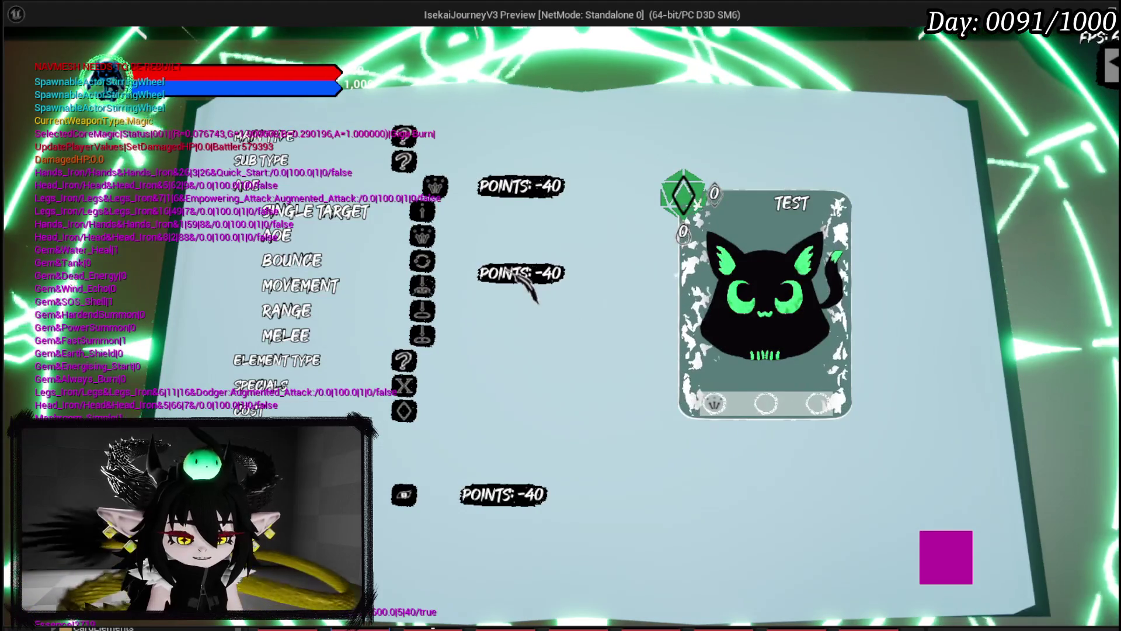
key("Escape")
left_click(33, 56)
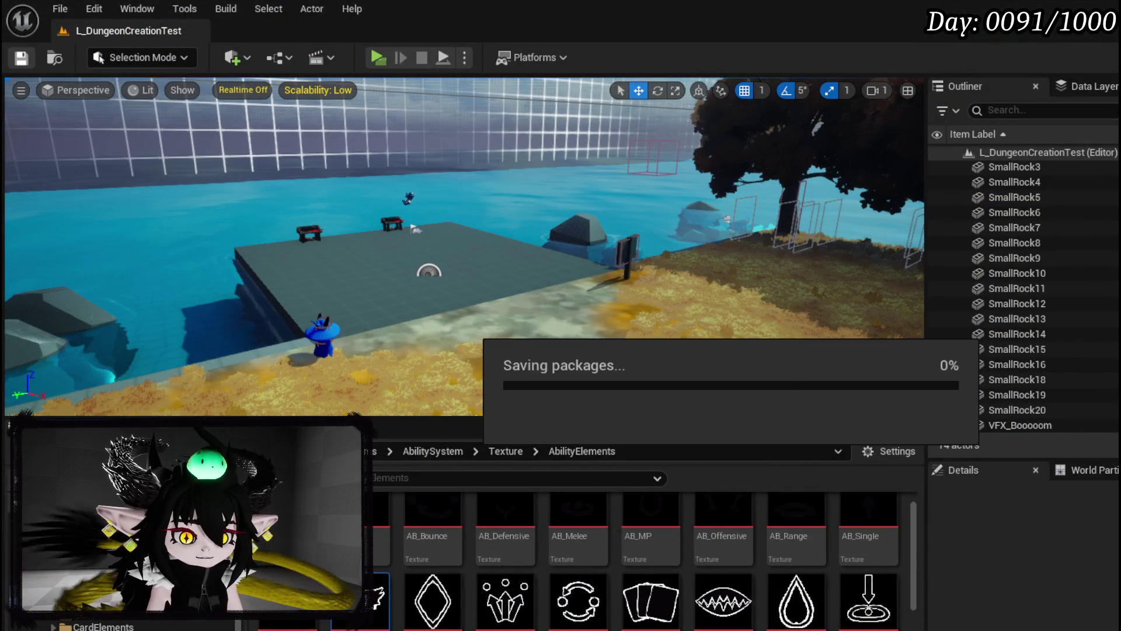
- Delete WP_AbilityCostCounter_Target from the Designer layout, compile, and jump to the resulting error node
key("alt+Tab")
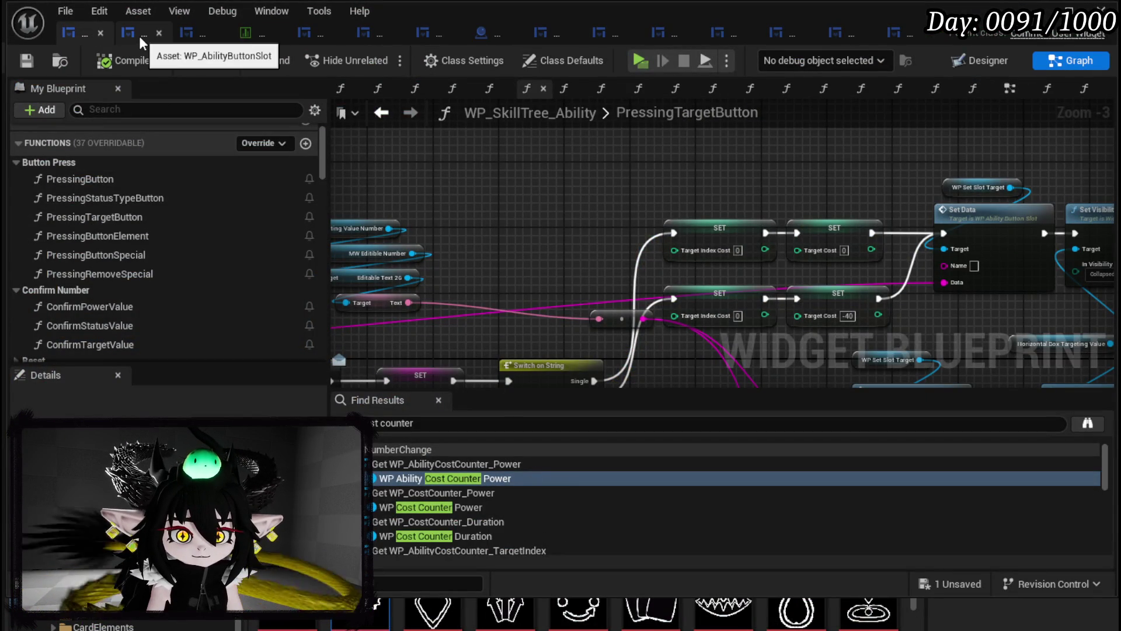
left_click(947, 64)
scroll(506, 243, "down", 5)
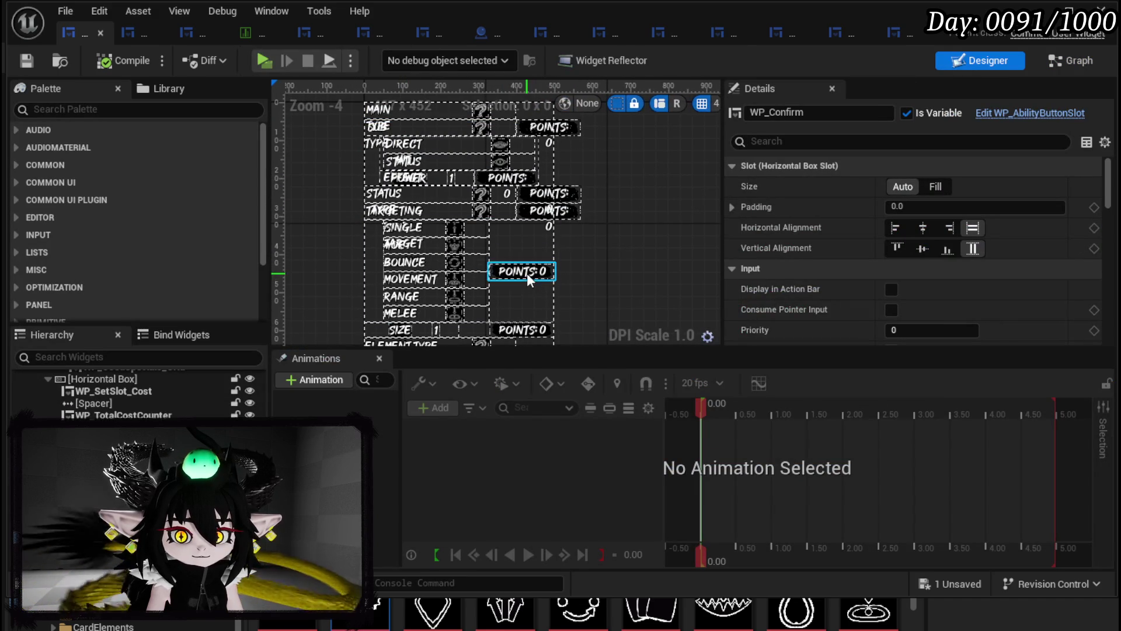
left_click(527, 273)
scroll(590, 278, "up", 1)
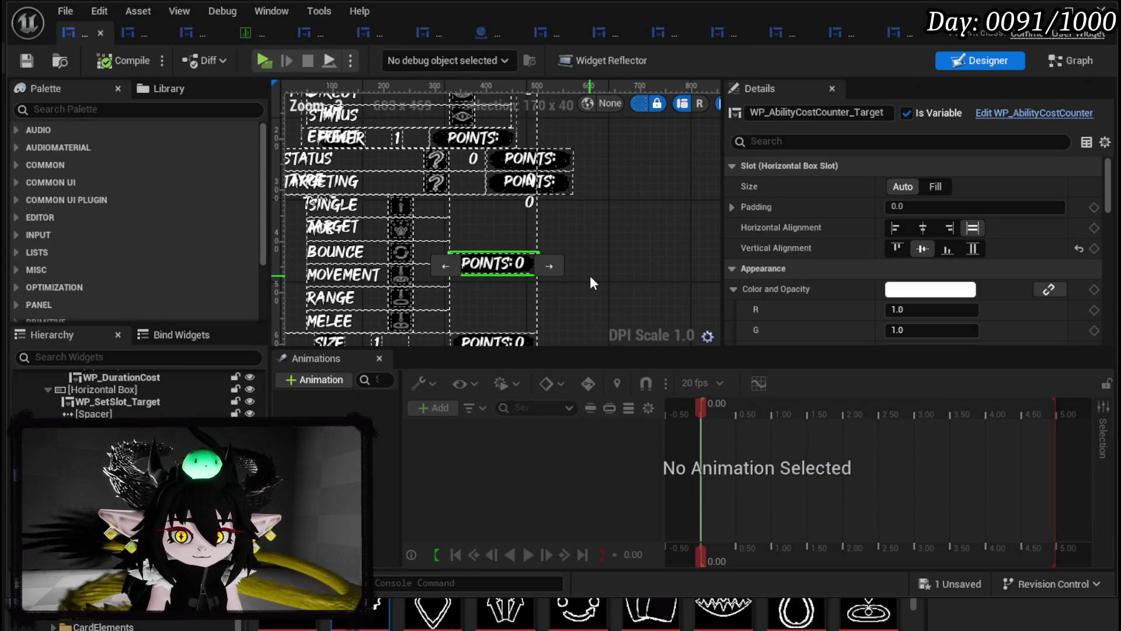
left_click(590, 275)
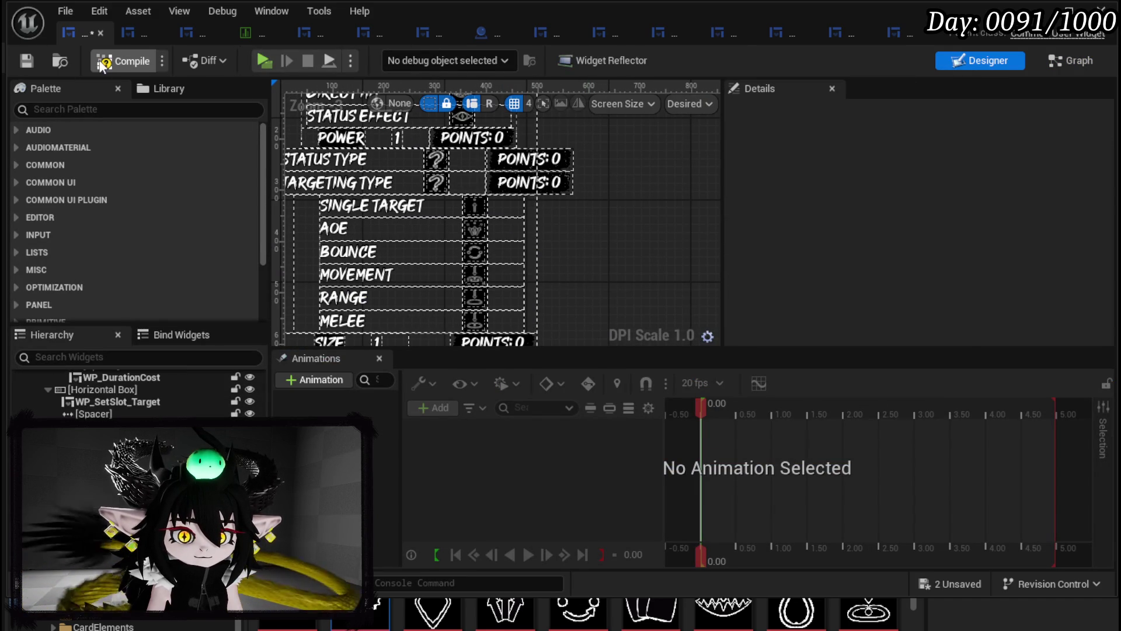
left_click(122, 61)
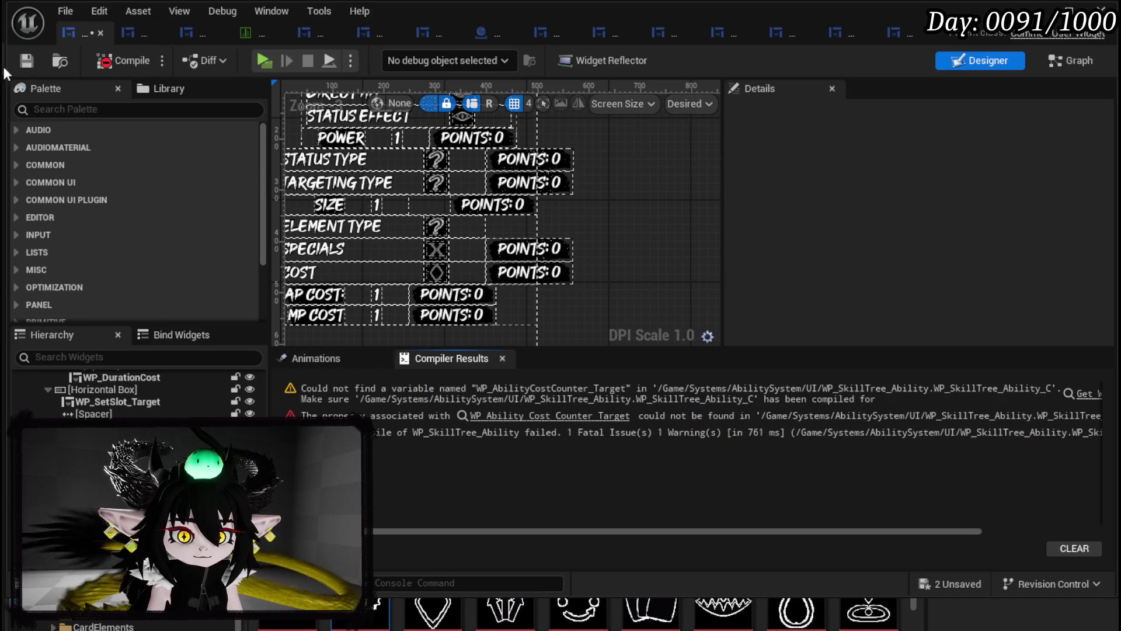
left_click(1090, 396)
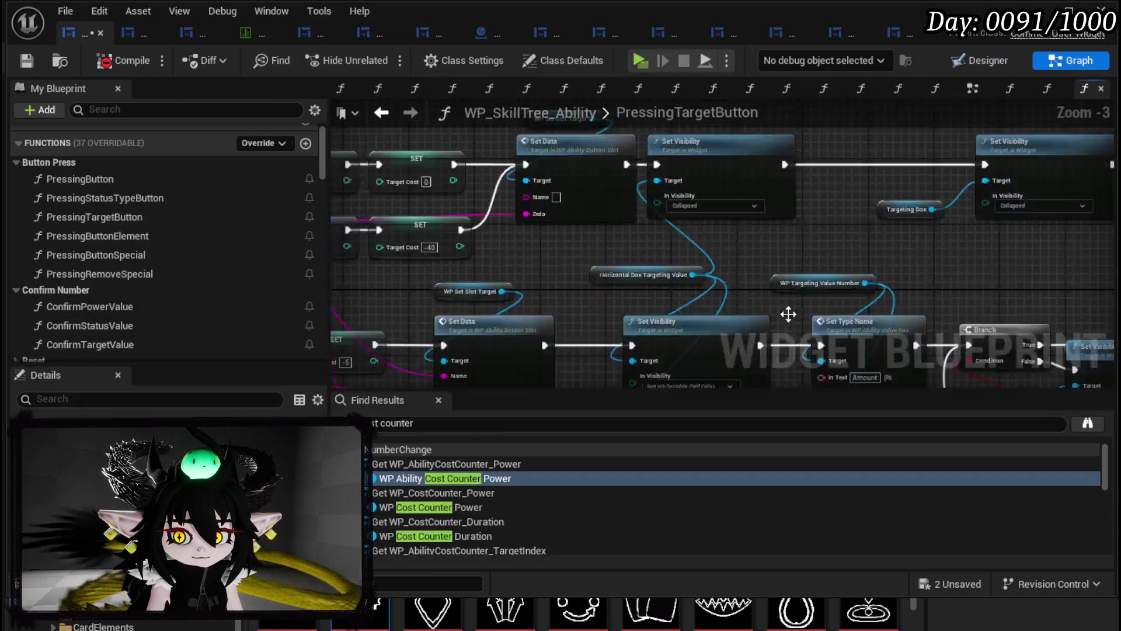
- Reroute exec wires to the second Set Cost, delete the error node, Target Cost and first Set Cost, and save
scroll(570, 247, "down", 2)
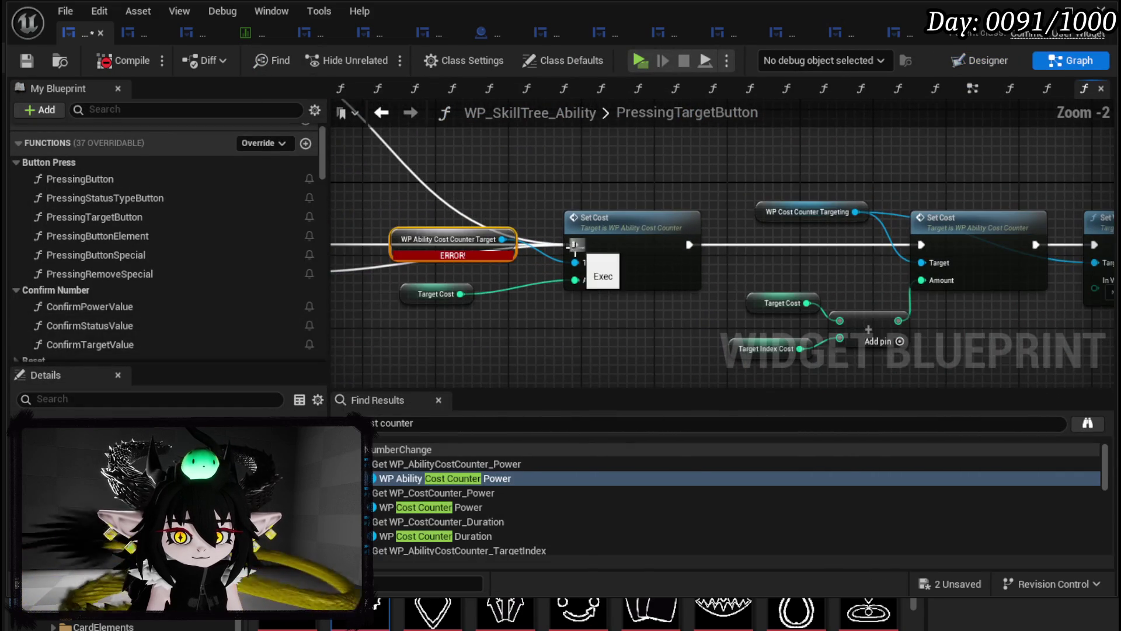
mouse_move(570, 247)
left_mouse_down()
mouse_move(945, 251)
mouse_move(917, 247)
left_mouse_up()
left_click_drag(502, 194, 663, 305)
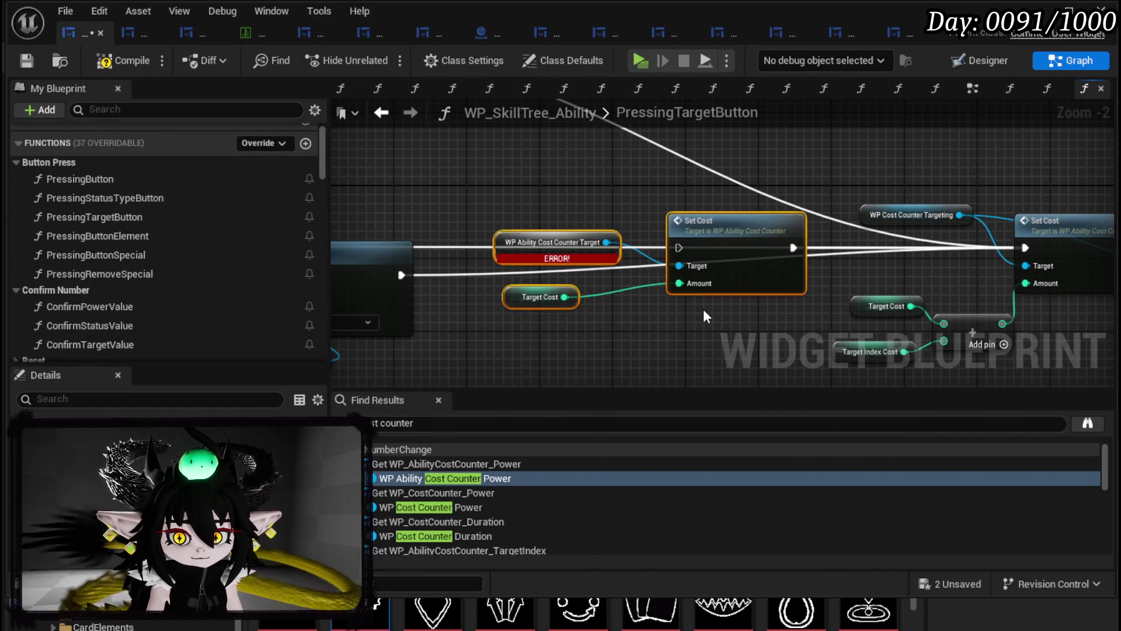
key("Delete")
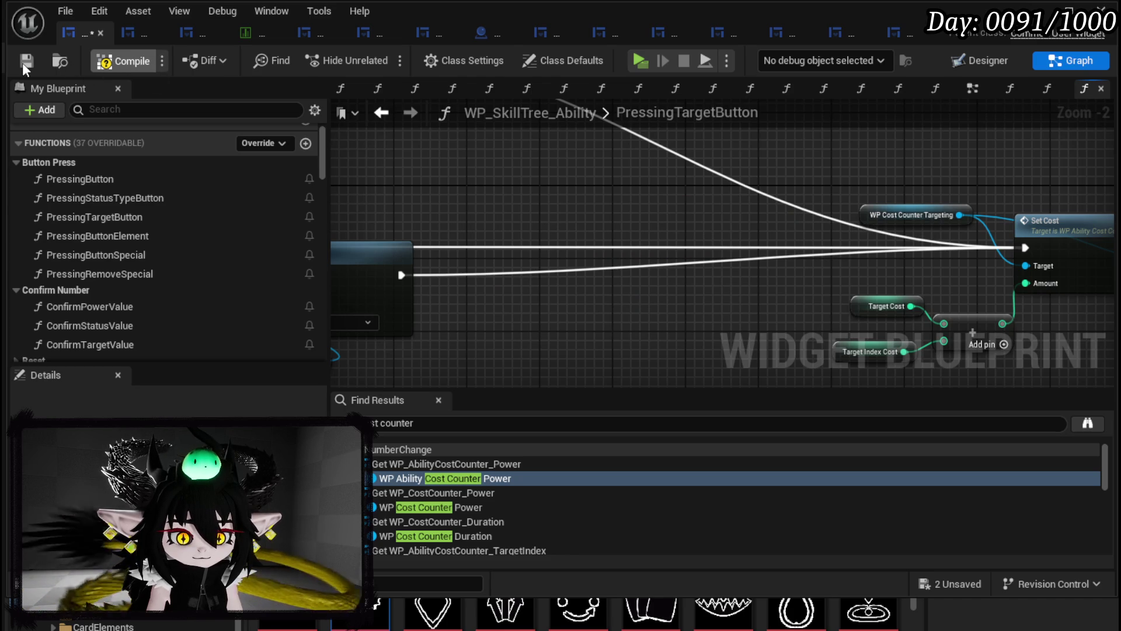
left_click(26, 65)
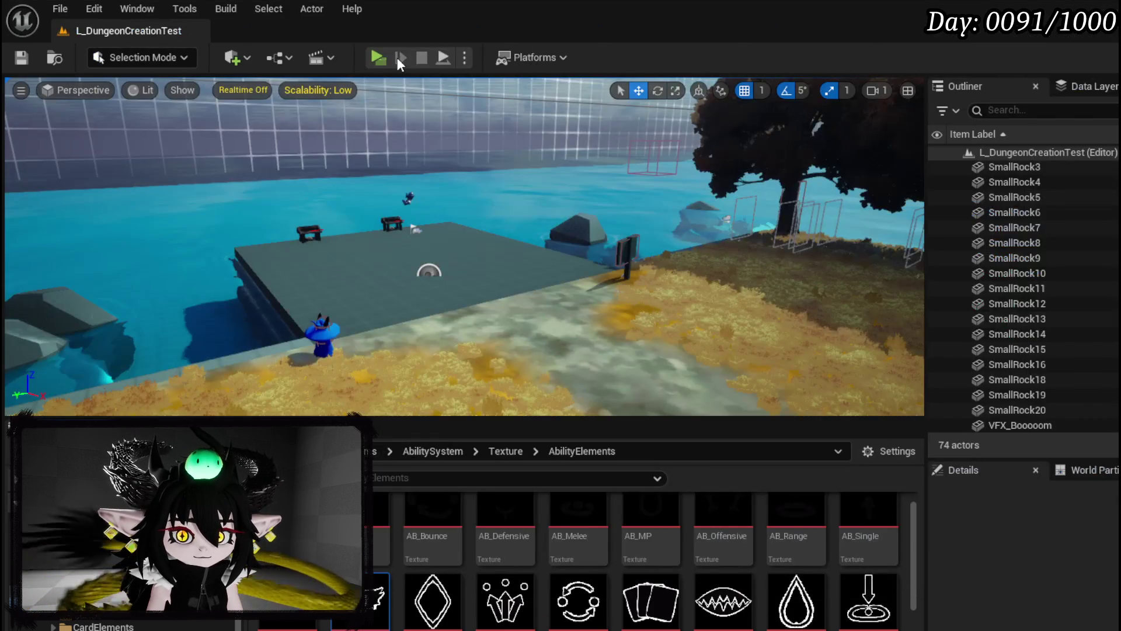
- Start a play preview, open the ability screen, and try Bounce, AOE, Single Target, Bounce, then Movement targeting
left_click(380, 58)
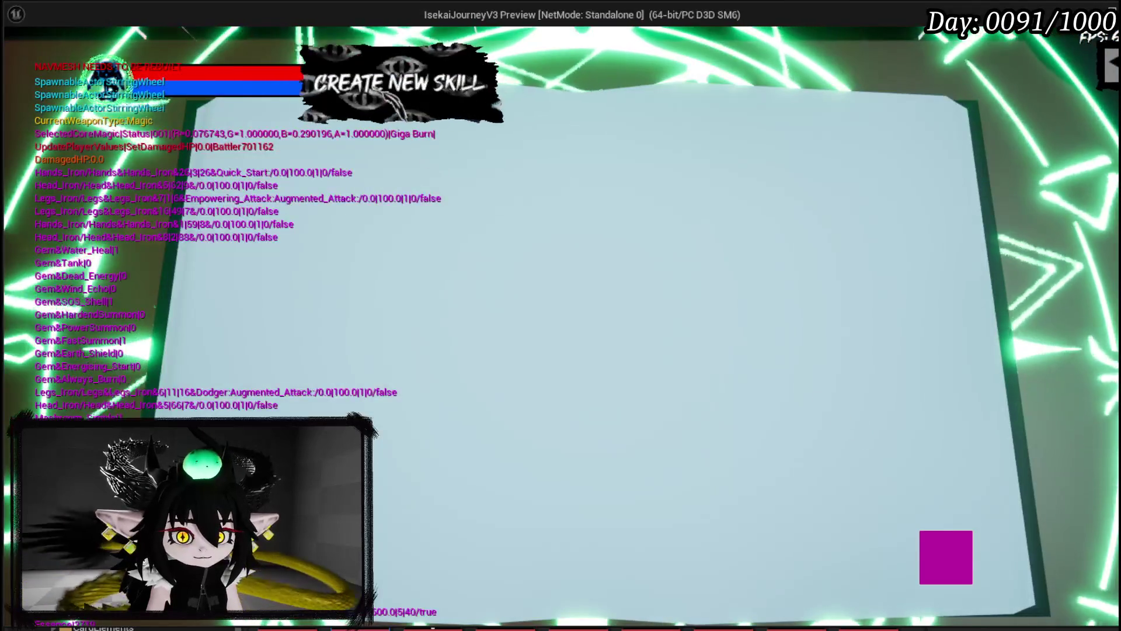
left_click(406, 160)
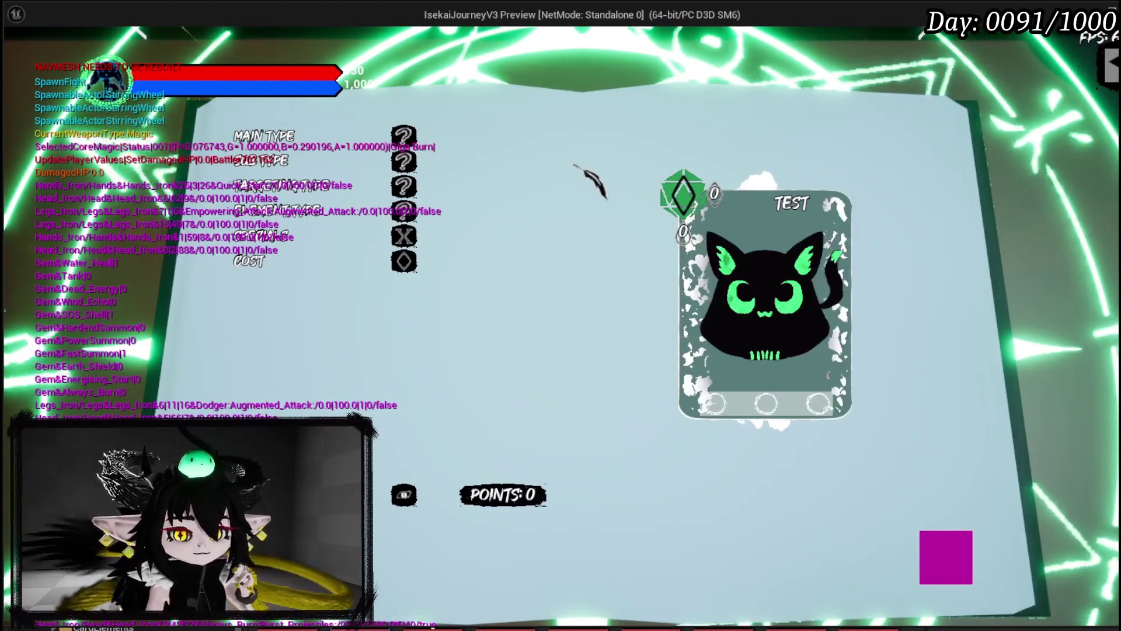
mouse_move(353, 164)
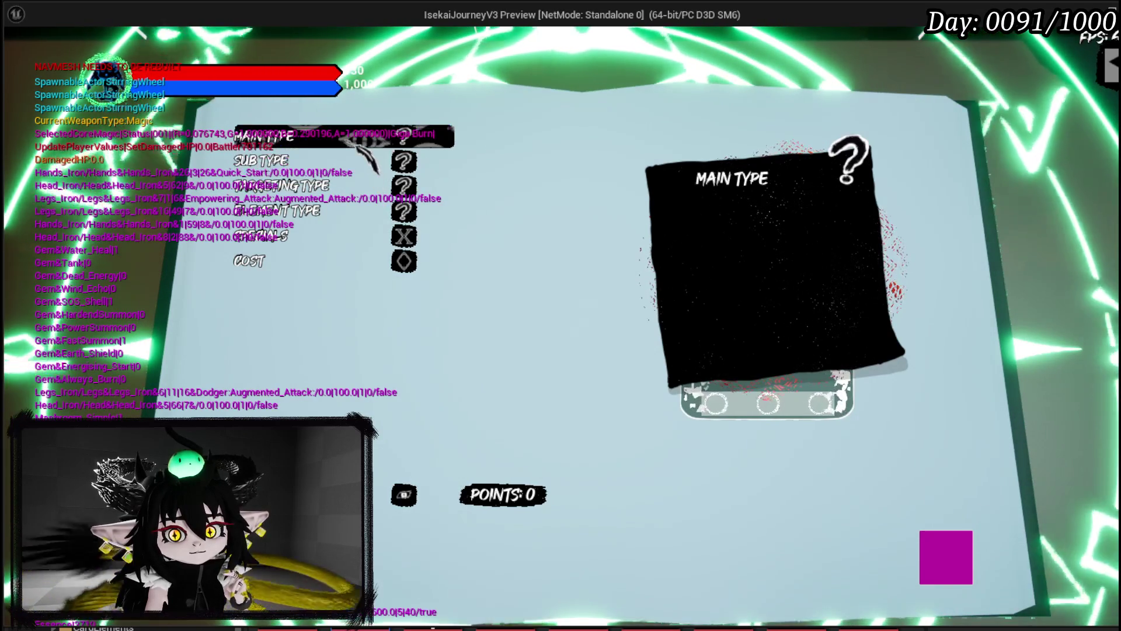
left_click(356, 187)
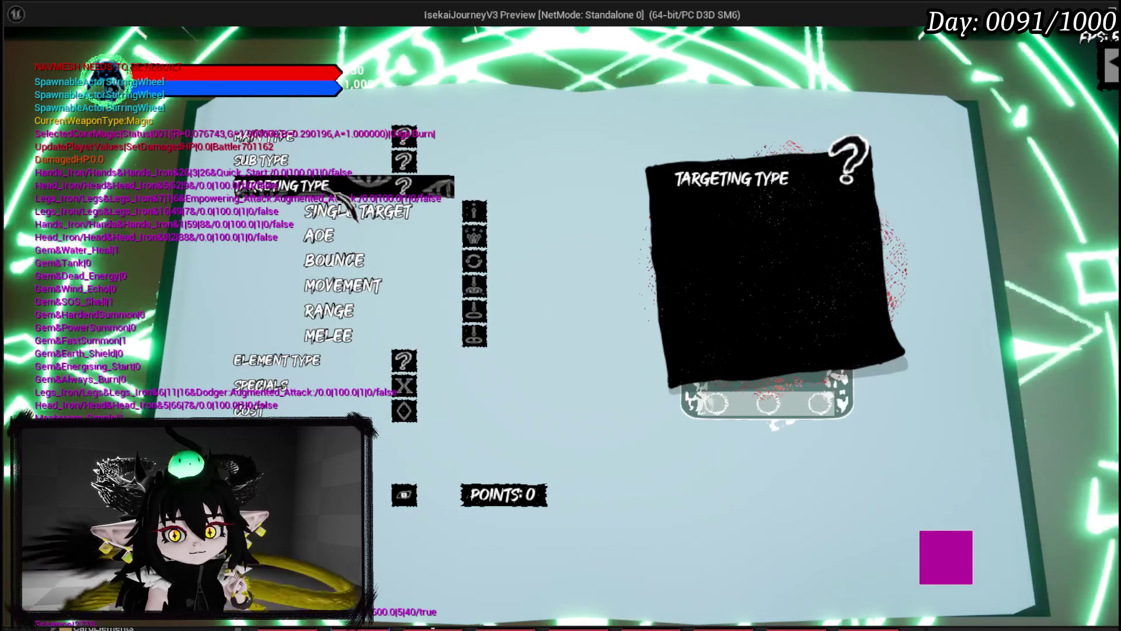
left_click(361, 264)
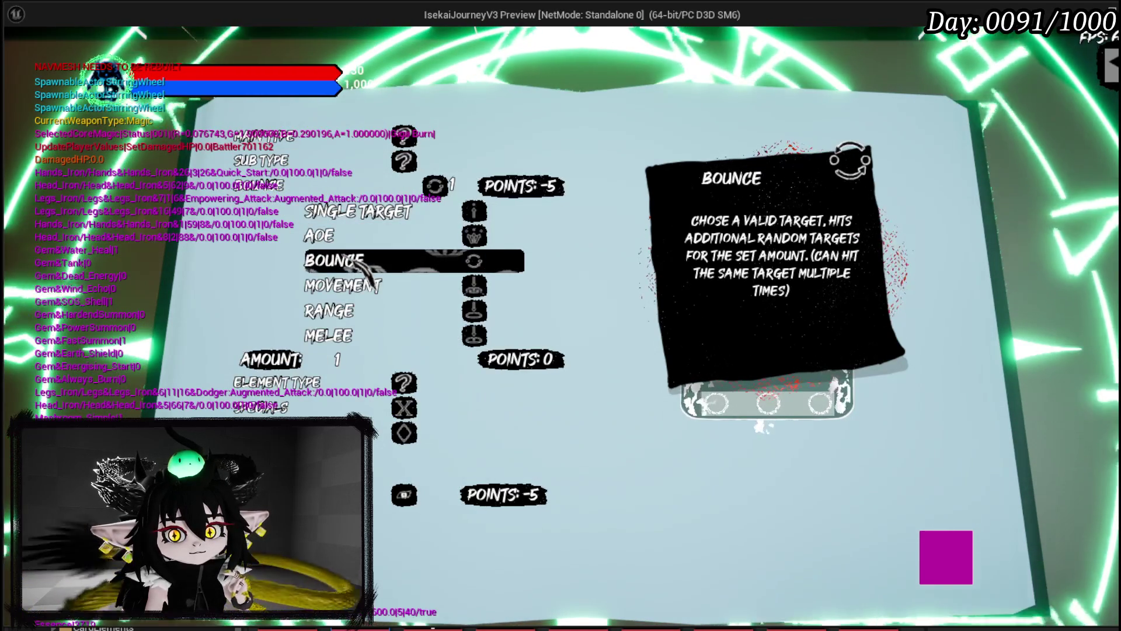
left_click(320, 236)
left_click(351, 185)
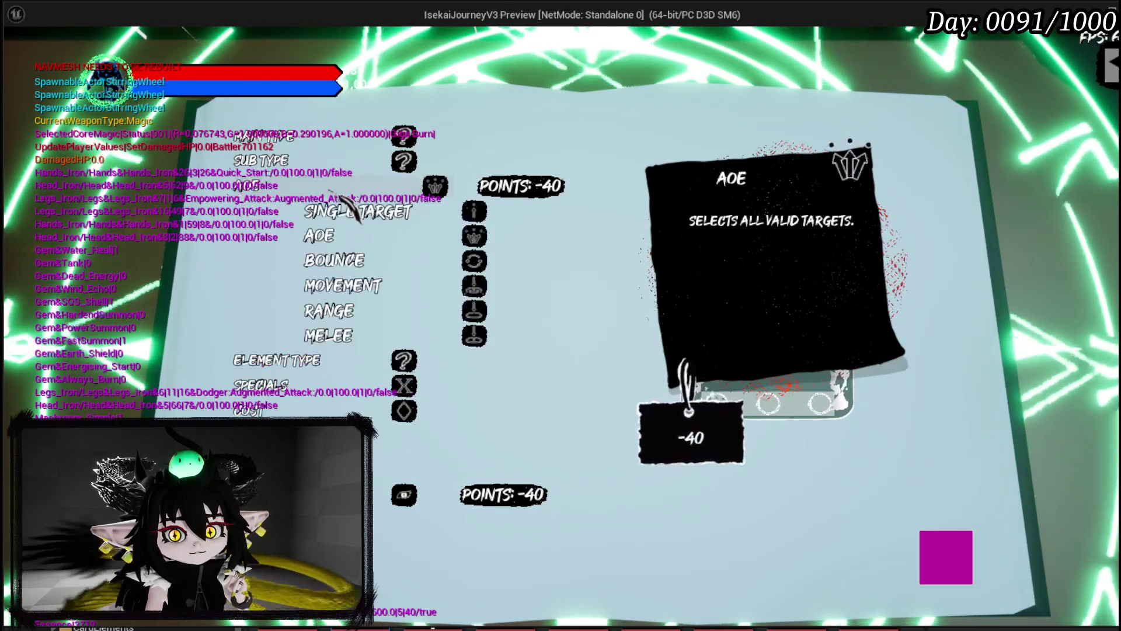
left_click(357, 212)
left_click(351, 186)
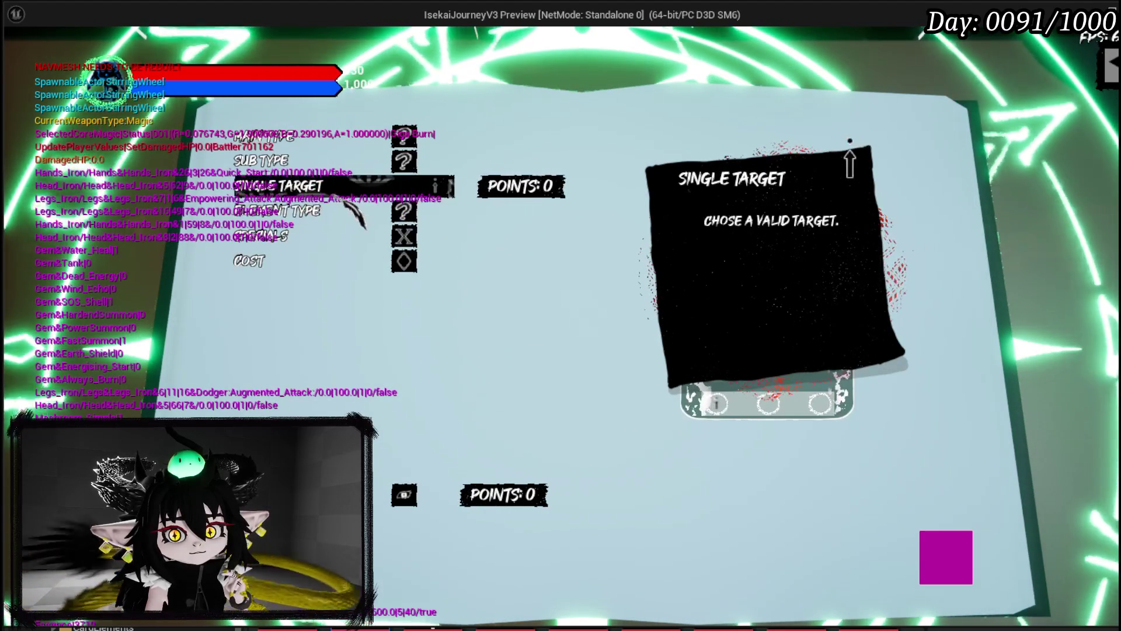
left_click(350, 262)
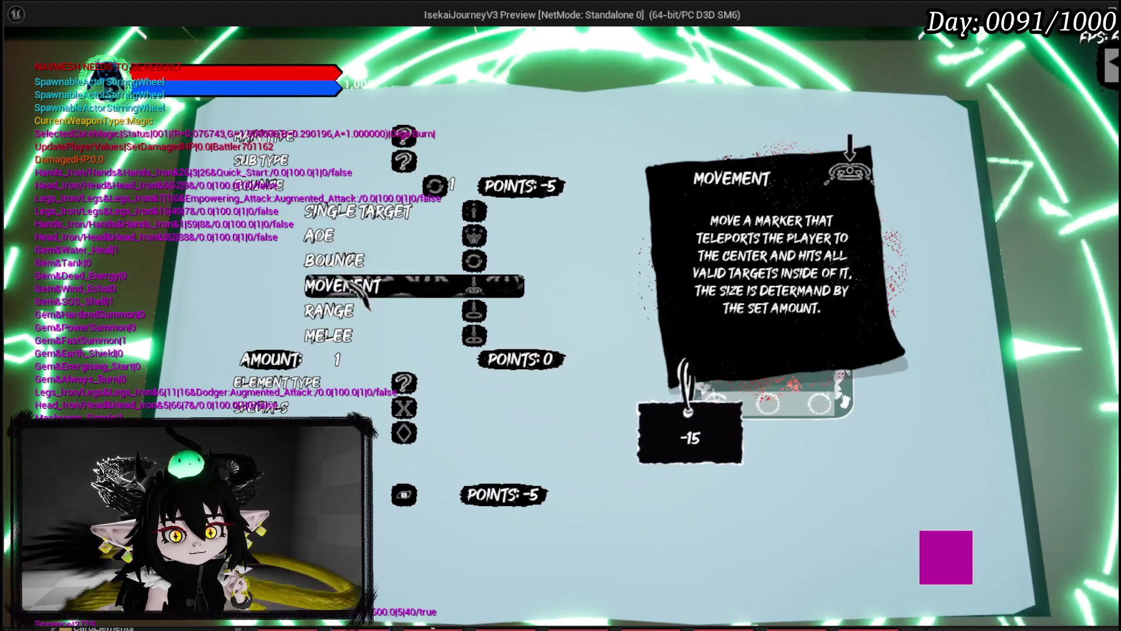
left_click(350, 286)
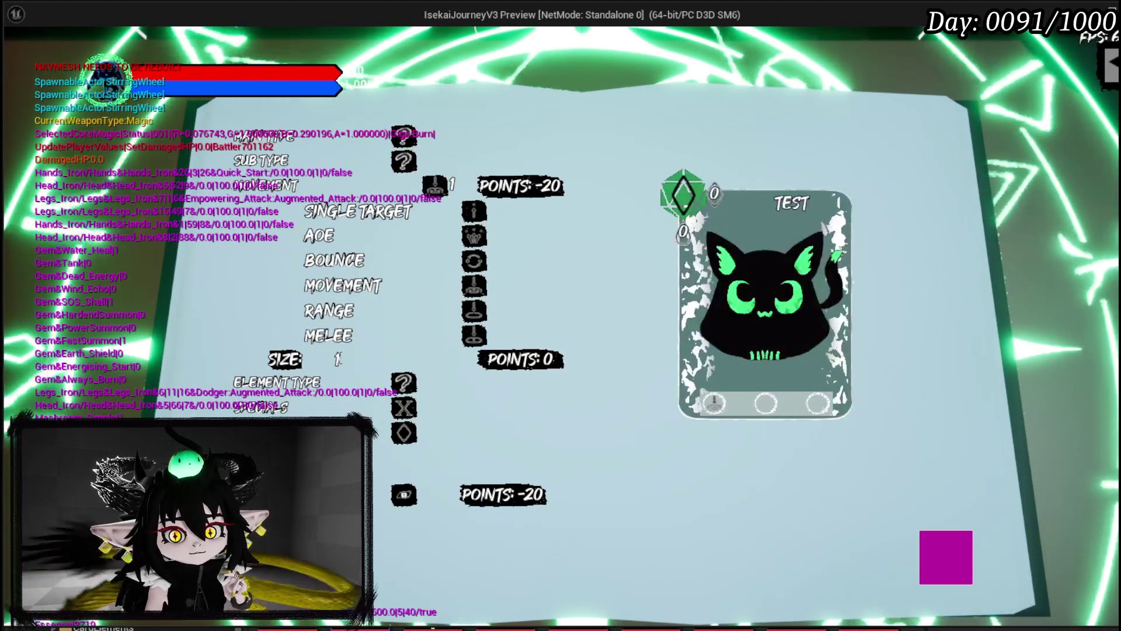
- Enter 4 in the SIZE field, then end the preview
left_click(311, 359)
type("4")
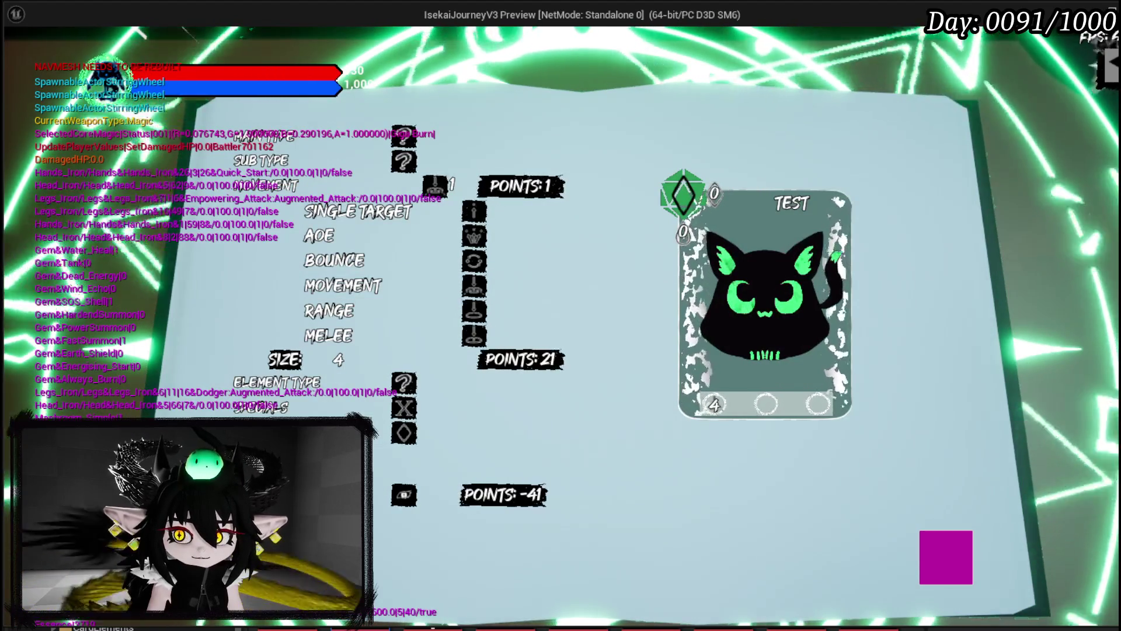
key("Escape")
key("Escape")
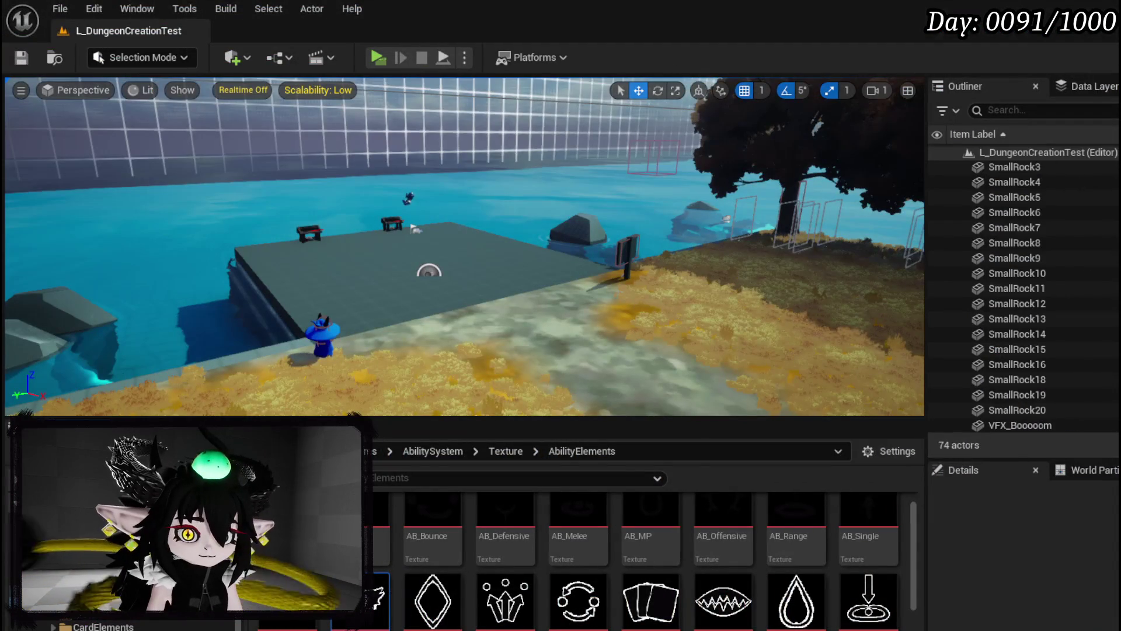
- Save the level and all modified content including AbilityWorkBenchUI, then bring back WP_SkillTree_Ability
left_click(21, 57)
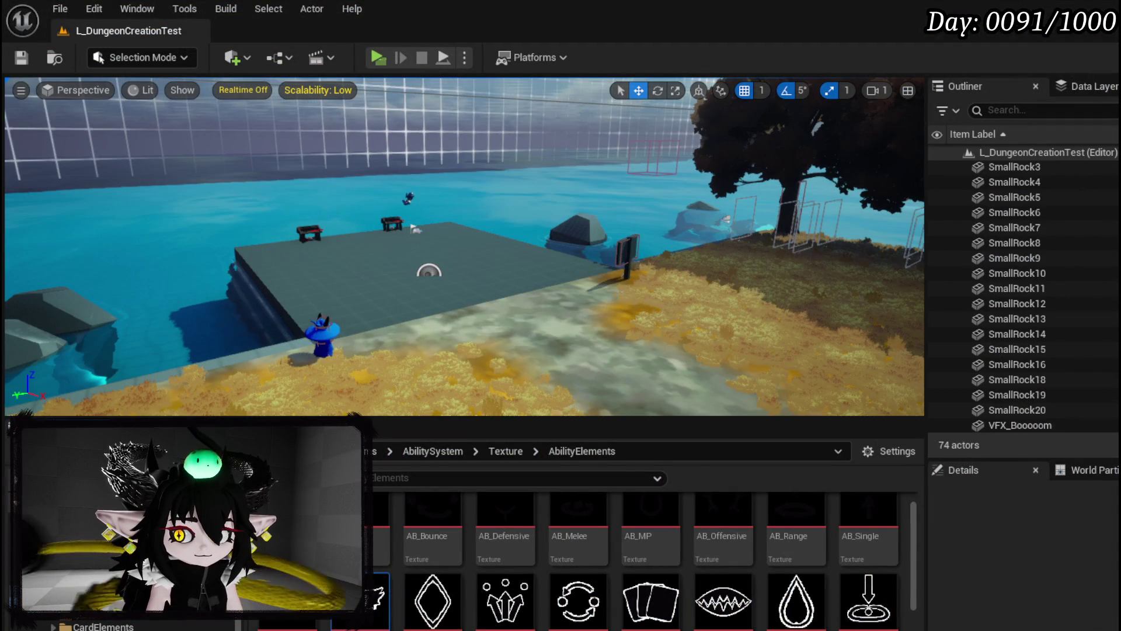
key("ctrl+shift+s")
left_click(845, 573)
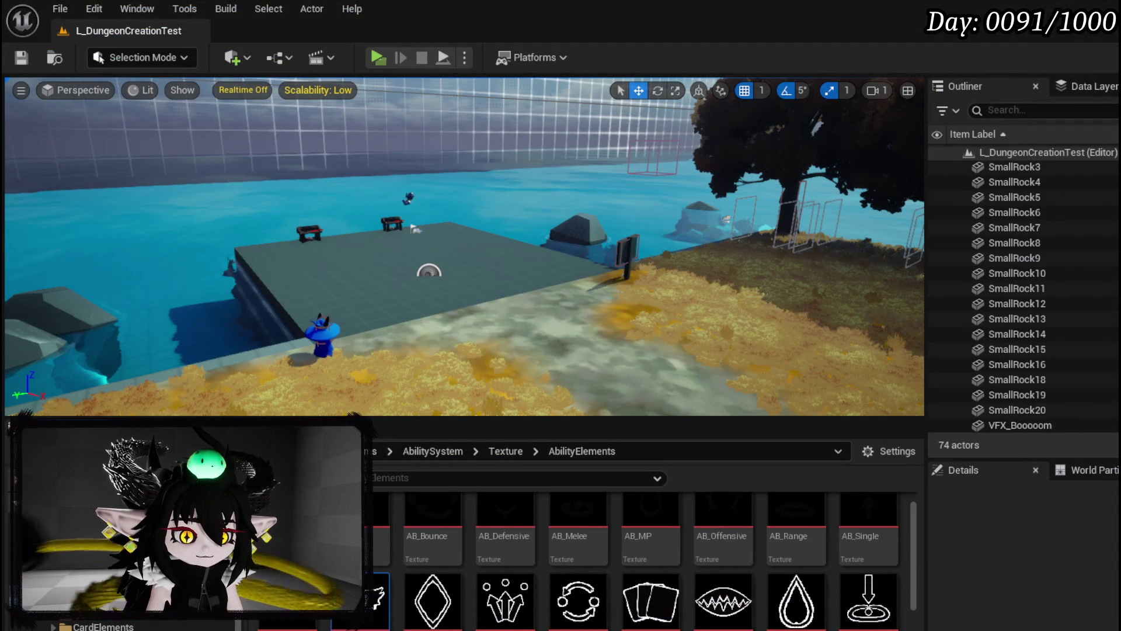
key("alt+Tab")
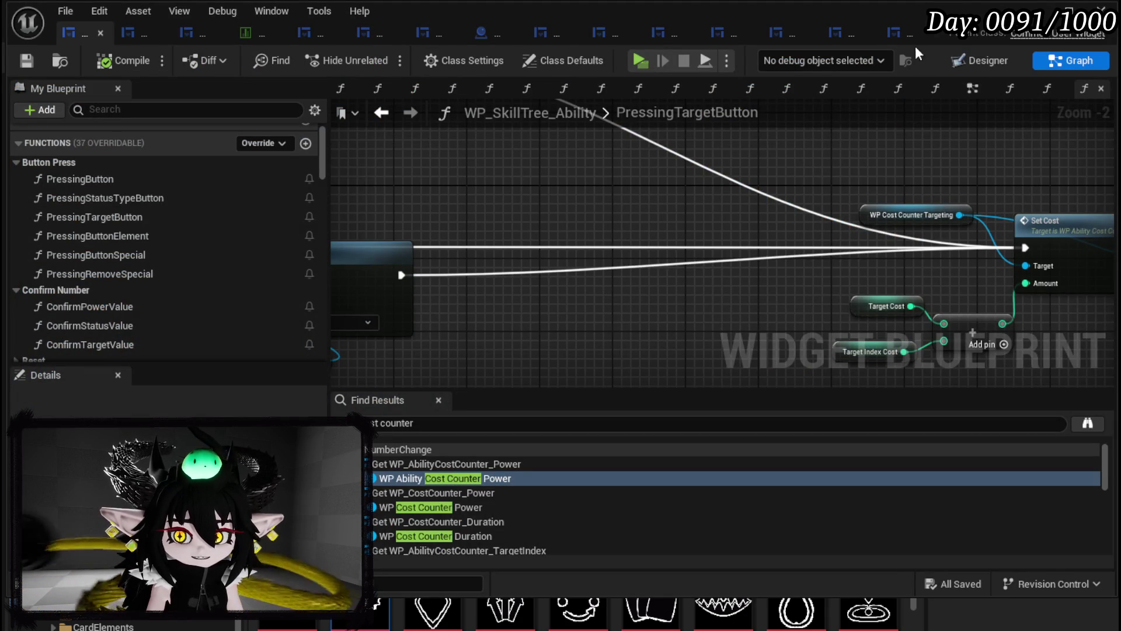
- From the SIZE value box in the layout, open the WP_AbilityValueBox widget for editing
left_click(972, 60)
scroll(500, 283, "down", 4)
left_click_drag(500, 282, 407, 120)
left_click(493, 339)
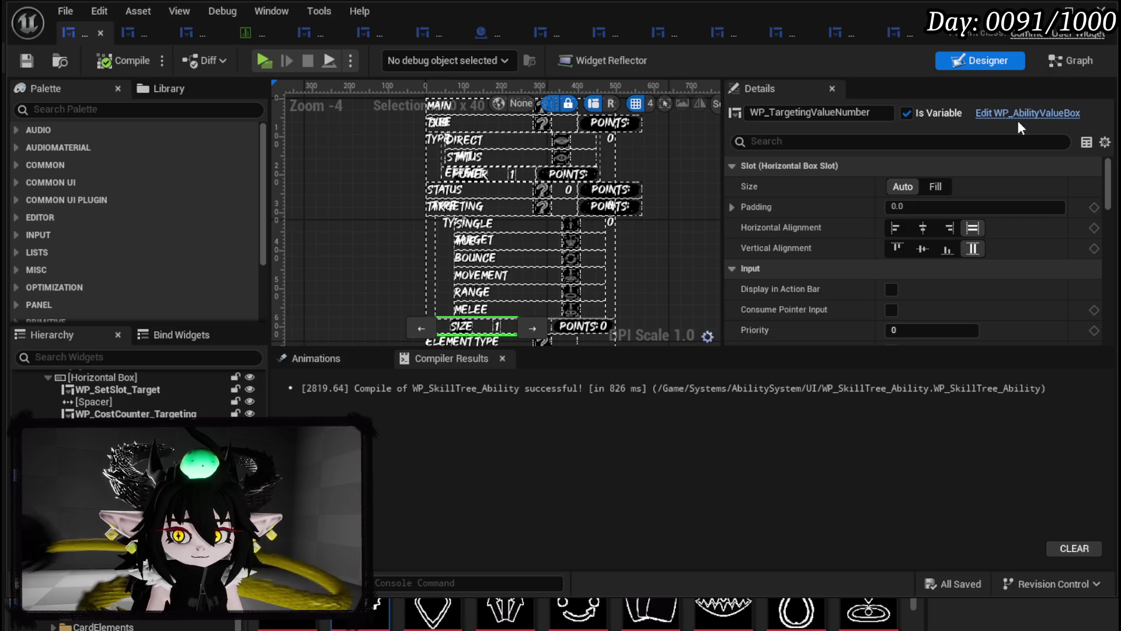
left_click(1018, 113)
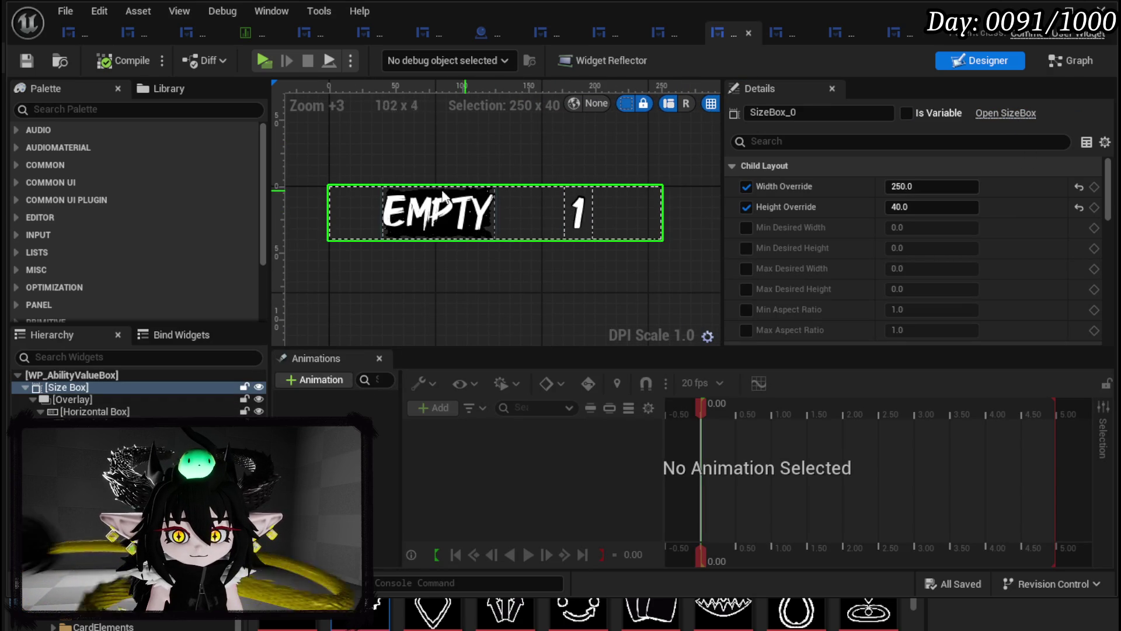
- Drop a Common Button from the Palette into the value box's Overlay
left_click(72, 398)
right_click(72, 398)
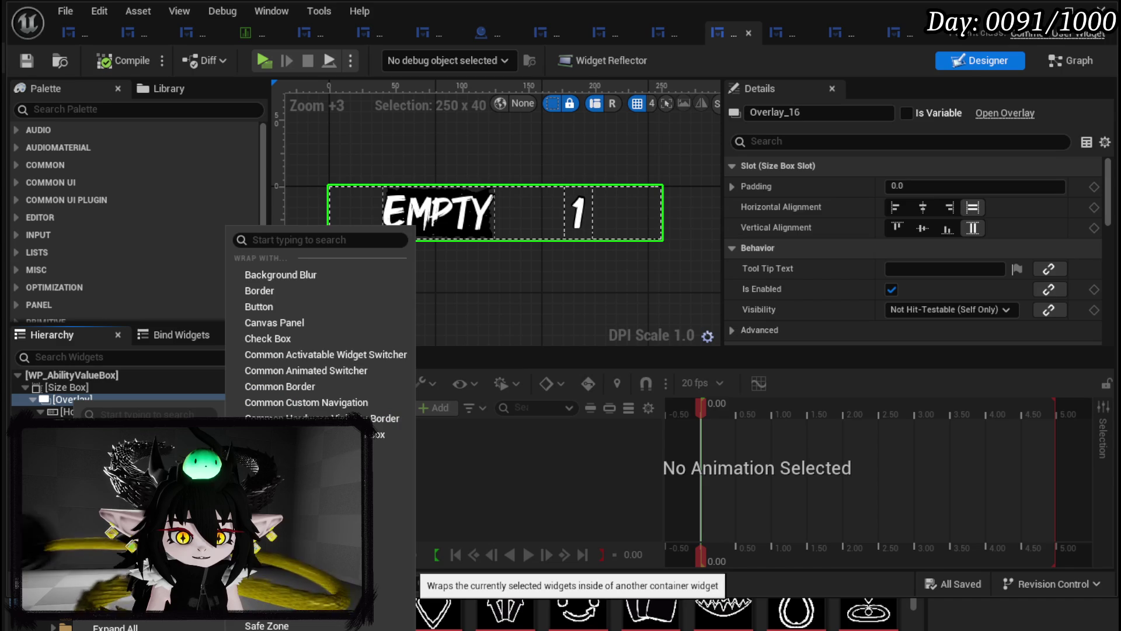
left_click(96, 109)
type("Button")
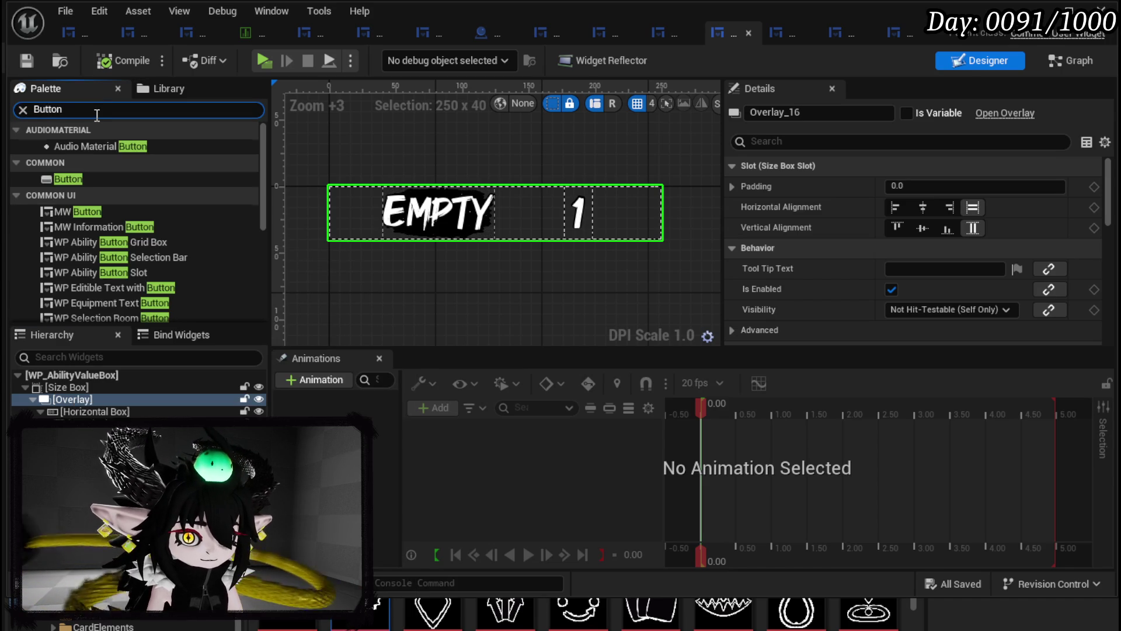
left_click(94, 178)
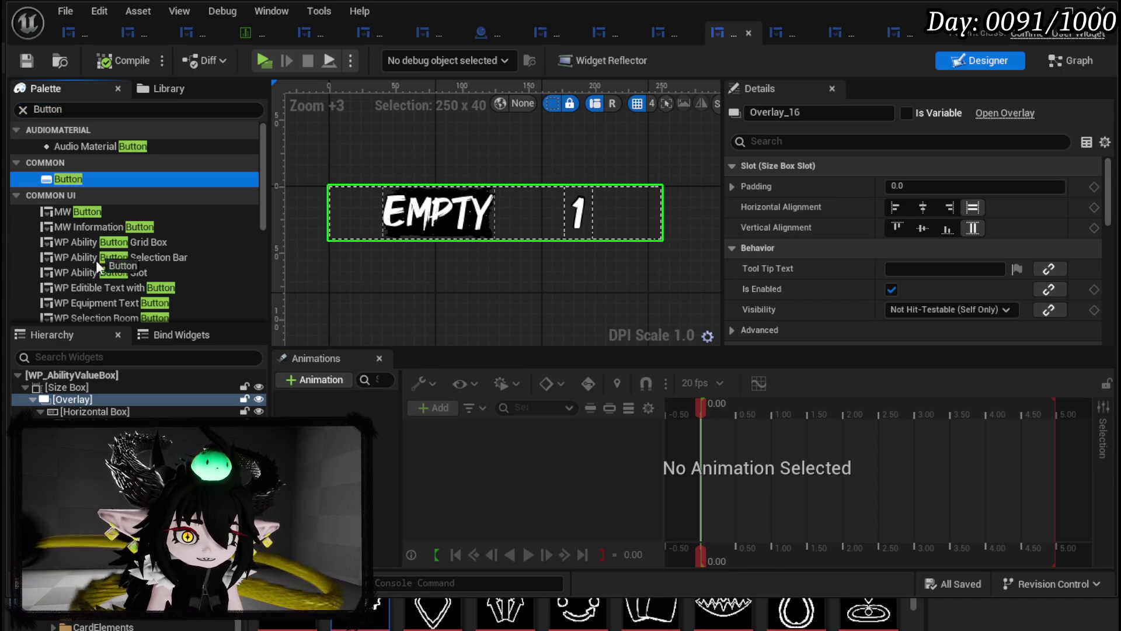
left_click_drag(70, 401, 71, 401)
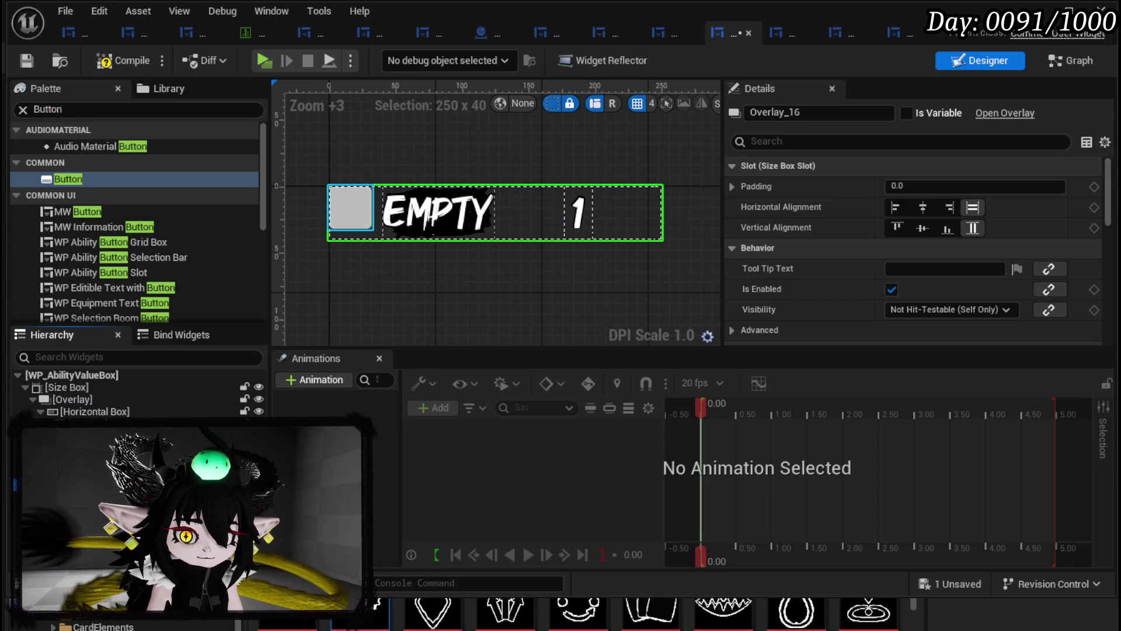
- Set the button to fill horizontally and vertically, with Outline alpha 0
left_click(972, 208)
left_click(972, 228)
scroll(950, 248, "down", 10)
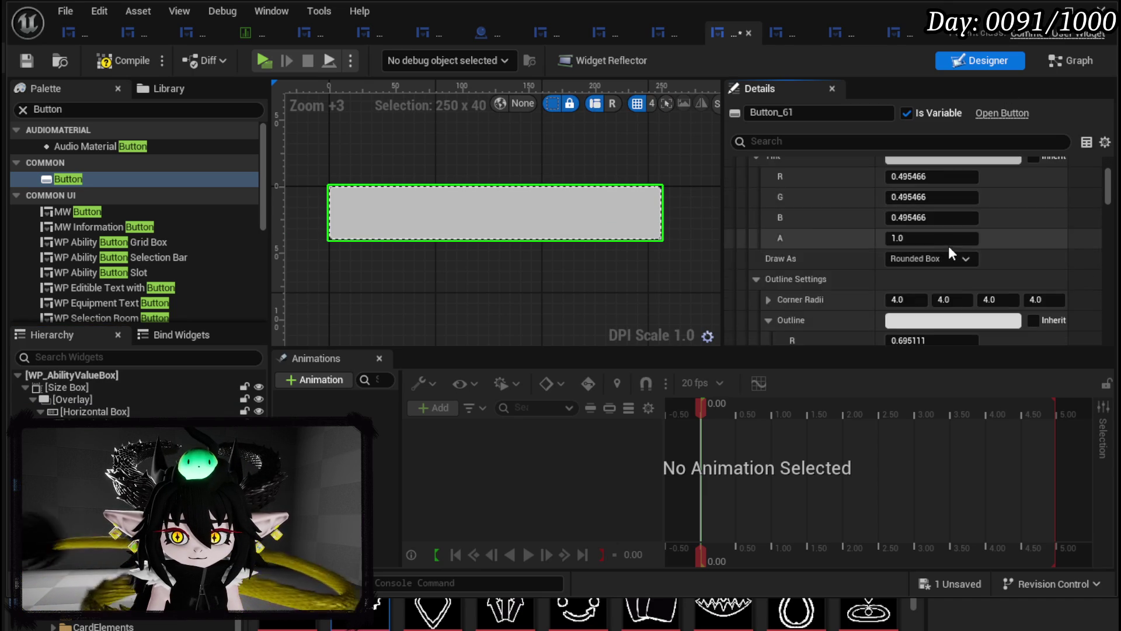
left_click(933, 281)
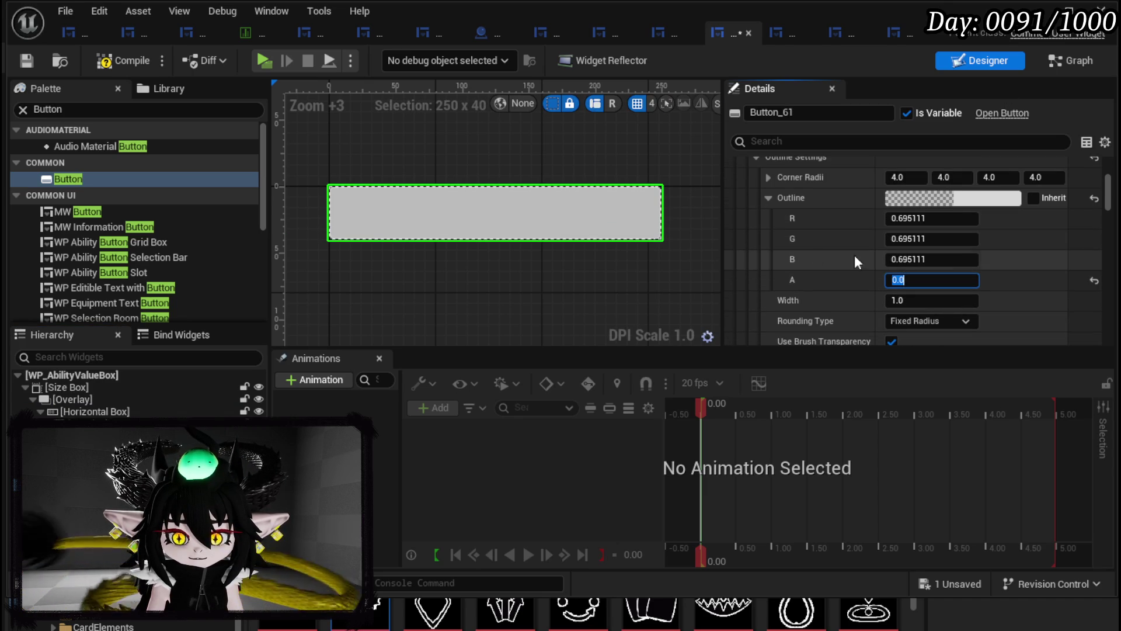
scroll(782, 250, "up", 5)
scroll(784, 249, "down", 5)
scroll(853, 286, "up", 5)
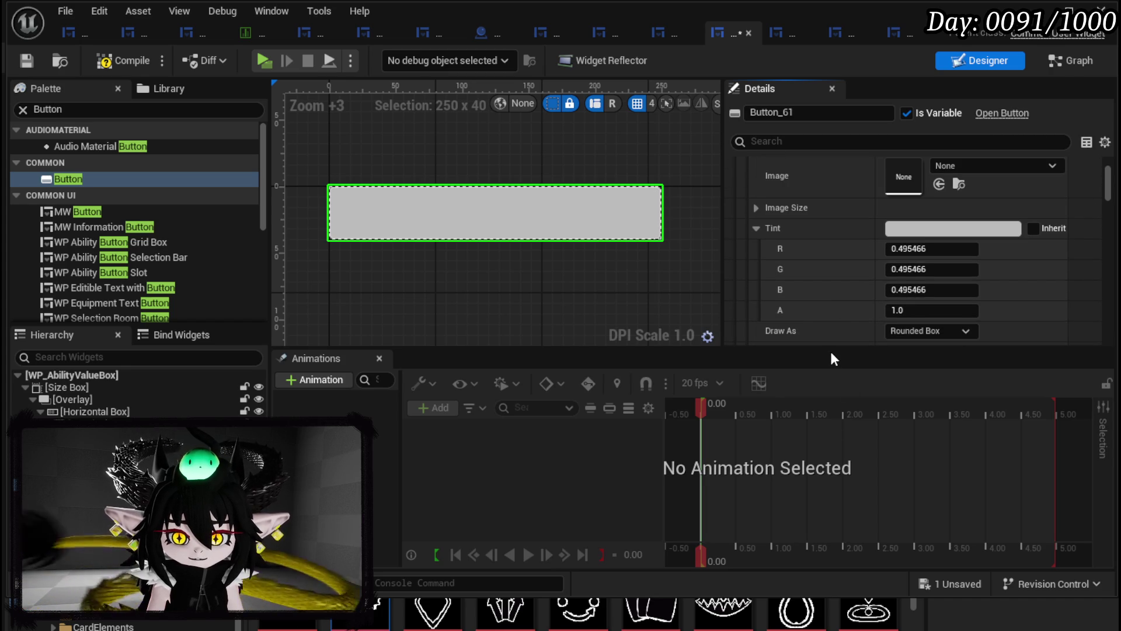
left_click_drag(832, 356, 835, 485)
scroll(850, 327, "down", 5)
scroll(845, 316, "down", 5)
scroll(845, 316, "up", 4)
scroll(845, 315, "down", 4)
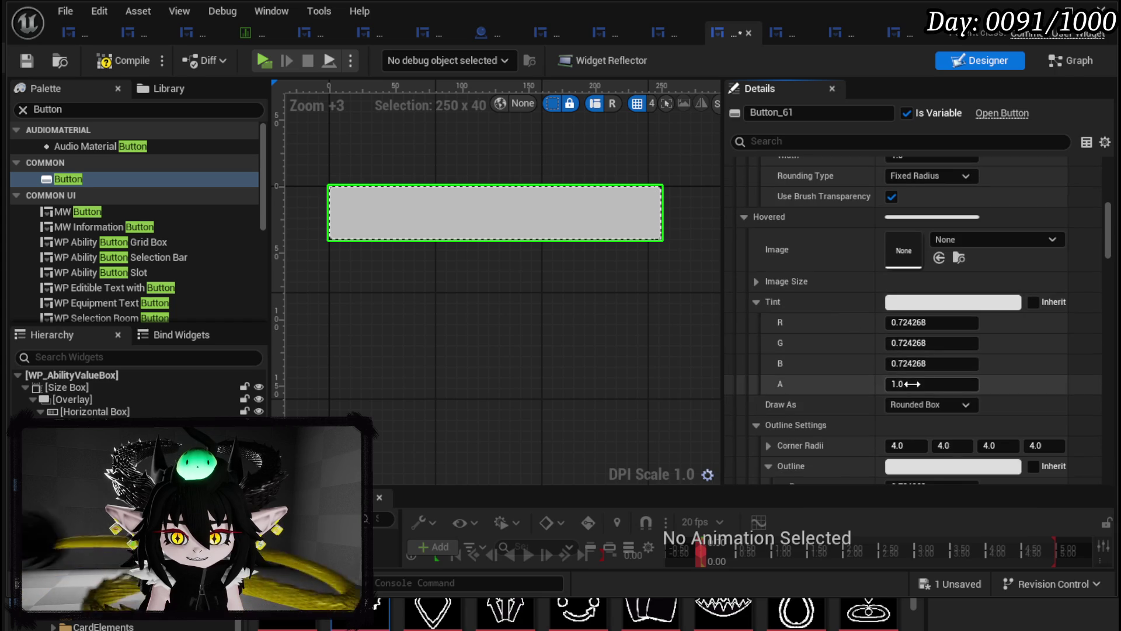
- Give the Hovered style the M_MainButtonHovered_Inst image drawn as Box, and save
left_click(961, 240)
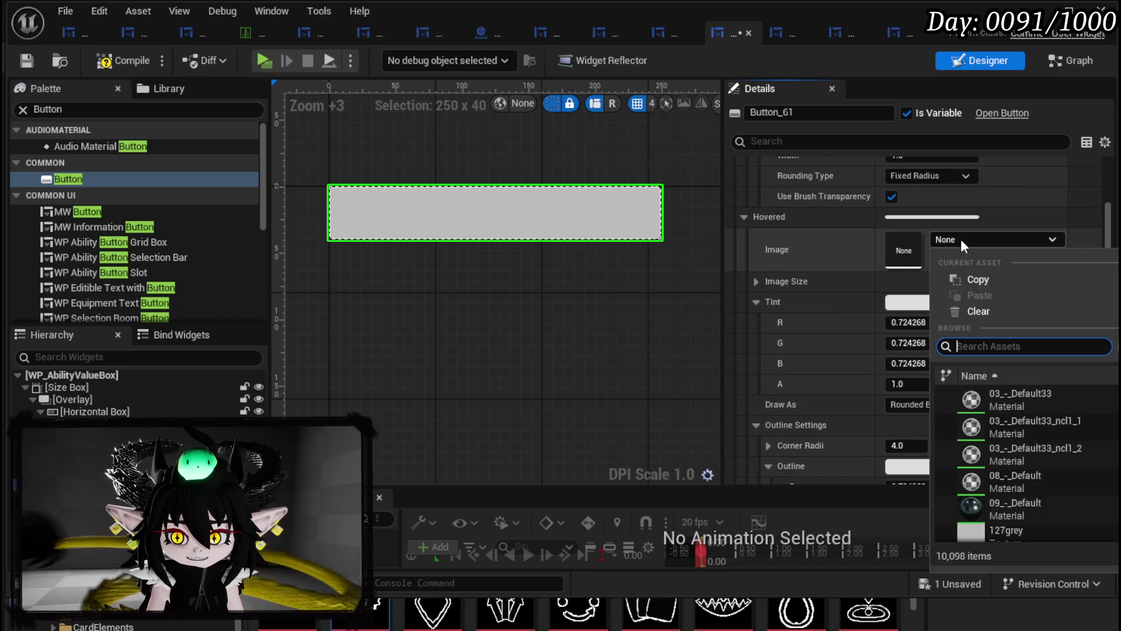
type("But")
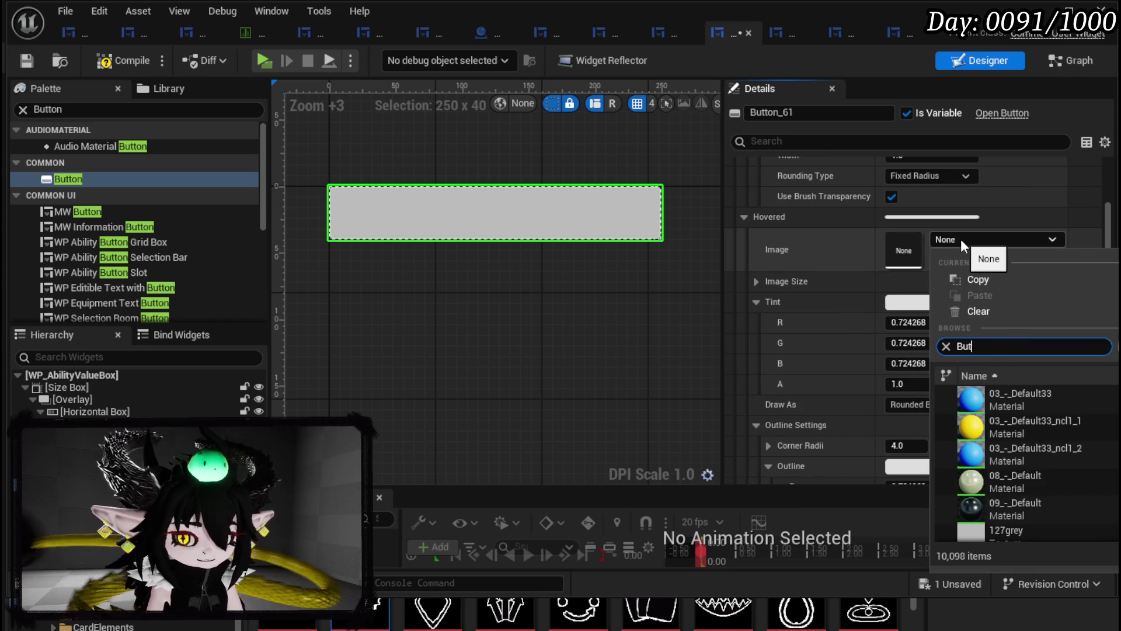
type("ton materia")
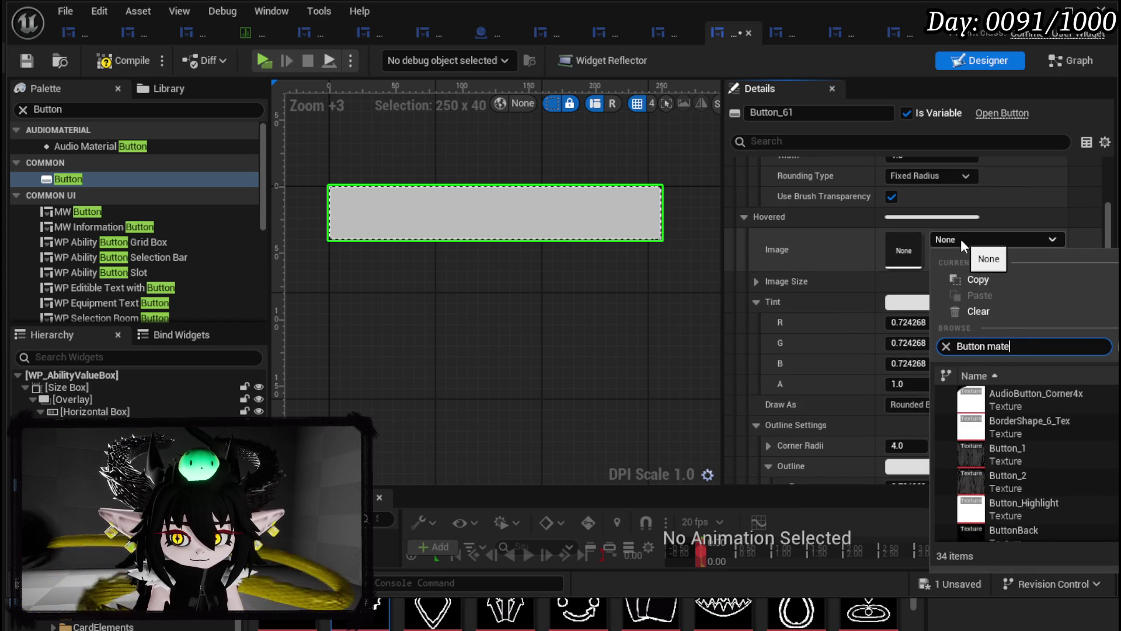
scroll(1052, 403, "down", 5)
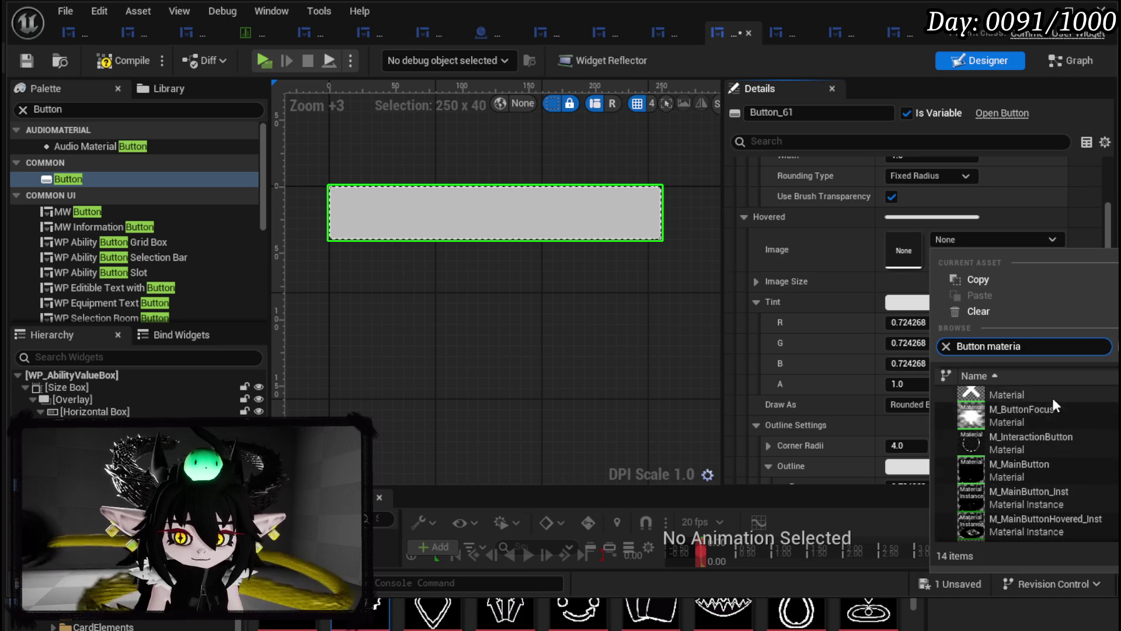
scroll(1021, 485, "down", 5)
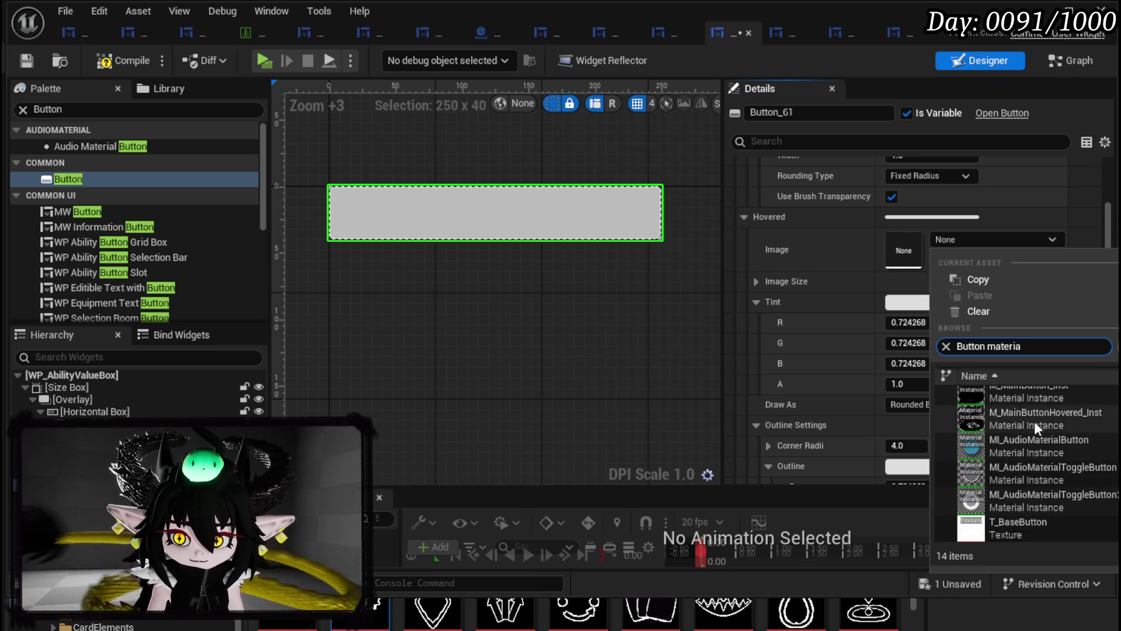
scroll(1046, 486, "up", 6)
scroll(1047, 485, "down", 1)
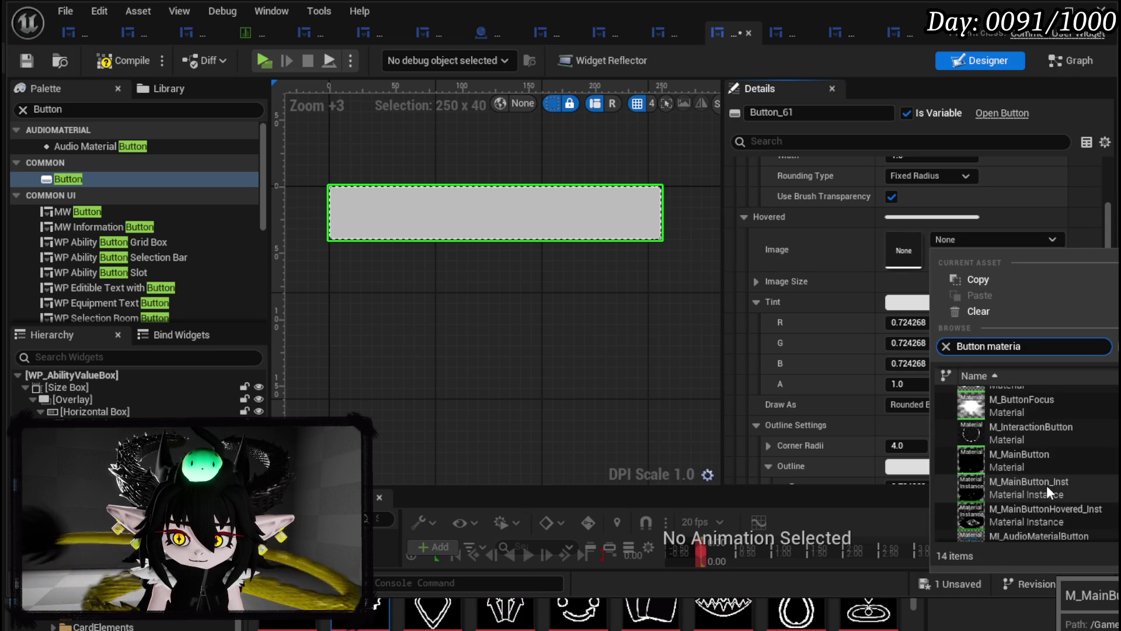
left_click(1044, 512)
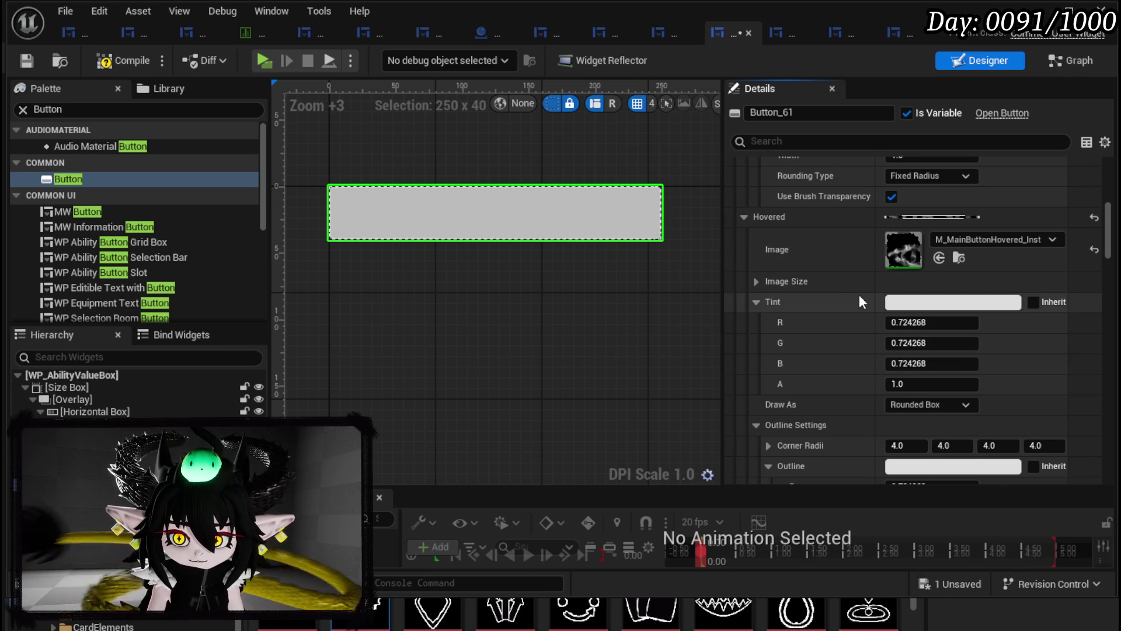
scroll(857, 294, "up", 1)
left_click(937, 429)
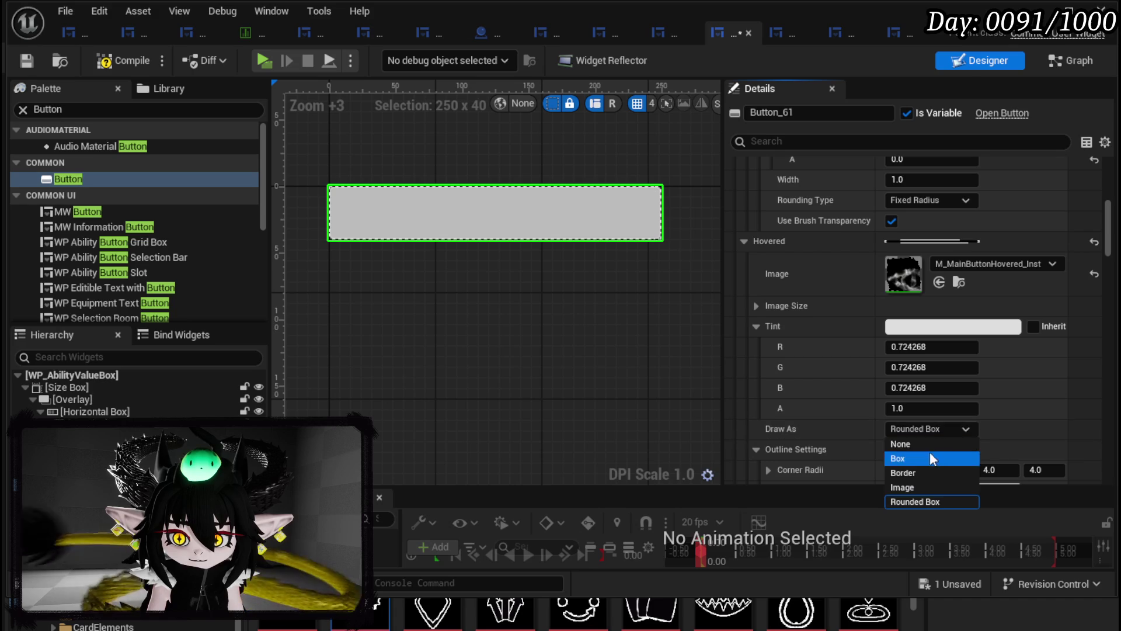
left_click(917, 455)
scroll(918, 435, "down", 1)
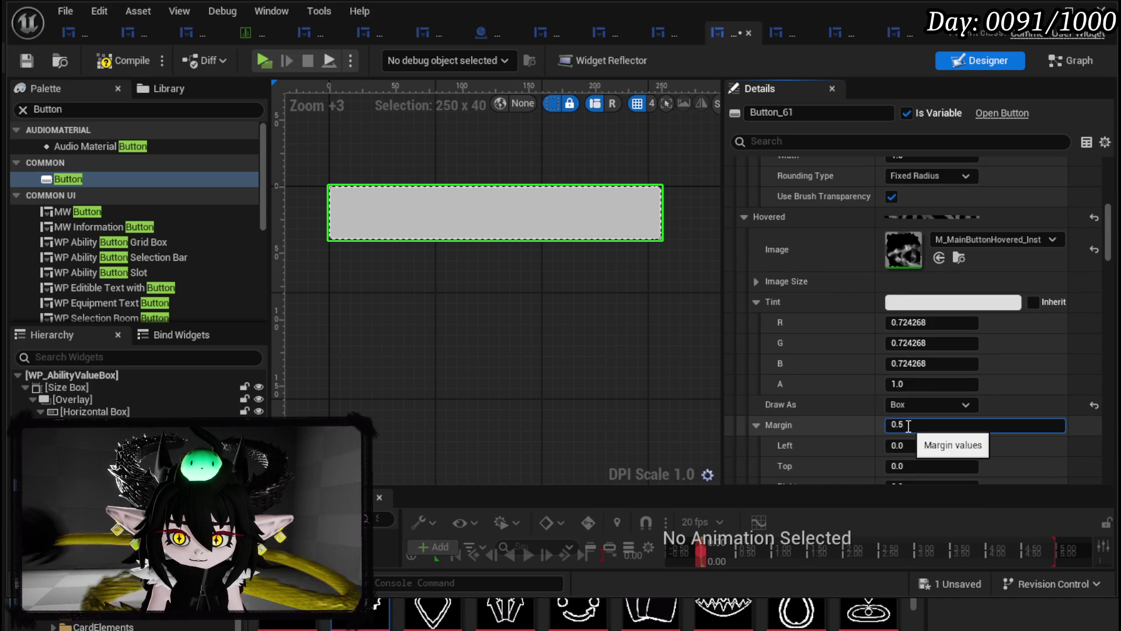
left_click(25, 60)
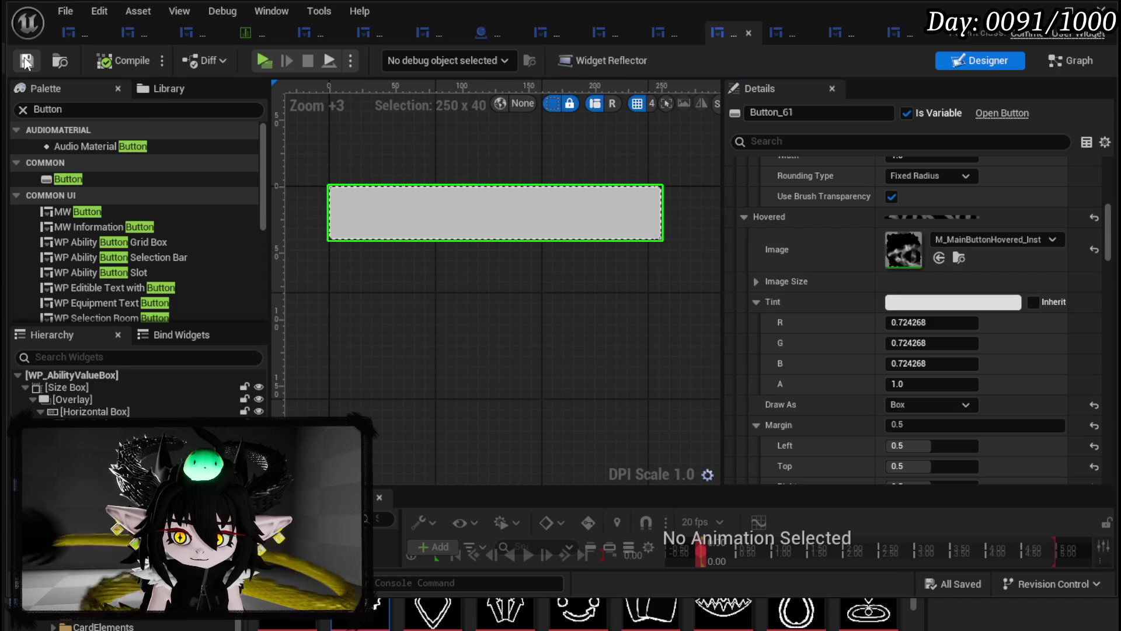
- Set the Normal tint alpha to 0 so the button background is transparent
scroll(804, 205, "up", 4)
scroll(923, 327, "up", 7)
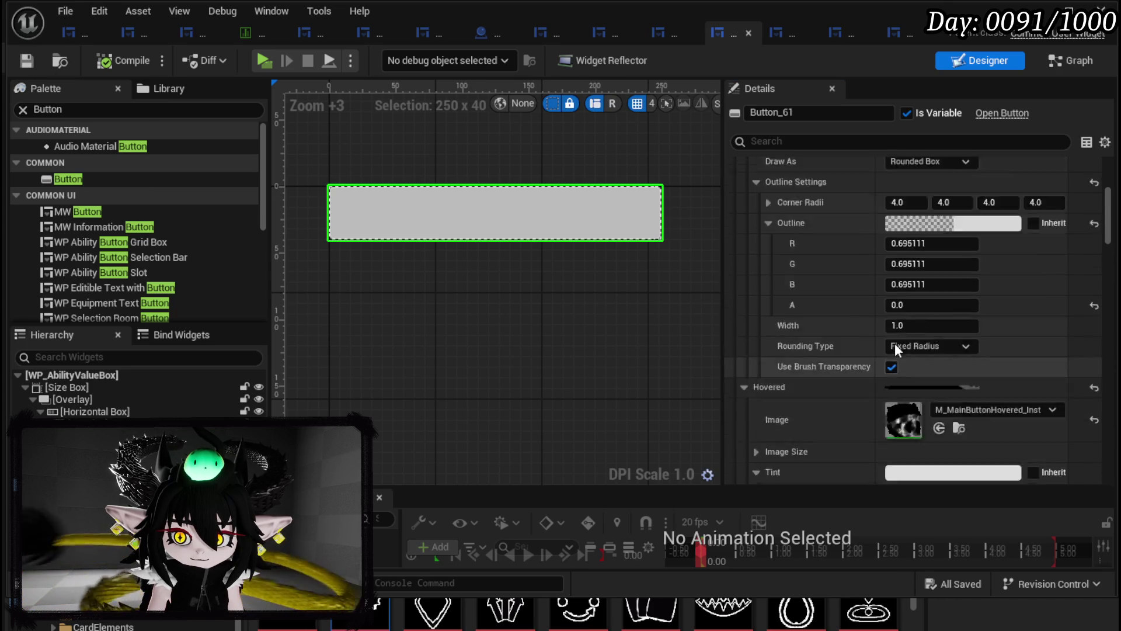
scroll(915, 338, "up", 6)
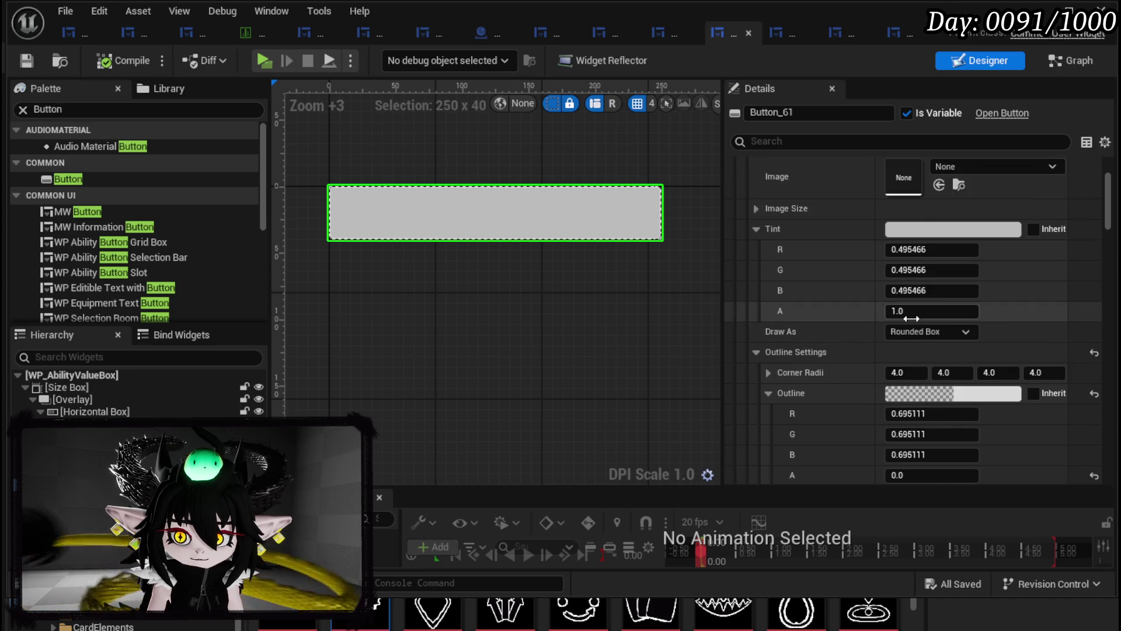
scroll(917, 365, "down", 1)
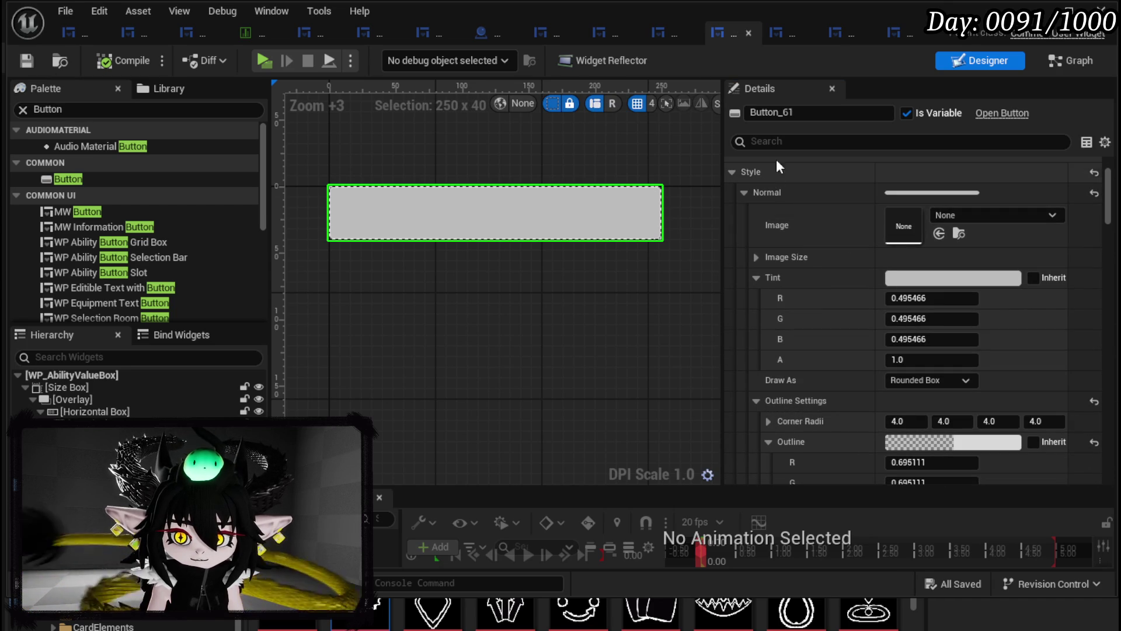
left_click(910, 360)
type("0")
key("Return")
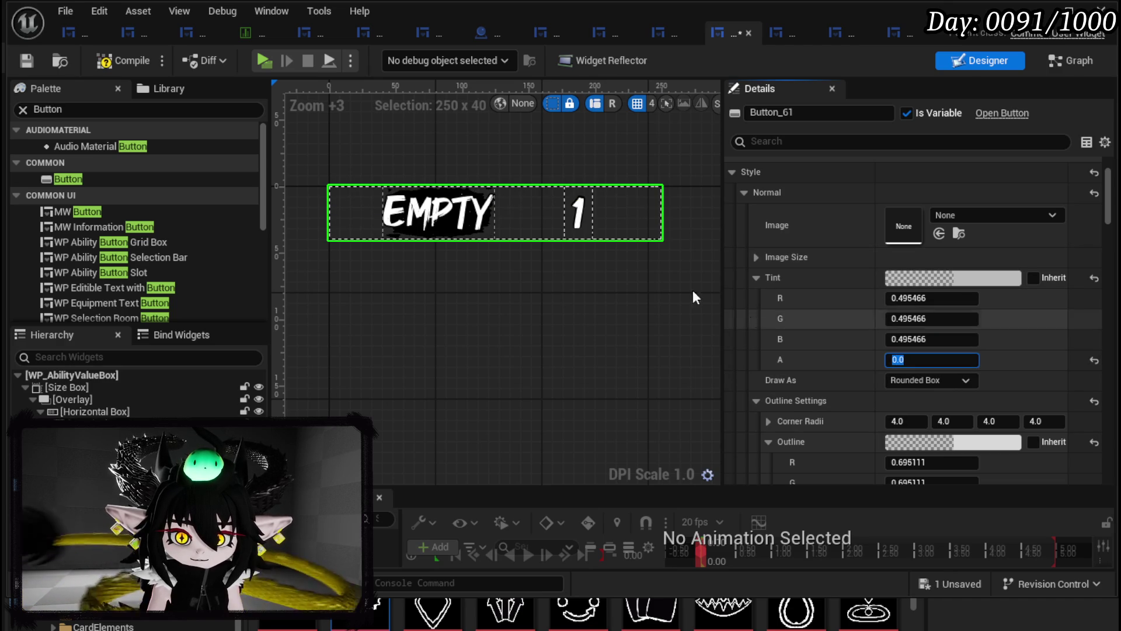
- Save the widget blueprint and select Button_61 in the Hierarchy
left_click(29, 61)
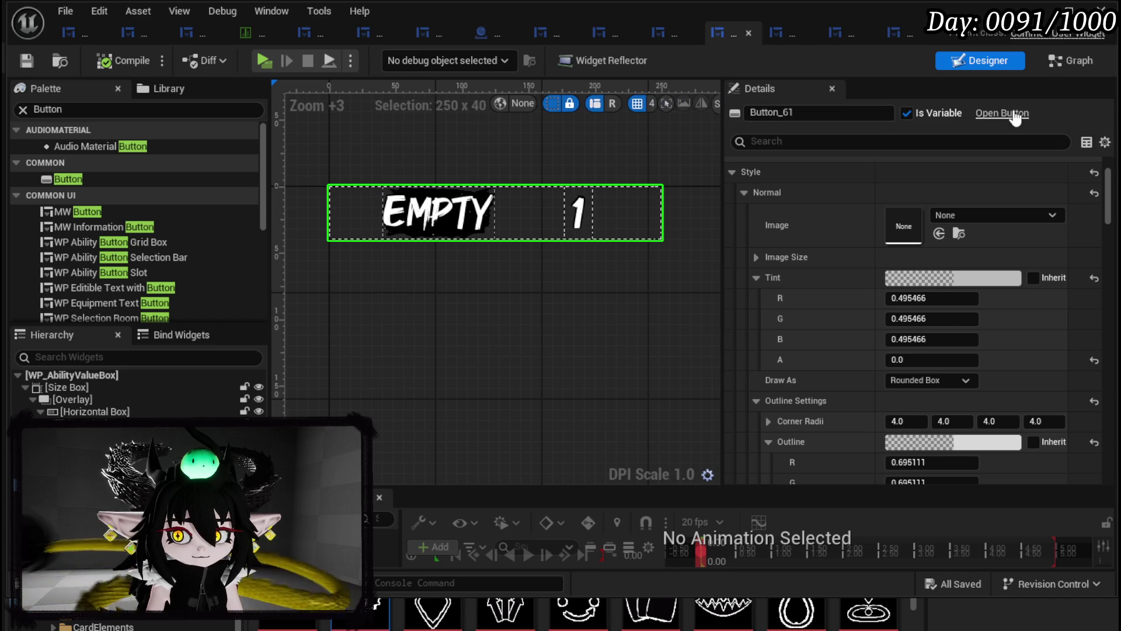
mouse_move(1106, 198)
left_mouse_down()
mouse_move(1105, 269)
mouse_move(1072, 330)
mouse_move(1067, 403)
mouse_move(1081, 148)
mouse_move(1085, 183)
left_mouse_up()
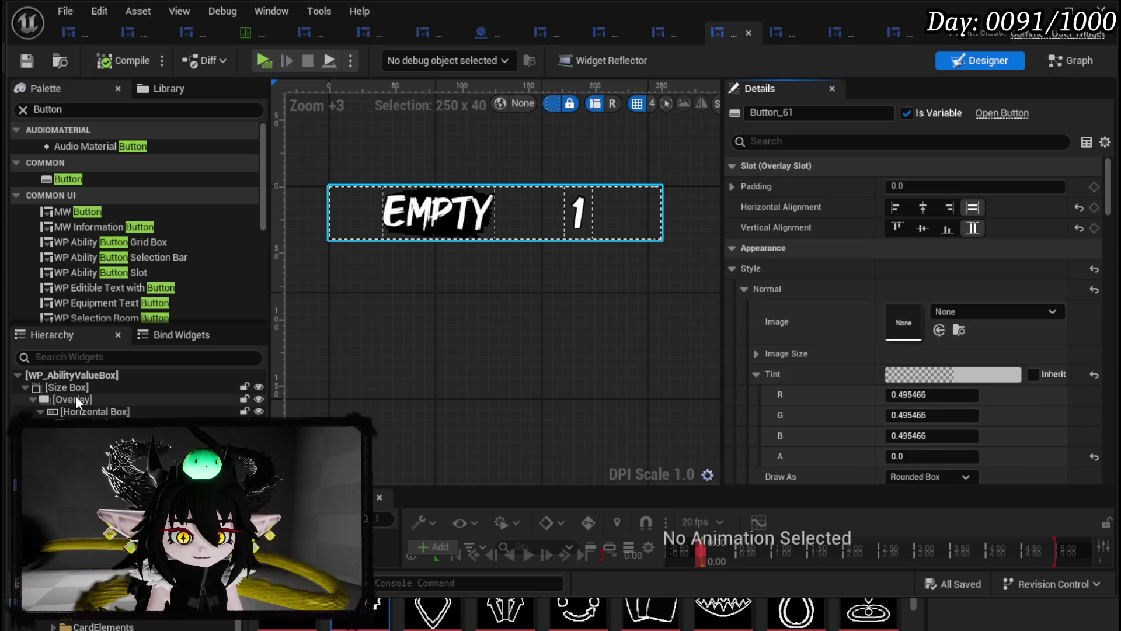
left_click(80, 413)
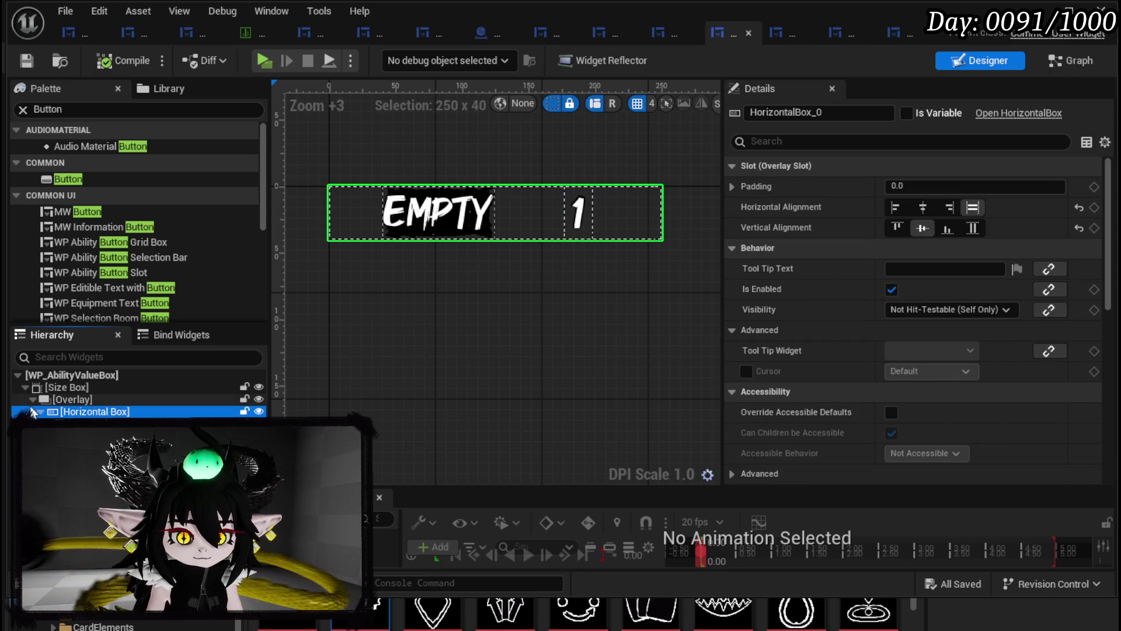
key("Escape")
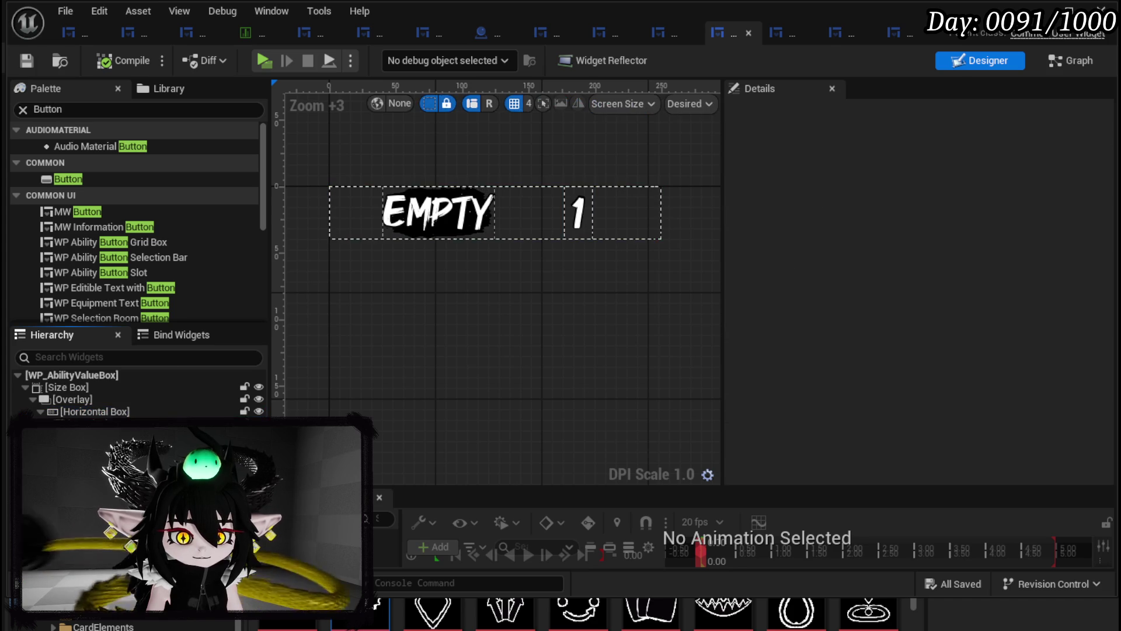
left_click(82, 423)
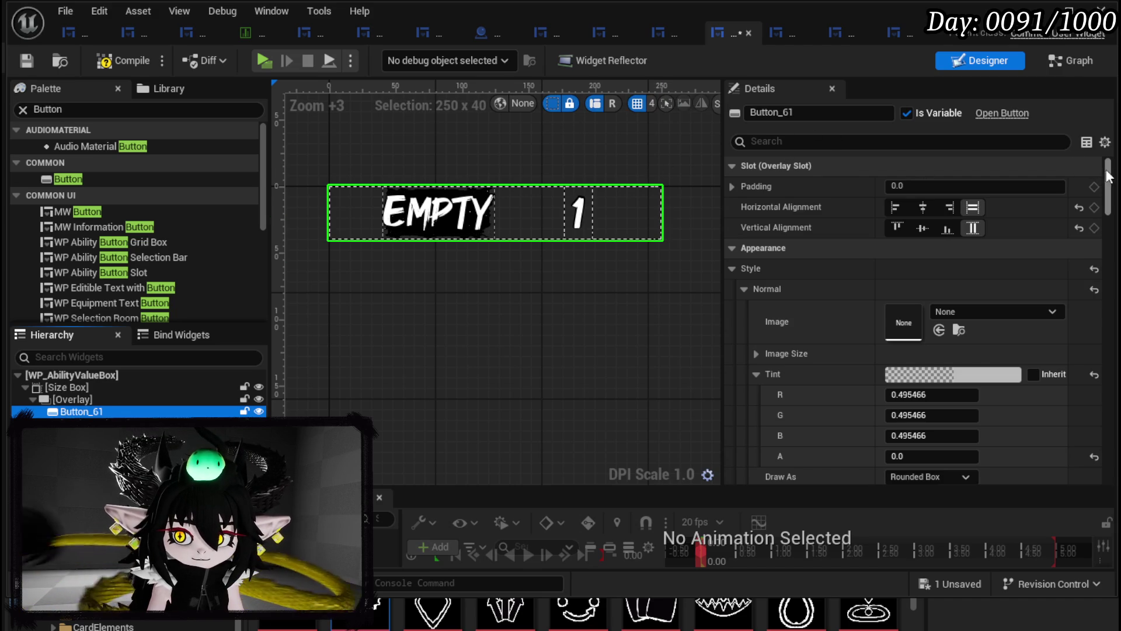
- Add an On Pressed event for Button_61, placed beside the number events in the graph
scroll(908, 407, "down", 10)
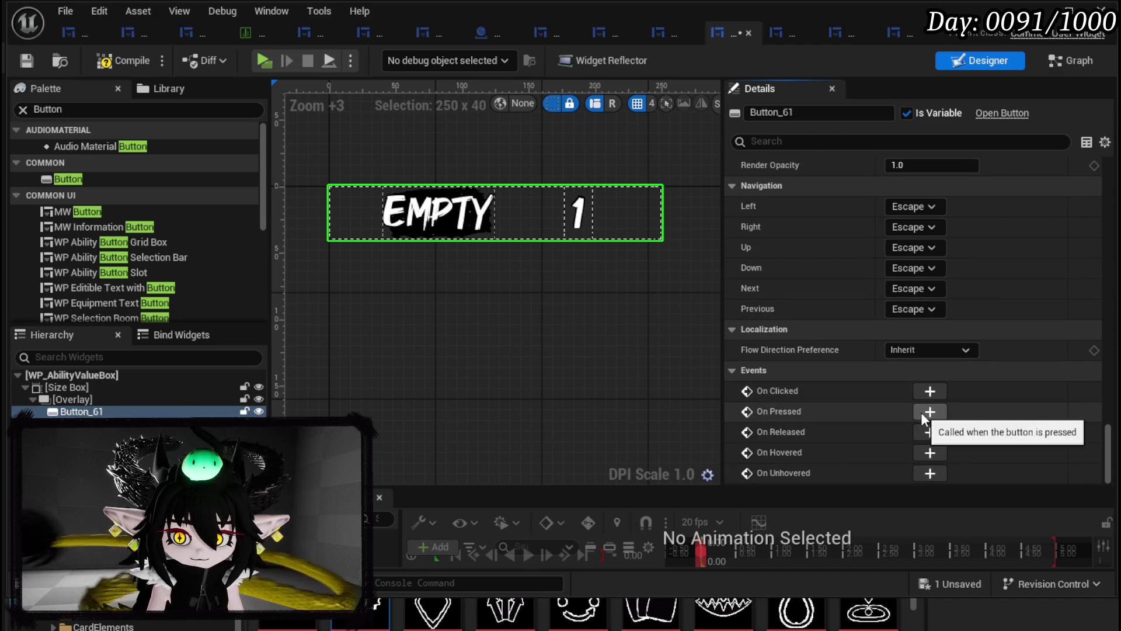
left_click(929, 412)
mouse_move(794, 216)
left_mouse_down()
mouse_move(670, 300)
mouse_move(803, 68)
mouse_move(689, 300)
mouse_move(722, 114)
mouse_move(663, 246)
mouse_move(645, 242)
mouse_move(611, 362)
mouse_move(548, 257)
mouse_move(594, 99)
mouse_move(539, 221)
left_mouse_up()
scroll(572, 286, "up", 4)
scroll(584, 286, "down", 1)
scroll(584, 286, "down", 3)
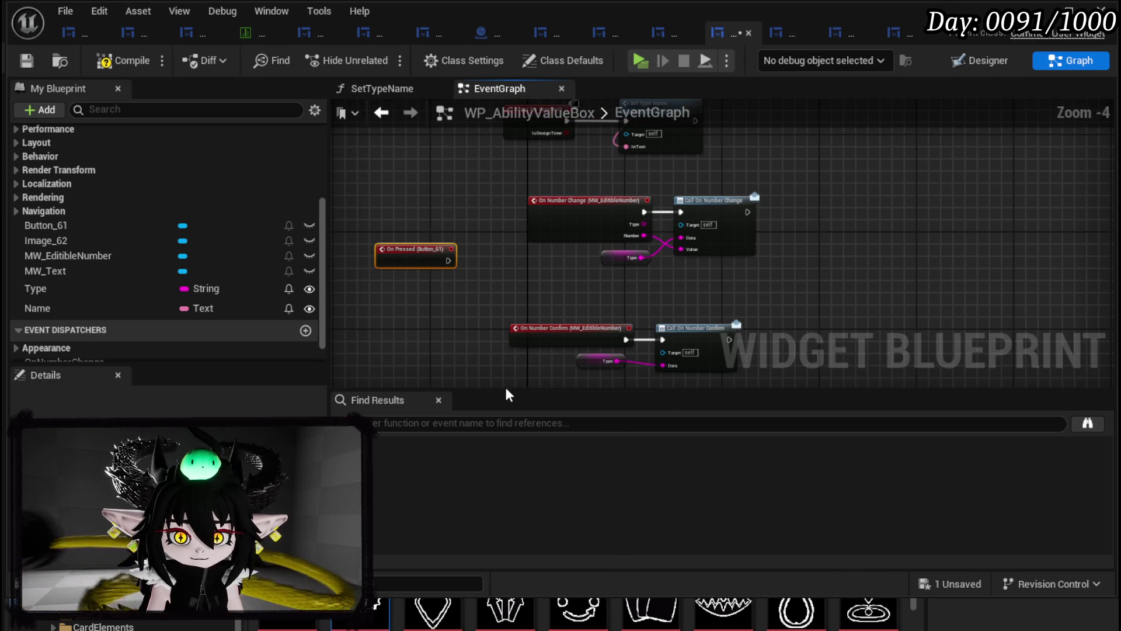
- Make On Pressed call Set Keyboard Focus on MW_EditibleNumber, then compile and save
left_click(27, 63)
mouse_move(463, 281)
left_mouse_down()
mouse_move(664, 251)
mouse_move(514, 331)
mouse_move(602, 251)
left_mouse_up()
mouse_move(69, 255)
left_mouse_down()
mouse_move(484, 214)
mouse_move(623, 266)
left_mouse_up()
scroll(538, 252, "up", 3)
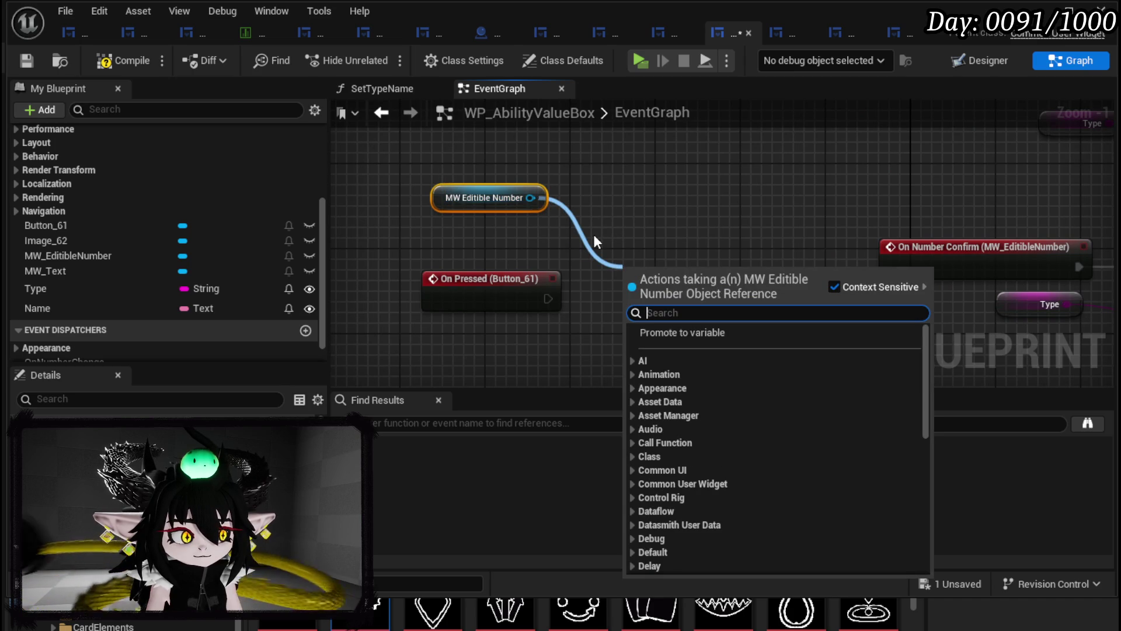
type("keyboard focus")
key("Return")
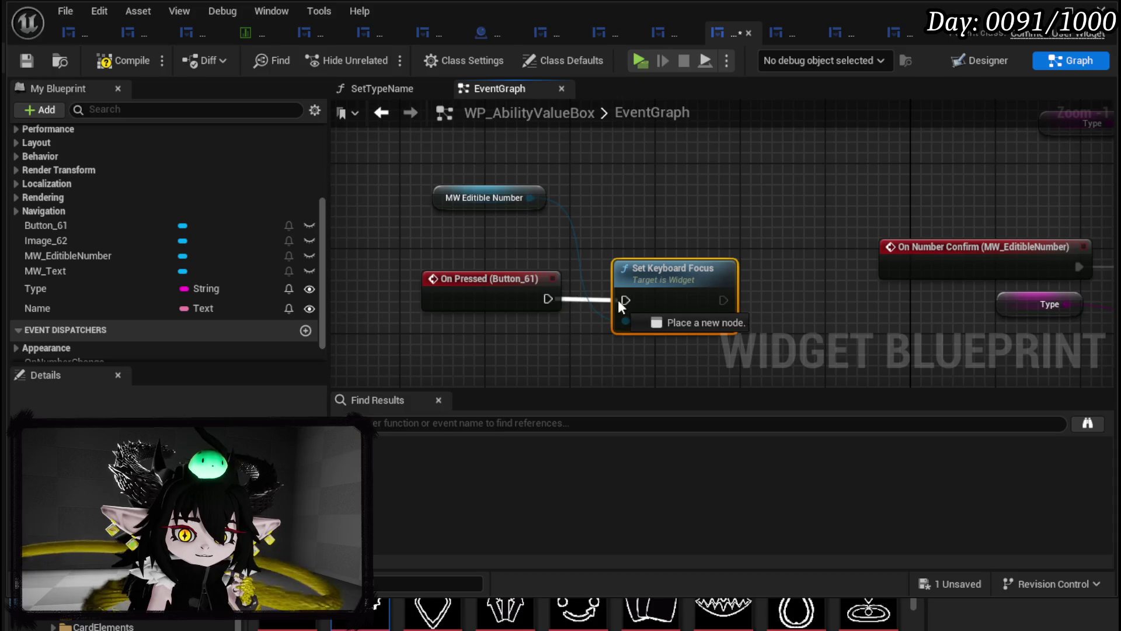
left_click(637, 243)
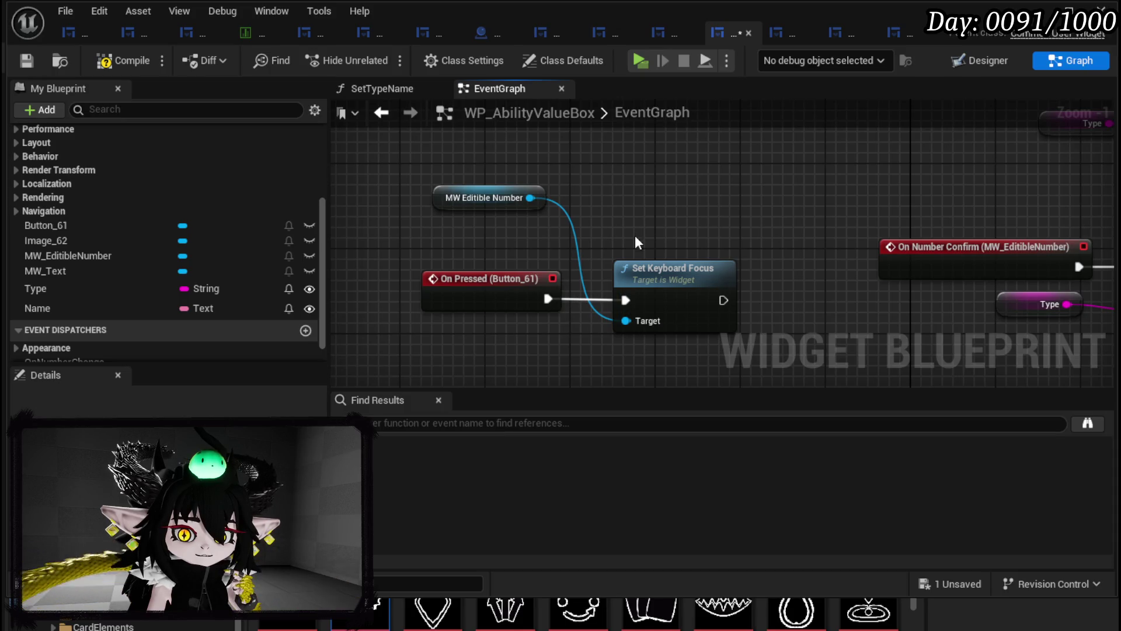
left_click(33, 58)
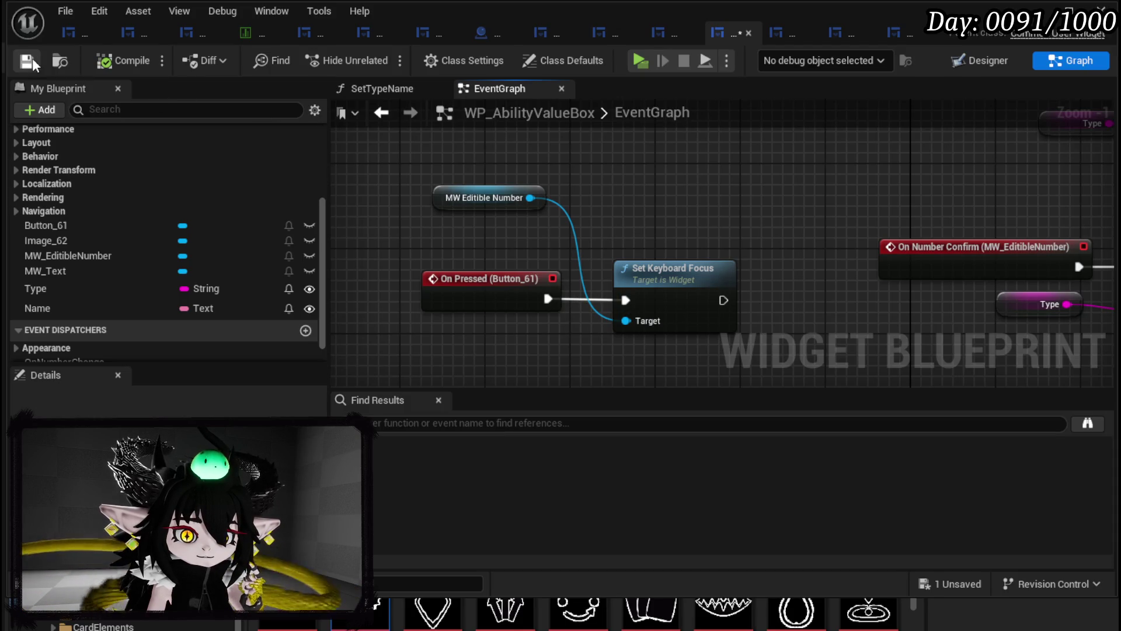
- Set HorizontalBox_0 visibility to Not Hit-Testable (Self & All Children) and save
left_click(1003, 63)
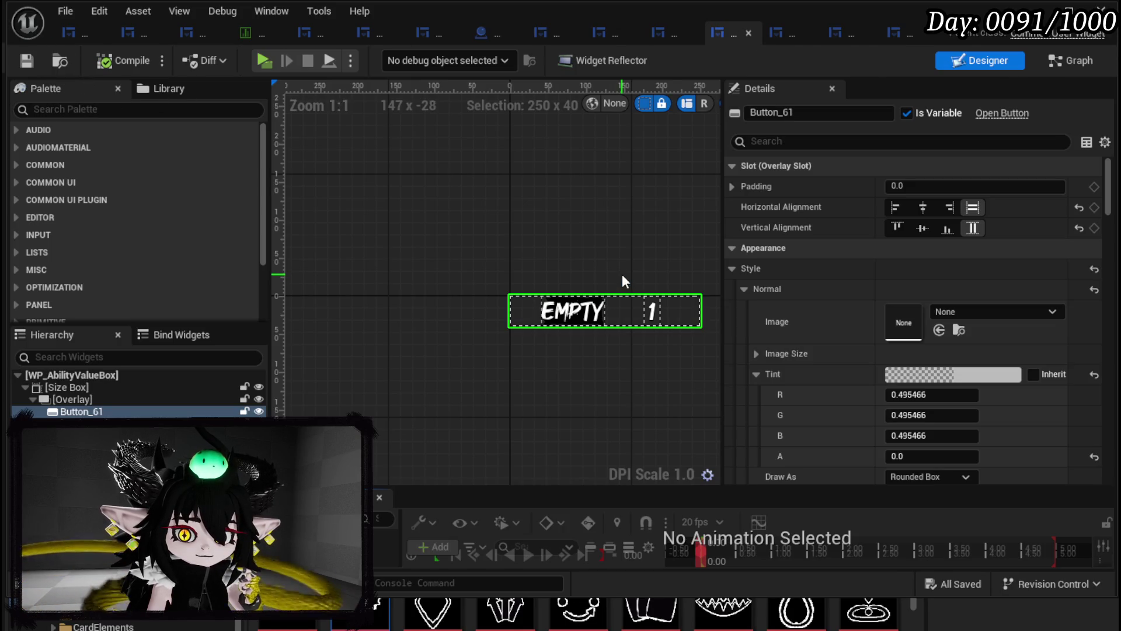
left_click(619, 307)
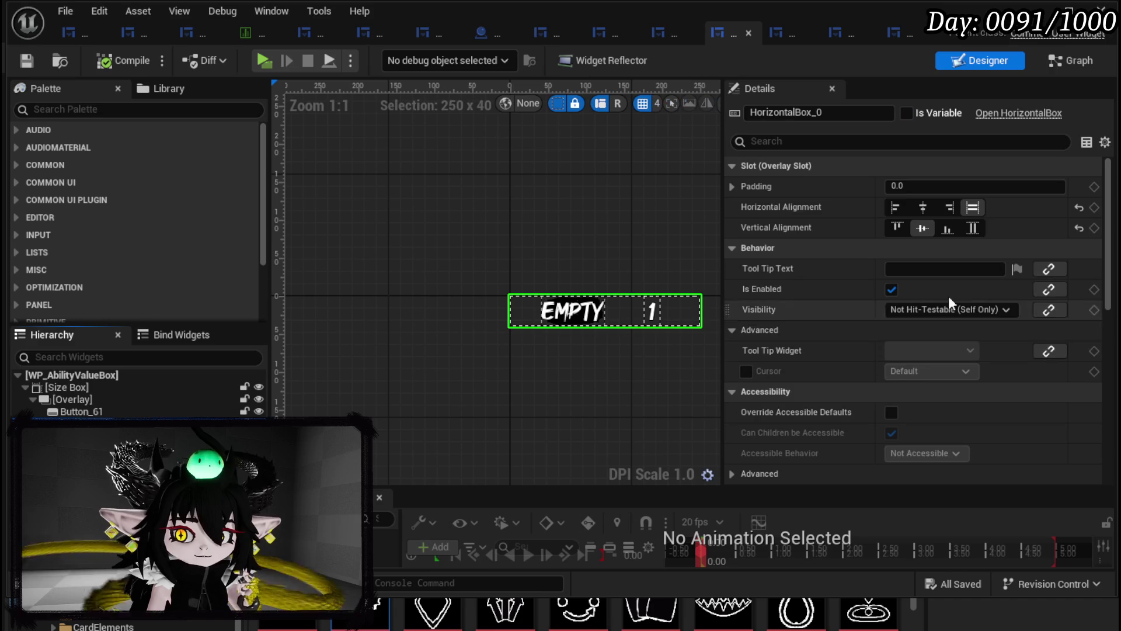
left_click(946, 309)
left_click(956, 367)
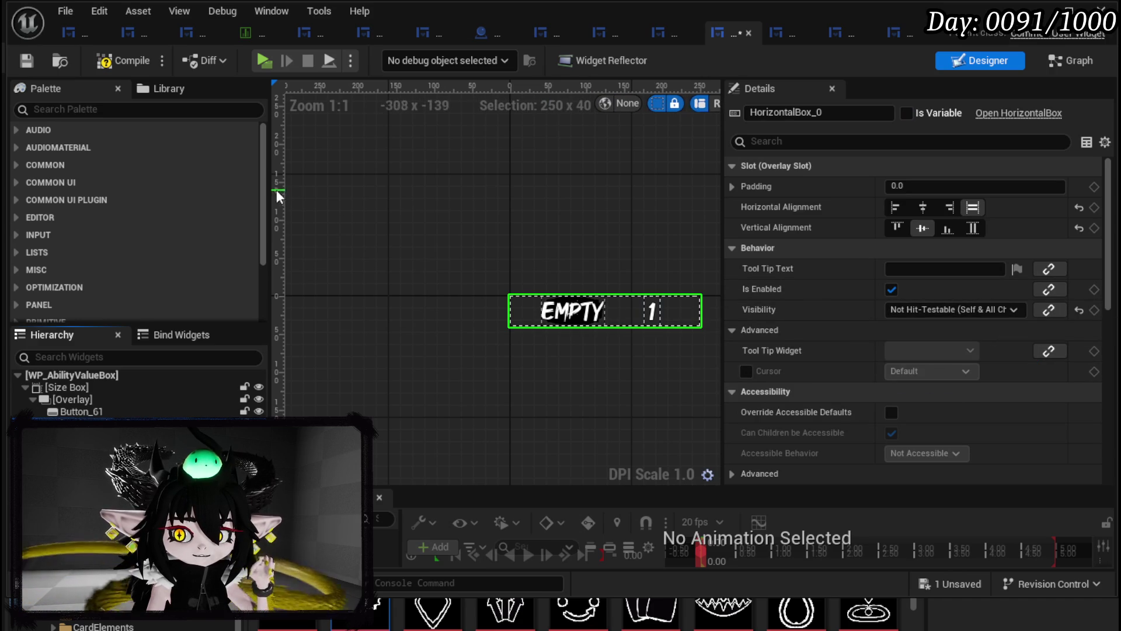
left_click(26, 61)
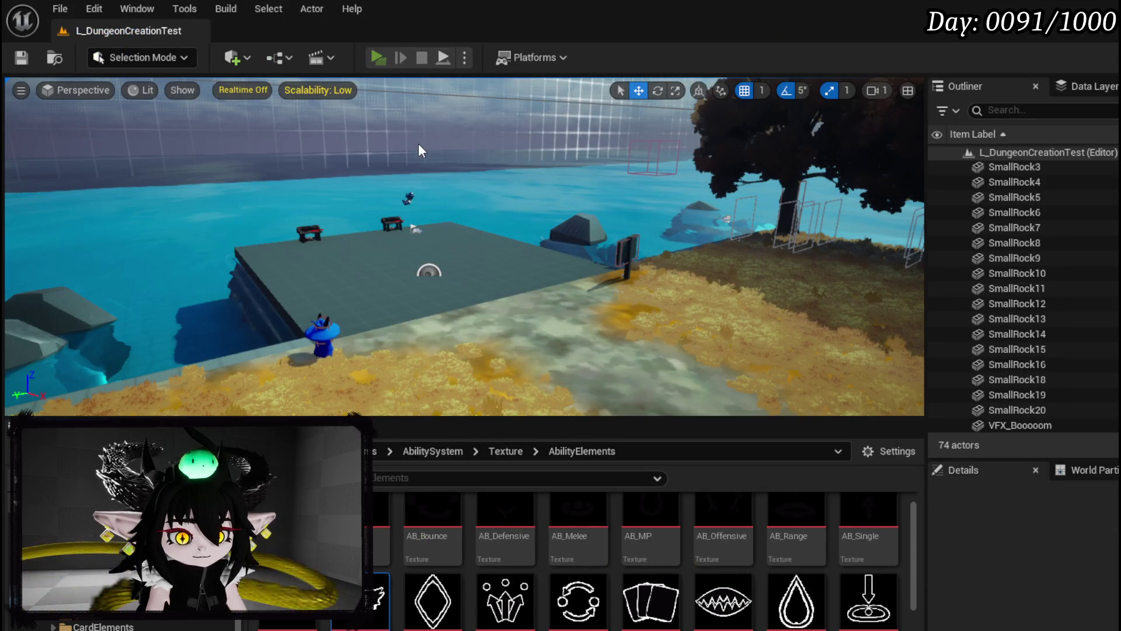
- Play the game, open Create New Skill, choose Ability and test the value boxes
key("alt+p")
key("e")
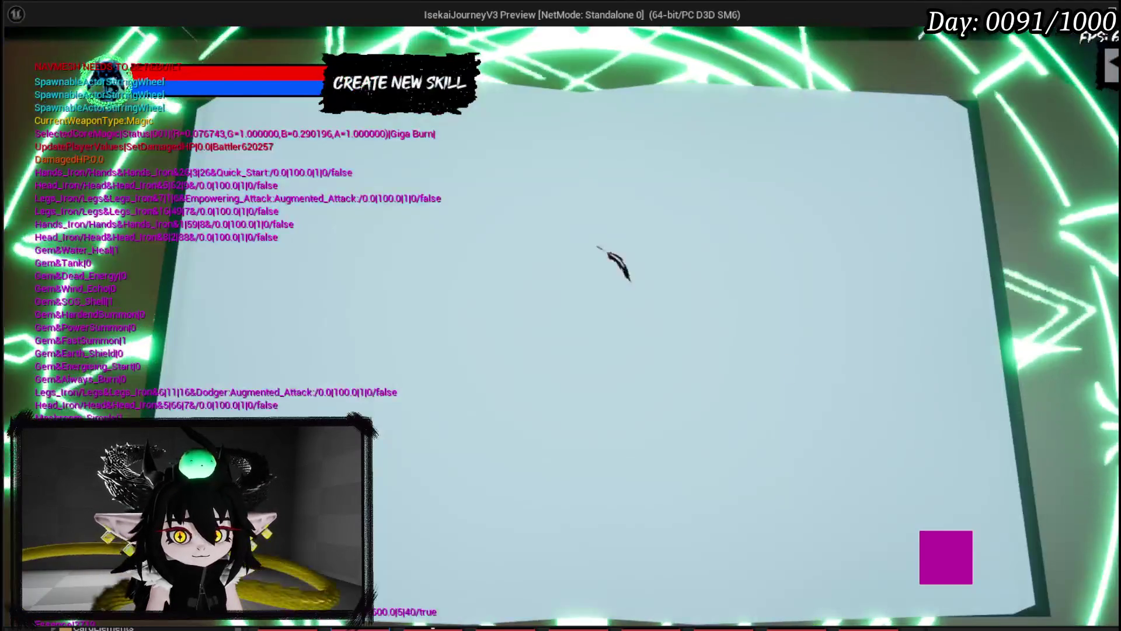
left_click(365, 160)
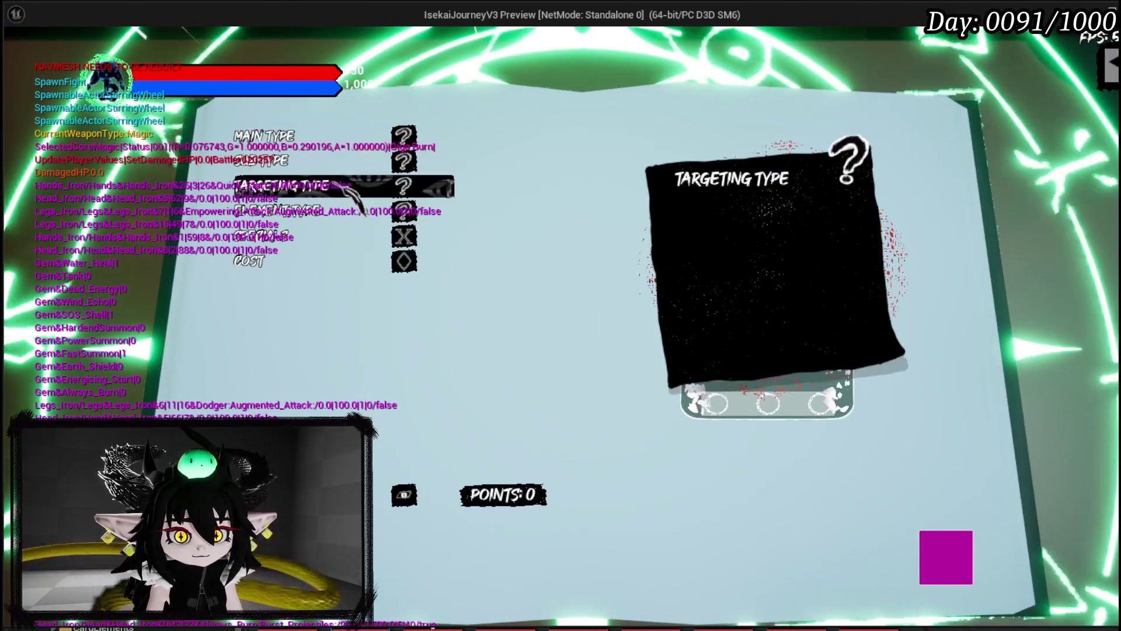
left_click(309, 158)
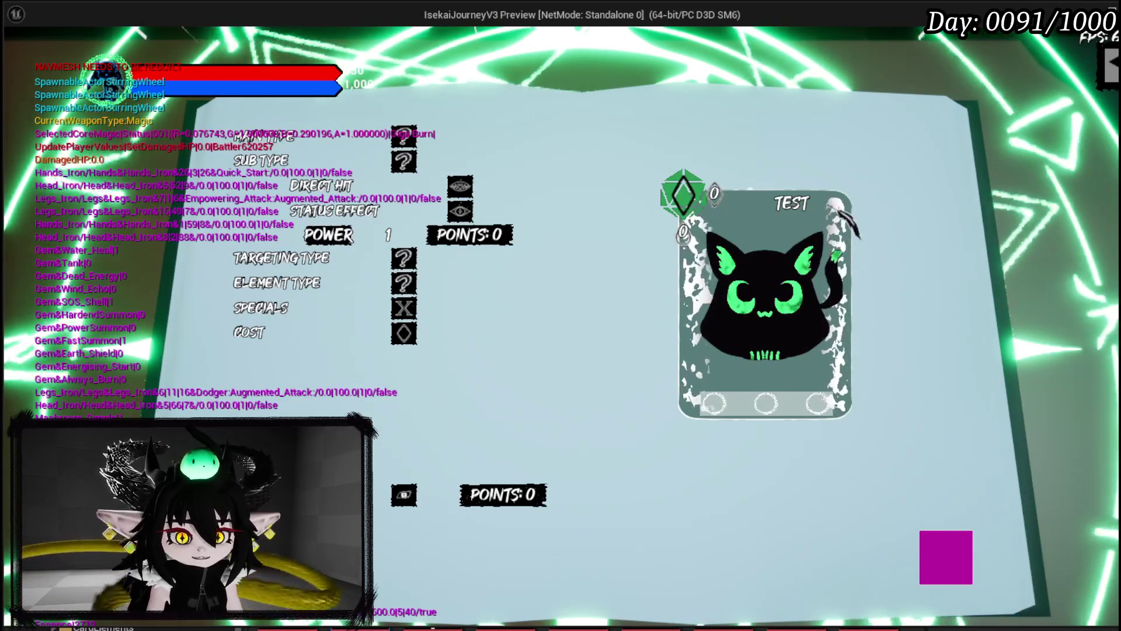
- Stop play, save L_DungeonCreationTest, and select the value box's editable number field
key("Escape")
left_click(22, 59)
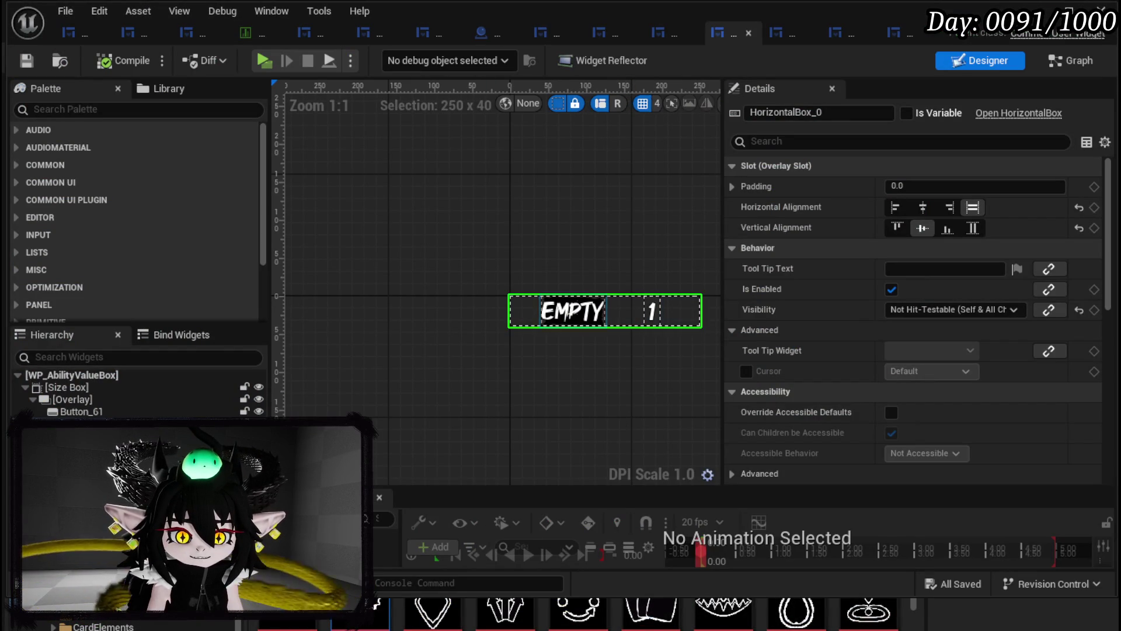
left_click(651, 311)
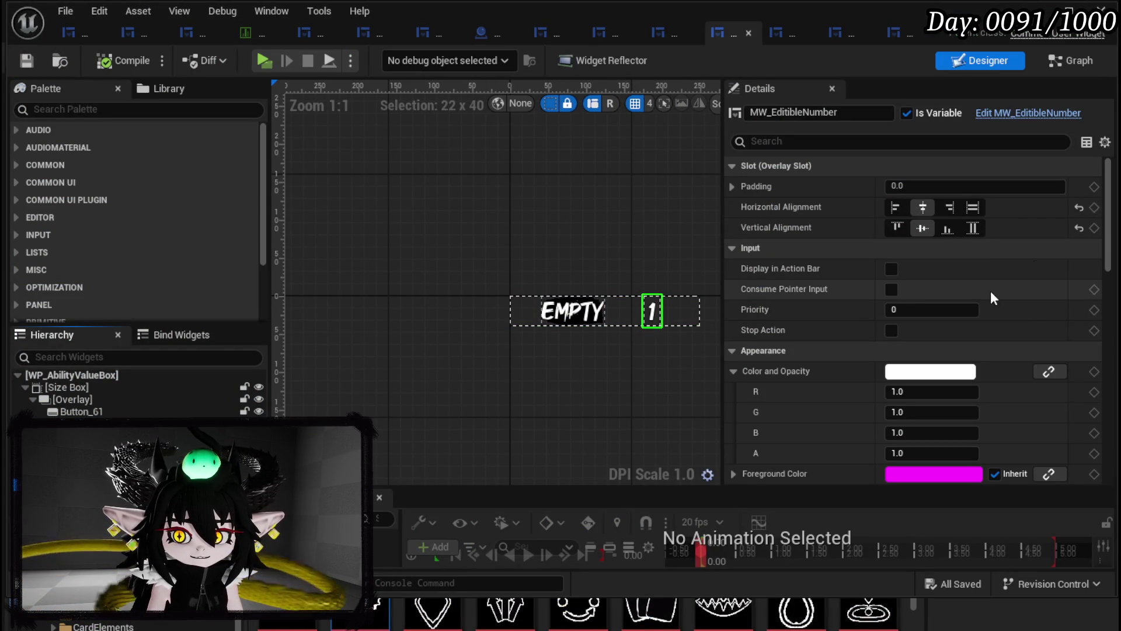
scroll(961, 302, "down", 2)
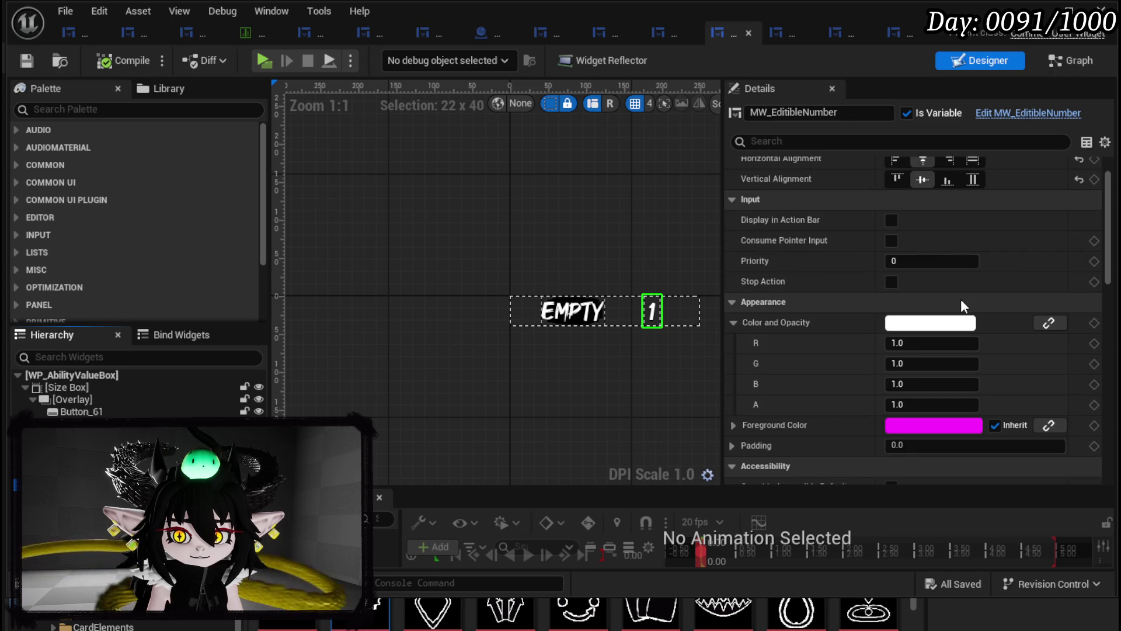
scroll(961, 305, "up", 2)
scroll(961, 299, "down", 14)
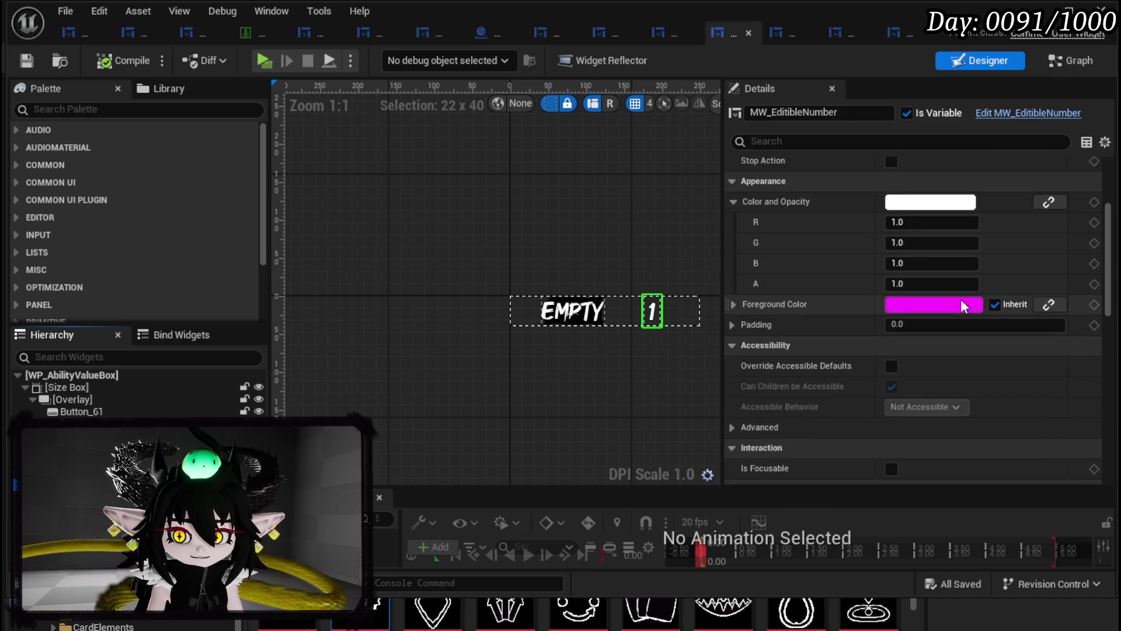
scroll(961, 299, "down", 4)
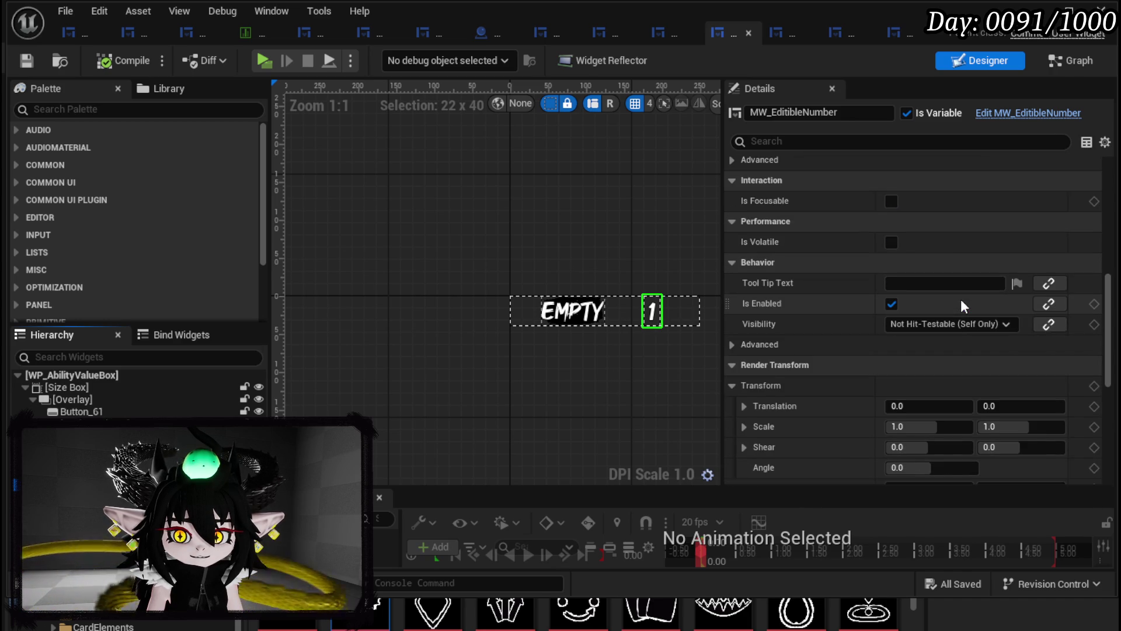
scroll(961, 299, "down", 4)
scroll(961, 299, "down", 4)
scroll(961, 299, "down", 7)
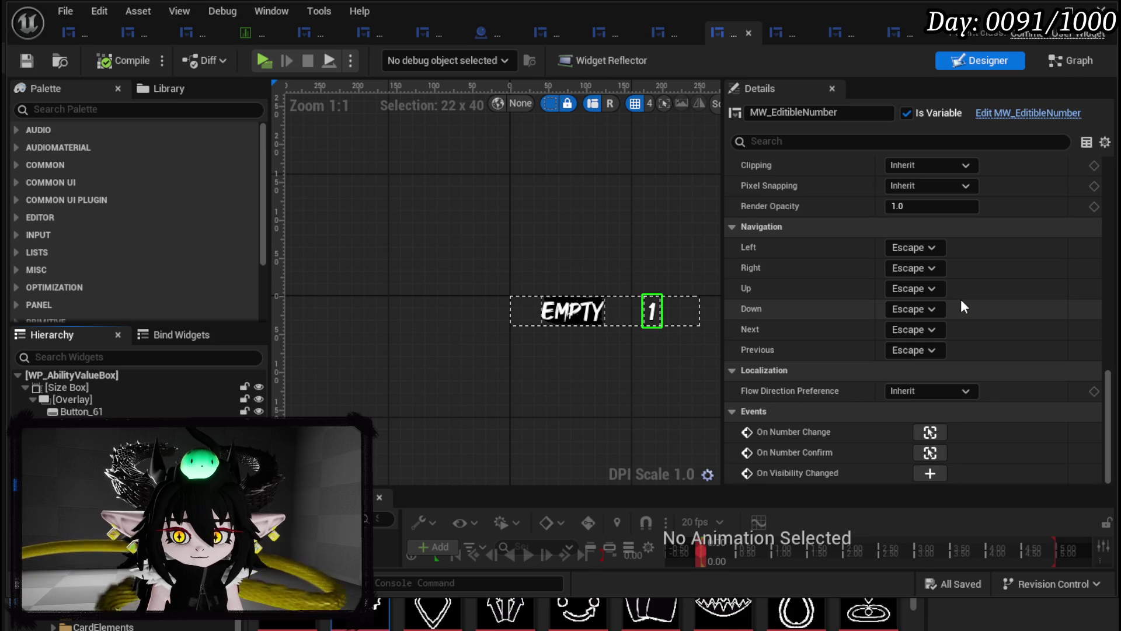
scroll(961, 304, "up", 20)
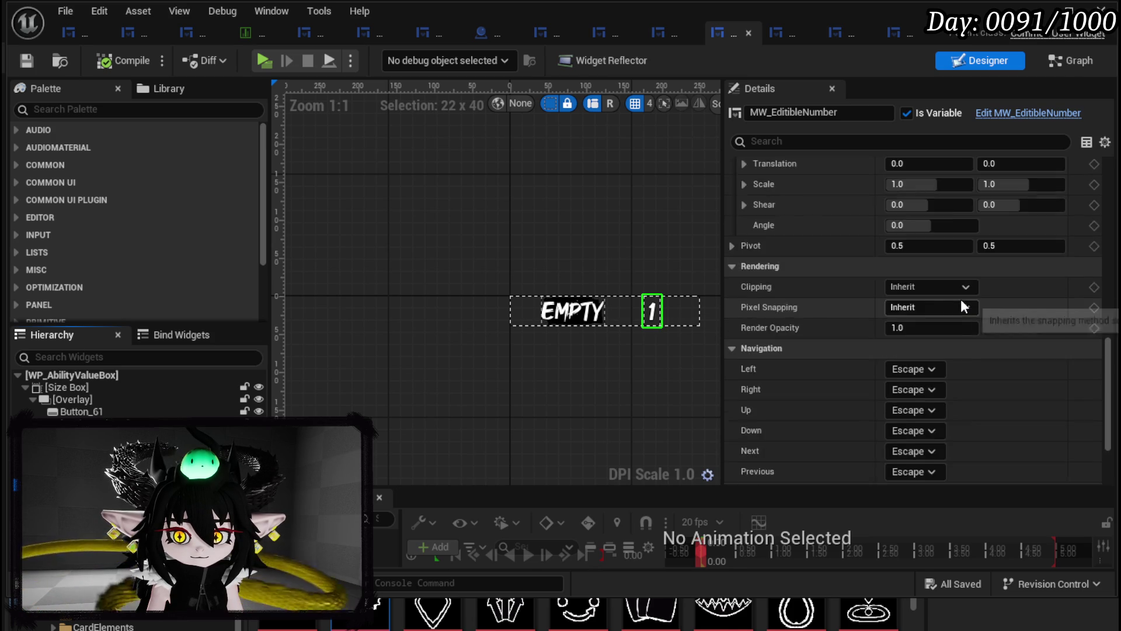
scroll(961, 299, "up", 4)
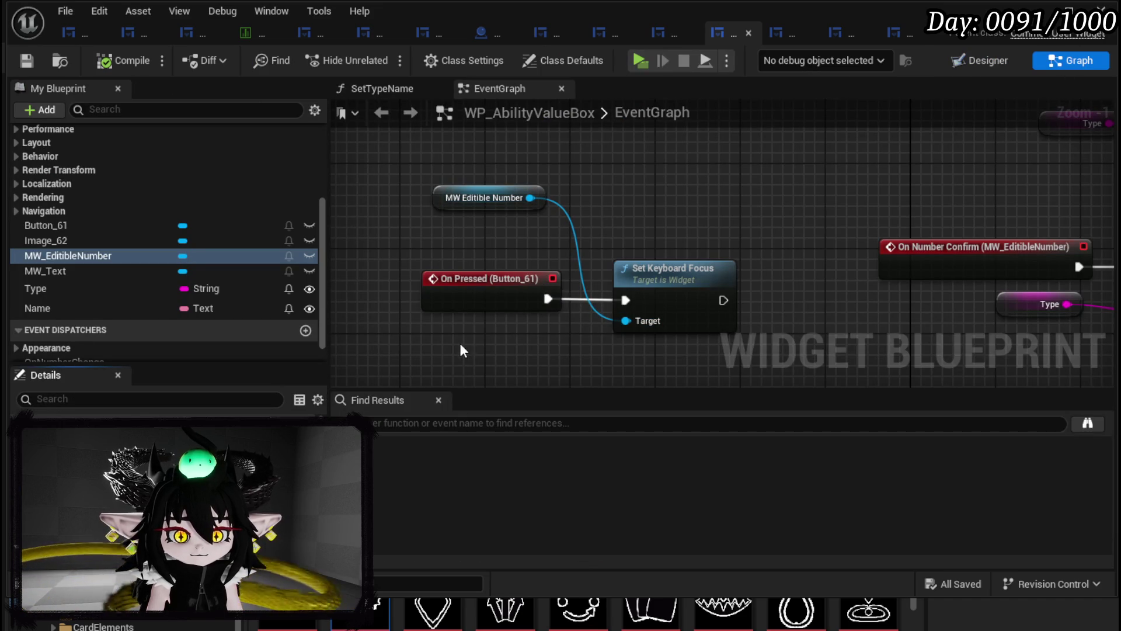
- Add a Print String node printing Hello after Set Keyboard Focus, then compile and save
mouse_move(460, 343)
left_mouse_down()
mouse_move(685, 274)
mouse_move(568, 264)
mouse_move(679, 289)
mouse_move(668, 289)
left_mouse_up()
type("Print Str")
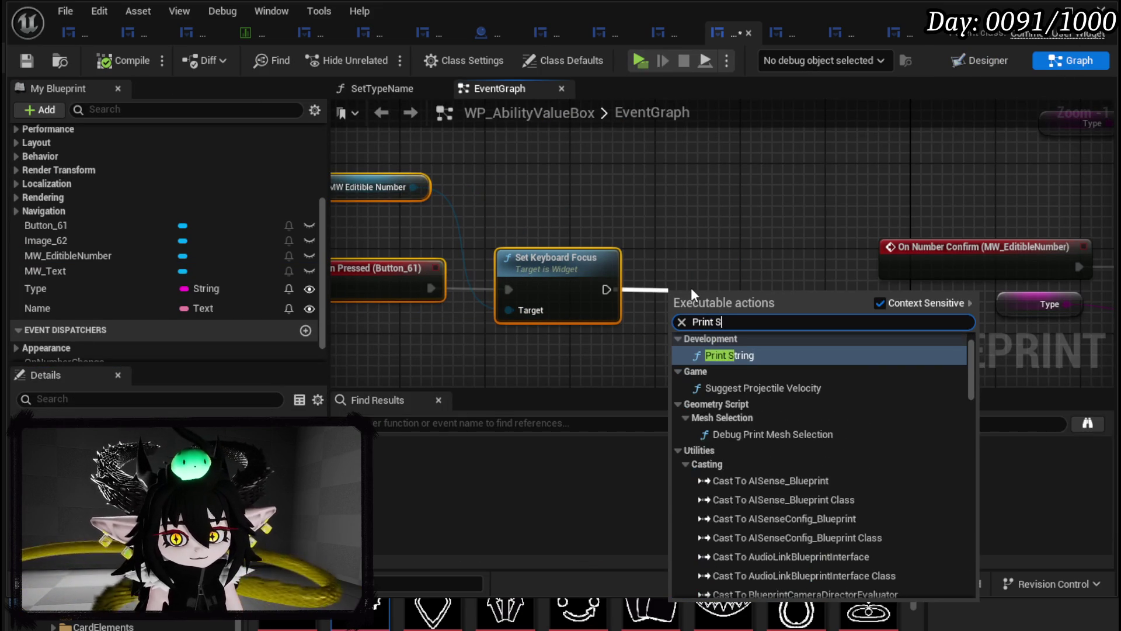
type("ing")
key("Return")
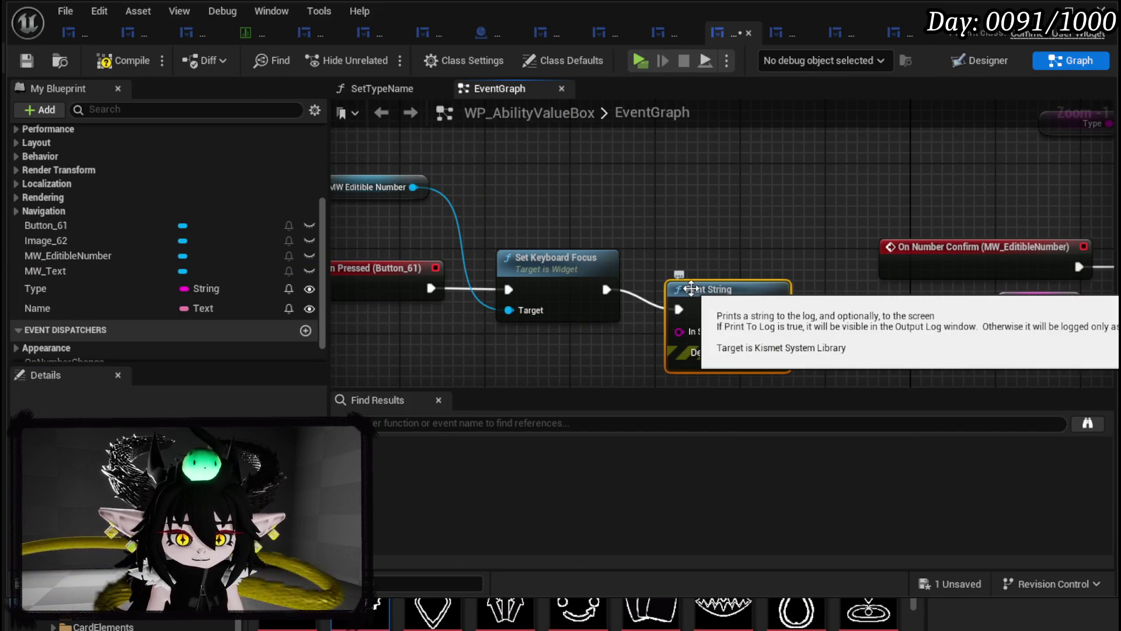
left_click_drag(730, 293, 772, 276)
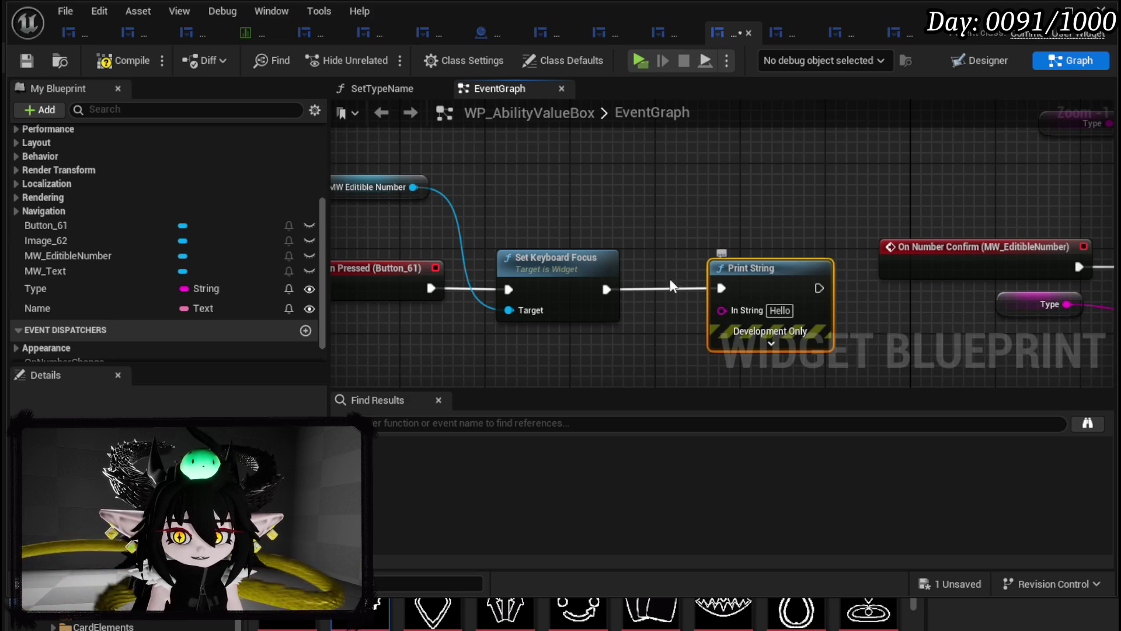
left_click_drag(673, 258, 833, 264)
left_click(560, 314)
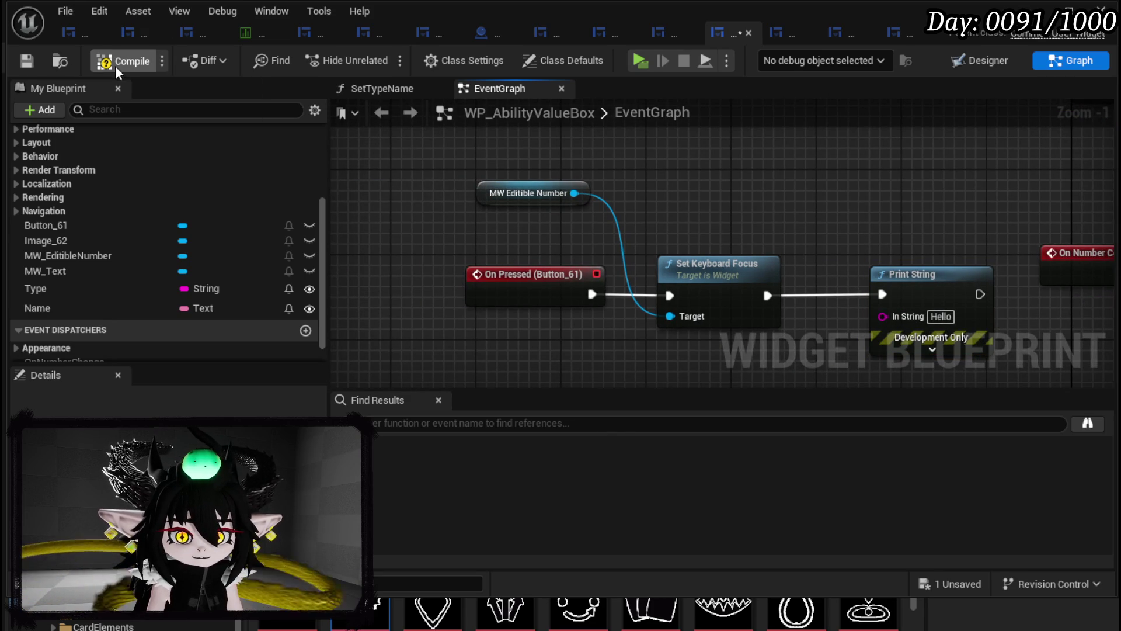
left_click(27, 63)
- Add a Set Consume Pointer Input node from the editable number reference, above the focus chain
left_click_drag(574, 193, 672, 191)
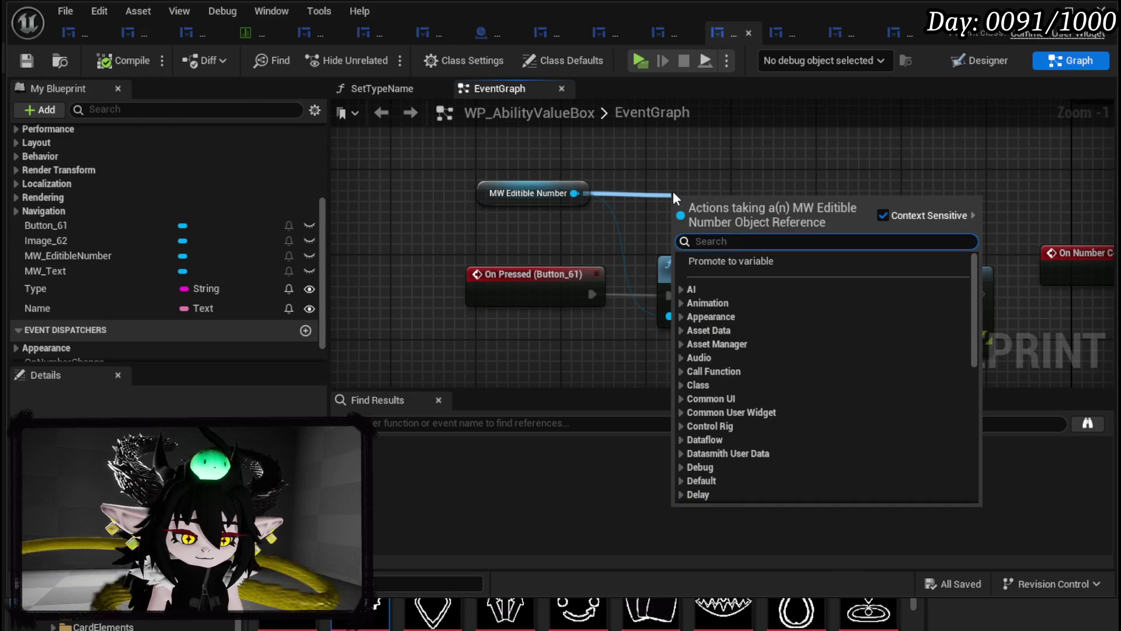
type("Inp")
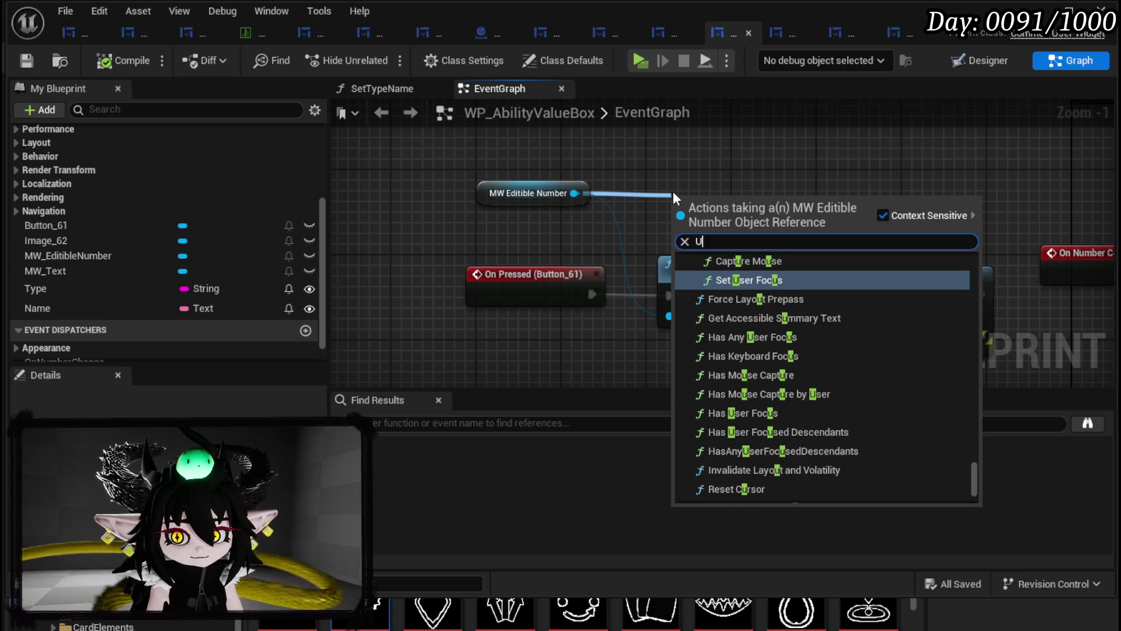
type("ut")
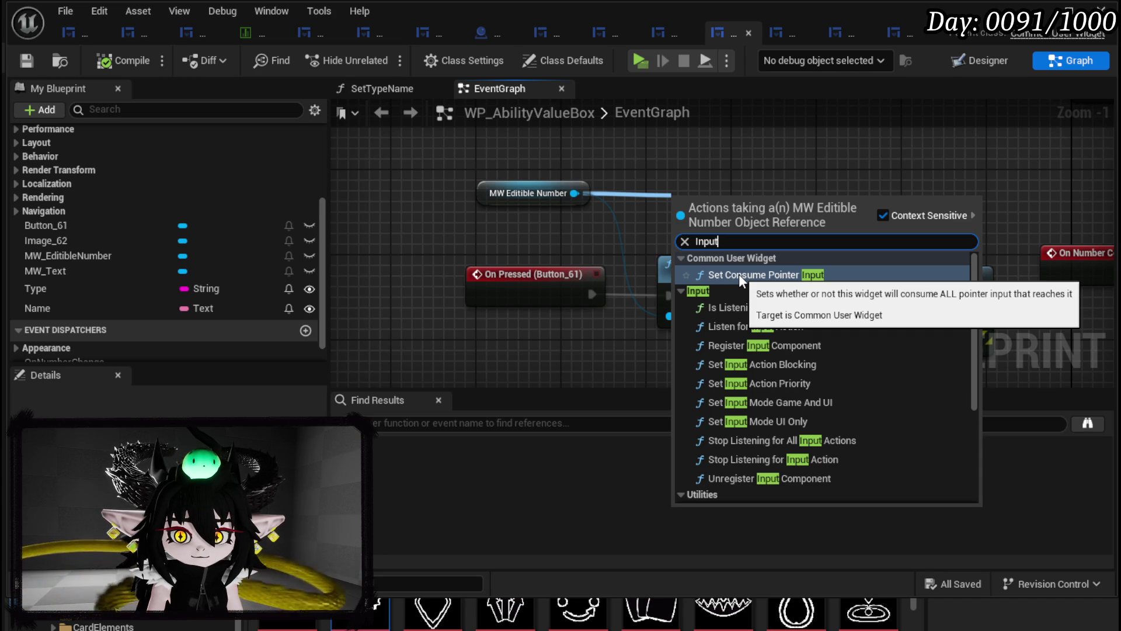
left_click(738, 275)
left_click_drag(716, 220, 723, 112)
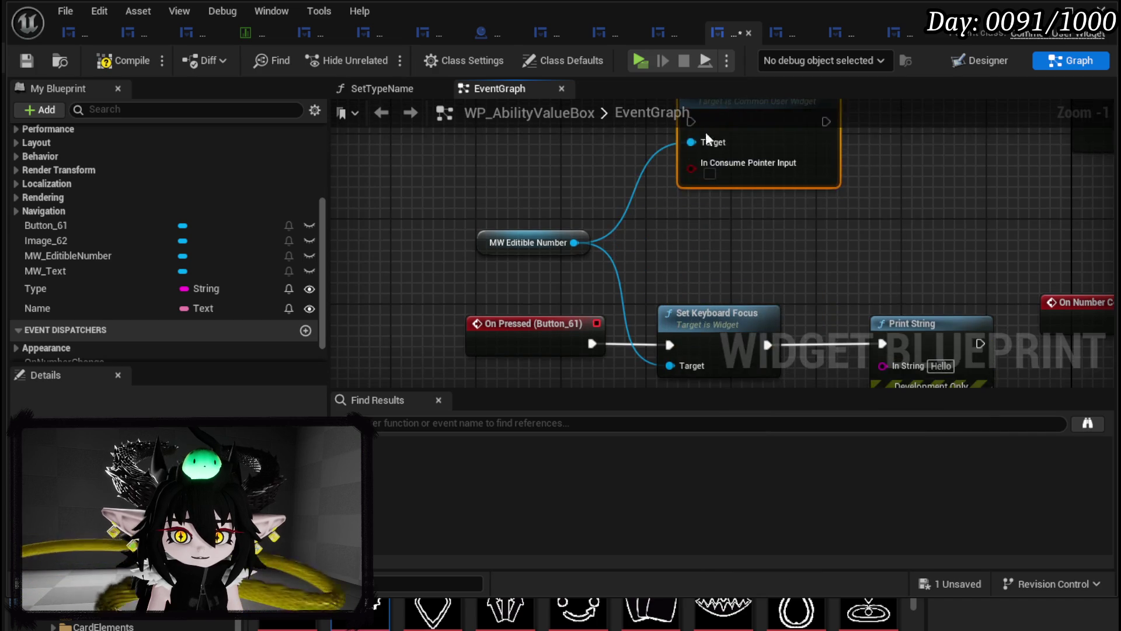
- Add a Capture Mouse node targeting MW Editible Number, found by searching 'Use'
left_click_drag(571, 186, 619, 201)
type("set")
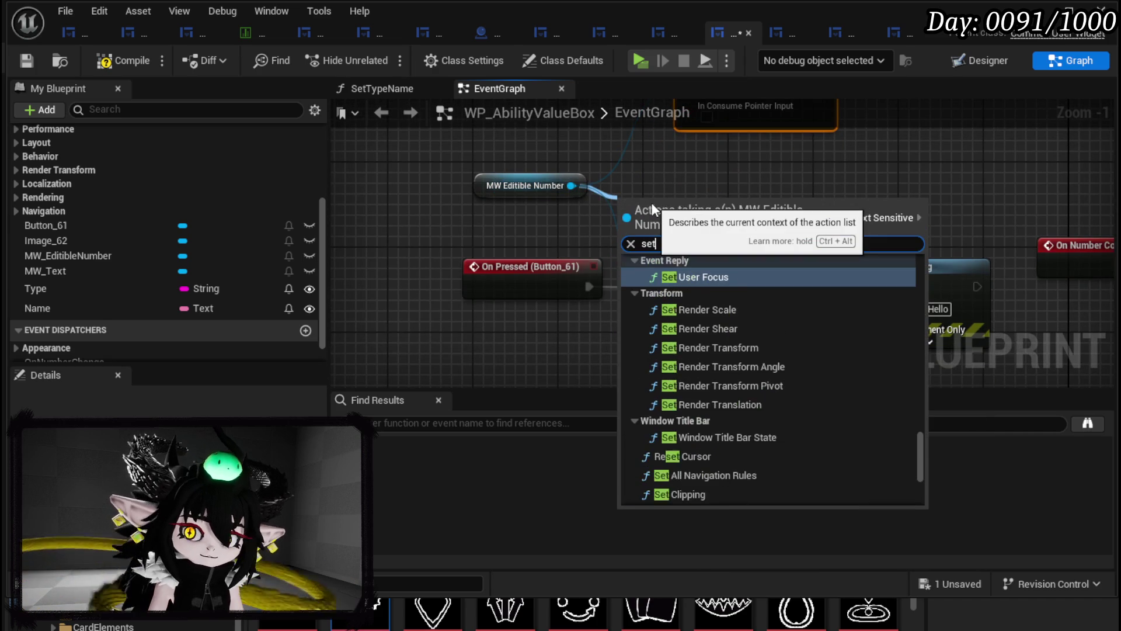
key("BackSpace")
key("BackSpace")
key("BackSpace")
type("Input")
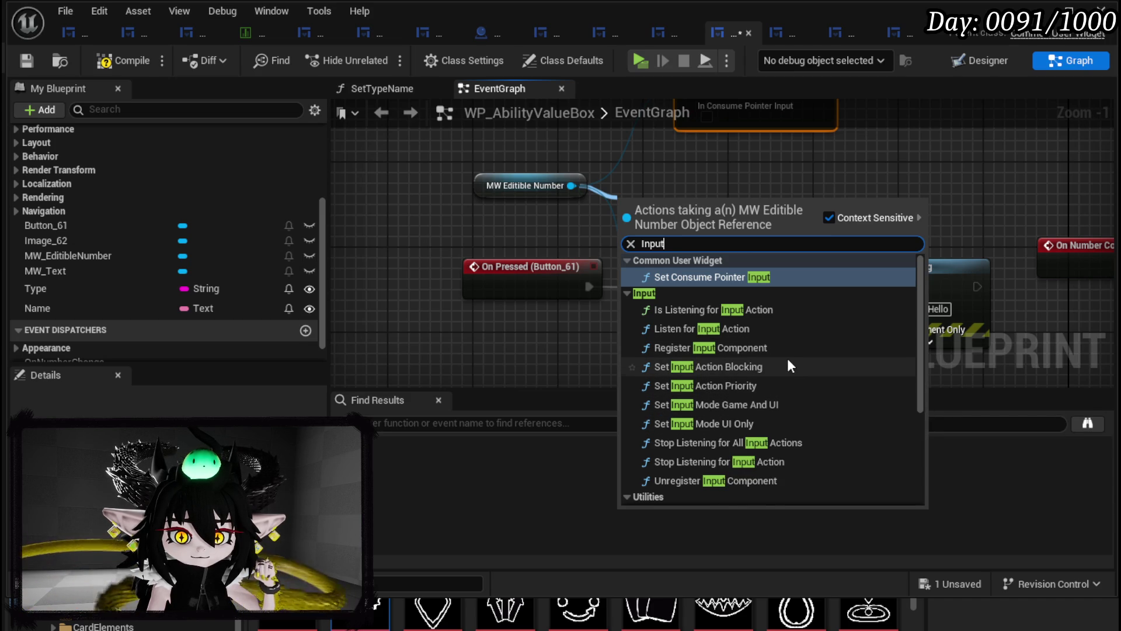
scroll(785, 356, "down", 5)
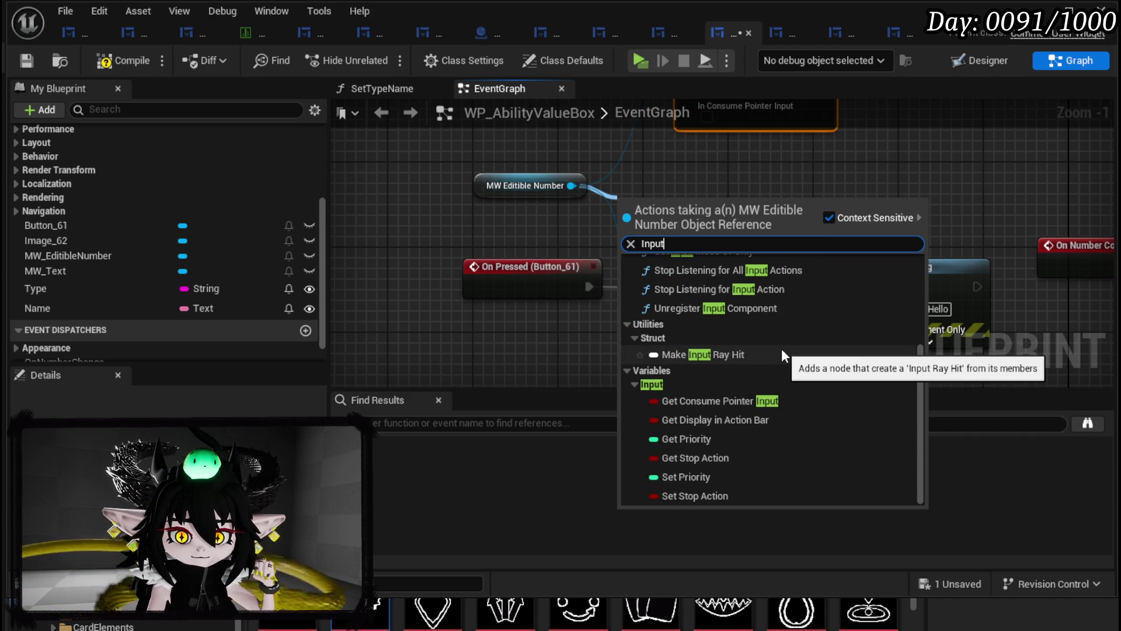
scroll(780, 347, "up", 5)
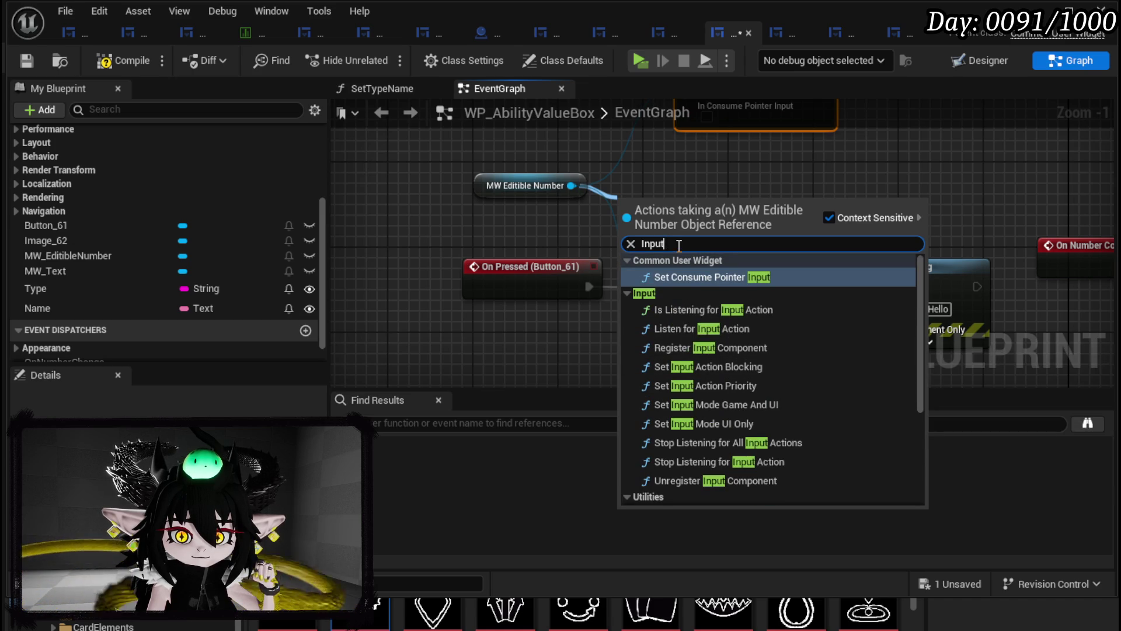
type("Use")
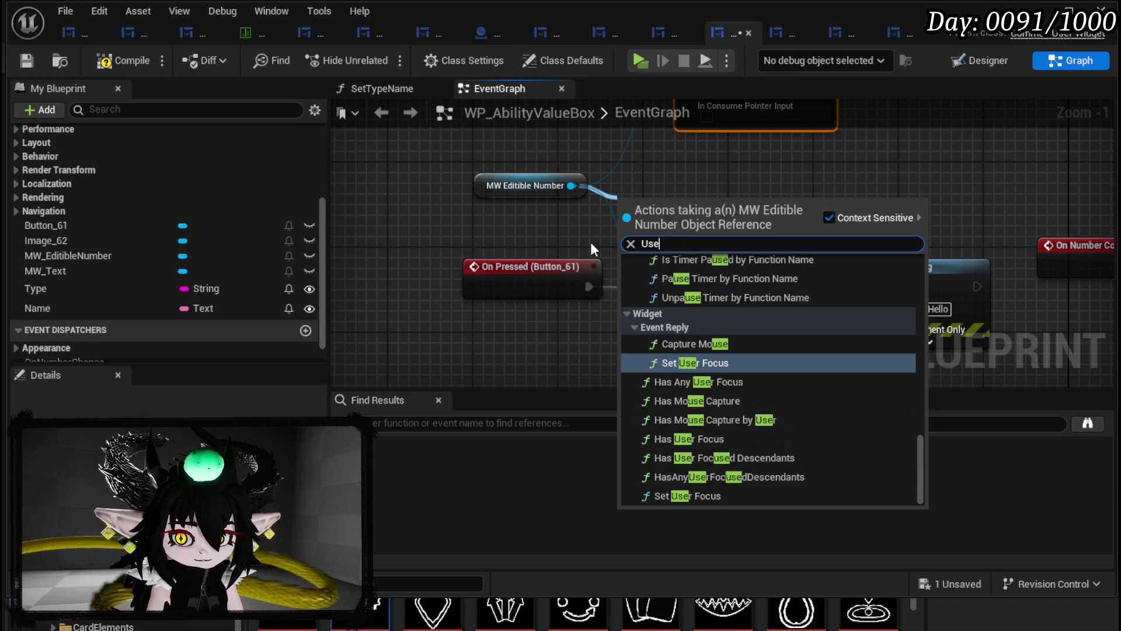
scroll(793, 320, "up", 10)
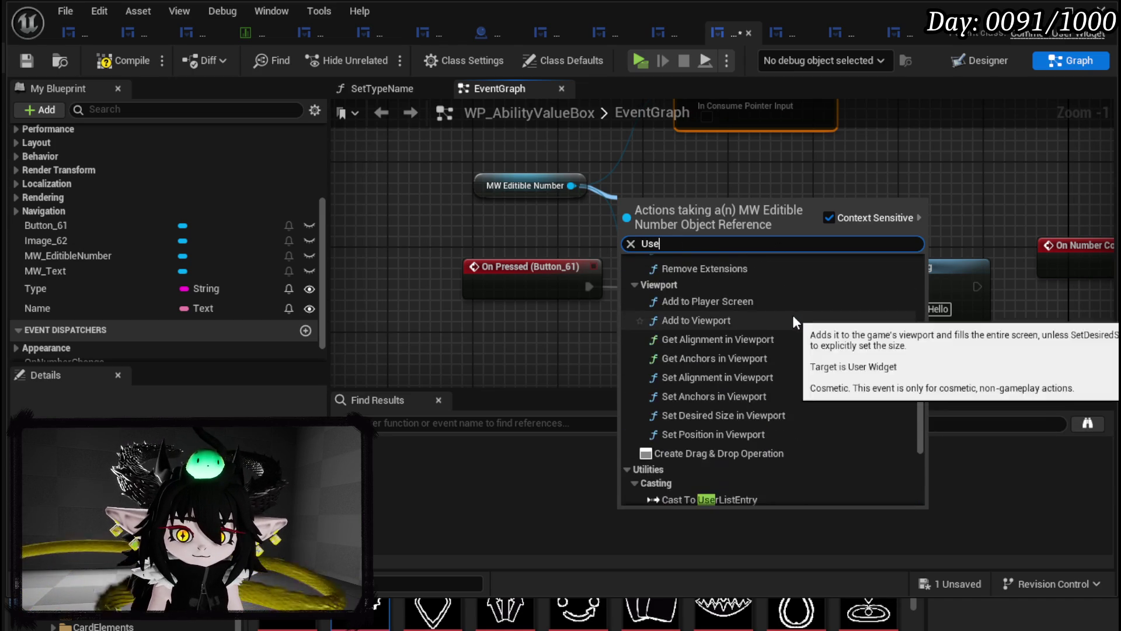
scroll(793, 315, "up", 8)
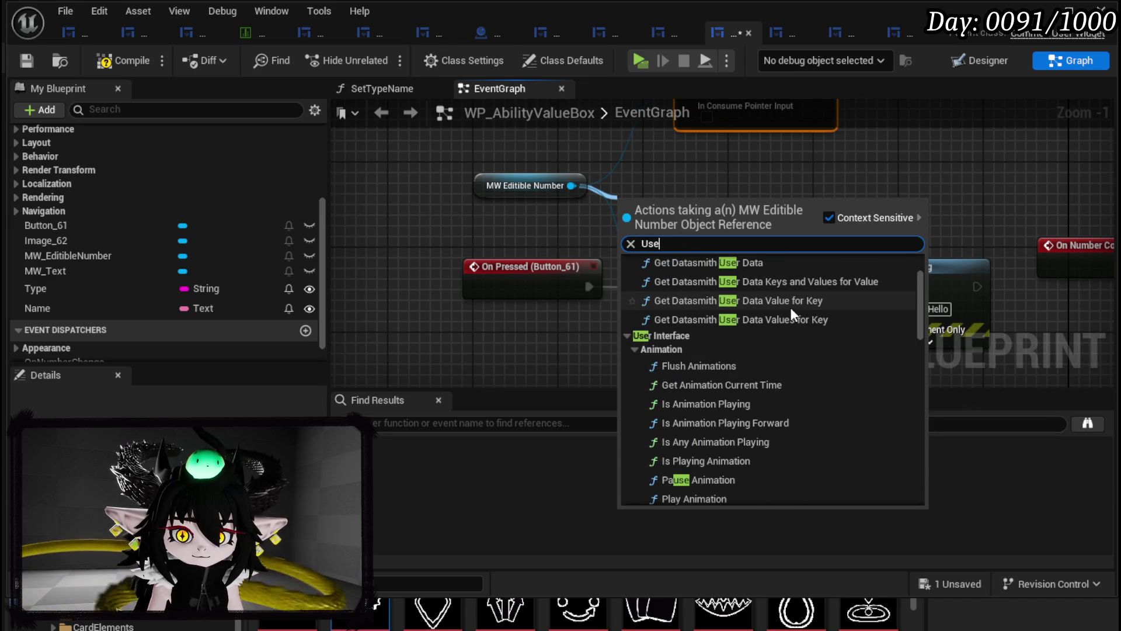
scroll(792, 315, "up", 3)
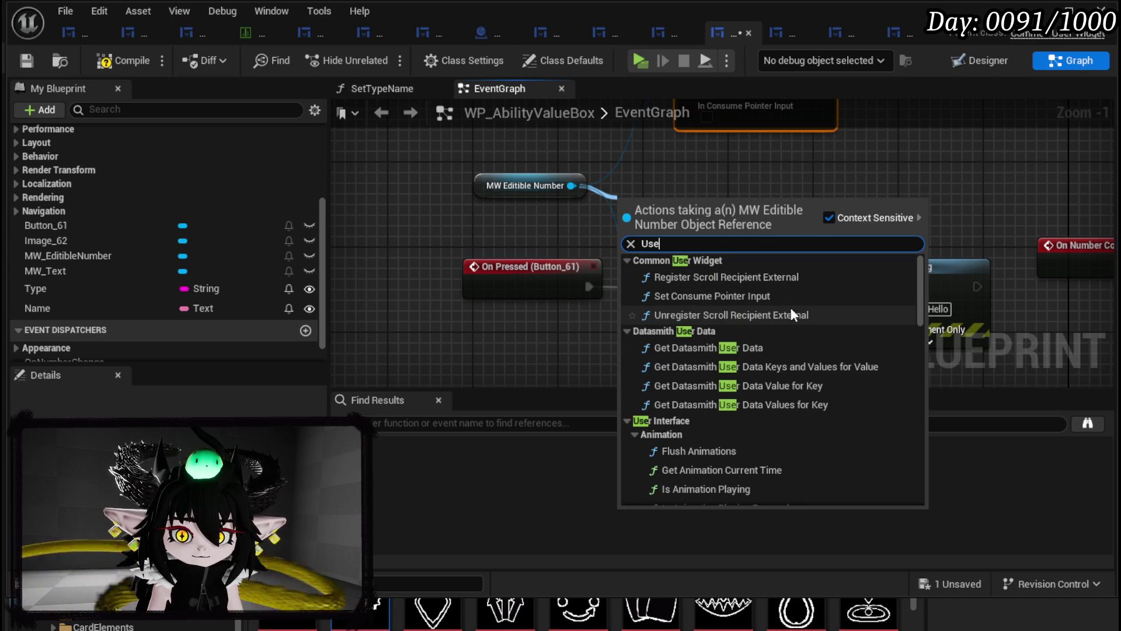
scroll(792, 310, "down", 5)
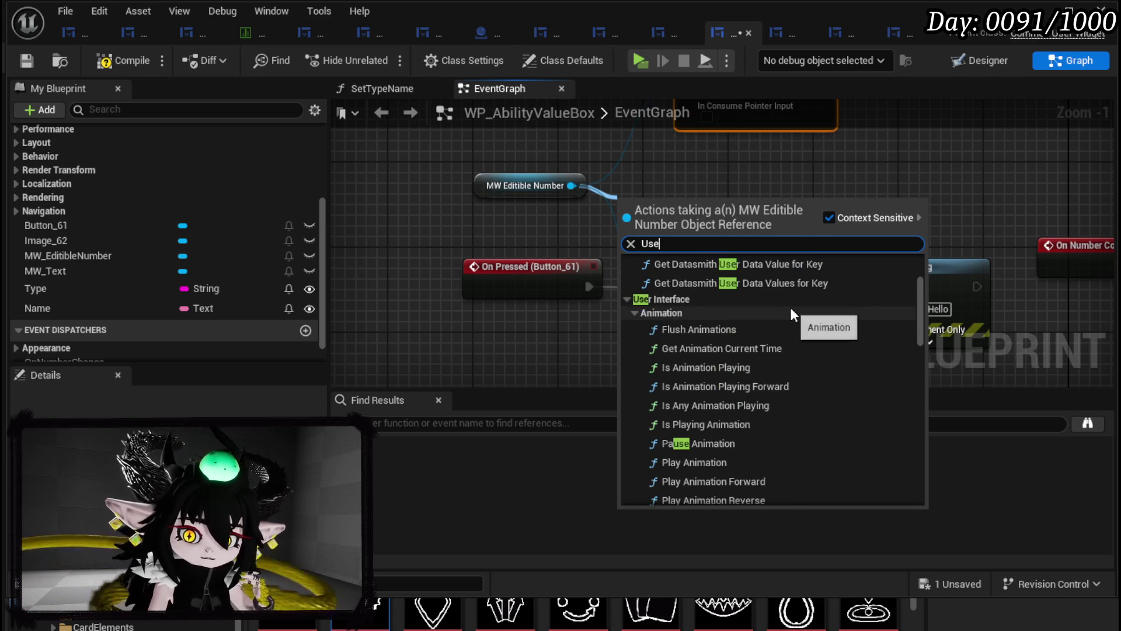
scroll(790, 307, "down", 10)
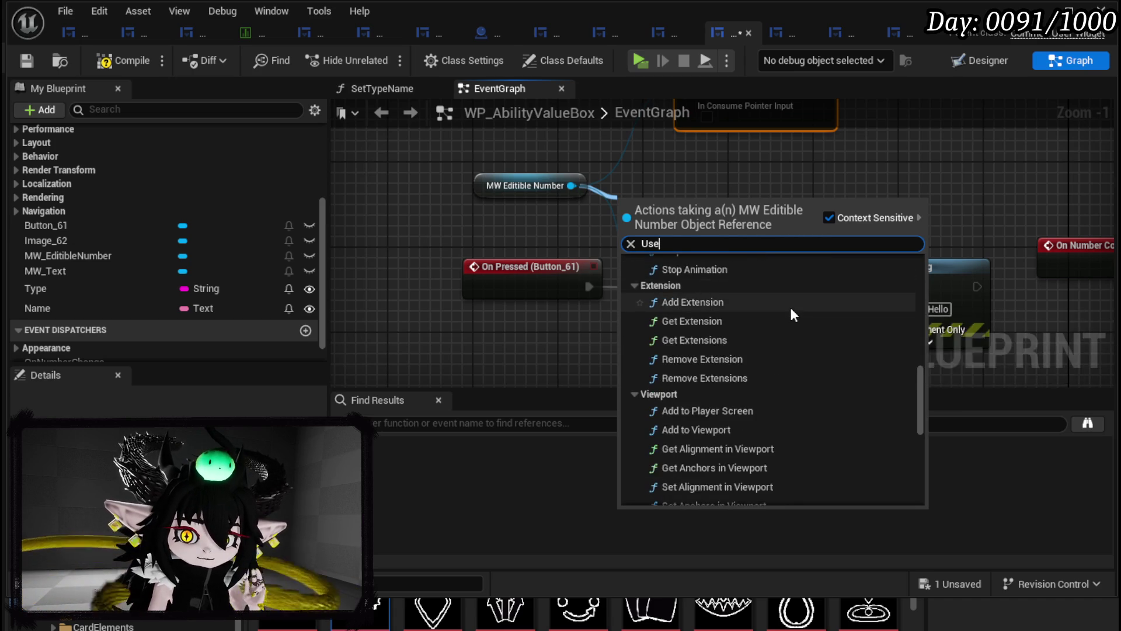
scroll(789, 305, "down", 5)
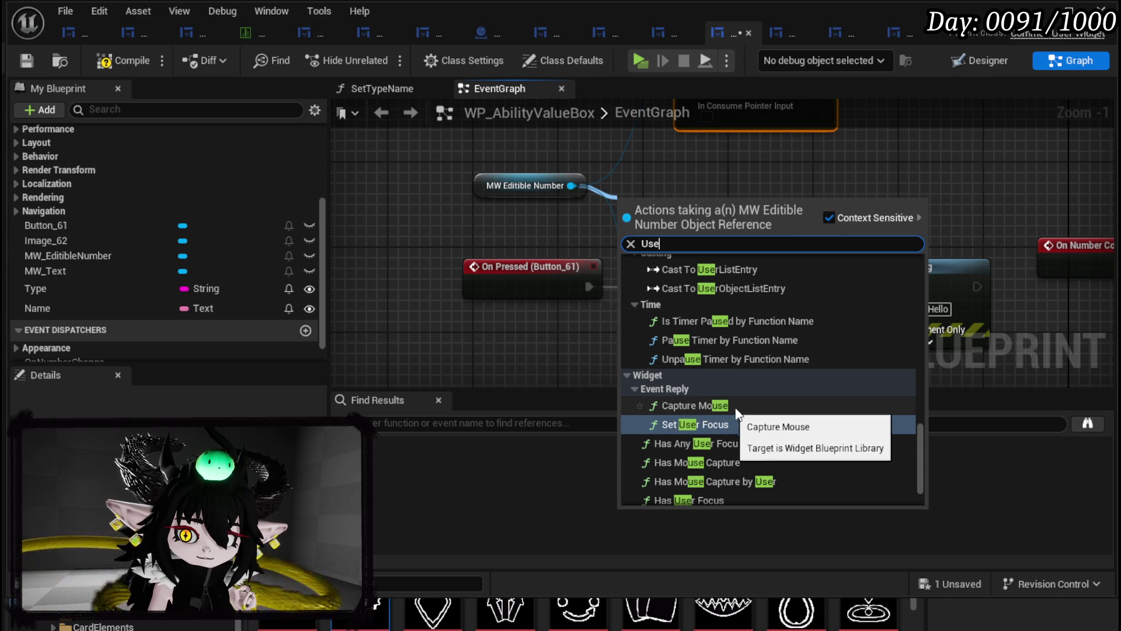
scroll(797, 405, "down", 1)
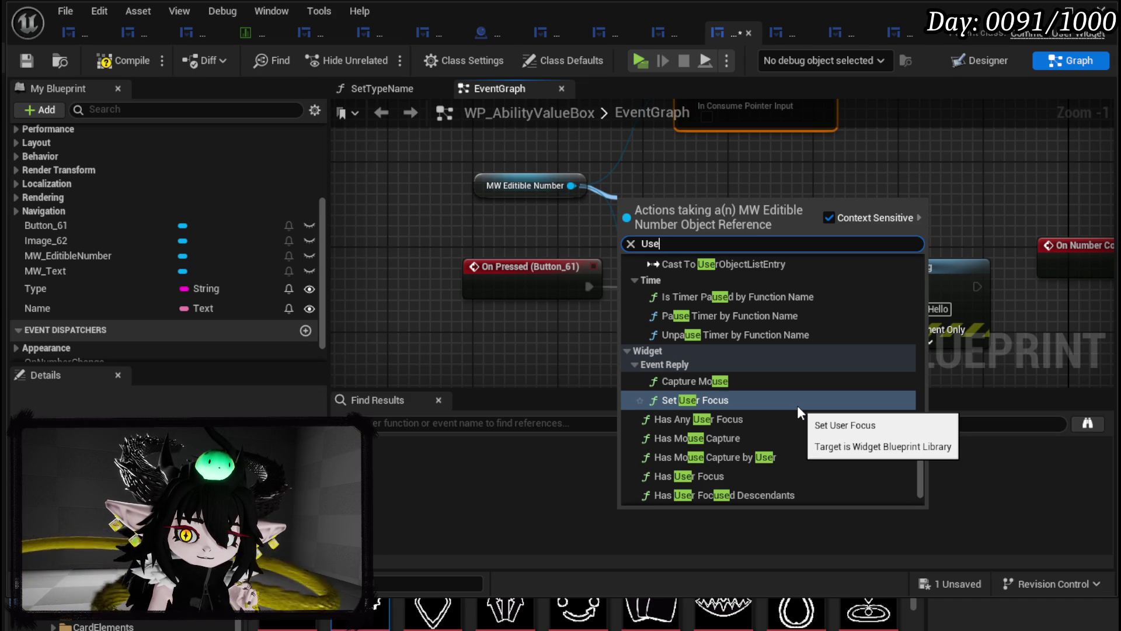
left_click(695, 381)
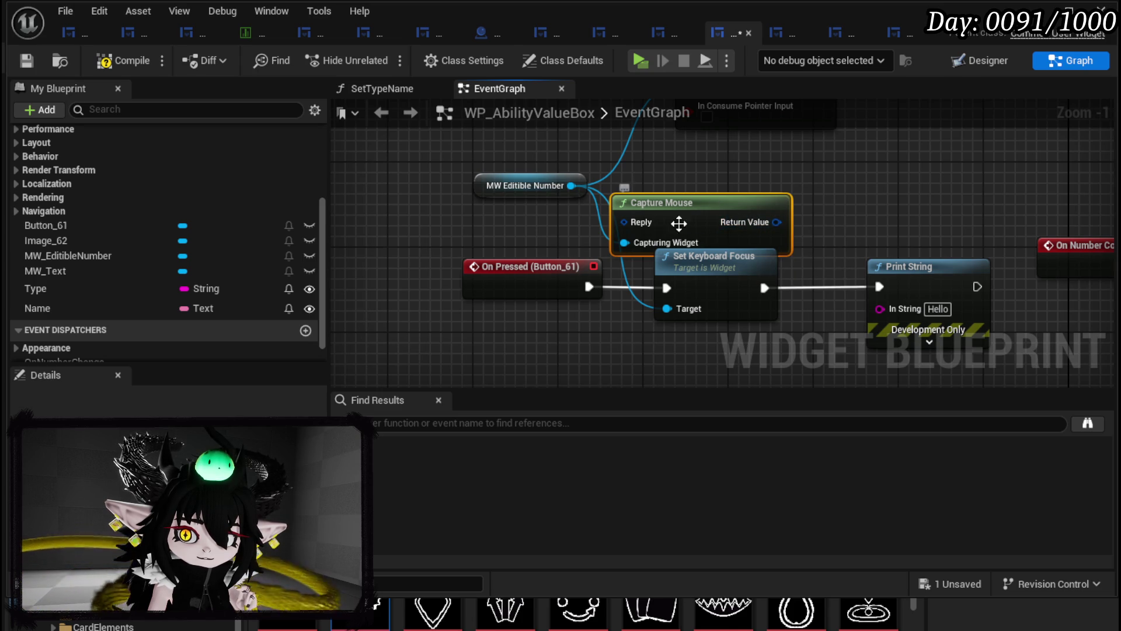
- Delete Capture Mouse, try and remove Has Mouse Capture, then search the editable number's actions for 'use'
key("Delete")
left_click_drag(571, 185, 703, 216)
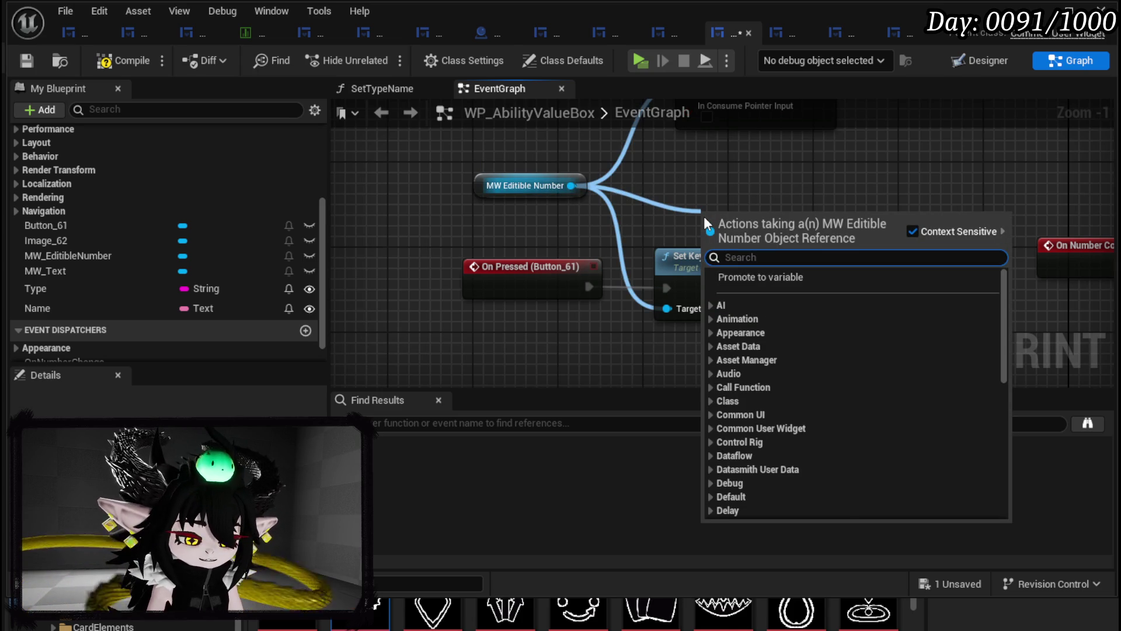
type("cap")
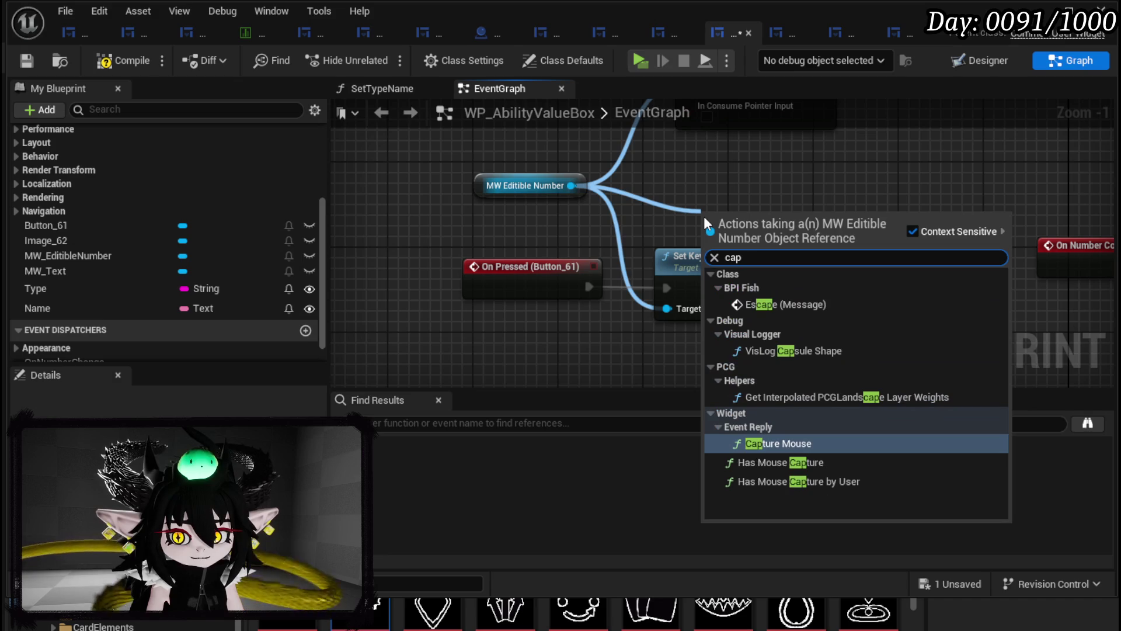
left_click(818, 461)
left_click_drag(774, 213, 710, 181)
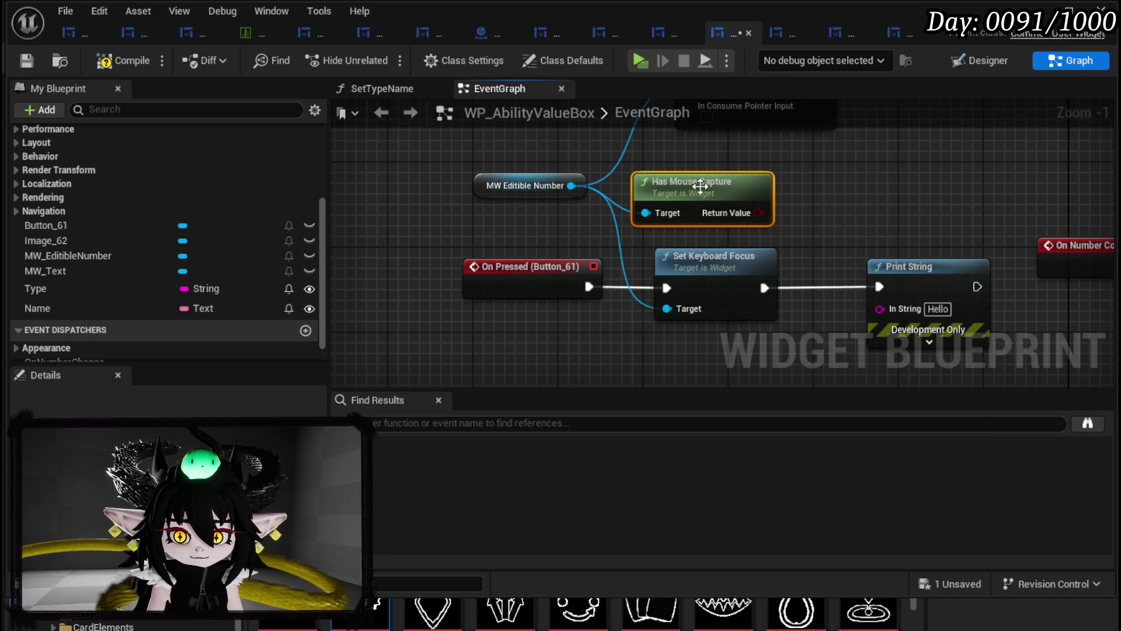
key("Delete")
left_click_drag(571, 186, 679, 231)
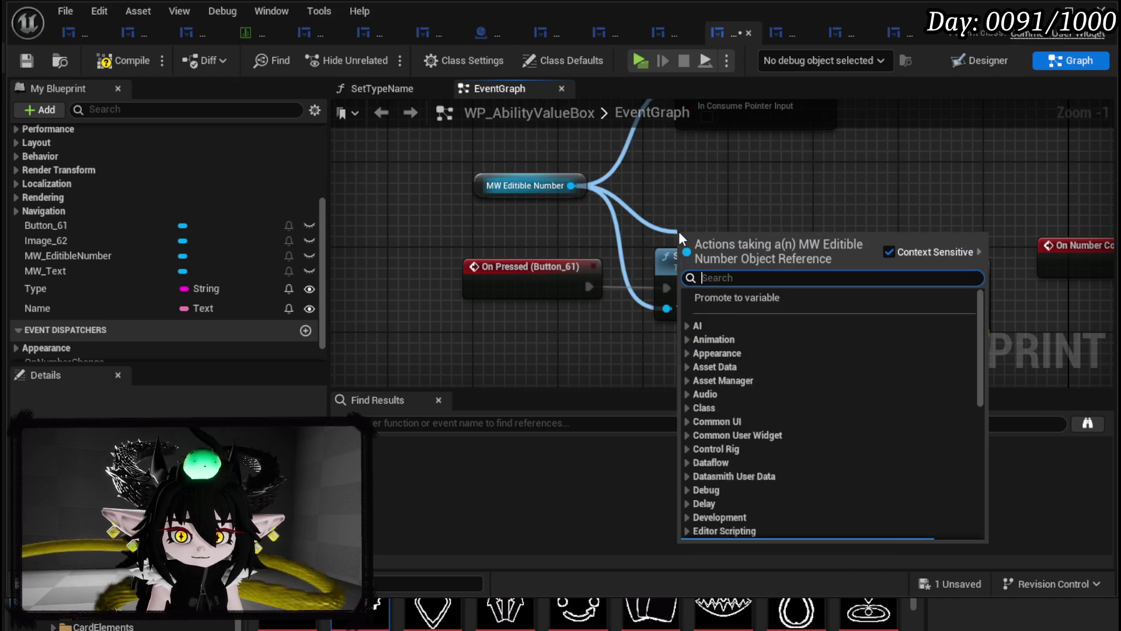
type("use")
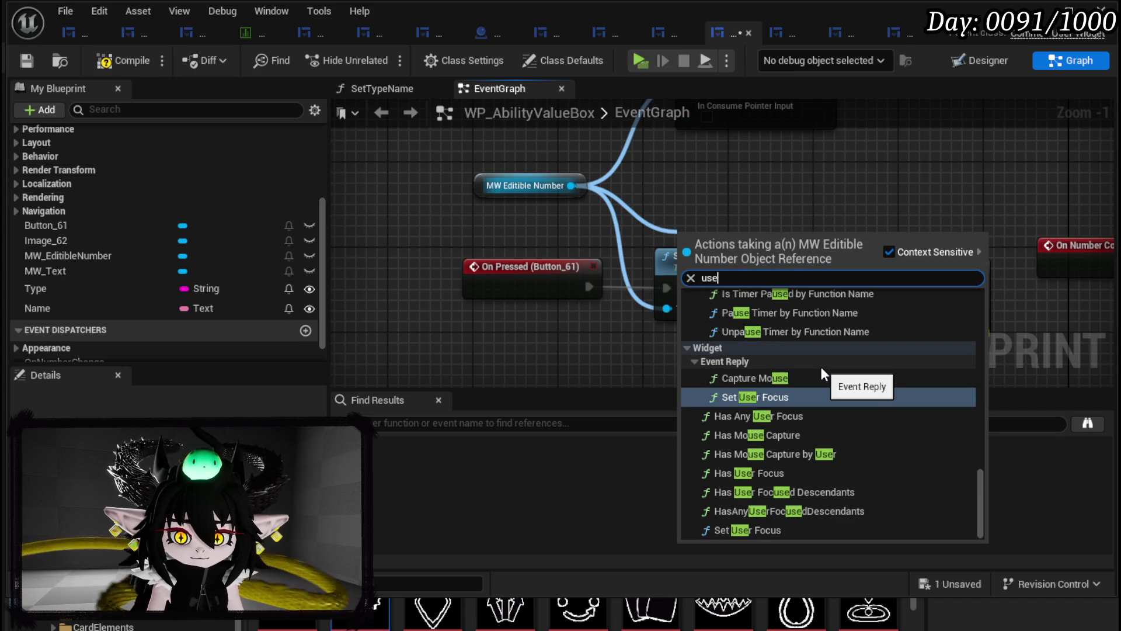
- Chain On Pressed → Set User Focus → Set Consume Pointer Input → Set Keyboard Focus
left_click(737, 528)
left_click_drag(735, 241, 739, 166)
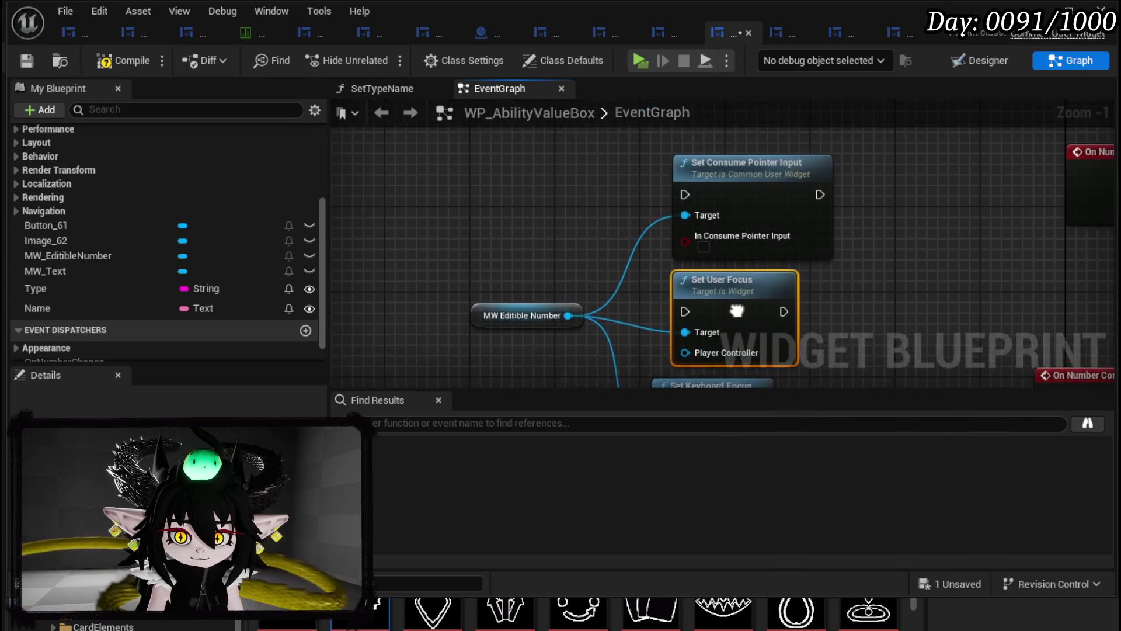
mouse_move(659, 285)
left_mouse_down()
mouse_move(623, 275)
mouse_move(424, 285)
left_mouse_up()
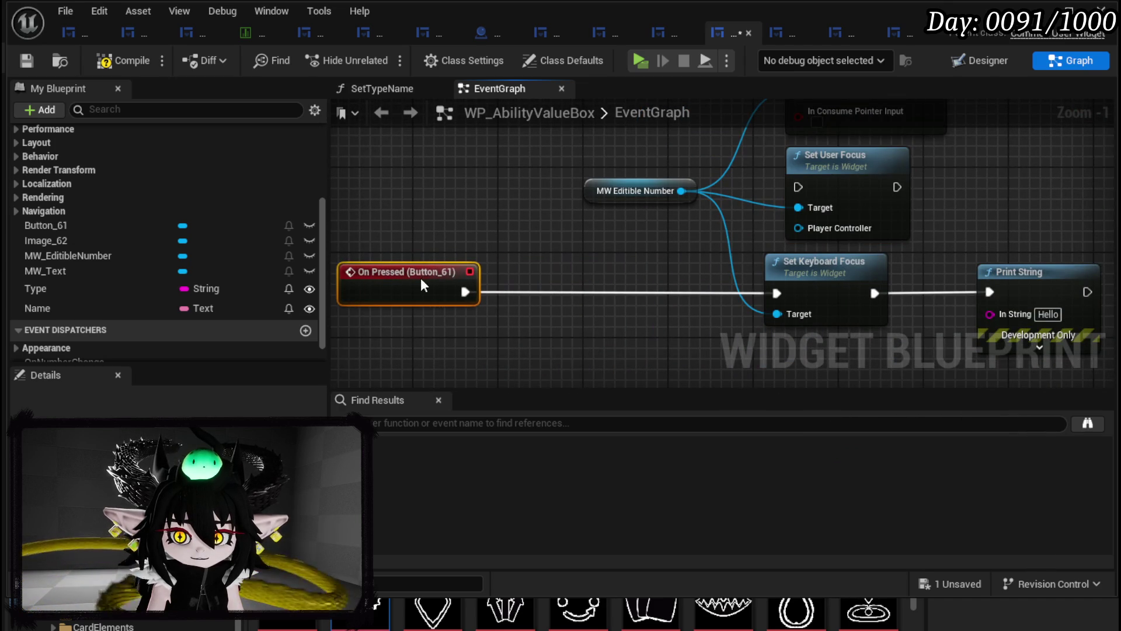
mouse_move(888, 166)
left_mouse_down()
mouse_move(540, 293)
mouse_move(585, 283)
mouse_move(492, 301)
mouse_move(482, 292)
left_mouse_up()
mouse_move(836, 142)
left_mouse_down()
mouse_move(530, 410)
mouse_move(606, 210)
left_mouse_up()
key("Home")
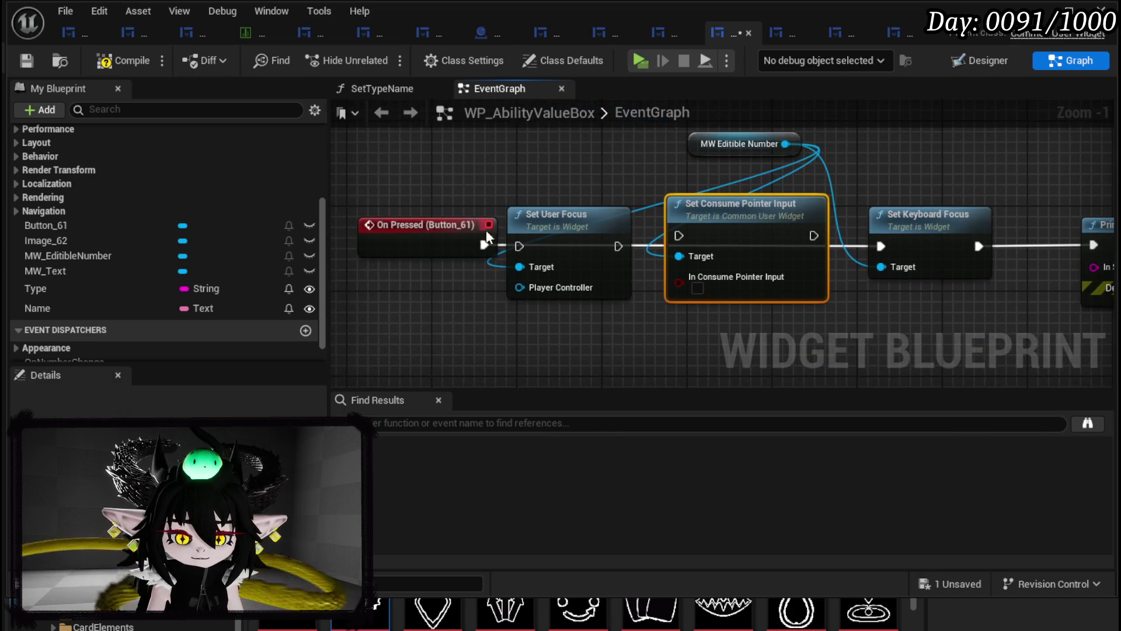
left_click_drag(482, 244, 520, 247)
mouse_move(618, 245)
left_mouse_down()
mouse_move(678, 235)
mouse_move(736, 250)
mouse_move(736, 240)
left_mouse_up()
left_click_drag(813, 246, 882, 244)
- Feed Get Player Controller into the player input and tick In Consume Pointer Input
left_click_drag(583, 267, 510, 293)
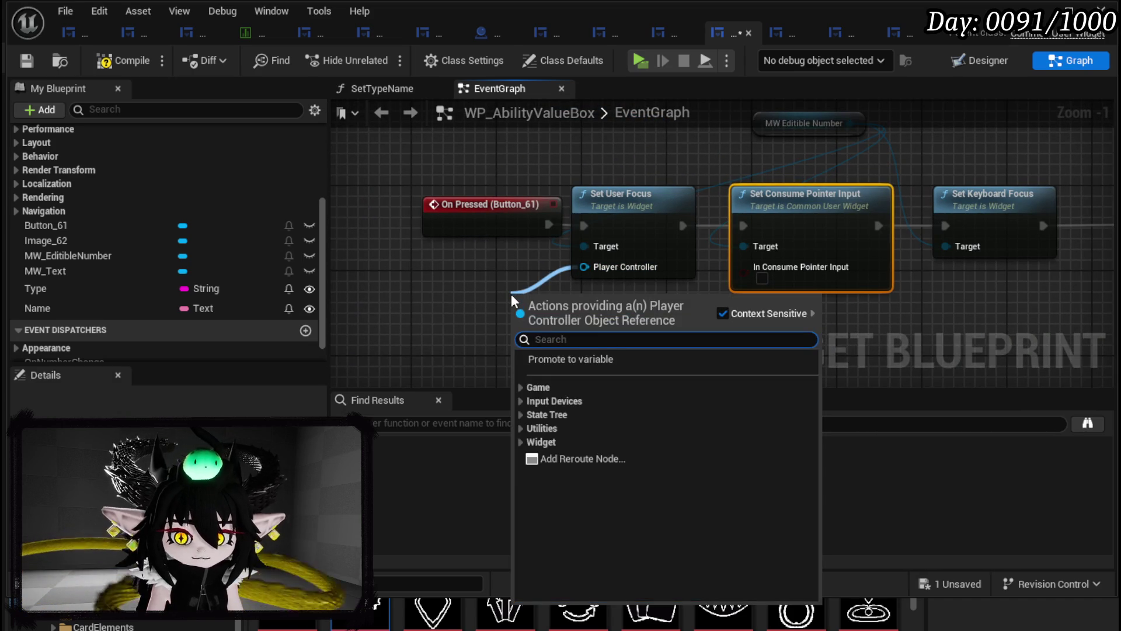
type("player contro")
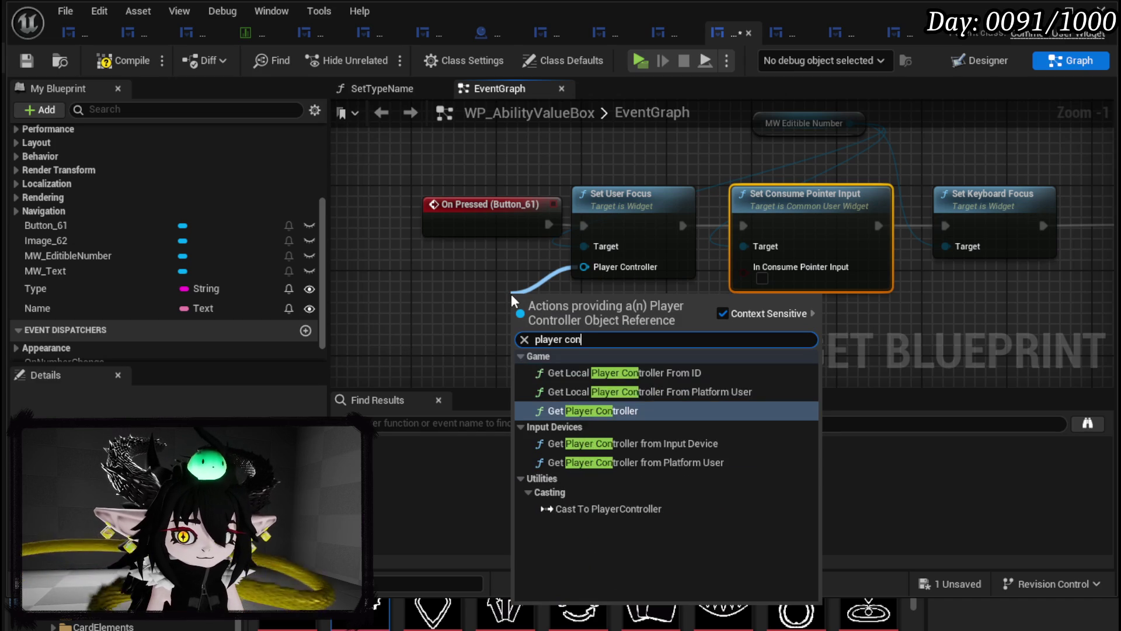
key("Return")
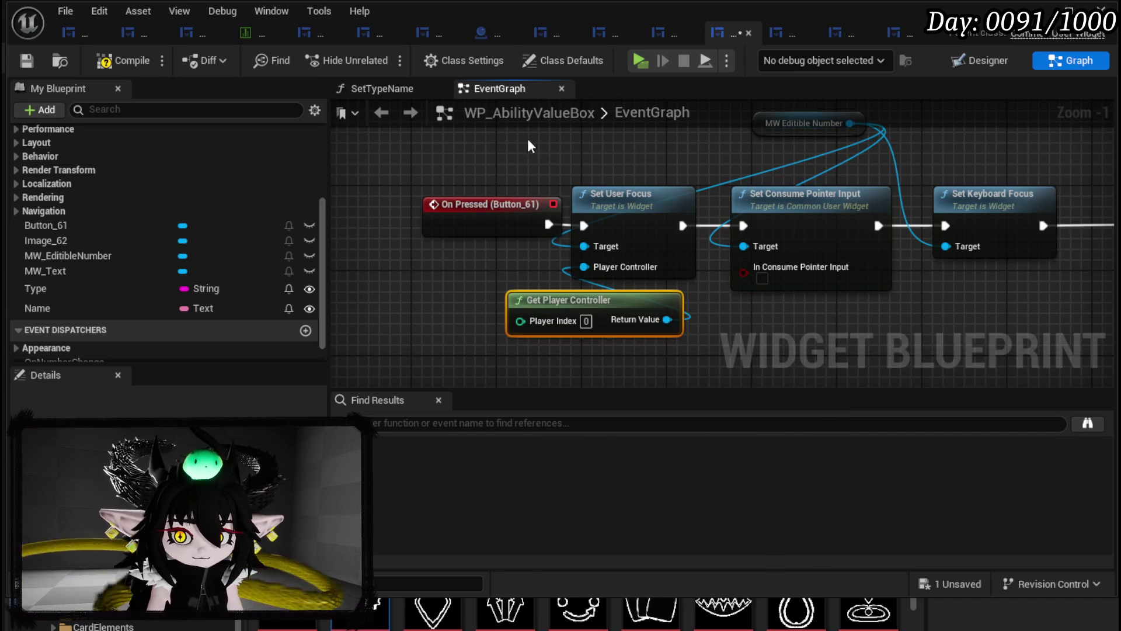
left_click(764, 281)
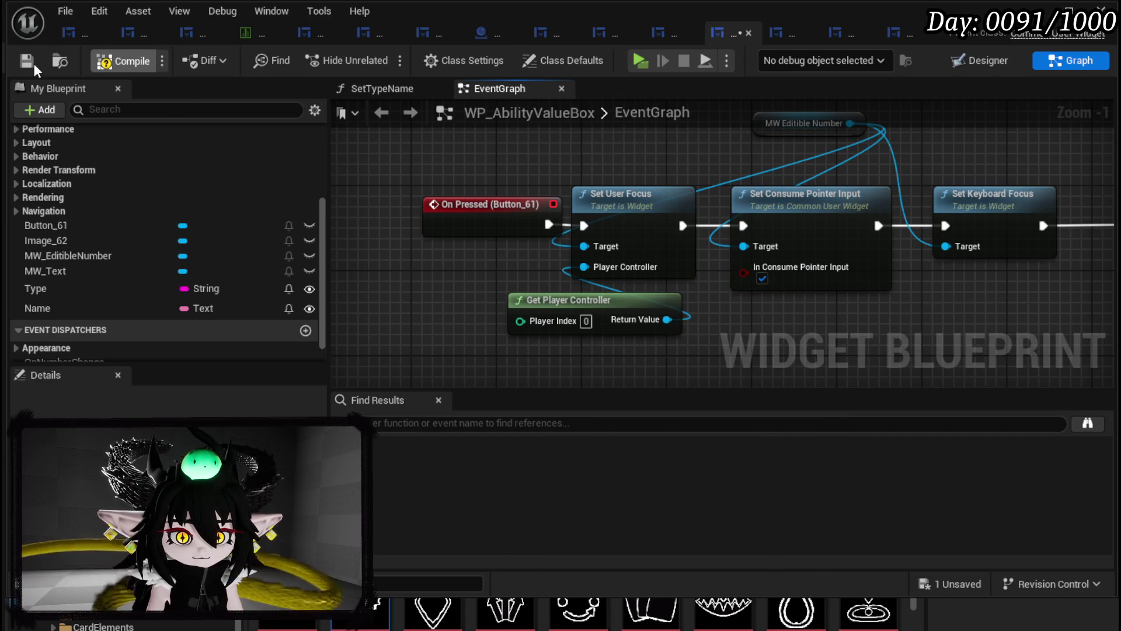
key("alt+Tab")
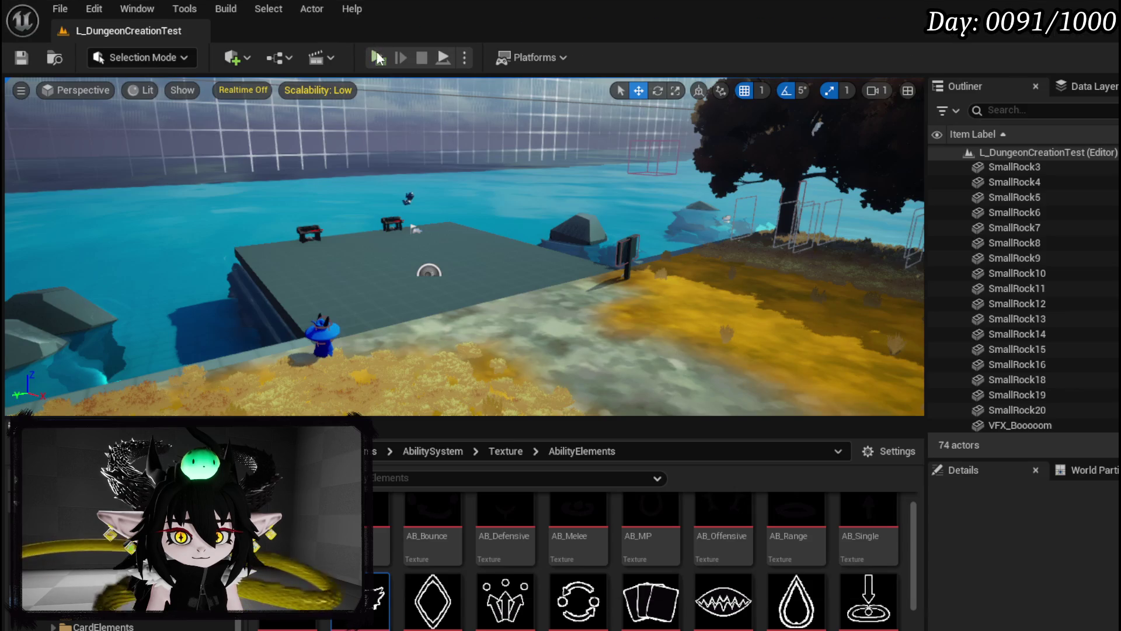
- Play the game, open the Ability page and expand Sub Type to show Direct Hit, Status Effect, Power
left_click(380, 58)
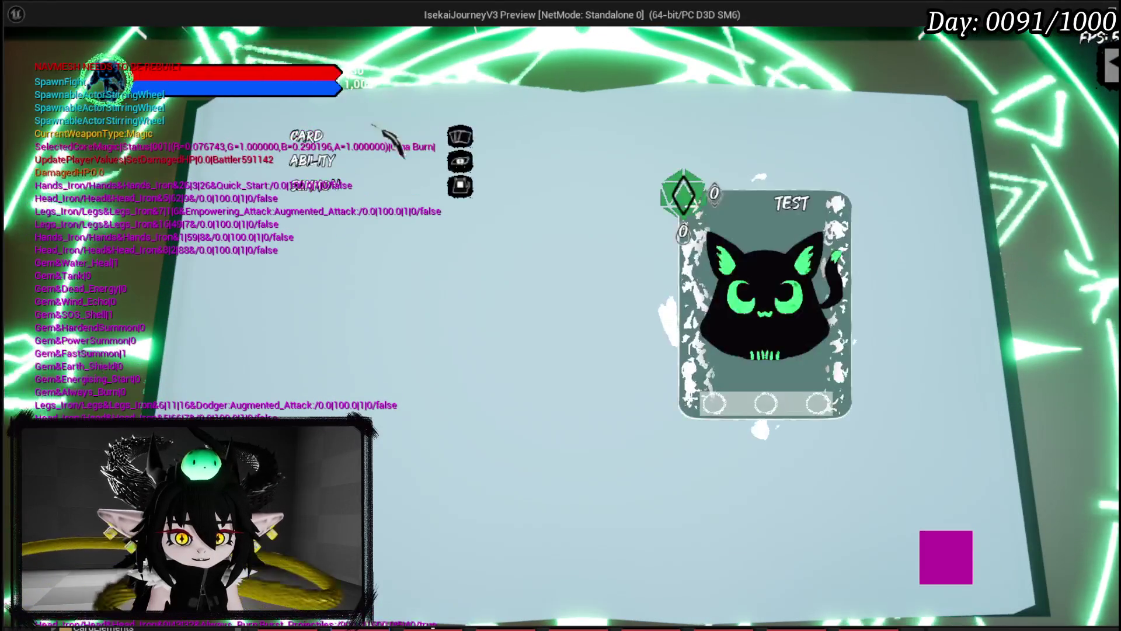
left_click(351, 169)
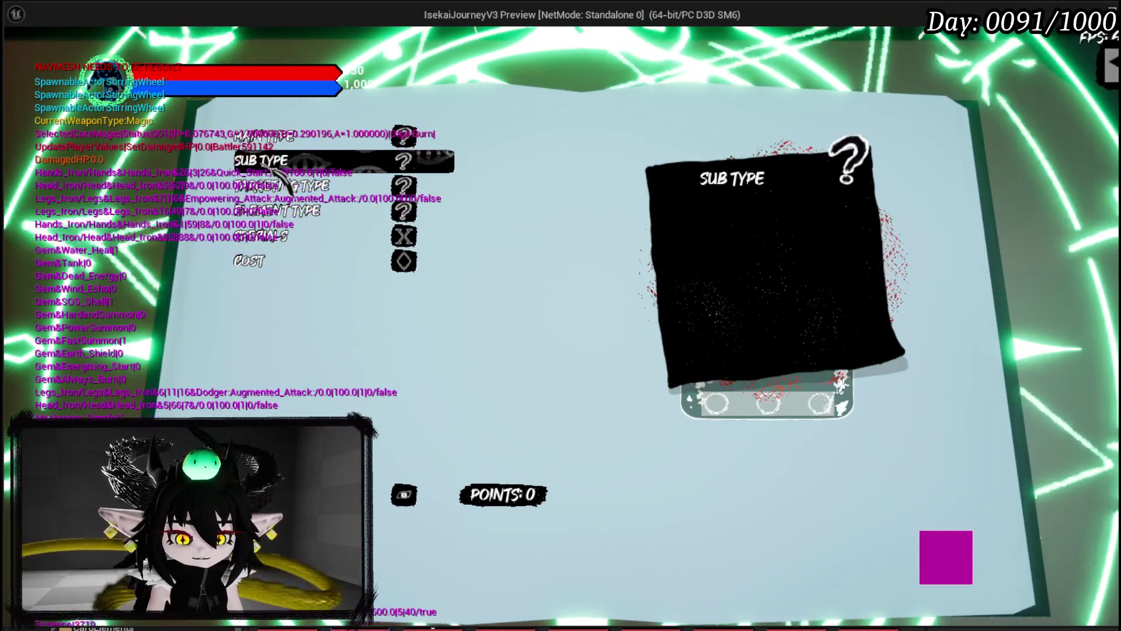
left_click(315, 164)
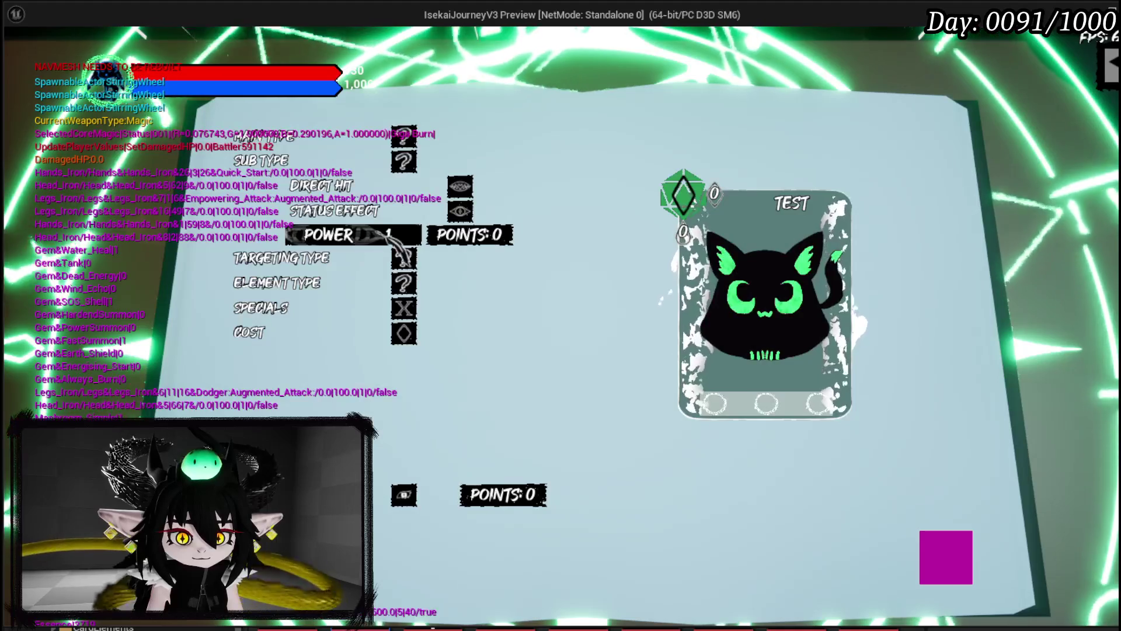
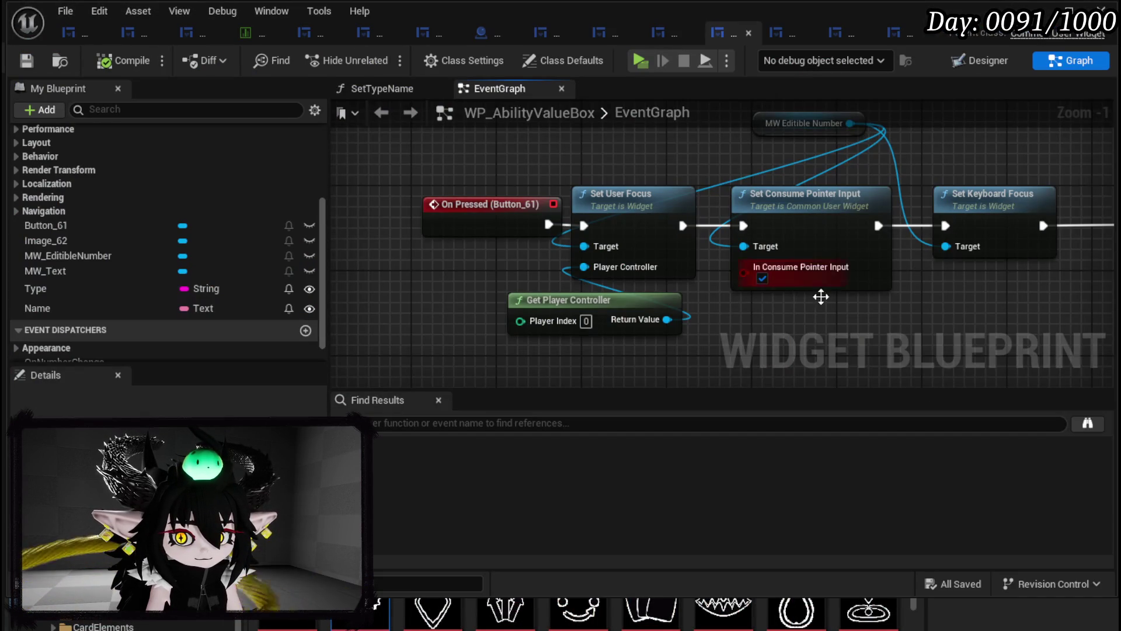
- Delete the Set User Focus, Set Consume Pointer Input and Get Player Controller nodes, and wire On Pressed to Set Keyboard Focus
mouse_move(821, 296)
left_mouse_down()
mouse_move(648, 350)
mouse_move(646, 286)
mouse_move(637, 350)
mouse_move(598, 364)
mouse_move(608, 326)
left_mouse_up()
left_click_drag(529, 363, 715, 224)
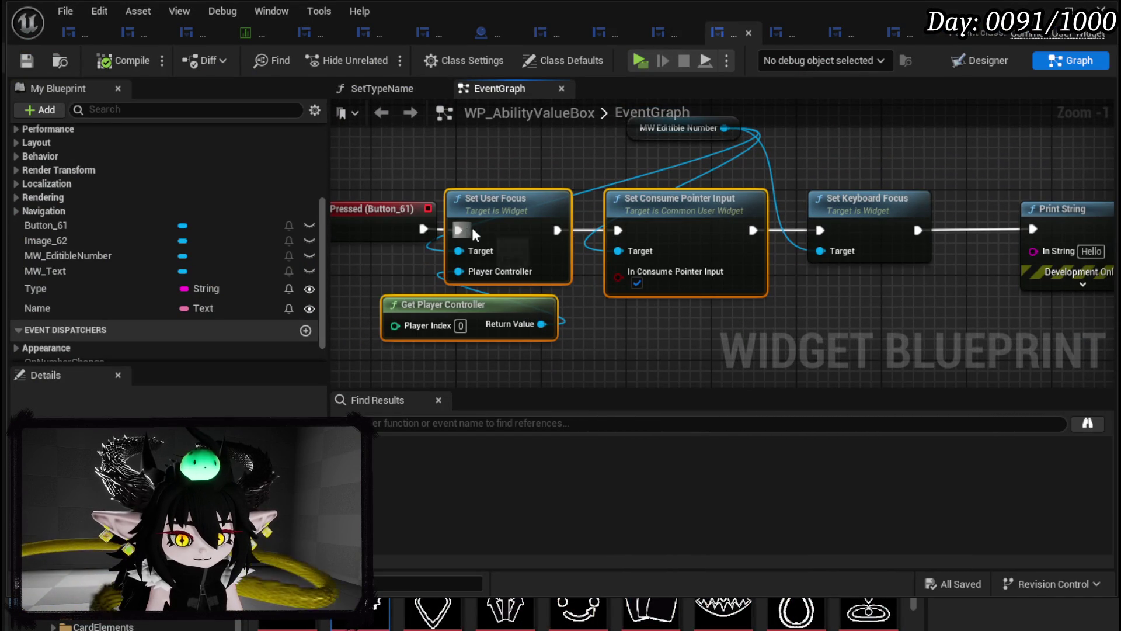
key("Delete")
mouse_move(421, 229)
left_mouse_down()
mouse_move(733, 219)
mouse_move(819, 230)
left_mouse_up()
- Arrange Set Keyboard Focus, Print String and MW Editible Number beside On Pressed, then compile
left_click_drag(749, 290, 933, 231)
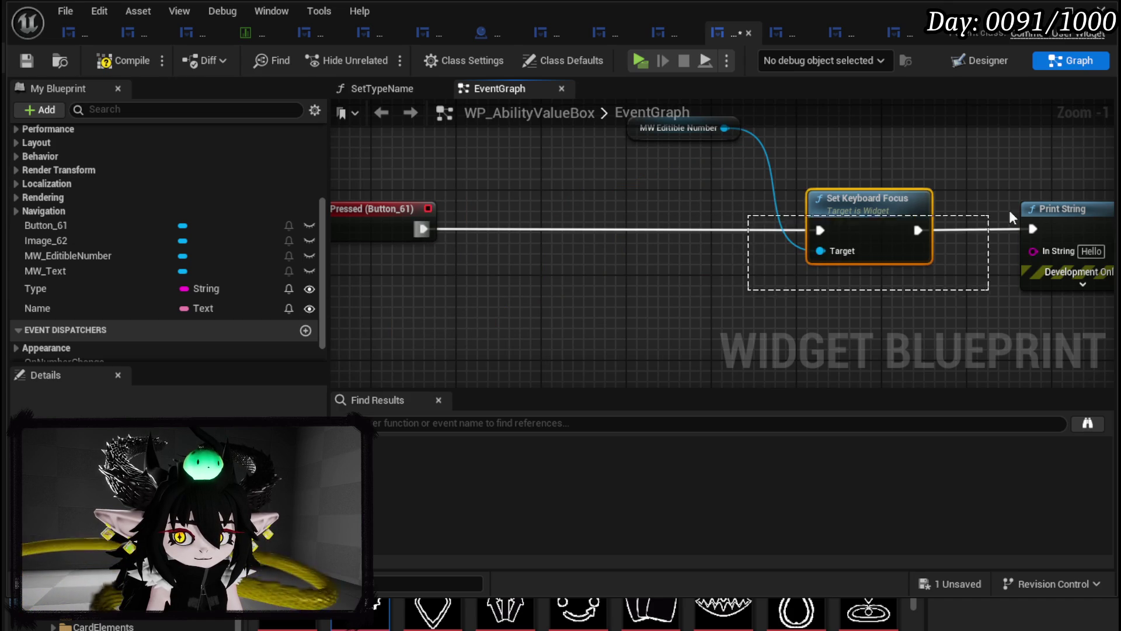
left_click_drag(682, 198, 1051, 257)
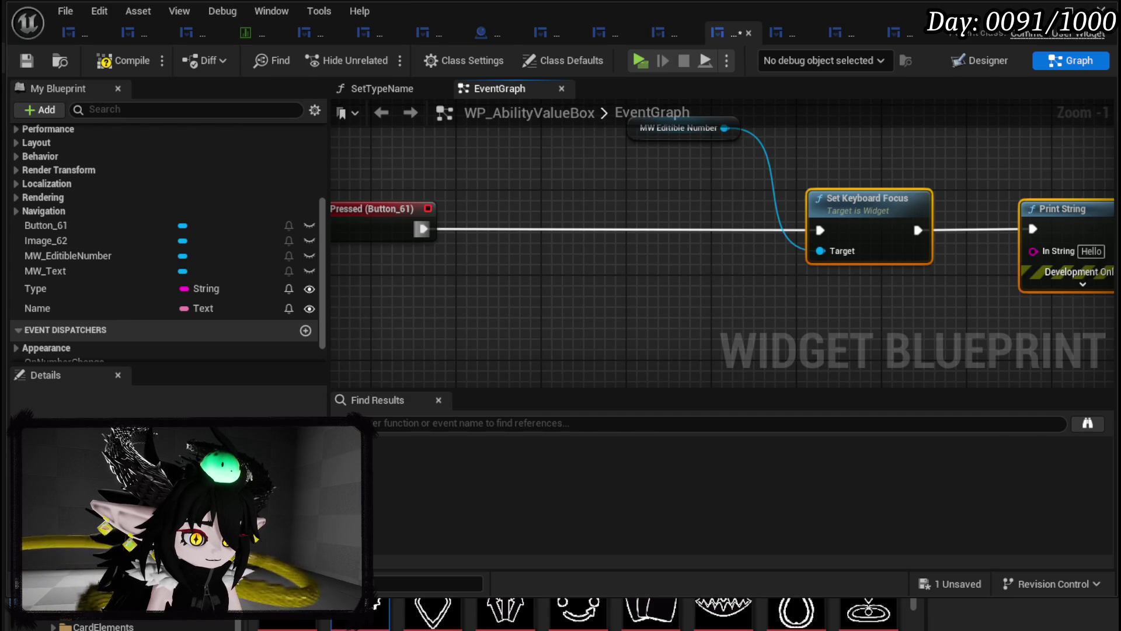
mouse_move(1010, 227)
left_mouse_down()
mouse_move(690, 250)
mouse_move(696, 235)
left_mouse_up()
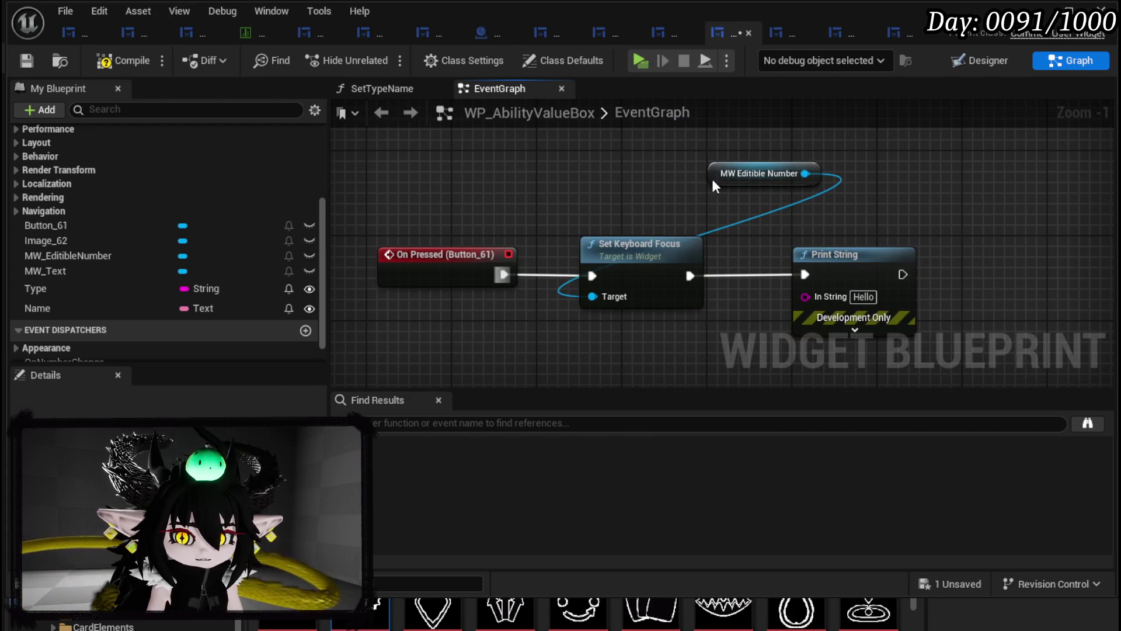
left_click_drag(726, 169, 563, 210)
left_click(526, 199)
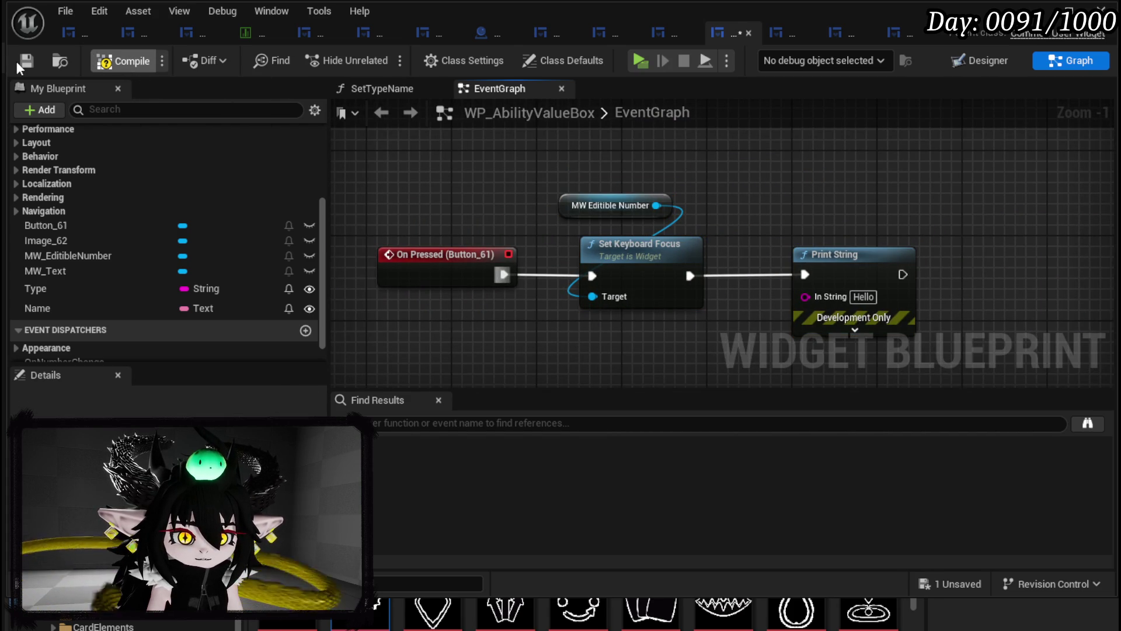
left_click(23, 63)
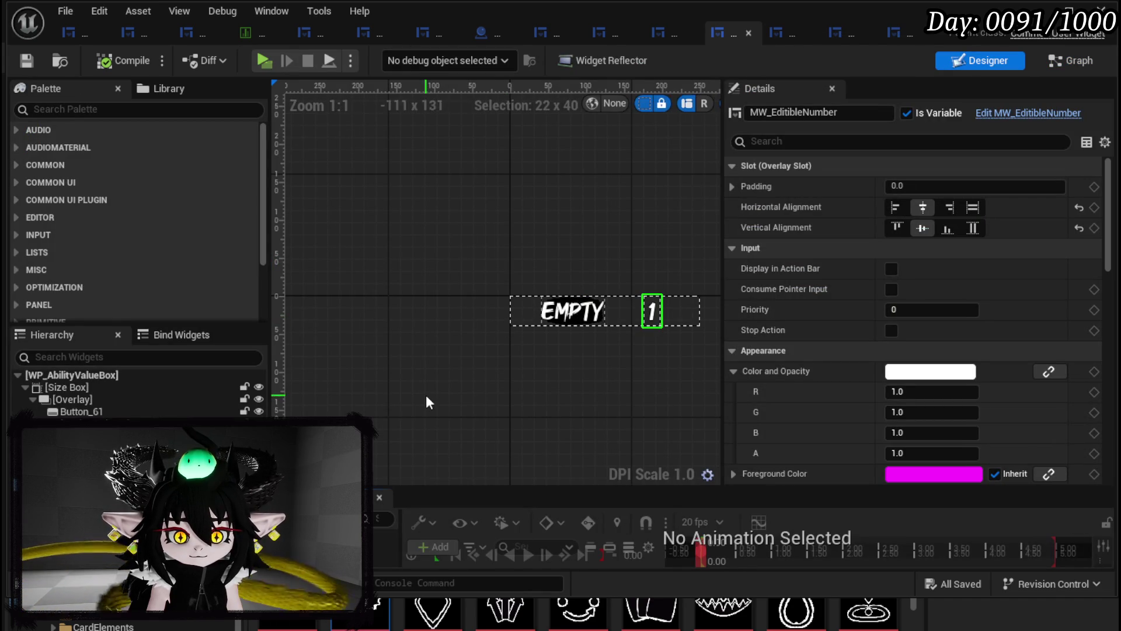
- Tick Is Focusable on MW_EditibleNumber and save the widget blueprint
left_click(818, 141)
type("focu")
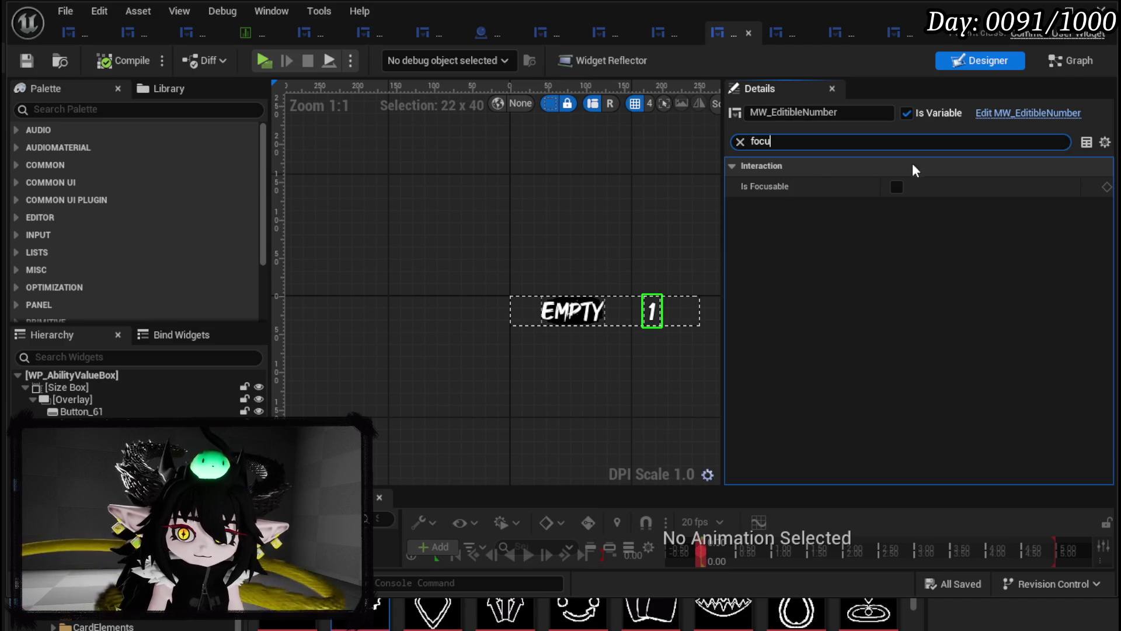
left_click(895, 186)
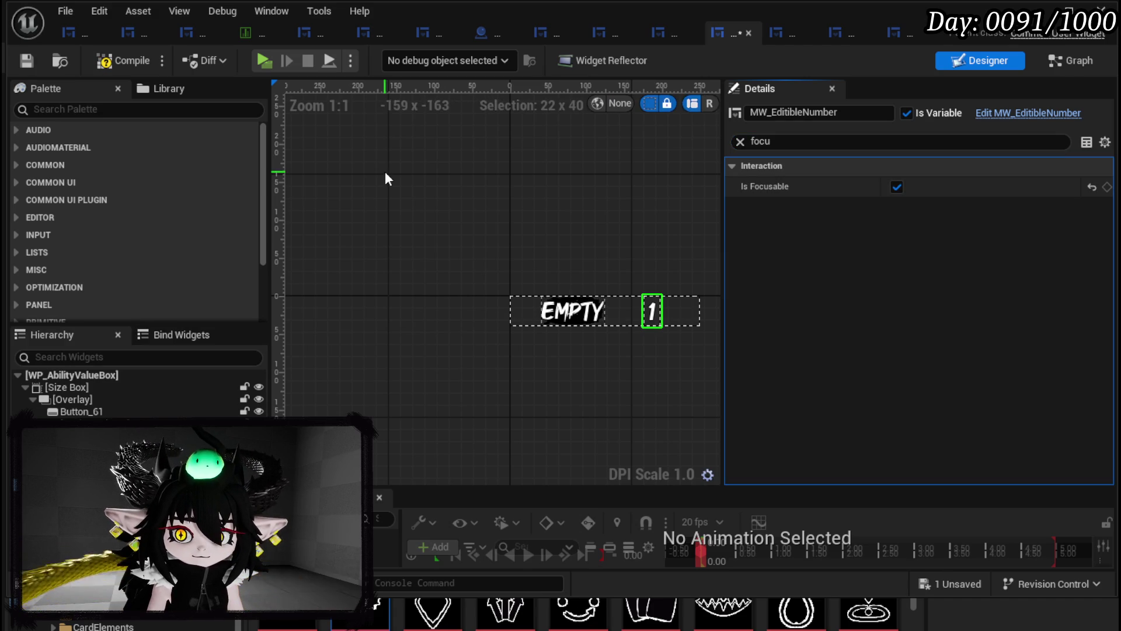
left_click(25, 61)
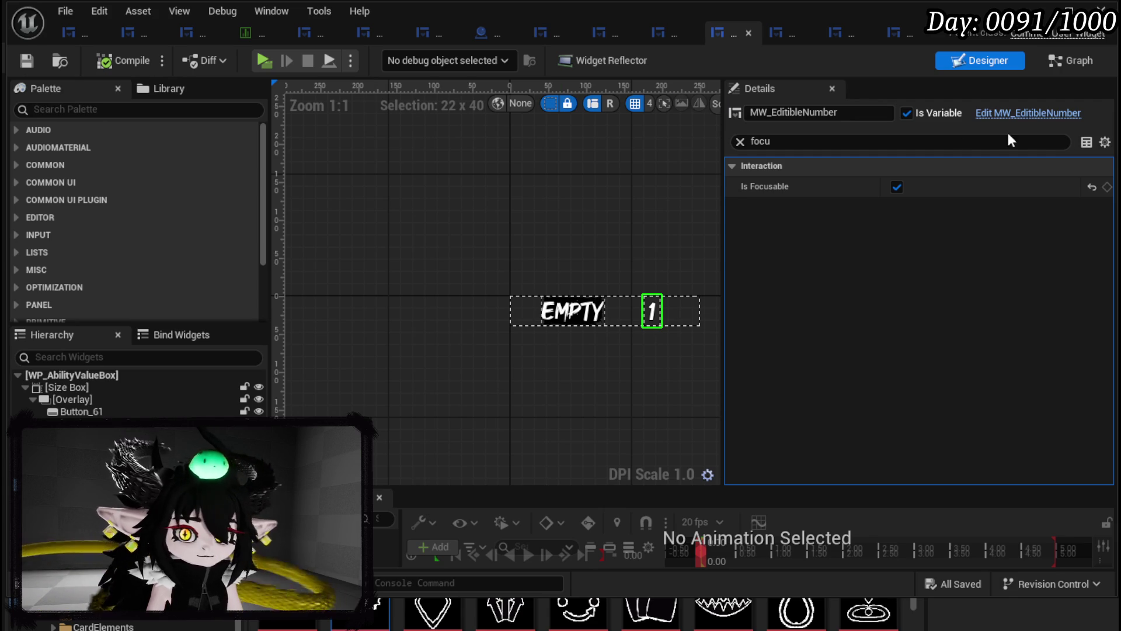
- Clear the Details search filter and start Play in the editor
type("Ena")
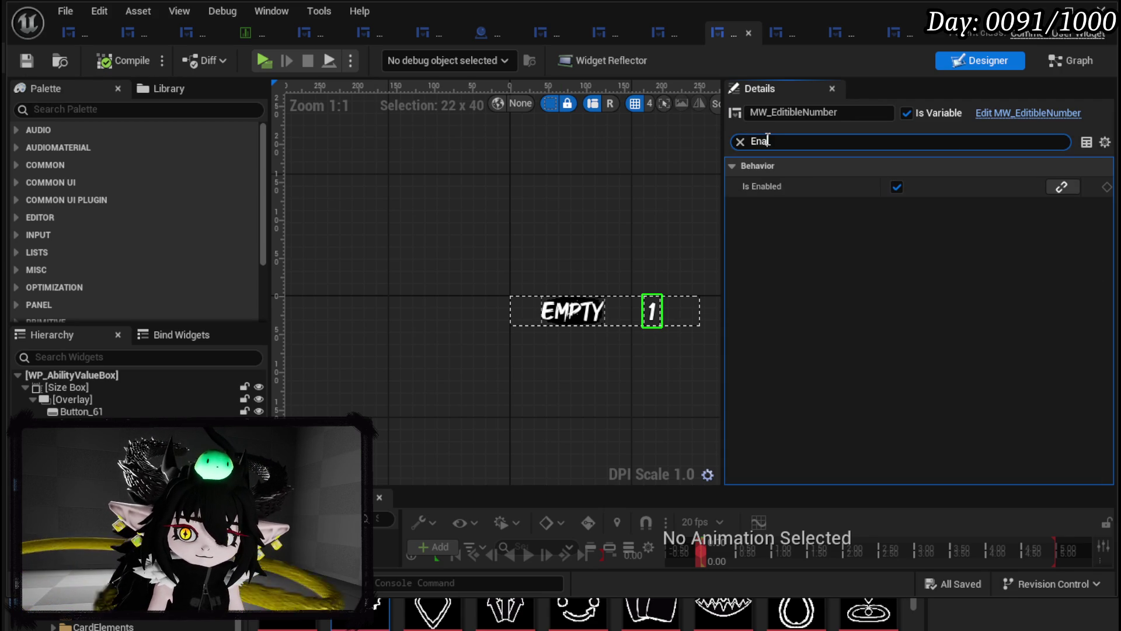
left_click(740, 142)
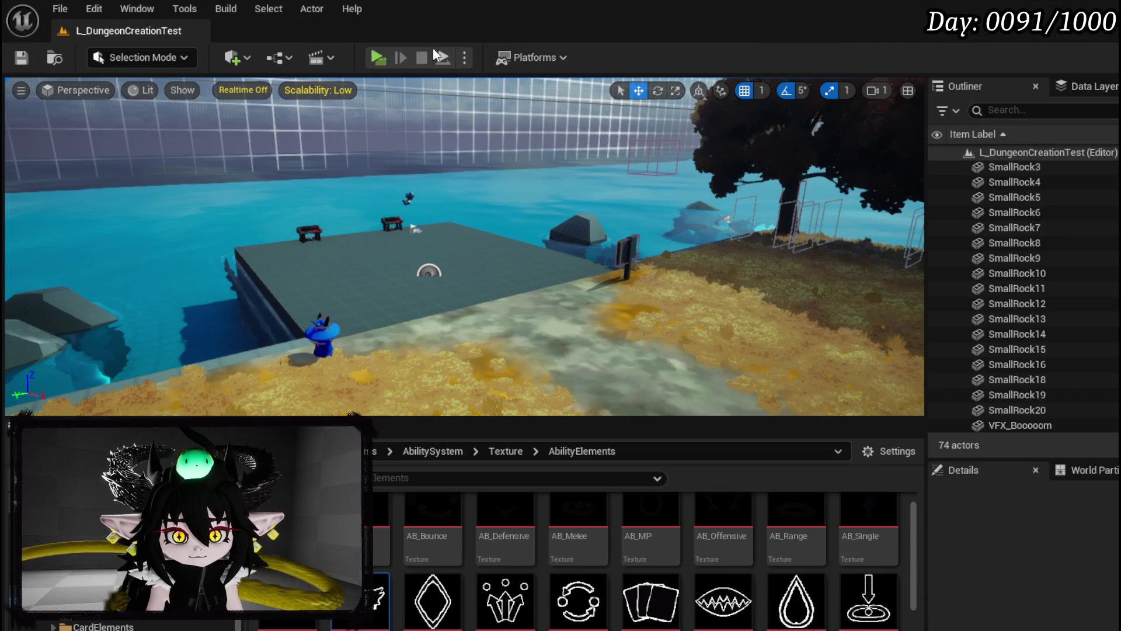
left_click(381, 62)
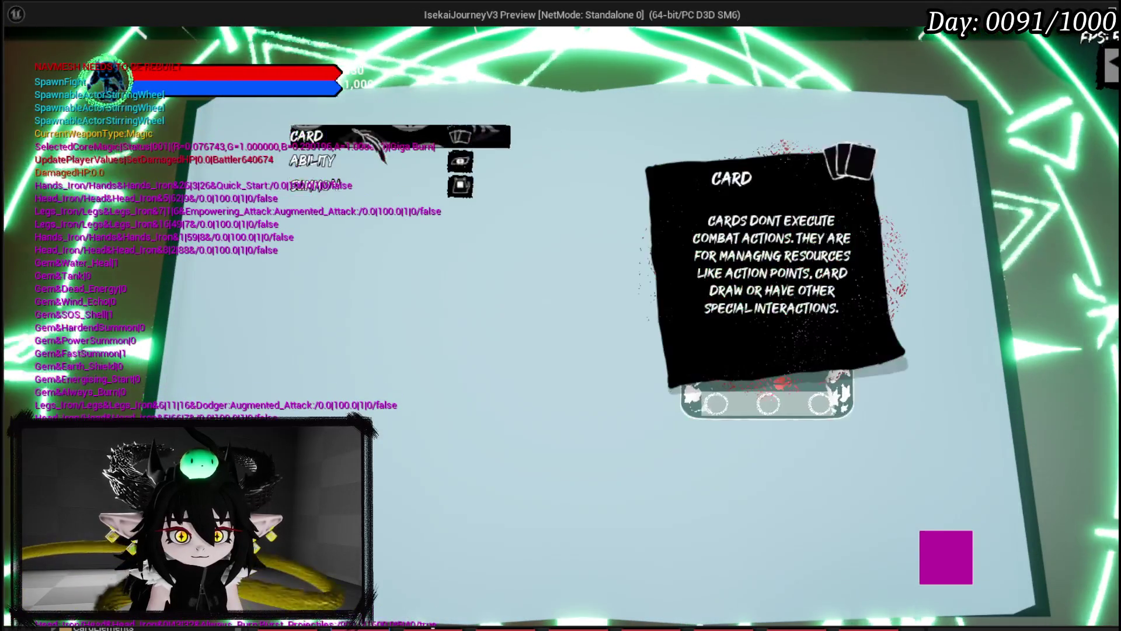
- Show the TEST card's ability details in game, then stop the preview with Esc
left_click(298, 175)
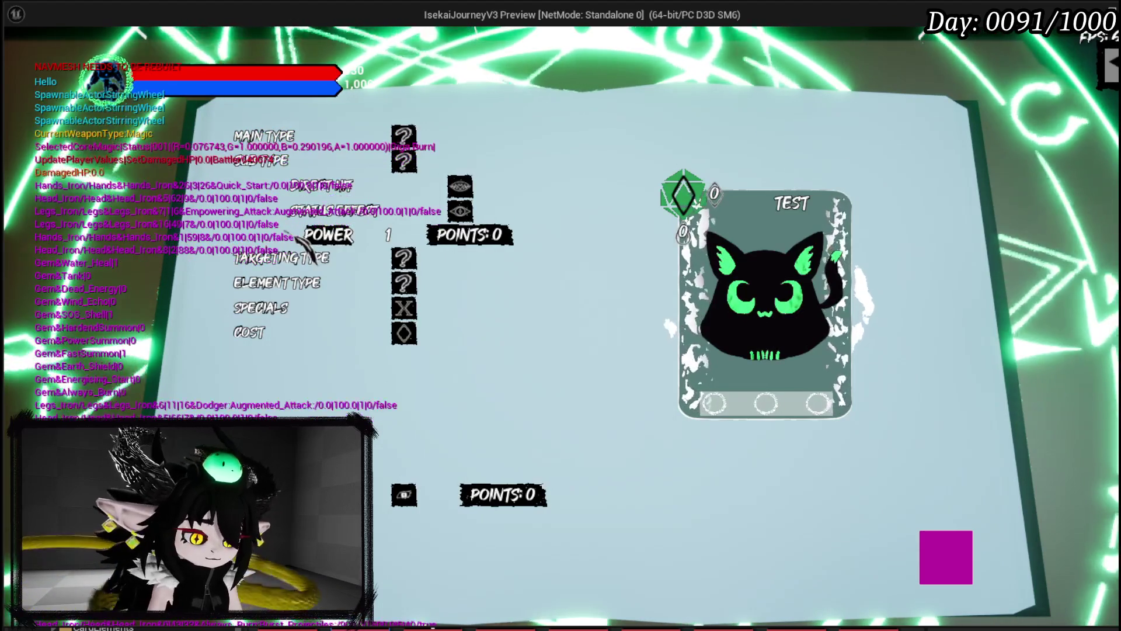
key("Escape")
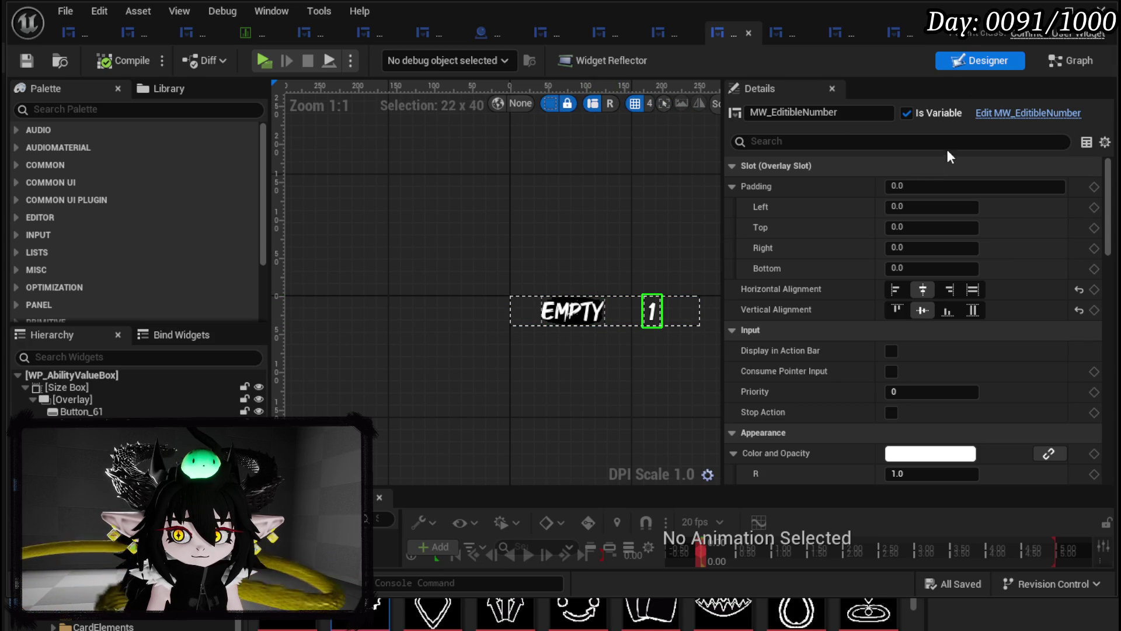
- Open MW_EditibleNumber's graph and add a new function named SetFocusToText
left_click(993, 113)
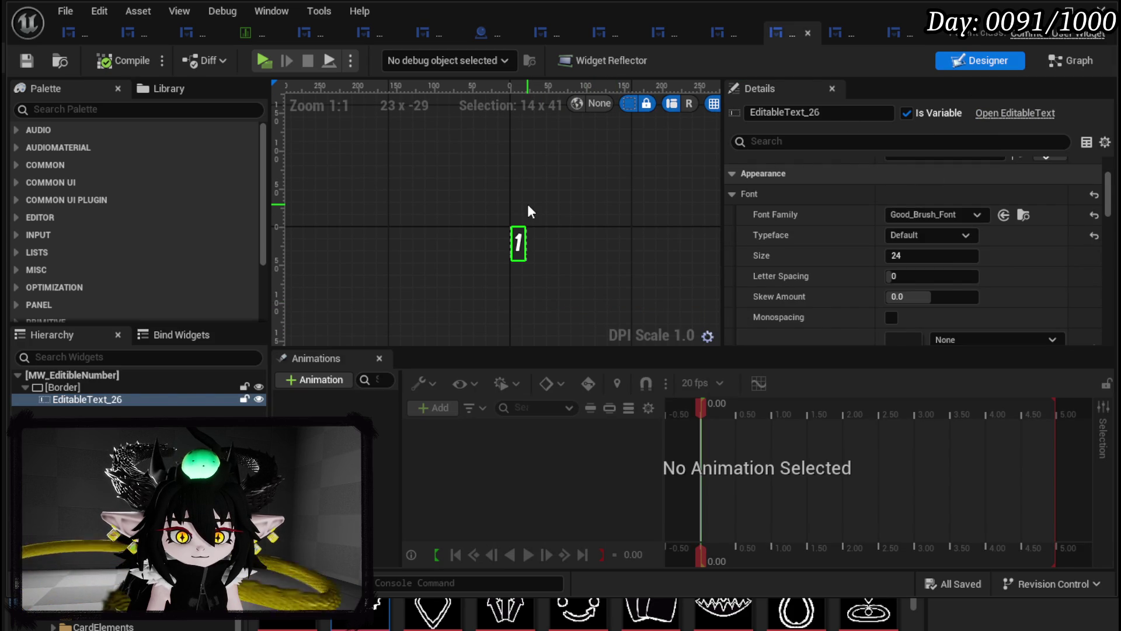
left_click(93, 400)
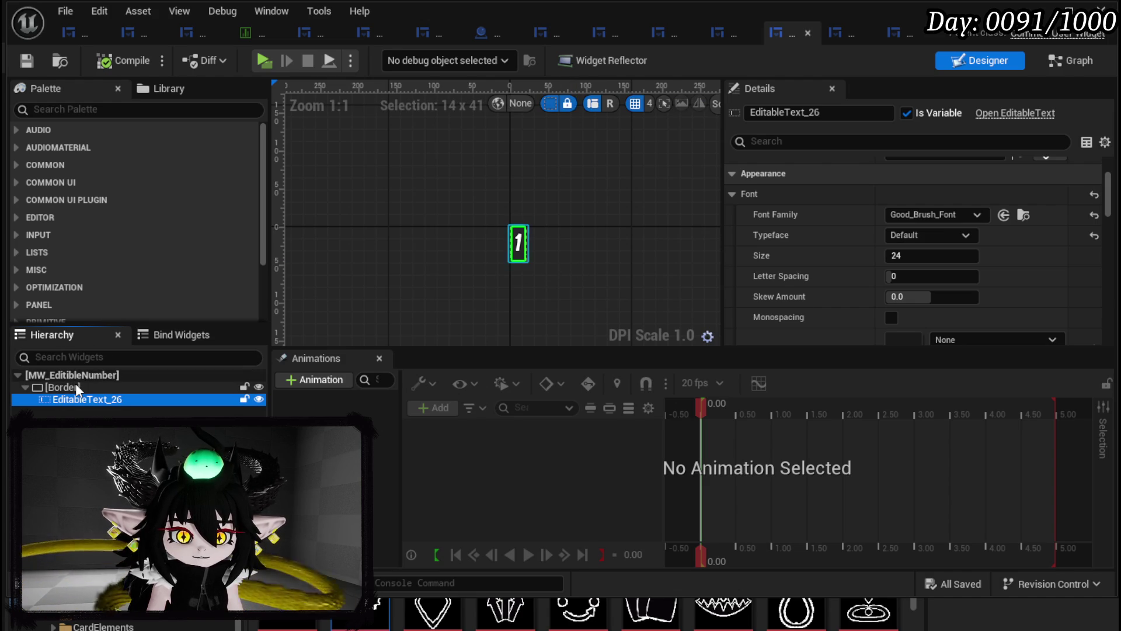
scroll(653, 262, "down", 1)
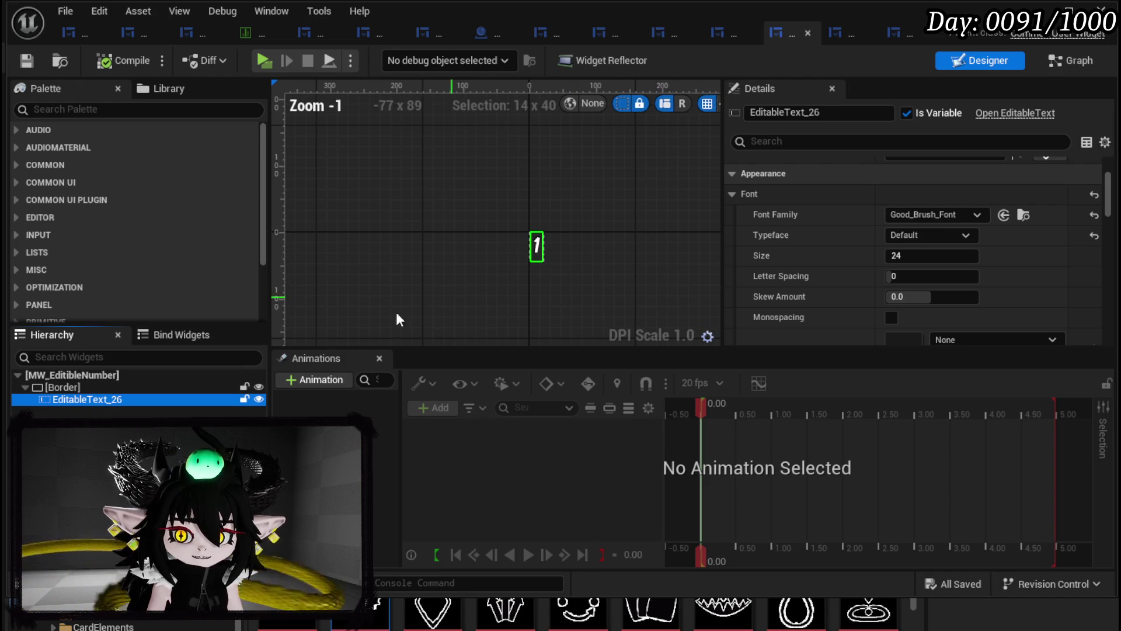
left_click(1068, 60)
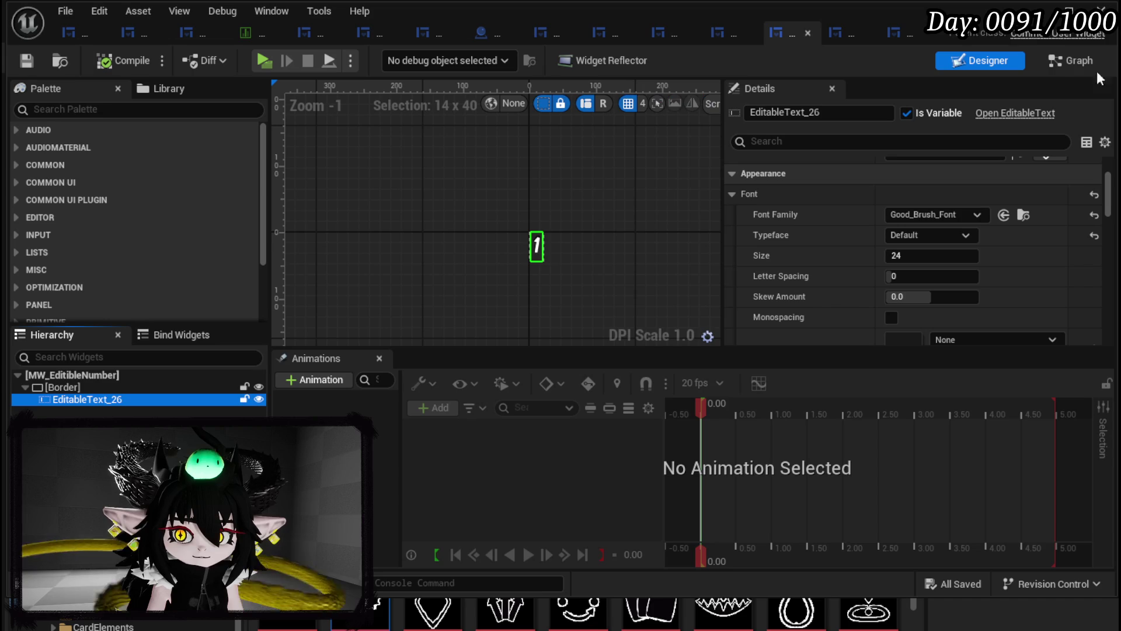
scroll(105, 230, "up", 5)
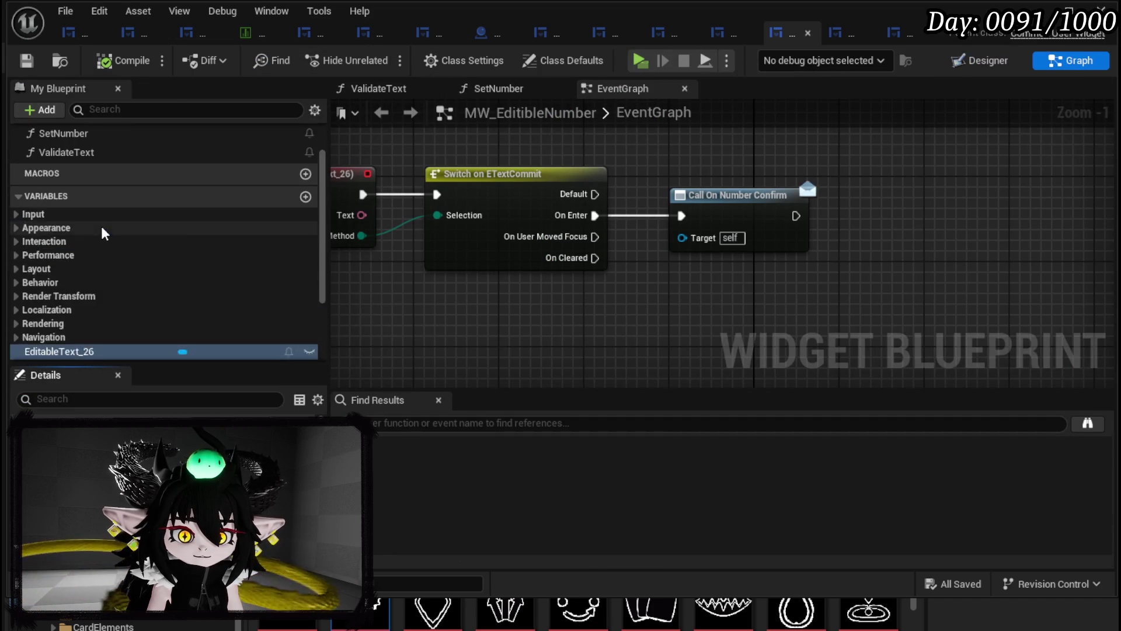
left_click(306, 179)
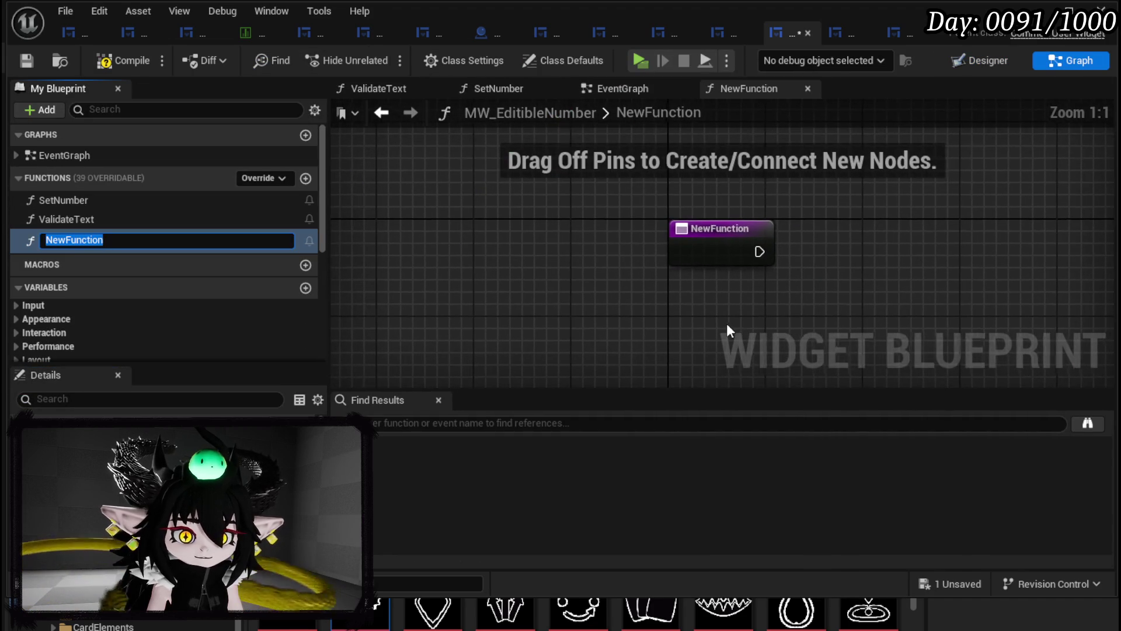
type("SetFocusToT")
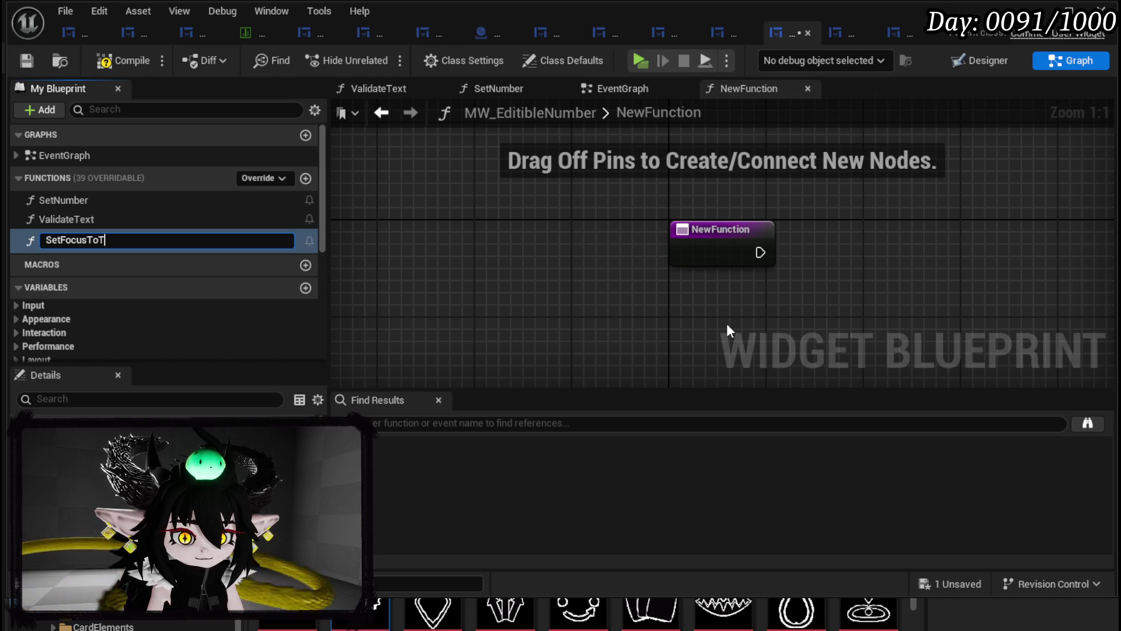
type("ext")
key("Return")
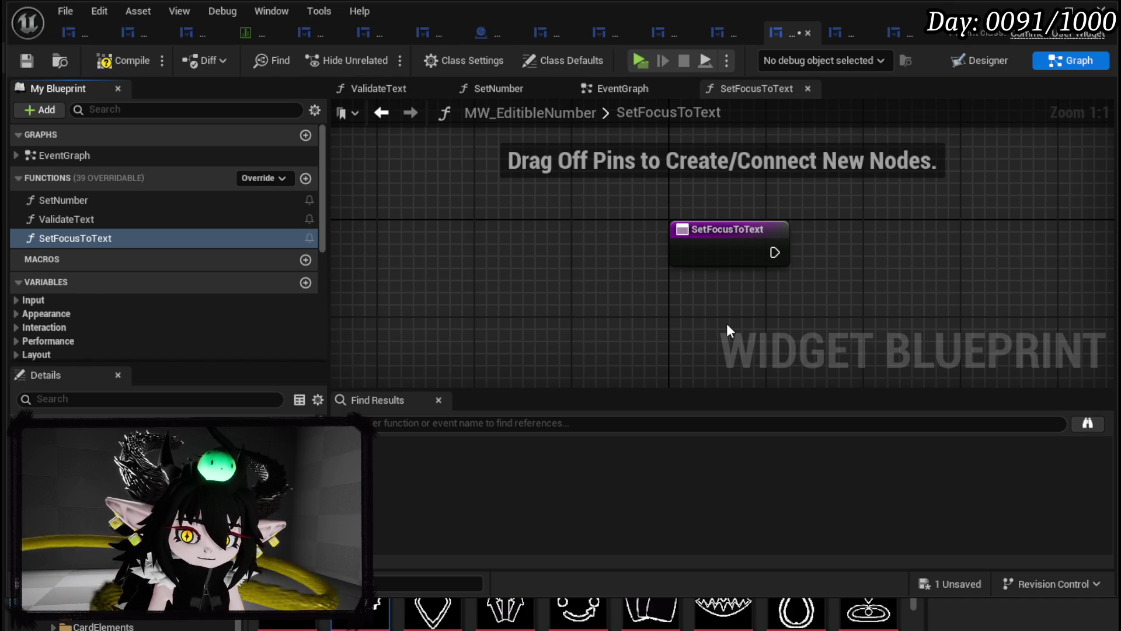
- Make SetFocusToText call Set Keyboard Focus on EditableText_26, then compile and save
scroll(144, 254, "down", 5)
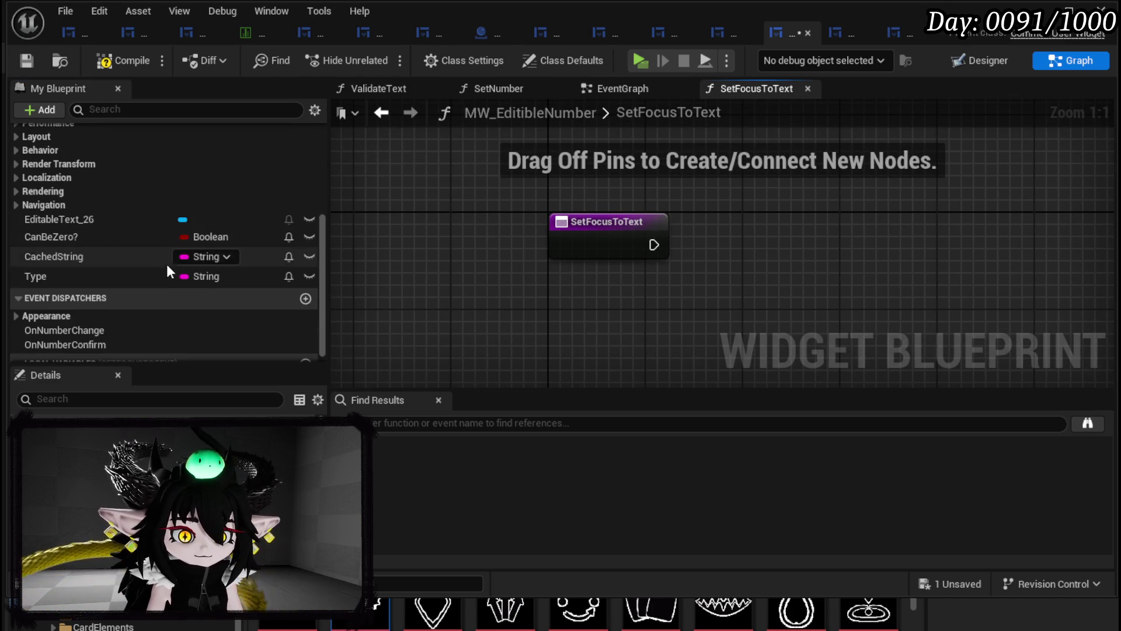
left_click(82, 221)
mouse_move(83, 222)
left_mouse_down()
mouse_move(526, 169)
mouse_move(750, 183)
left_mouse_up()
type("Keyboar")
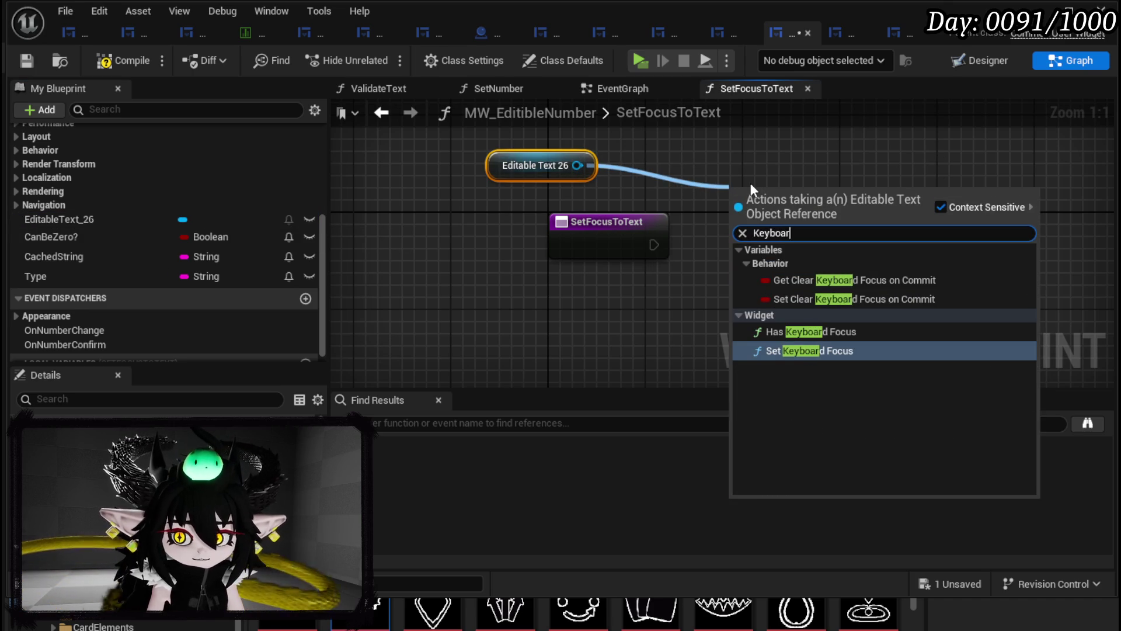
left_click(779, 349)
mouse_move(653, 245)
left_mouse_down()
mouse_move(731, 234)
mouse_move(713, 212)
left_mouse_up()
left_click_drag(524, 170, 573, 181)
left_click(866, 175)
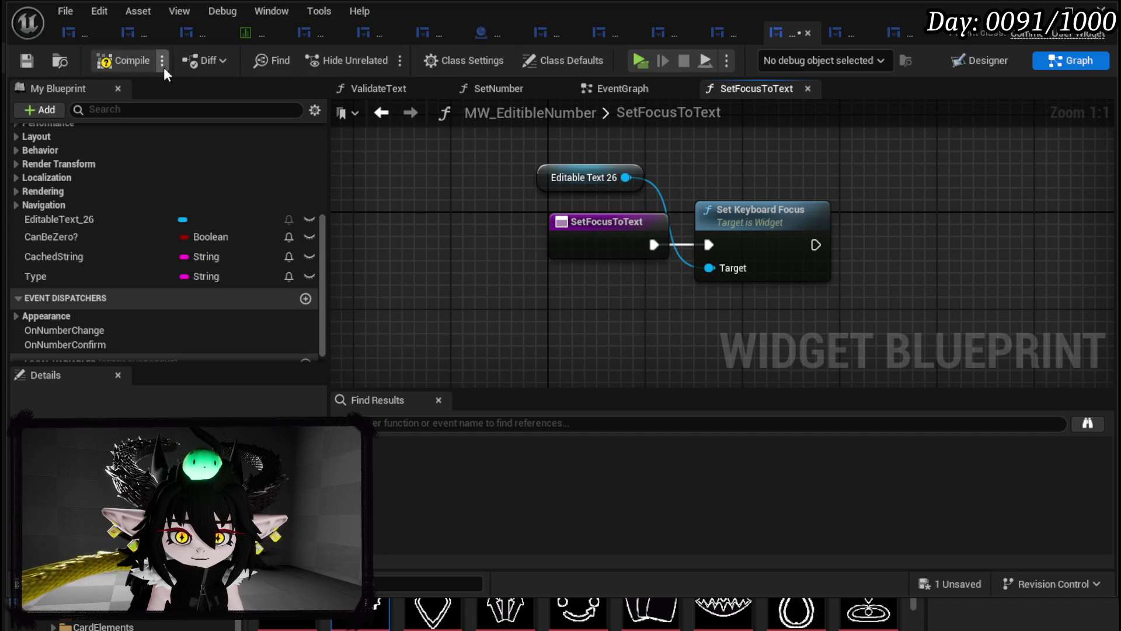
left_click(30, 56)
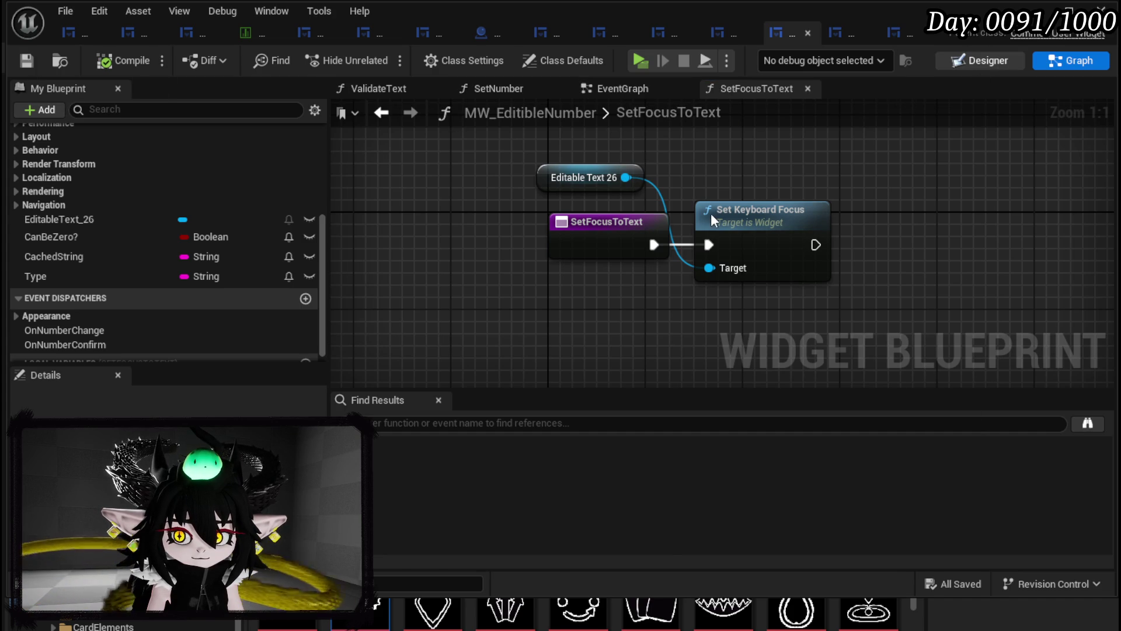
- Back in the Designer, filter the text field's Details for 'Foc' focus properties
key("ctrl+shift+d")
left_click(805, 145)
type("Foc")
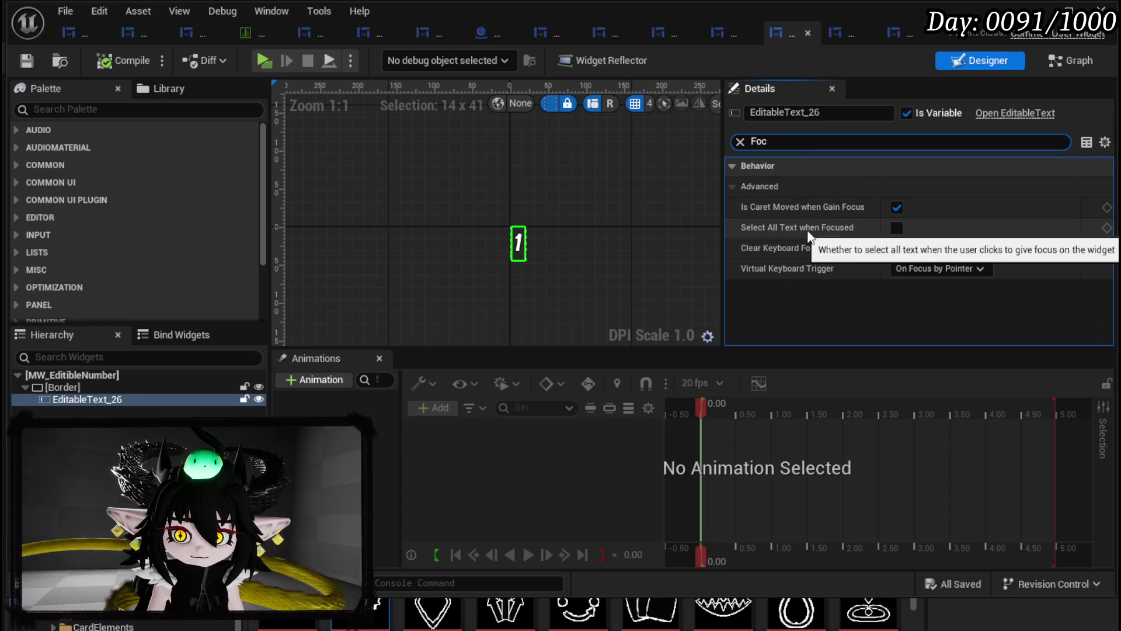
- Enable Select All Text when Focused, set Virtual Keyboard Trigger to On All Focus Events, then compile and save
left_click(896, 229)
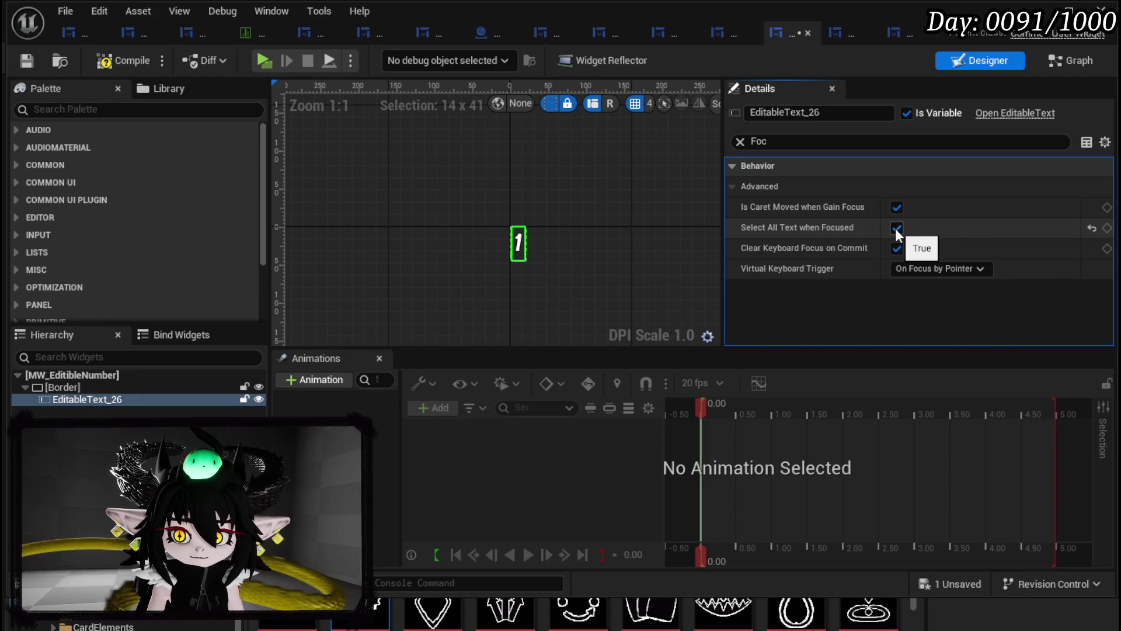
left_click(914, 268)
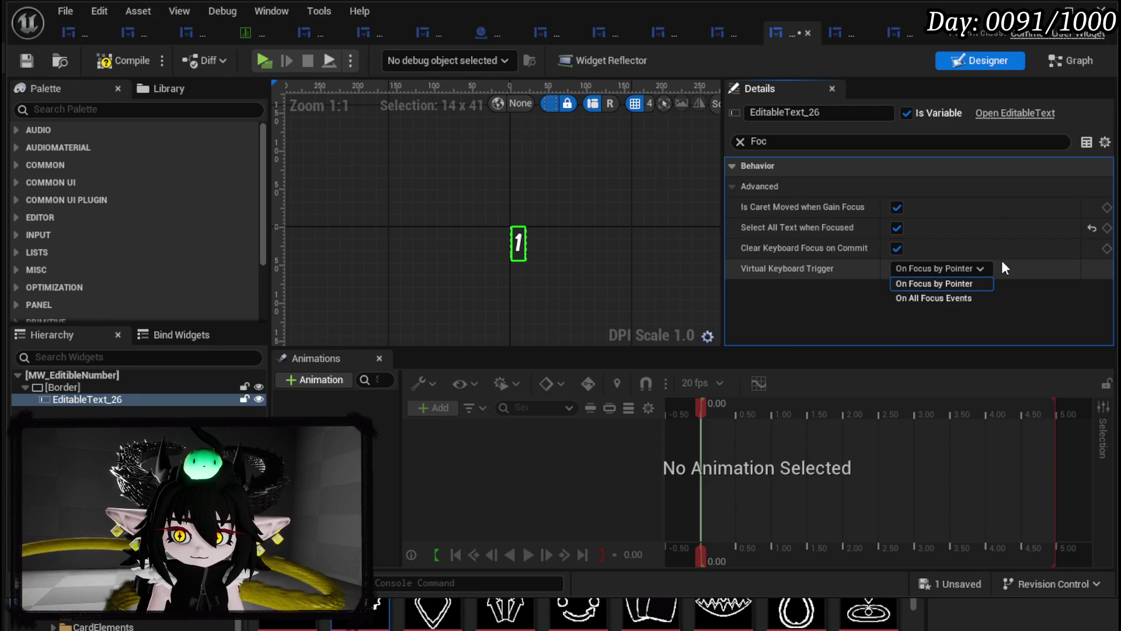
left_click(937, 298)
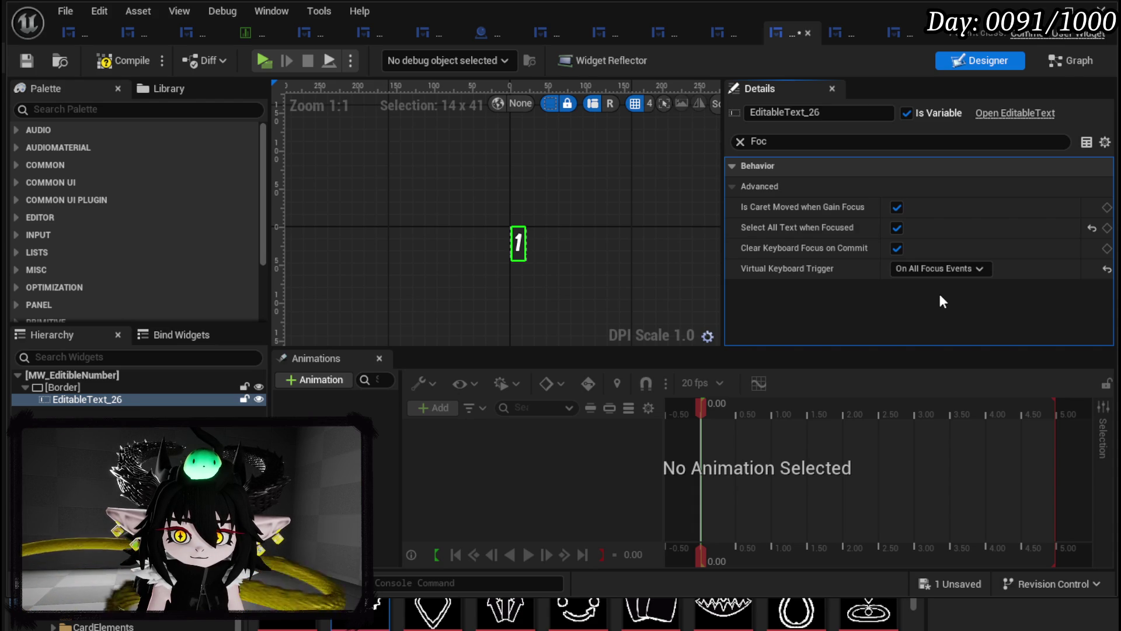
left_click(124, 62)
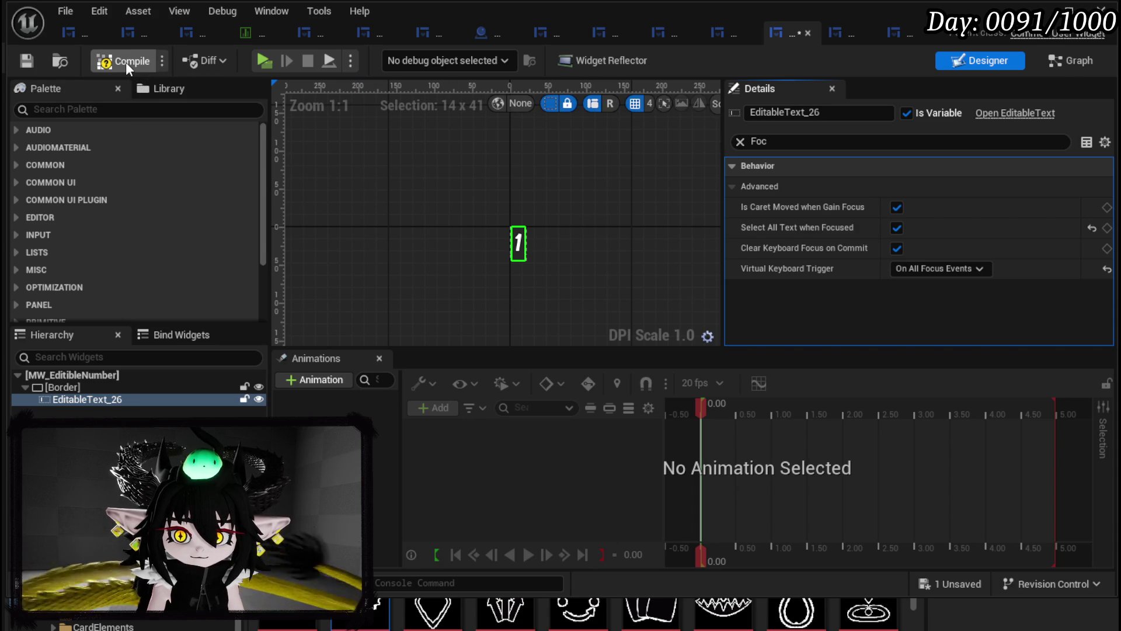
left_click(29, 61)
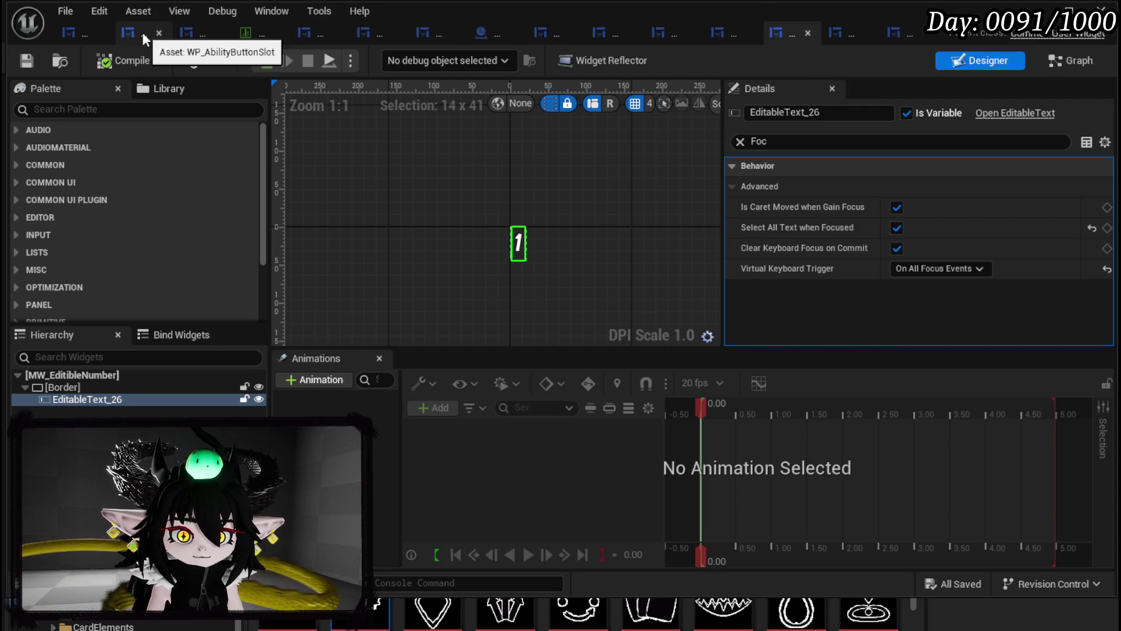
- Open WP_AbilityValueBox's event graph from the WP_SkillTree_Ability editor
left_click(75, 33)
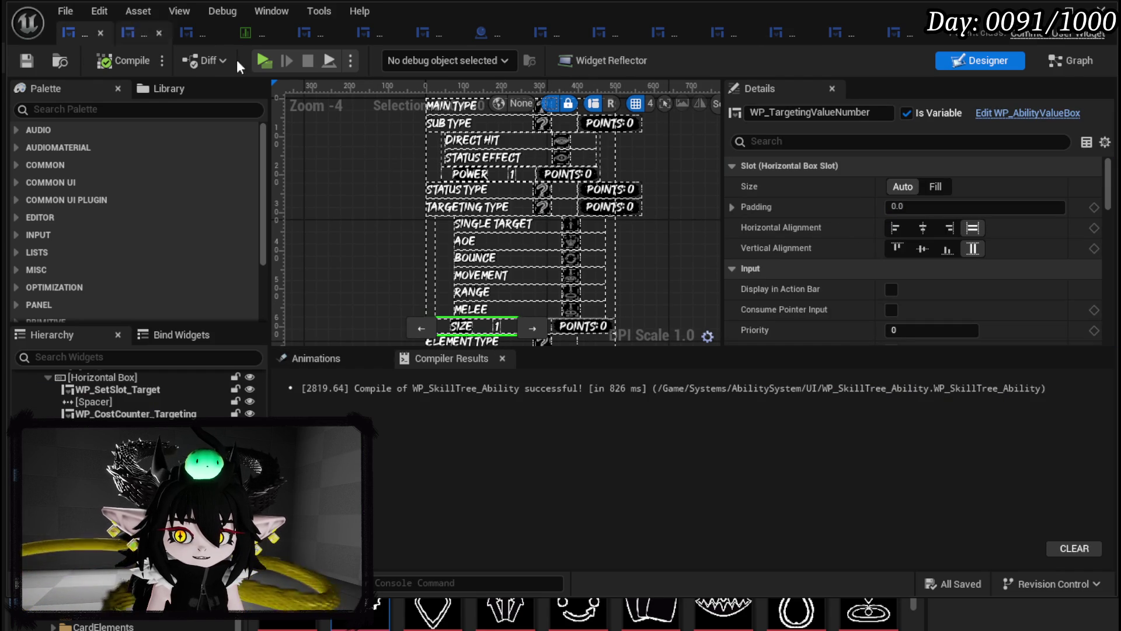
left_click(1045, 114)
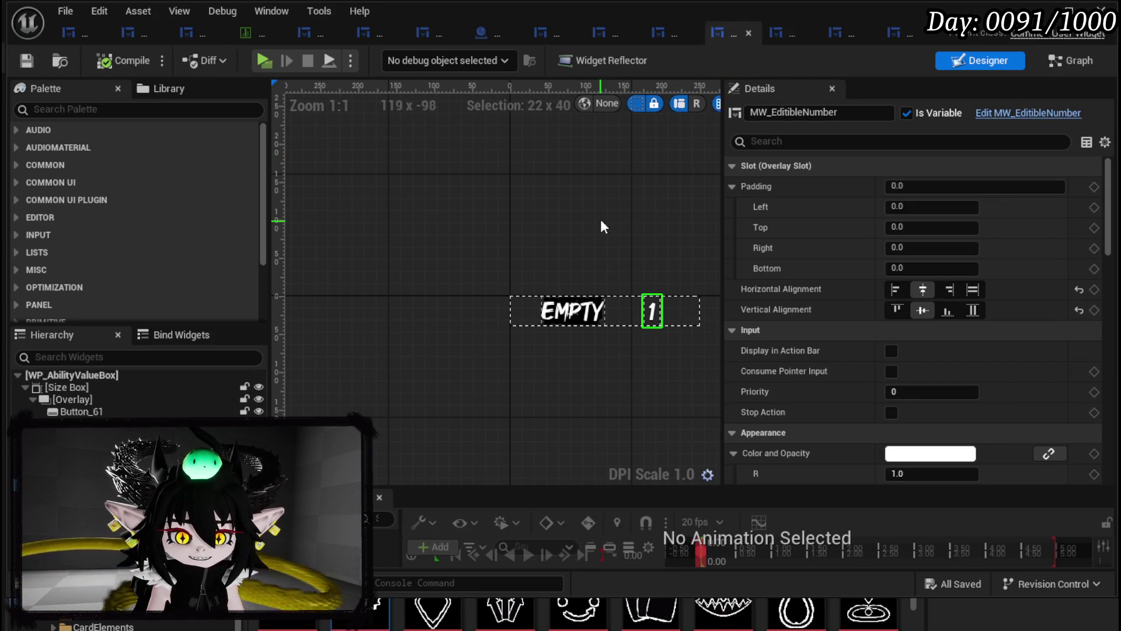
left_click(1056, 63)
- Add Set Focus to Text on MW Editible Number, wired On Pressed → Set Focus to Text → Print String
mouse_move(538, 185)
left_mouse_down()
mouse_move(583, 204)
mouse_move(499, 164)
mouse_move(605, 163)
left_mouse_up()
type("Set")
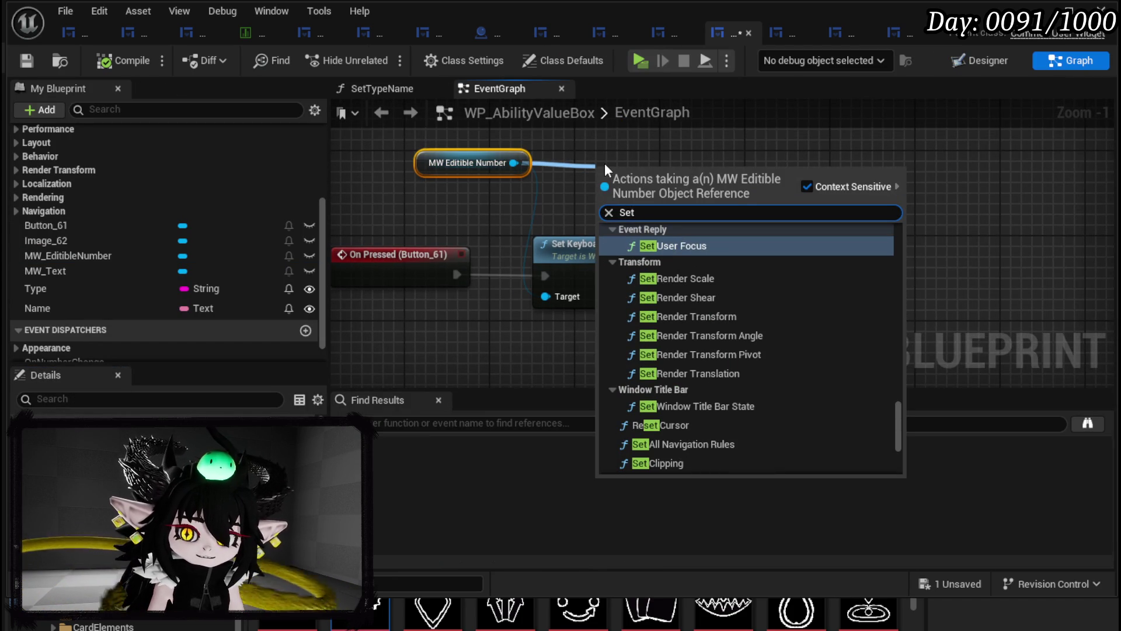
type("Fo")
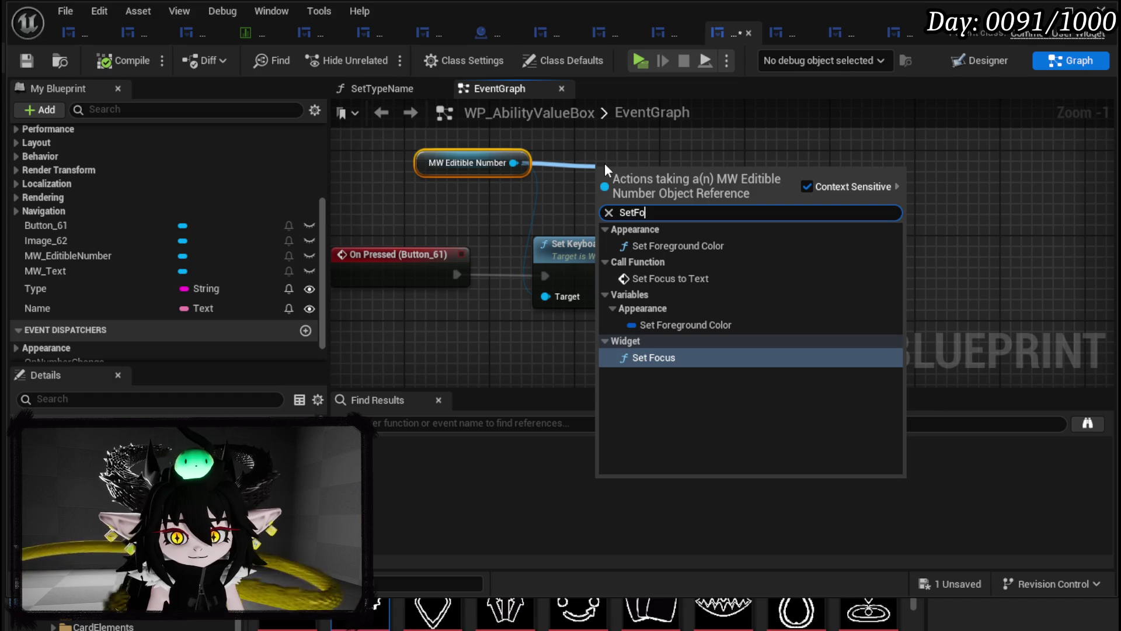
left_click(670, 278)
left_click(563, 245)
key("Delete")
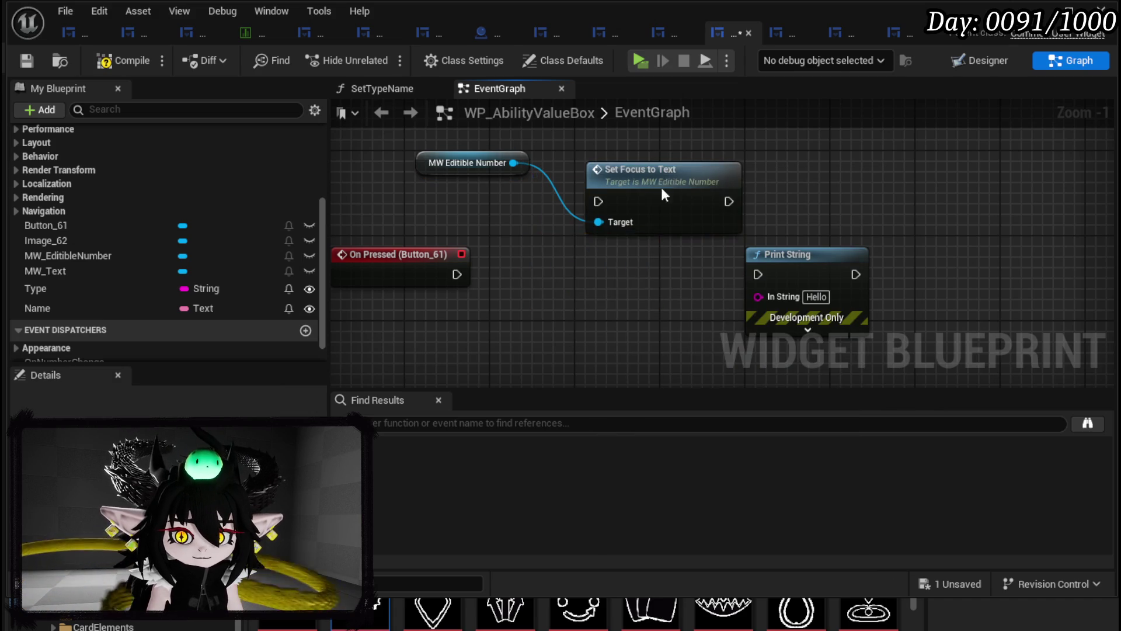
left_click_drag(666, 185, 565, 268)
left_click_drag(455, 274, 524, 266)
mouse_move(618, 265)
left_mouse_down()
mouse_move(618, 275)
mouse_move(741, 278)
left_mouse_up()
left_click(744, 237)
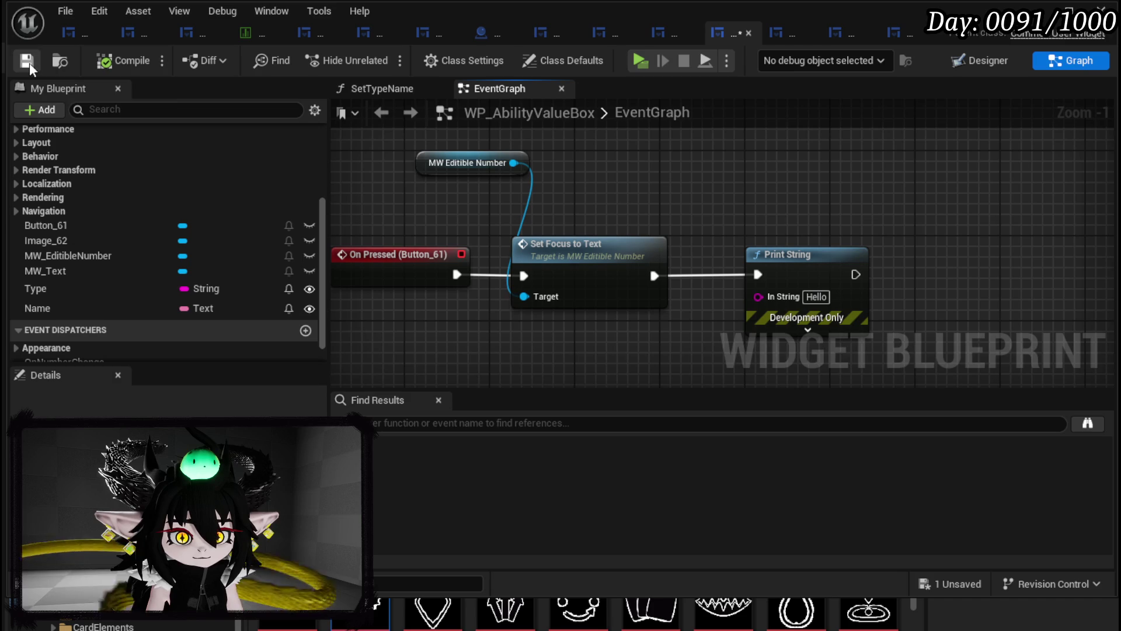
key("alt+Tab")
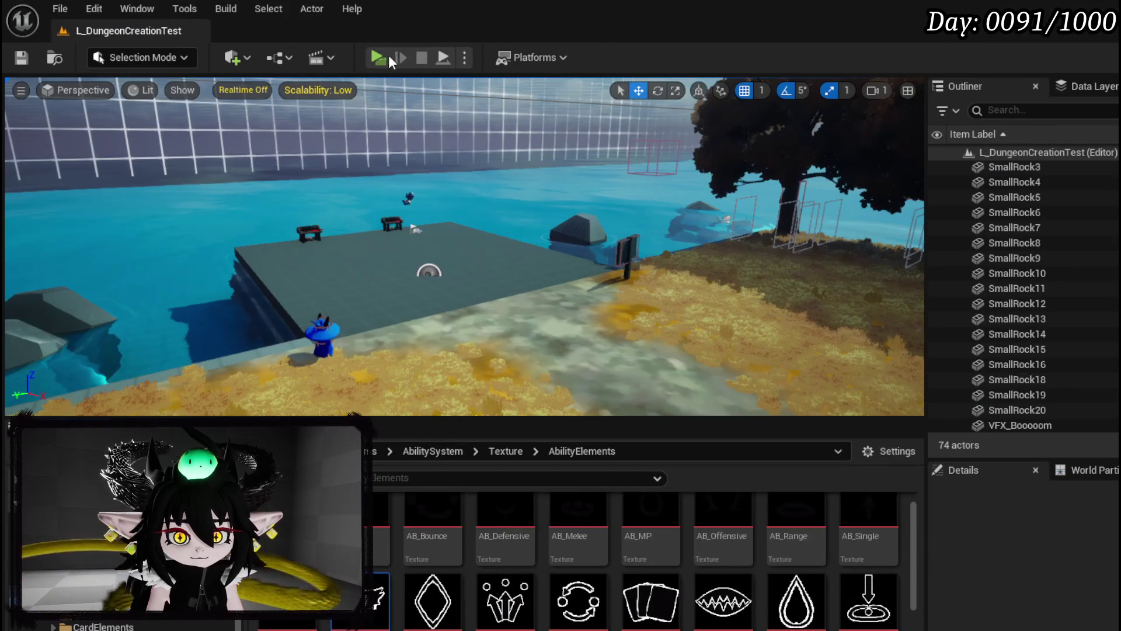
- In a standalone preview, type test values (404, 555103, 50) into the Power field, then close the book
key("alt+p")
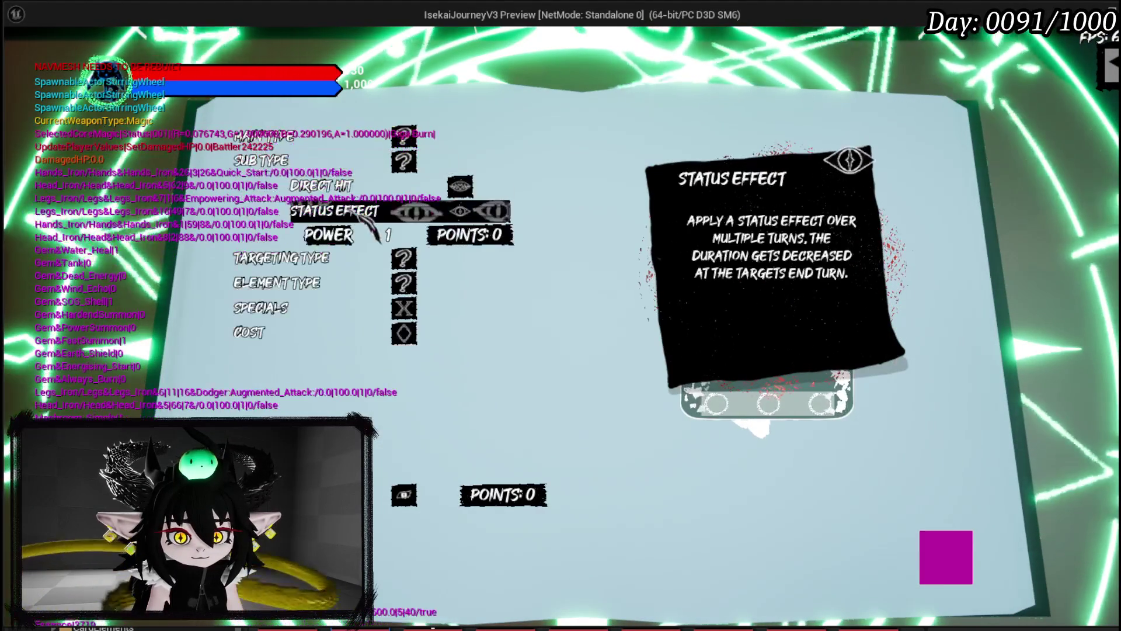
type("404")
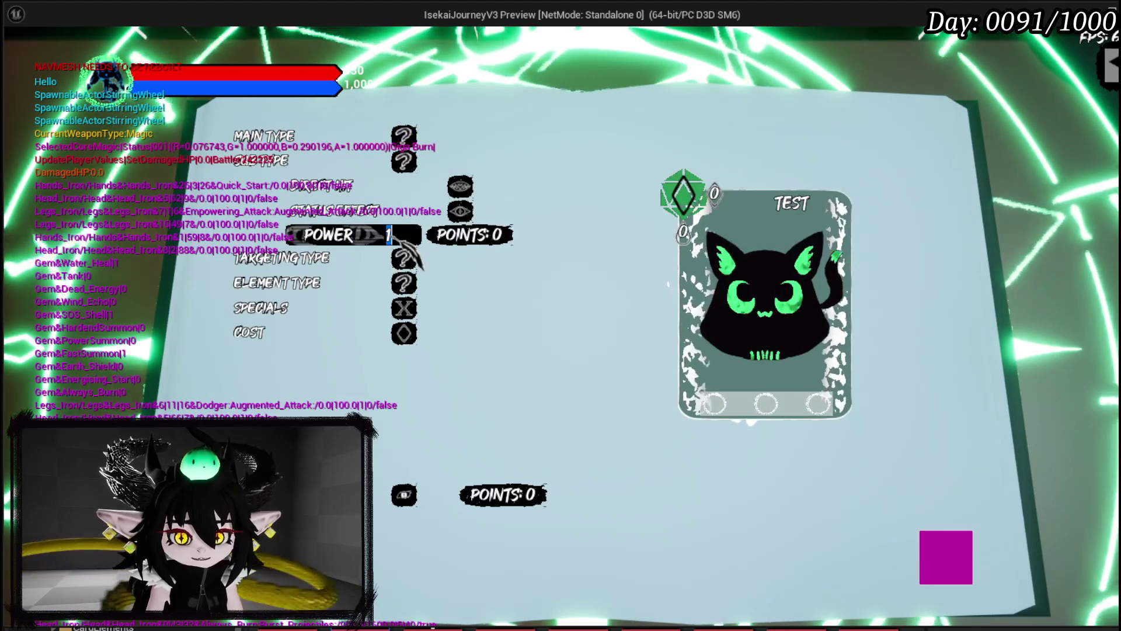
double_click(402, 240)
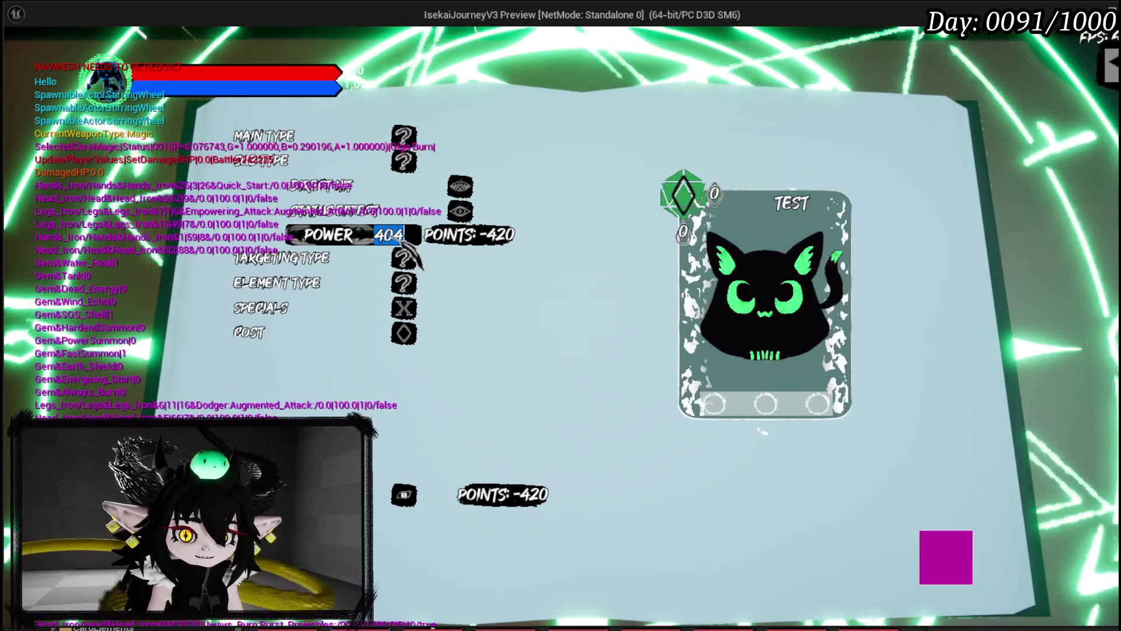
type("555")
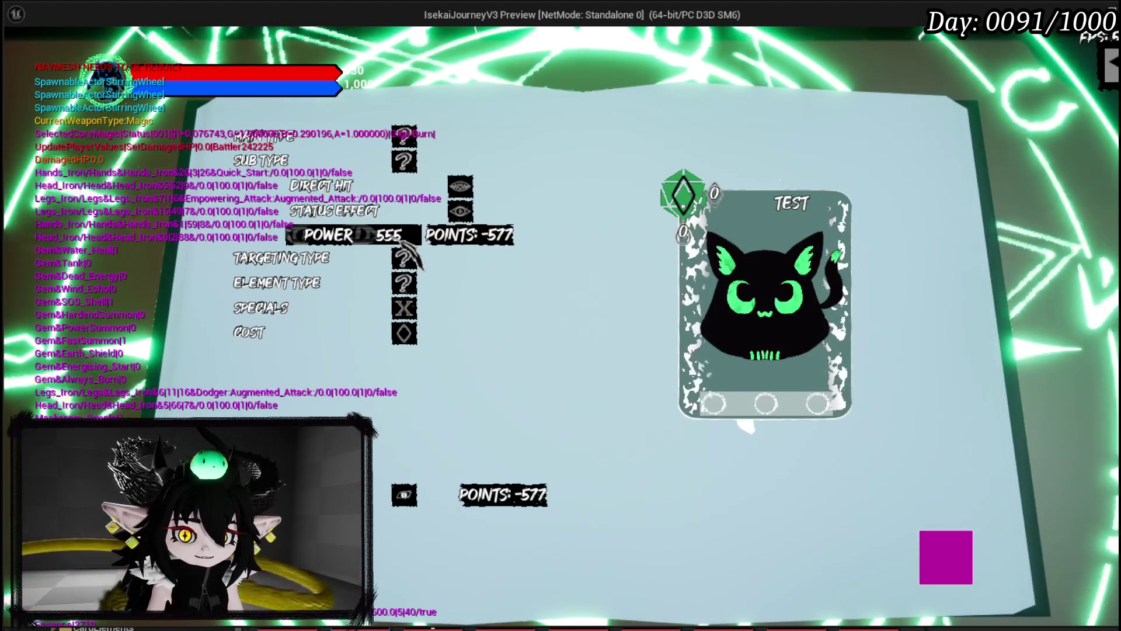
type("10")
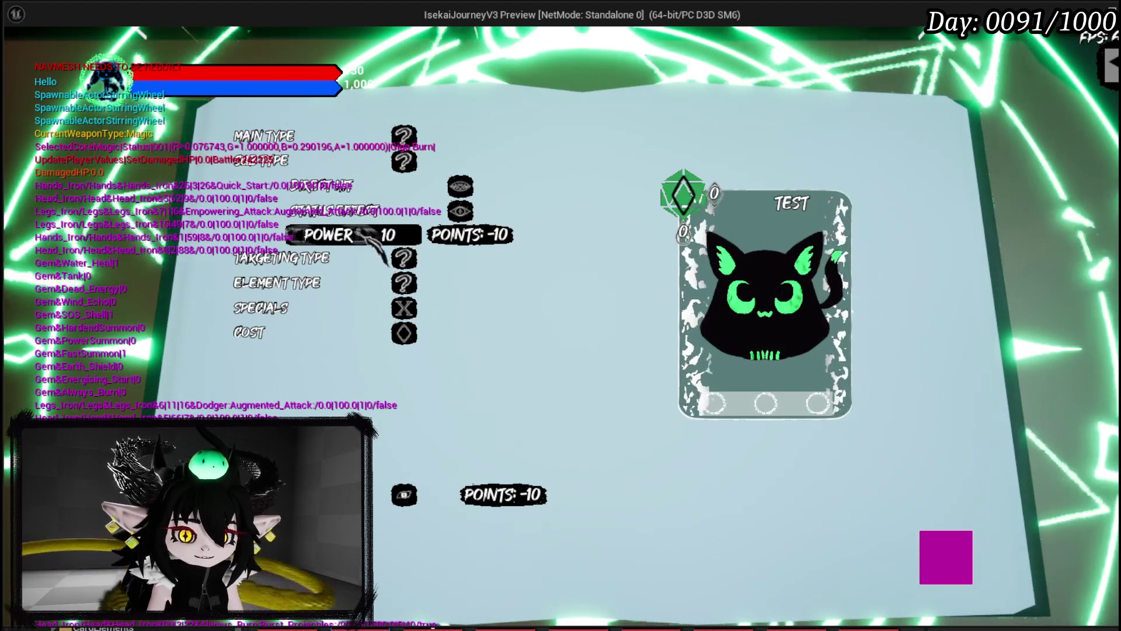
type("3")
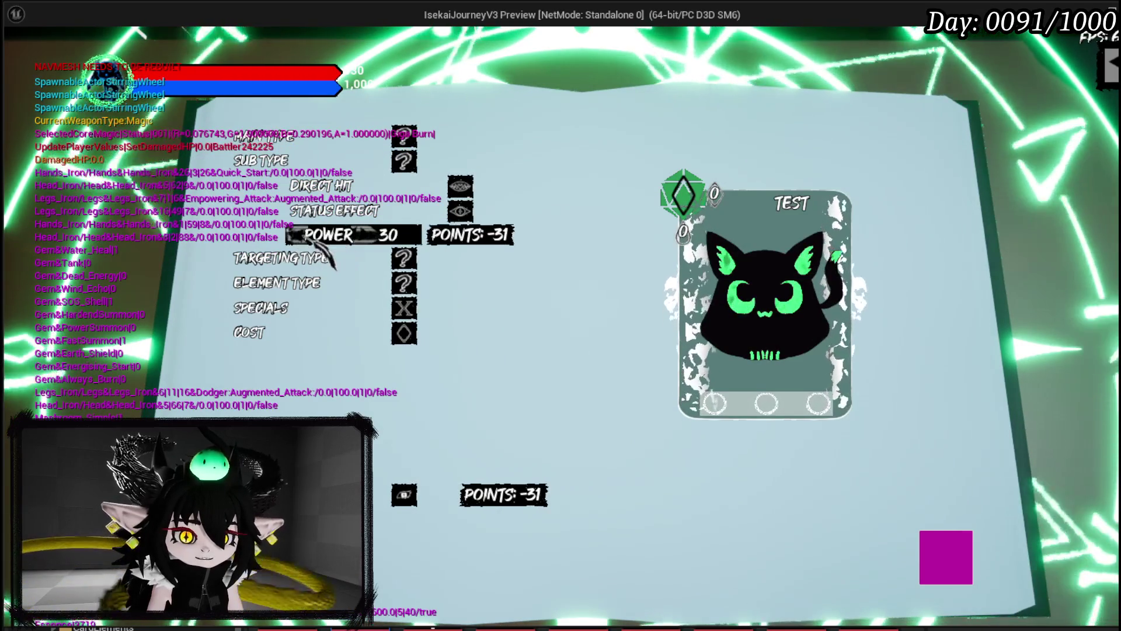
key("ctrl+a")
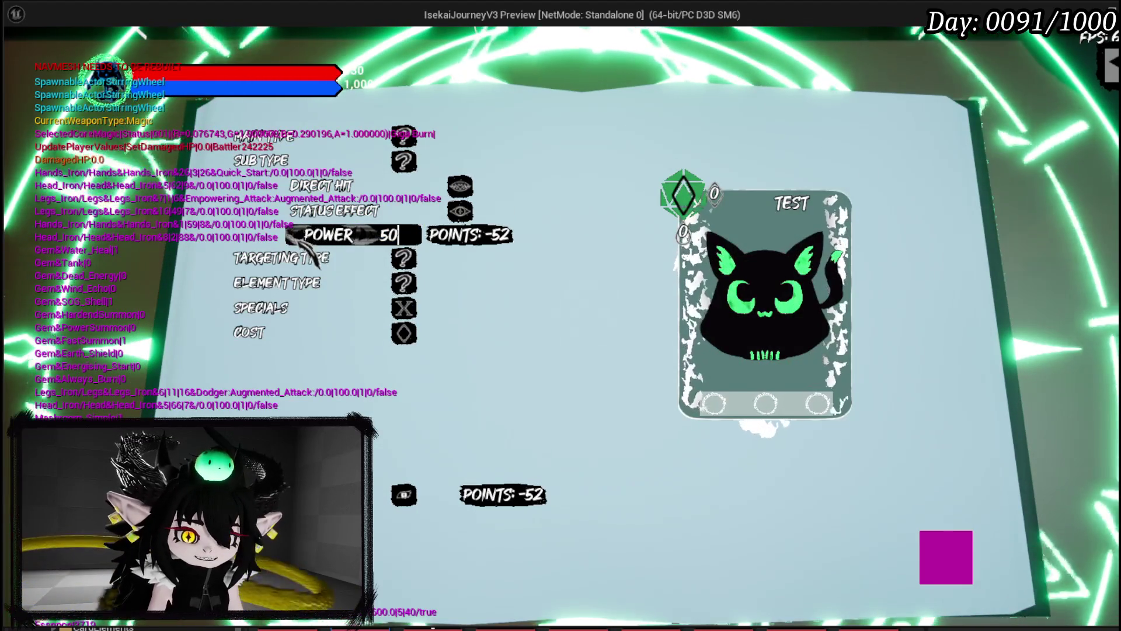
left_click(389, 235)
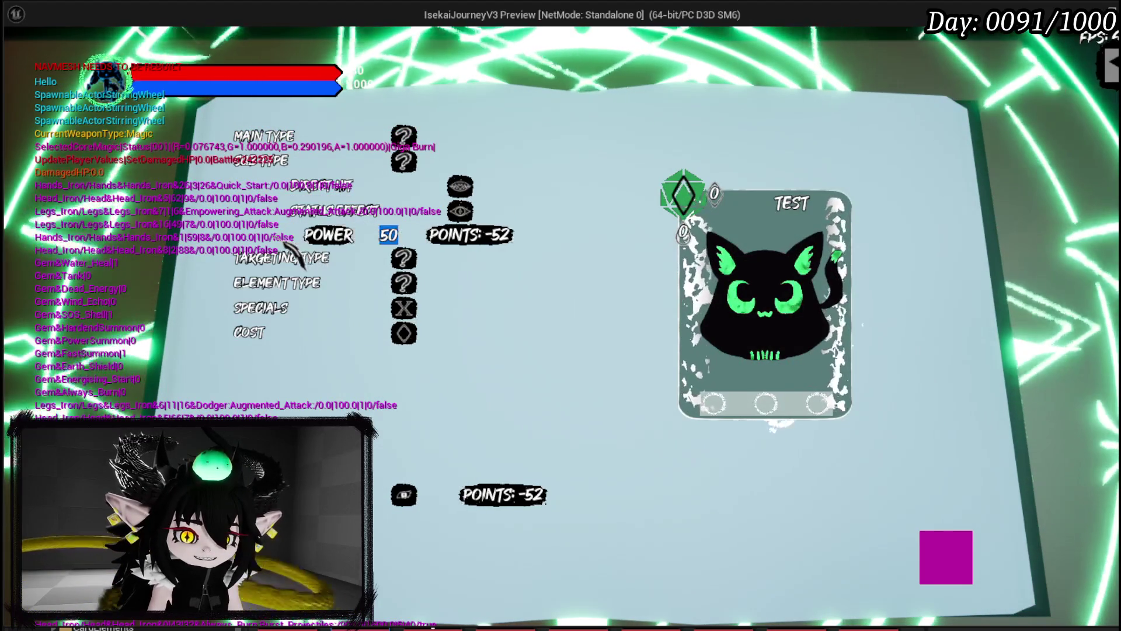
key("Return")
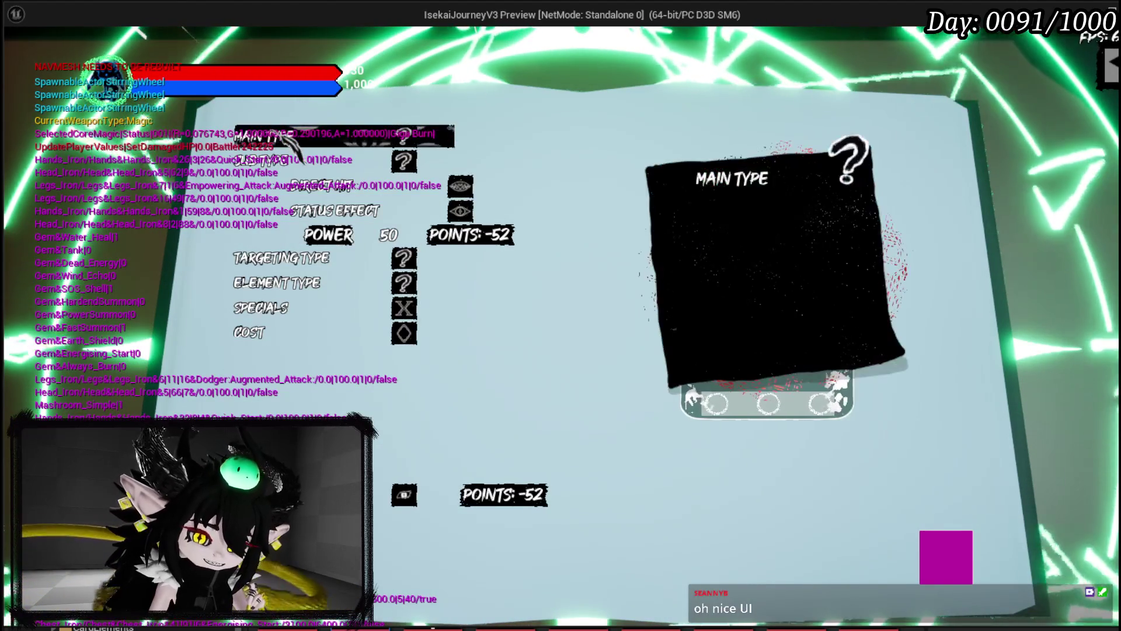
key("Escape")
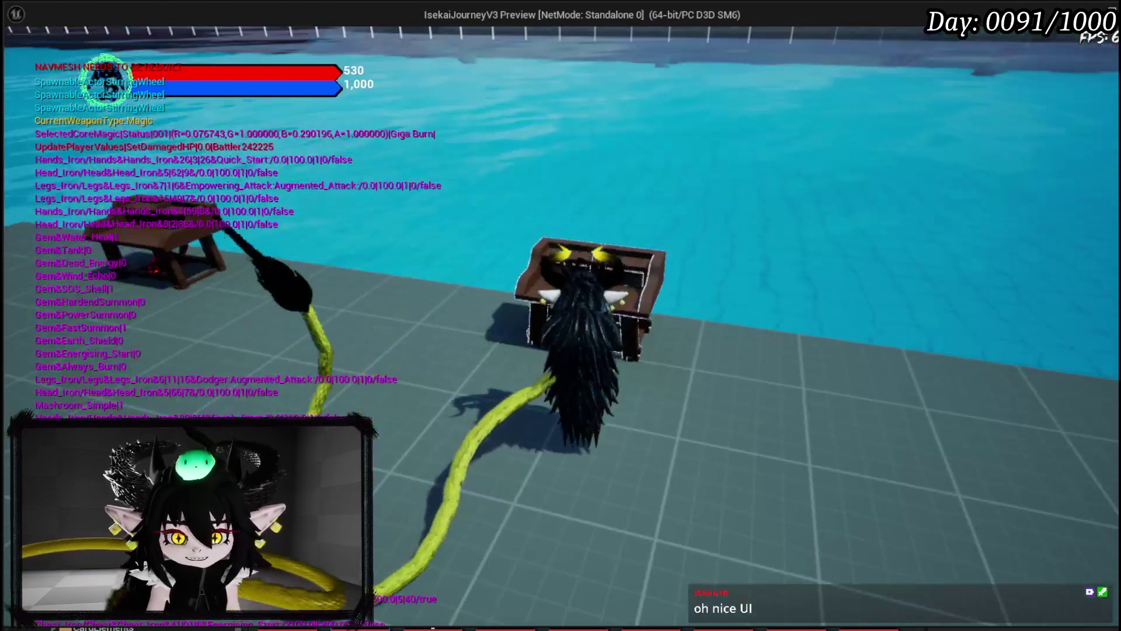
- Reopen the skill book, start an Ability skill, and change its Main Type from Offensive to Support
key("e")
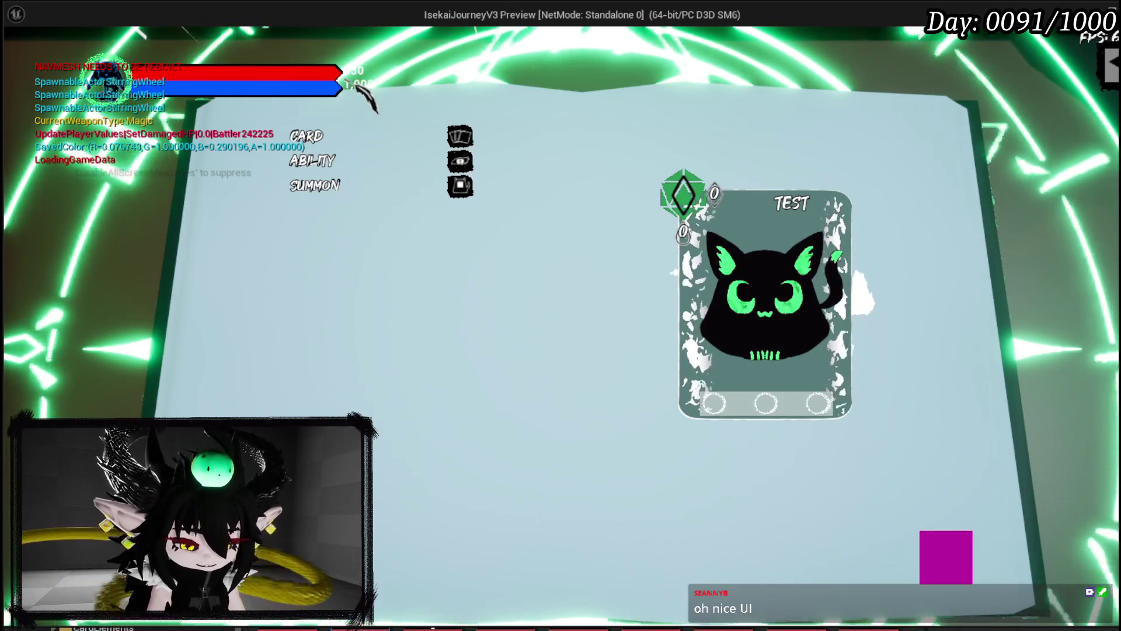
left_click(343, 163)
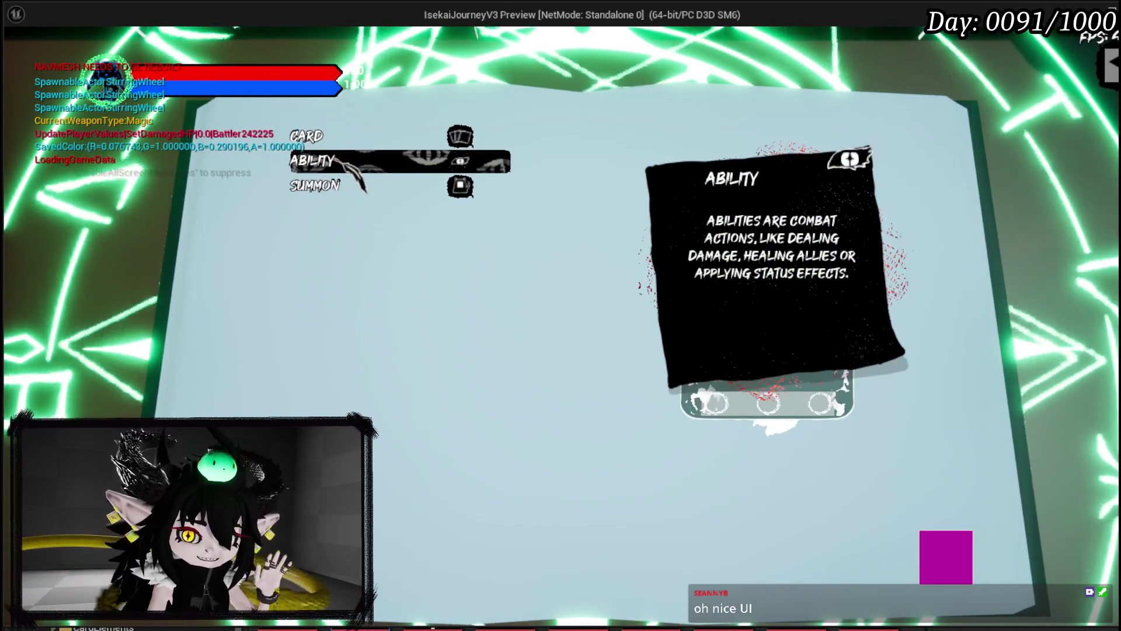
left_click(345, 163)
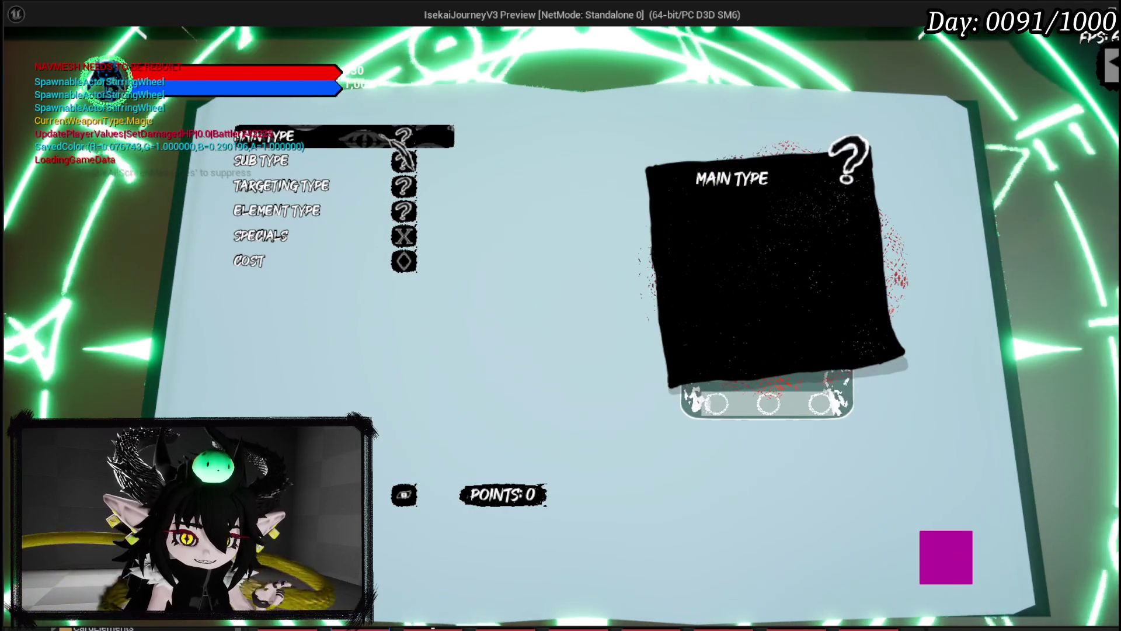
left_click(404, 153)
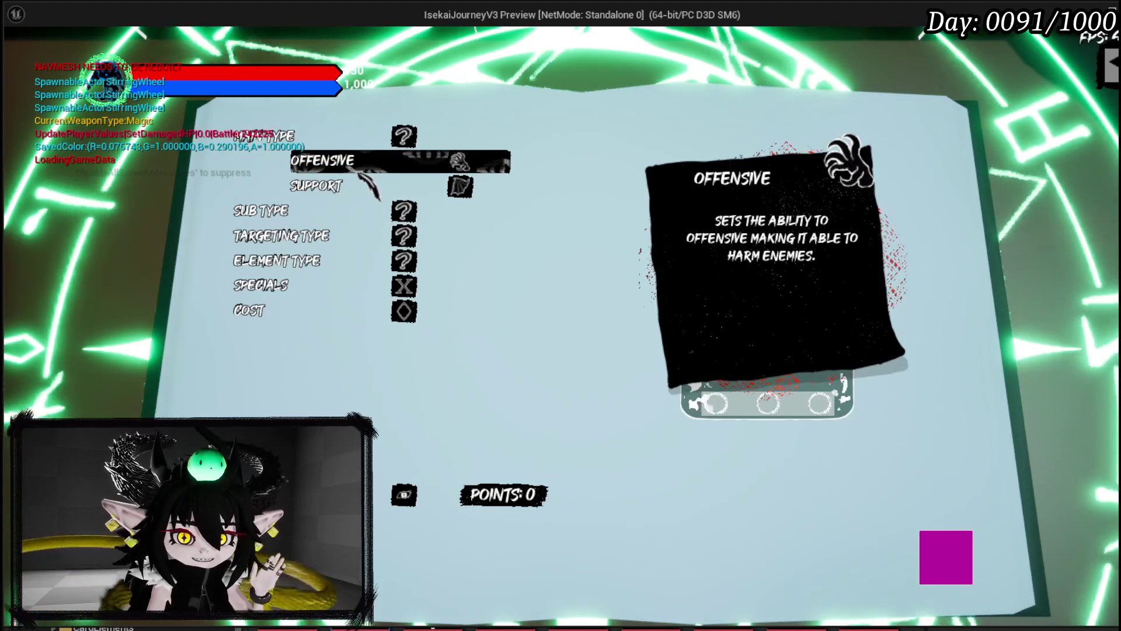
left_click(342, 164)
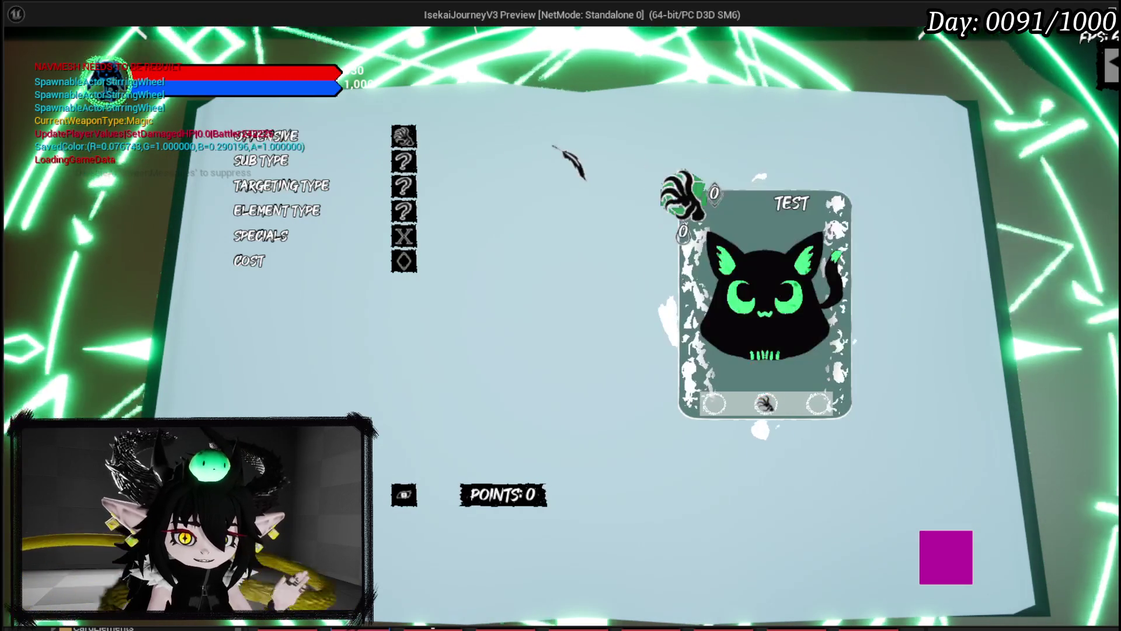
left_click(350, 138)
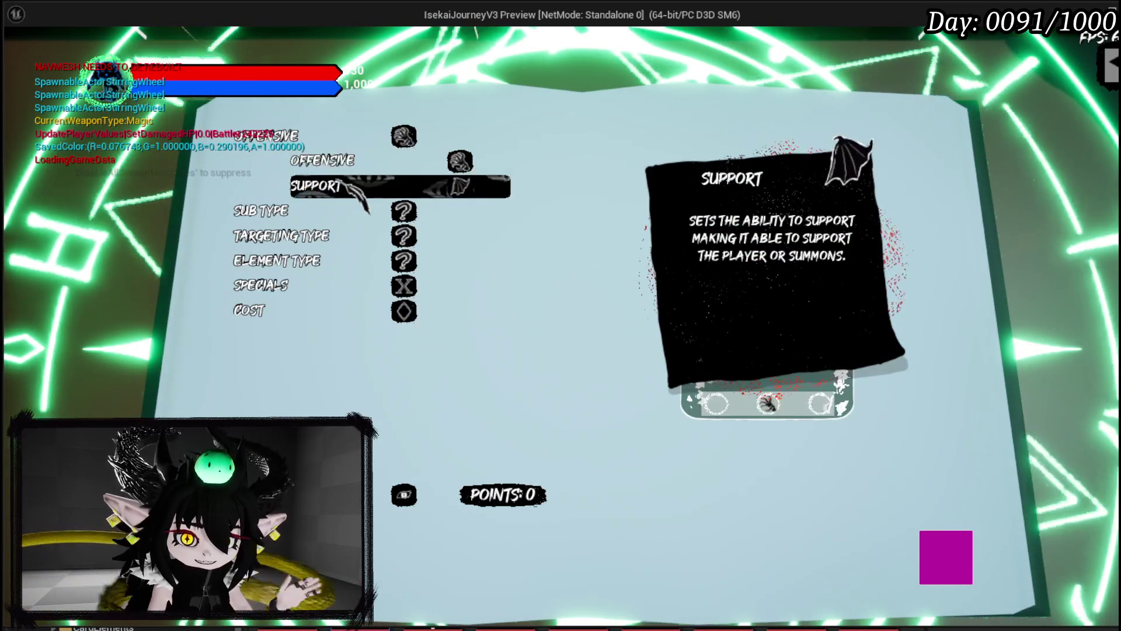
left_click(336, 184)
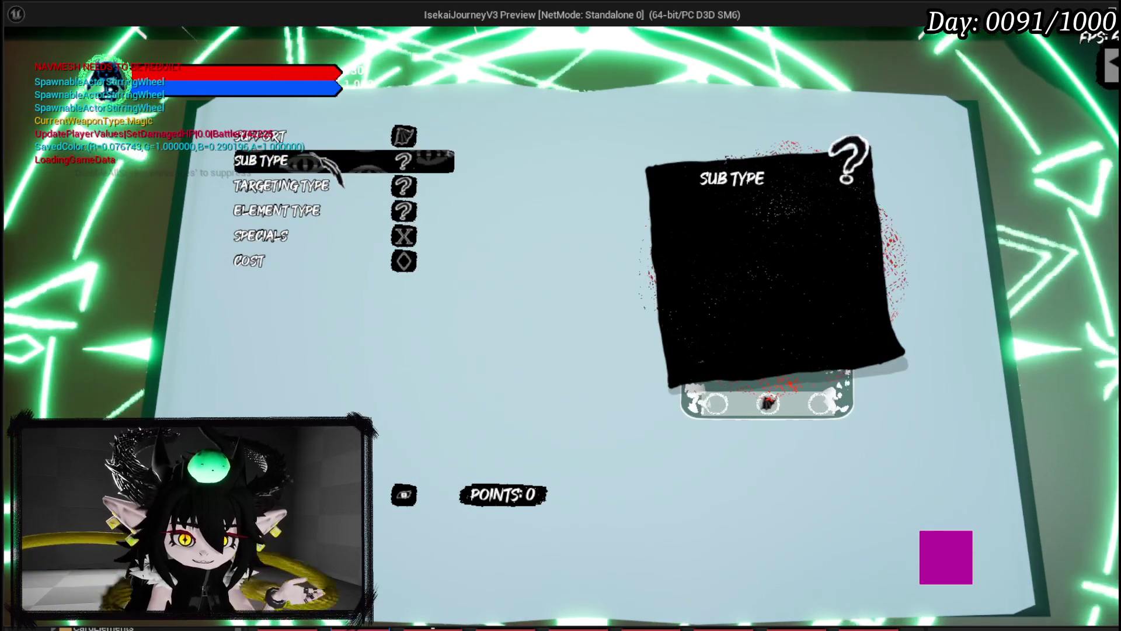
- Set the skill's Sub Type to Direct Hit
left_click(338, 168)
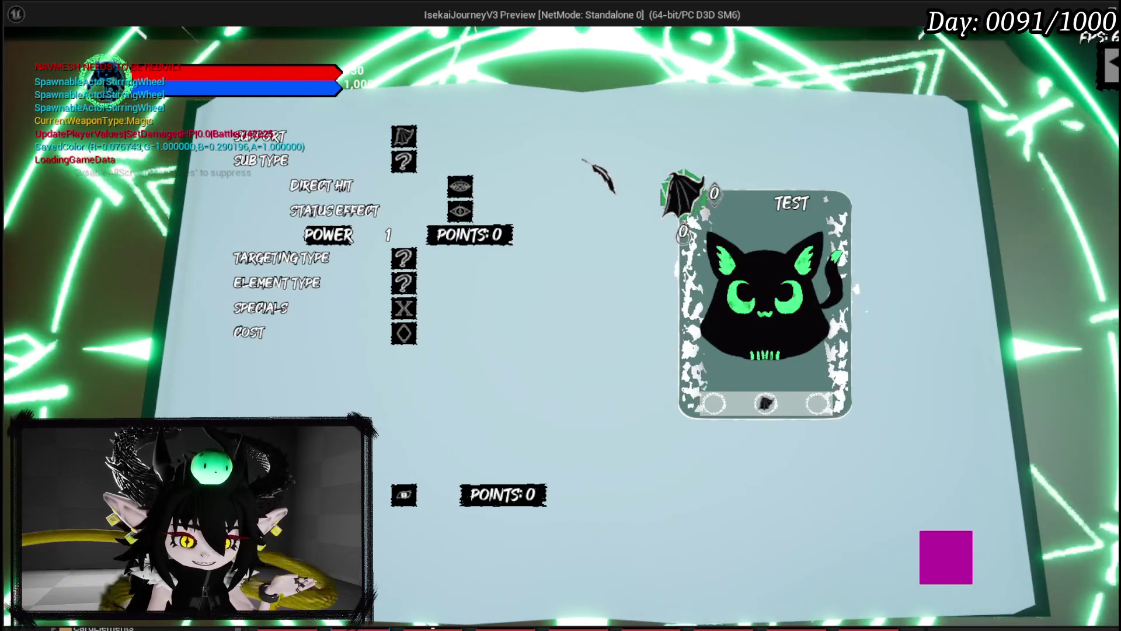
mouse_move(438, 186)
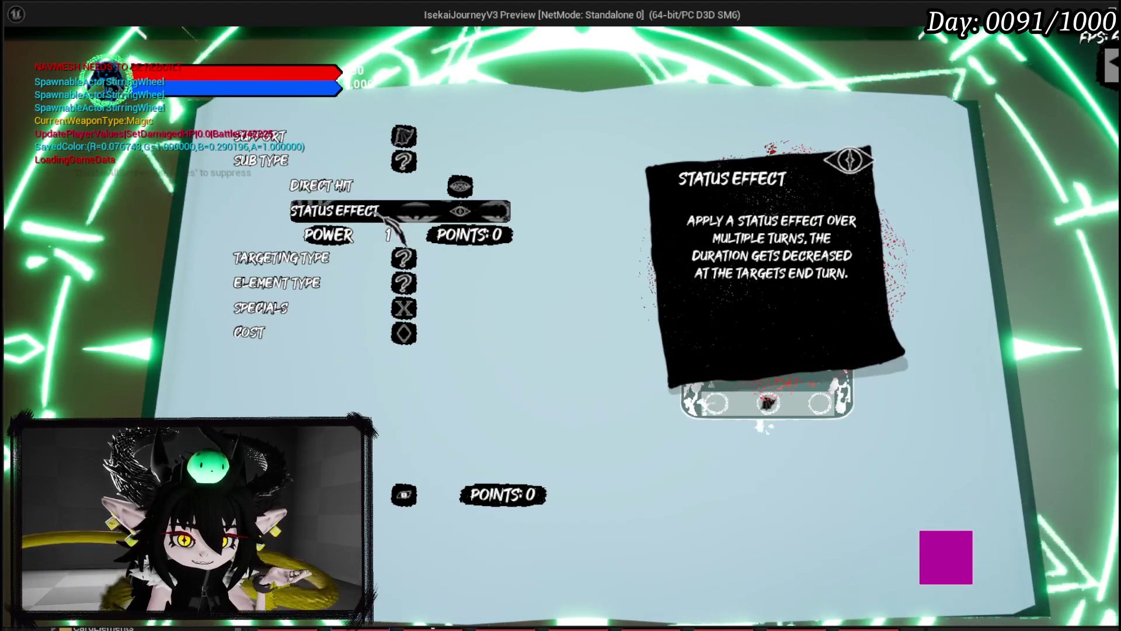
left_click(370, 190)
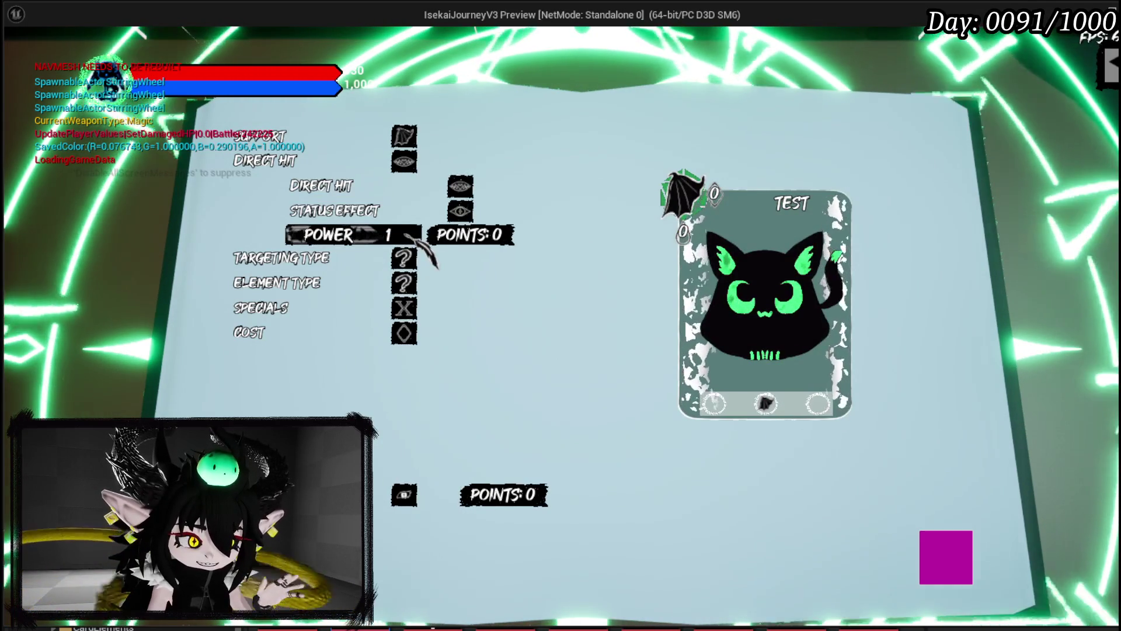
- Enter a Direct Hit Power value of 50 and commit it
left_click(407, 236)
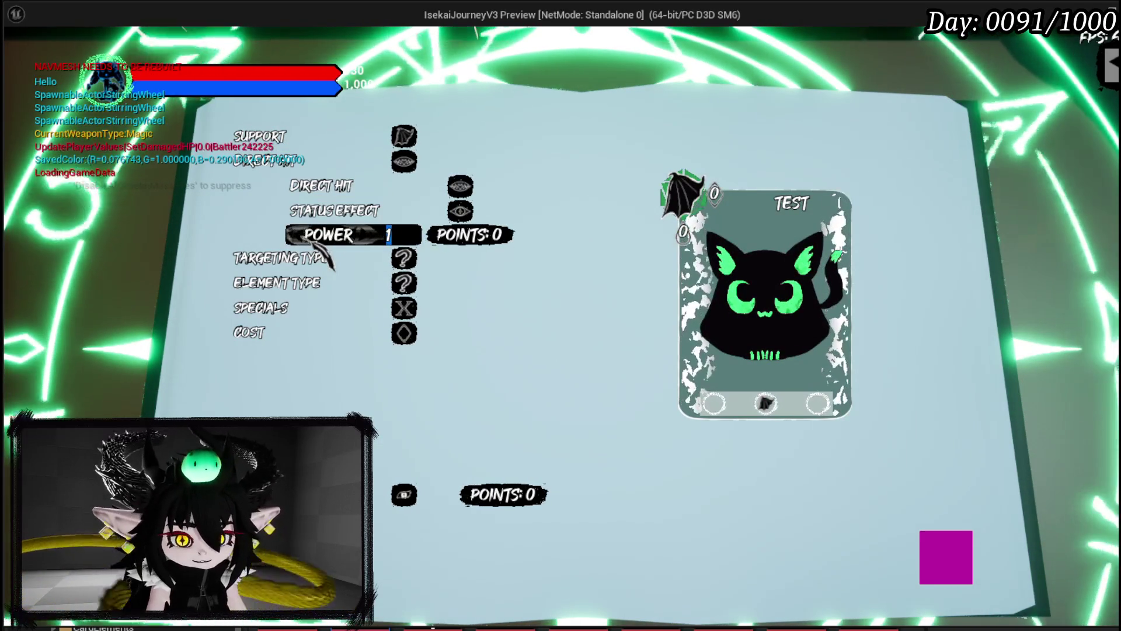
type("50")
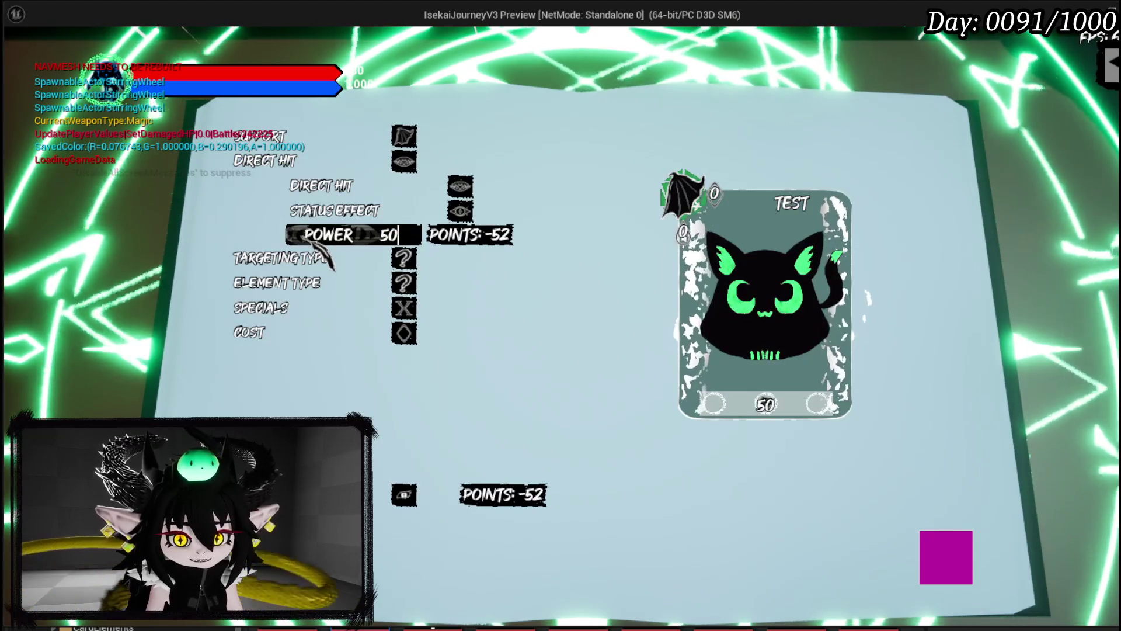
key("Return")
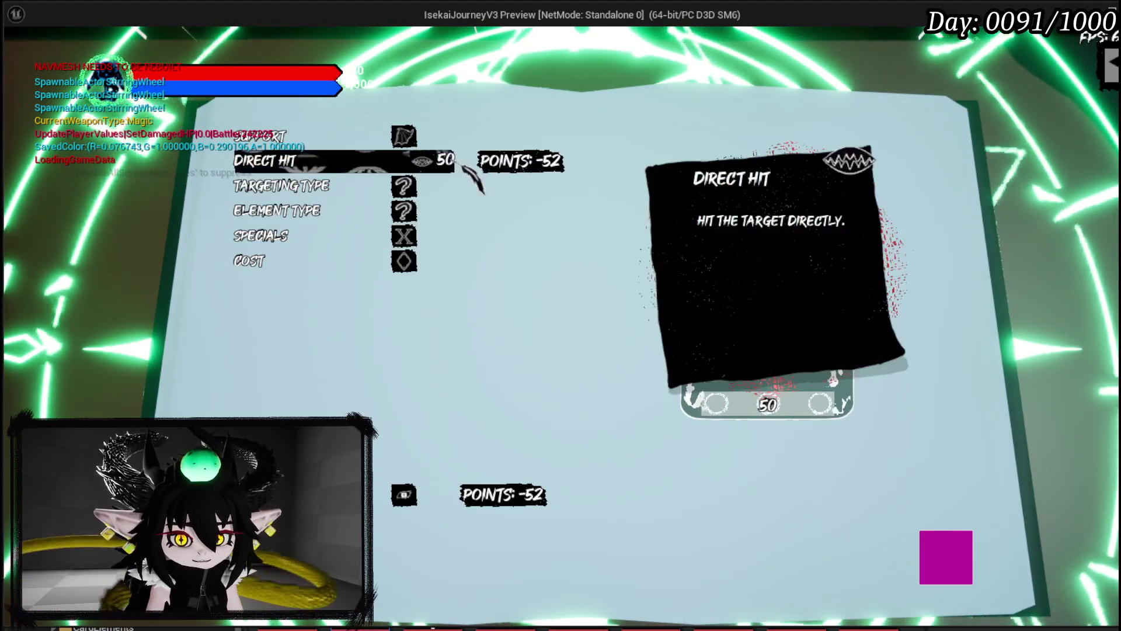
mouse_move(435, 161)
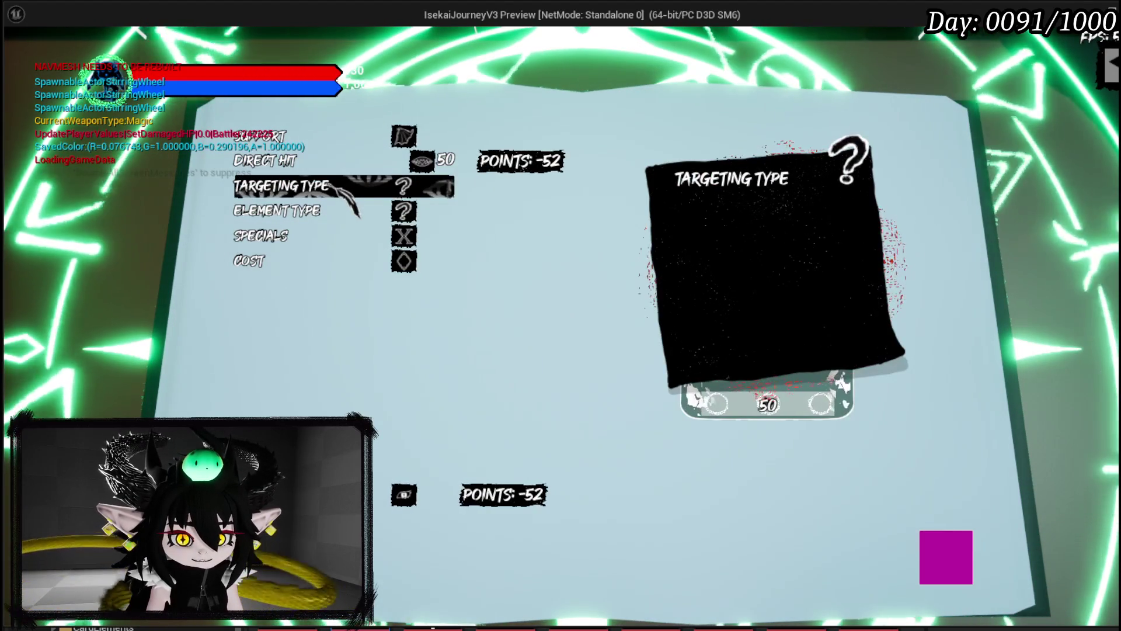
- Set the skill's Targeting Type to AOE and Element Type to Fire
left_click(338, 191)
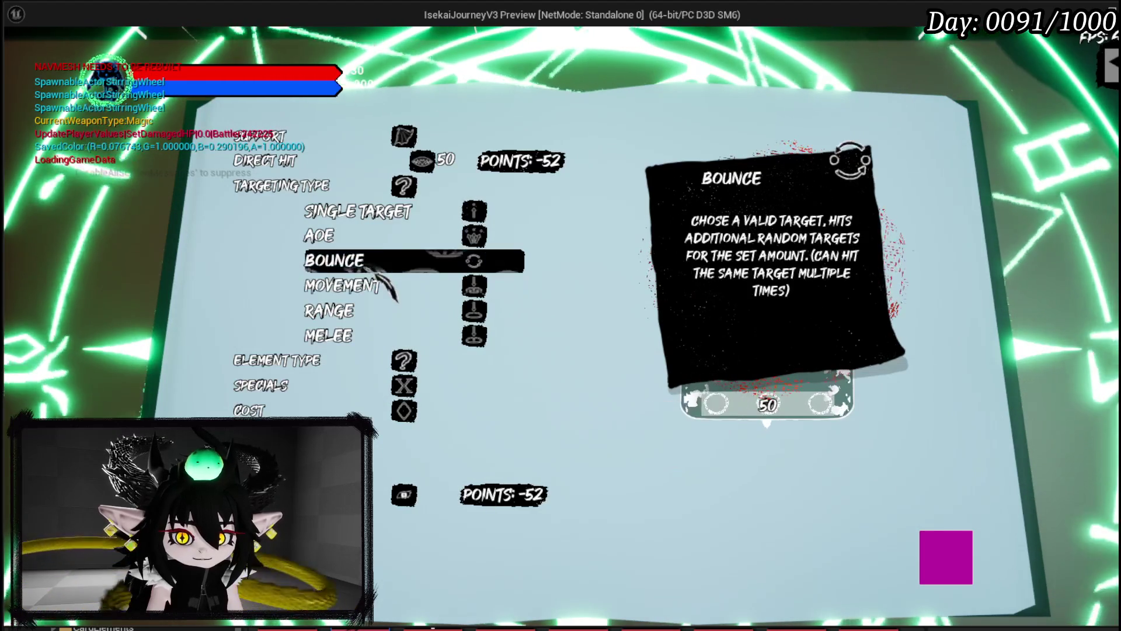
left_click(368, 248)
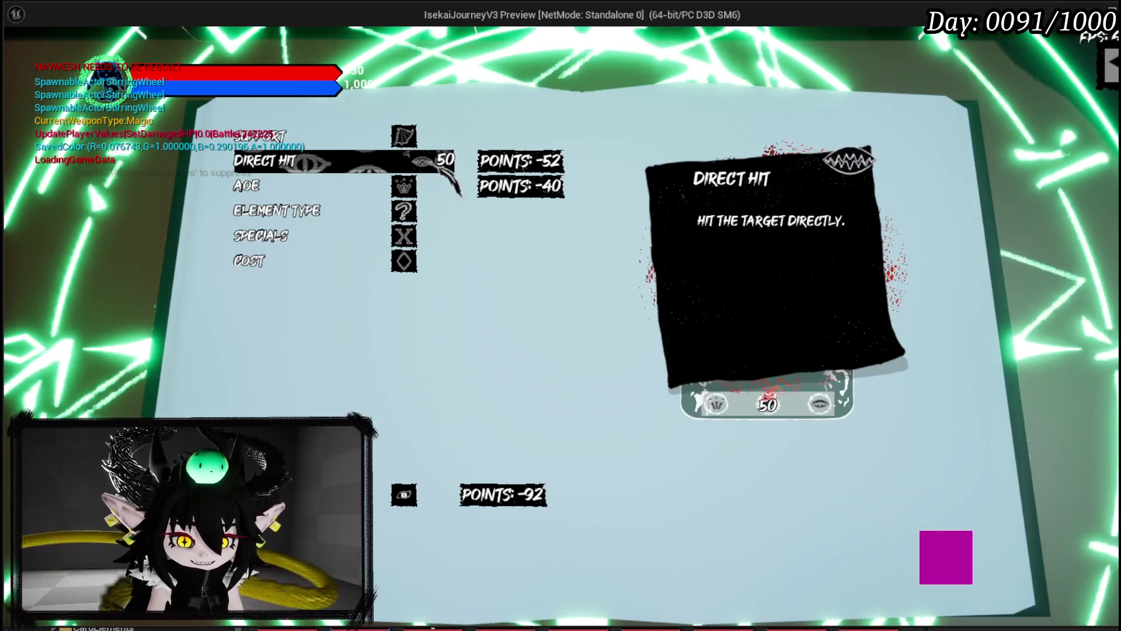
left_click(330, 207)
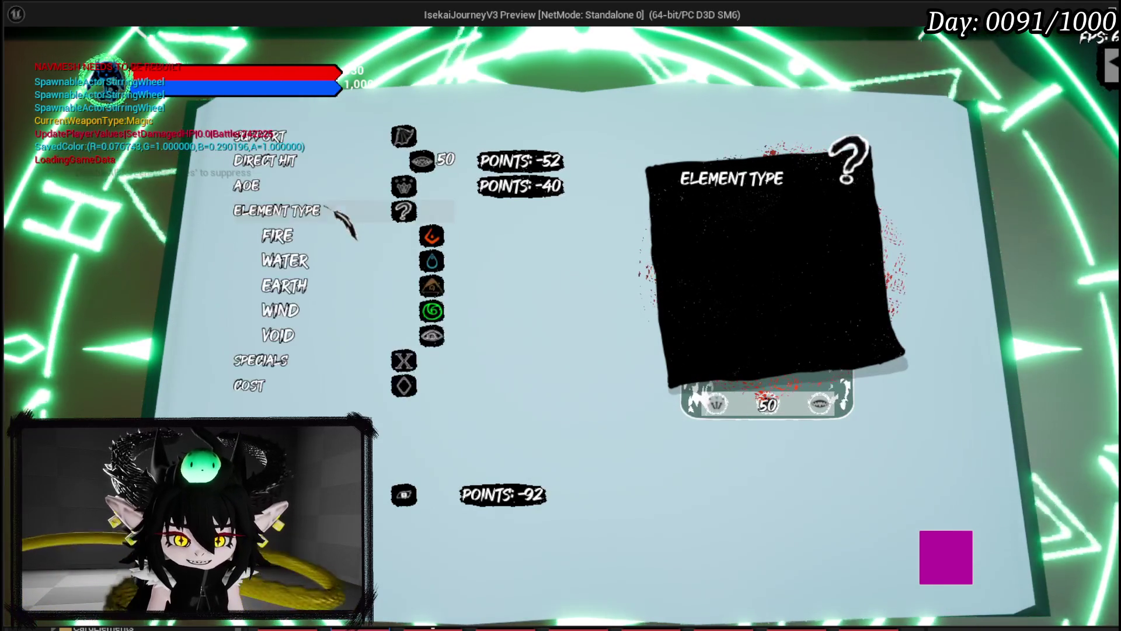
left_click(403, 235)
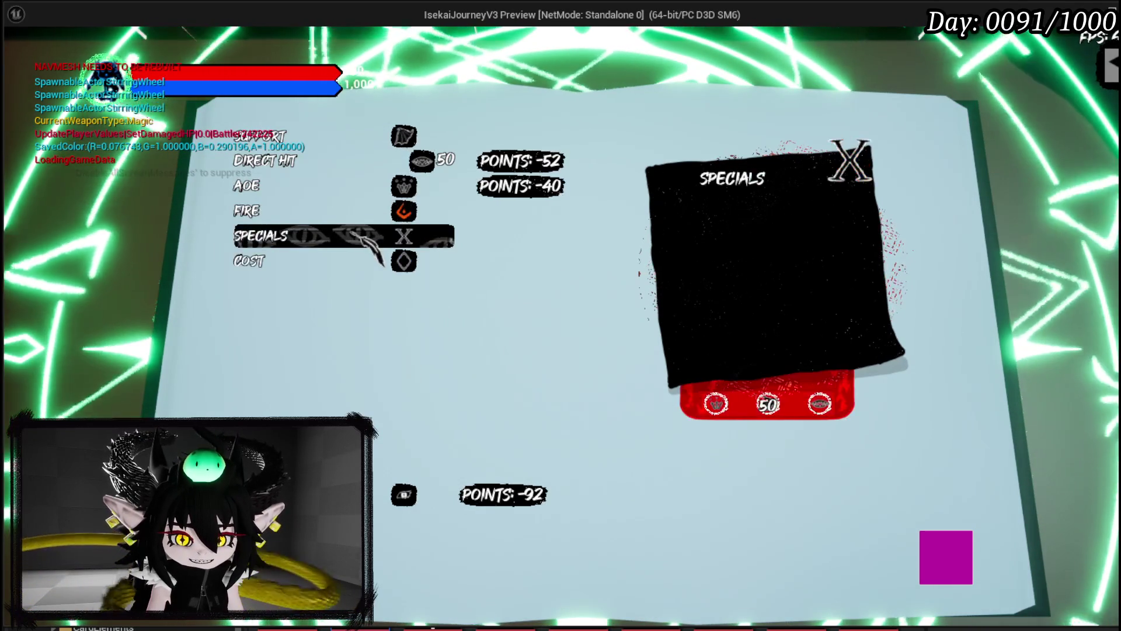
- Toggle the Specials list open and closed, then expand the AP and MP Cost settings
left_click(310, 237)
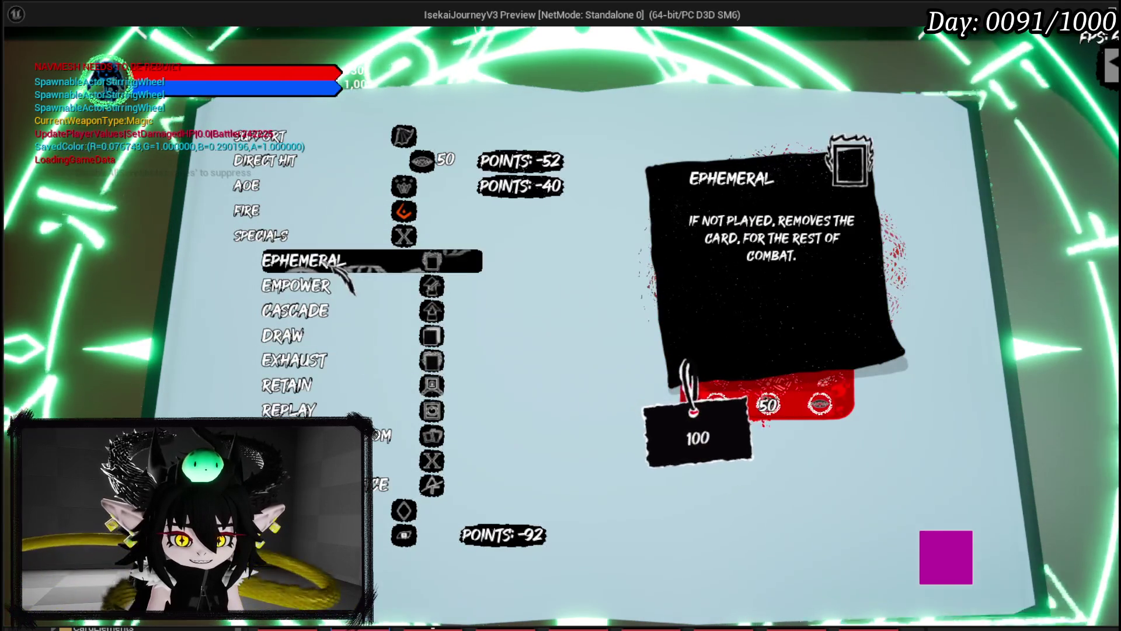
left_click(295, 234)
left_click(288, 234)
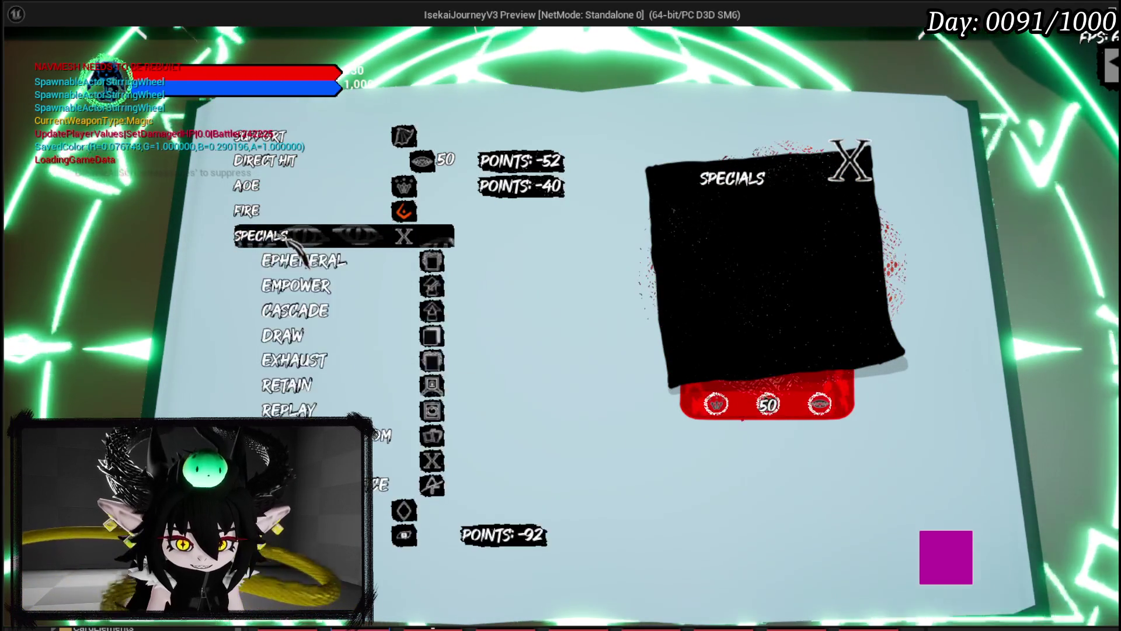
left_click(289, 236)
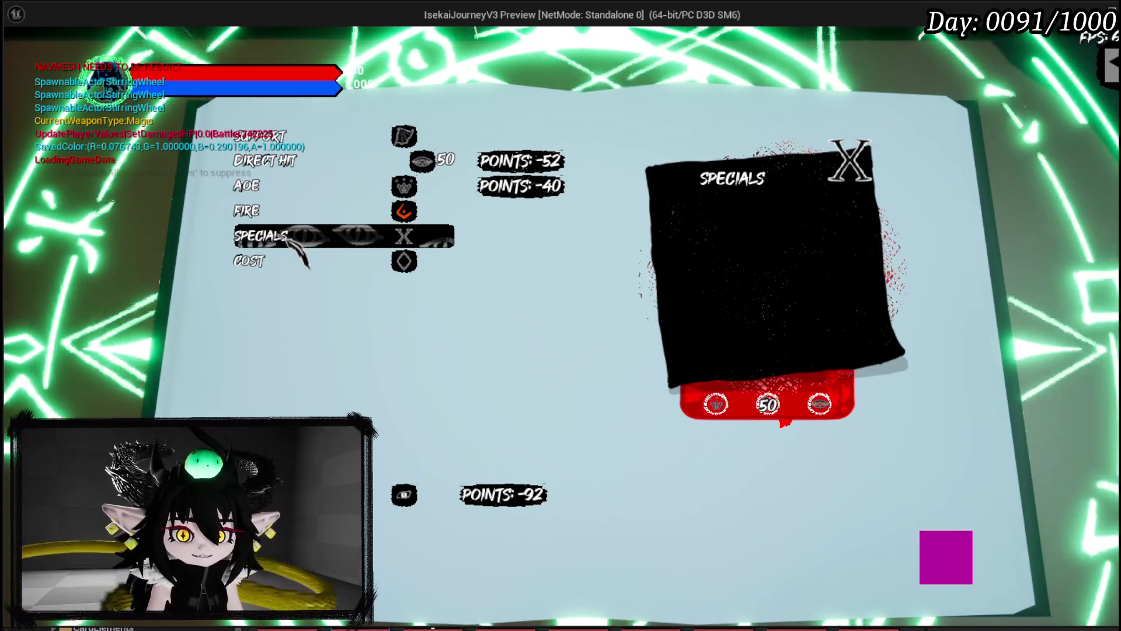
left_click(284, 257)
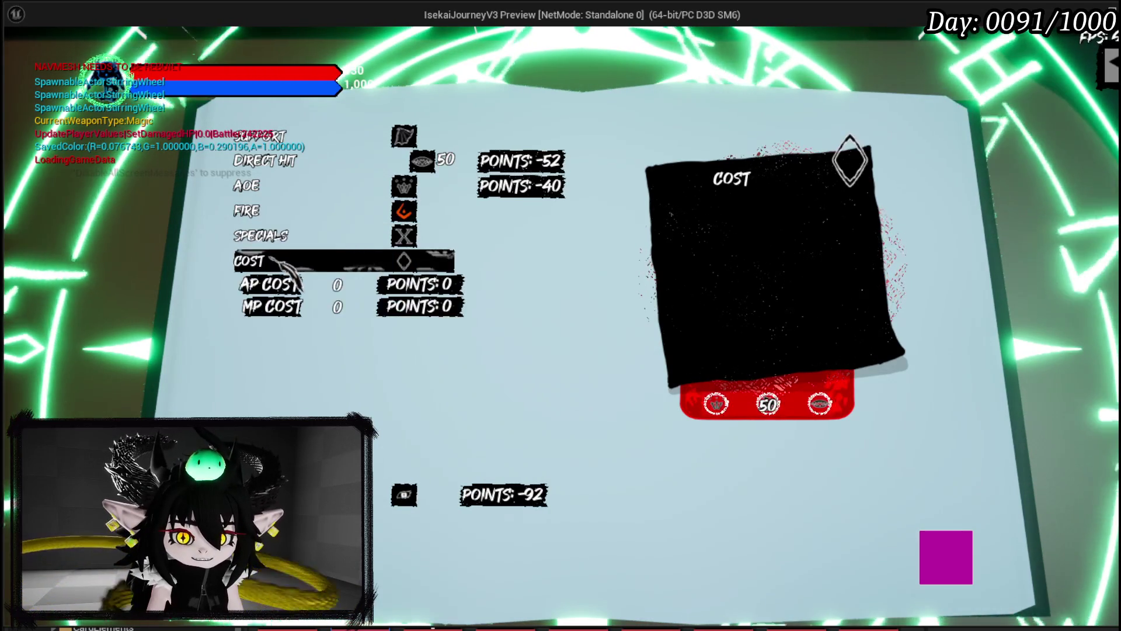
- Edit the cost fields so the skill costs 2 AP and 0 MP, totalling 14 points
left_click(337, 284)
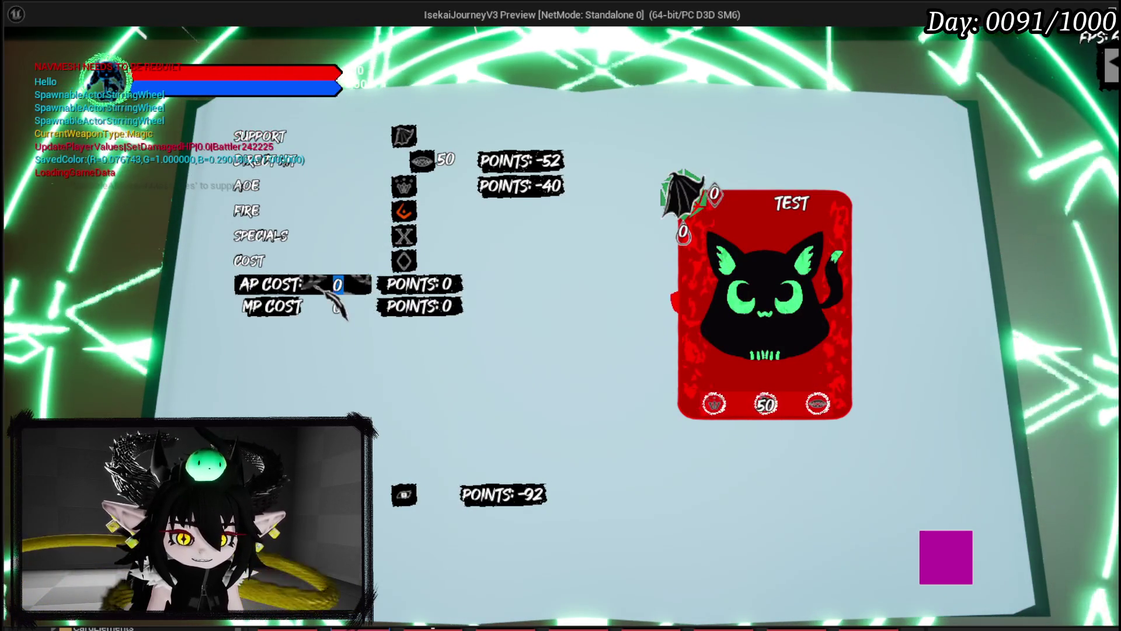
type("3")
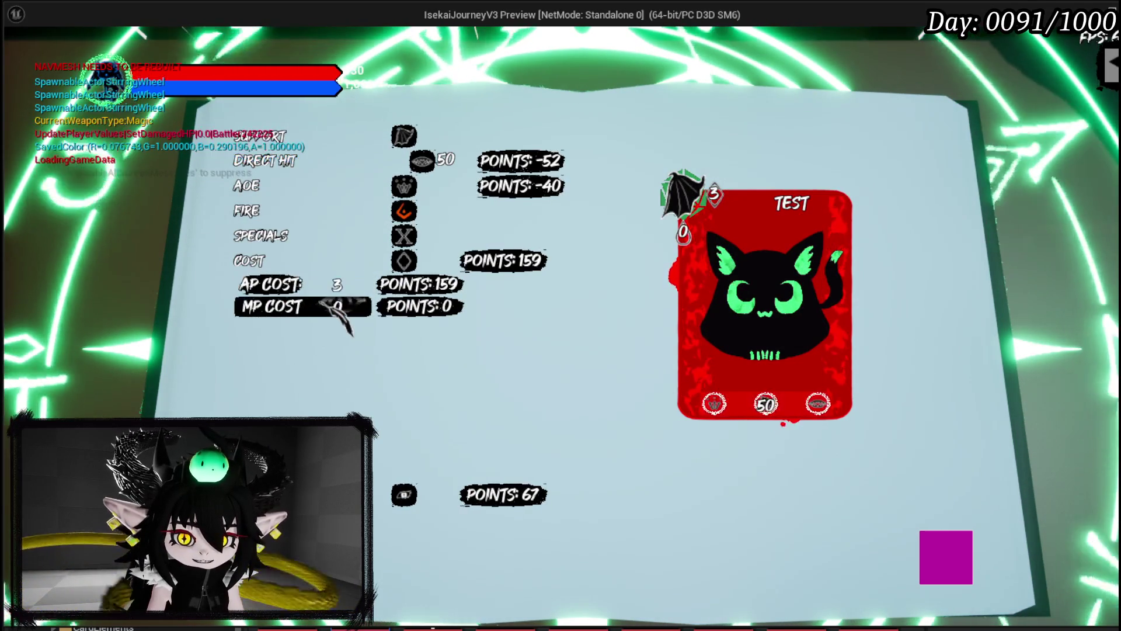
type("0")
key("Return")
type("1")
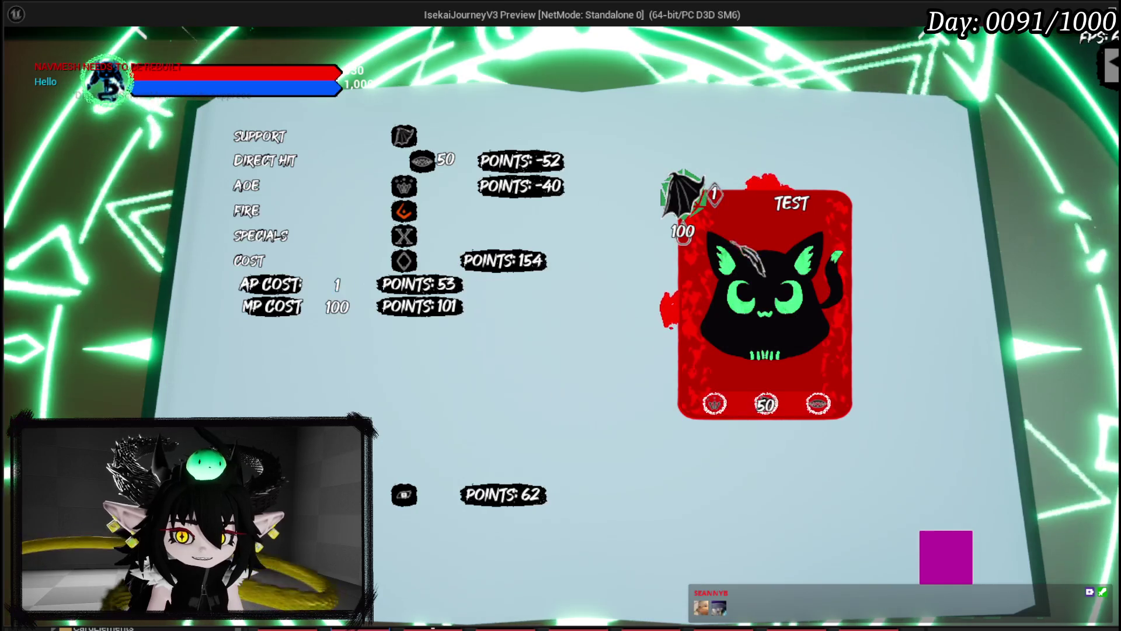
scroll(337, 284, "down", 1)
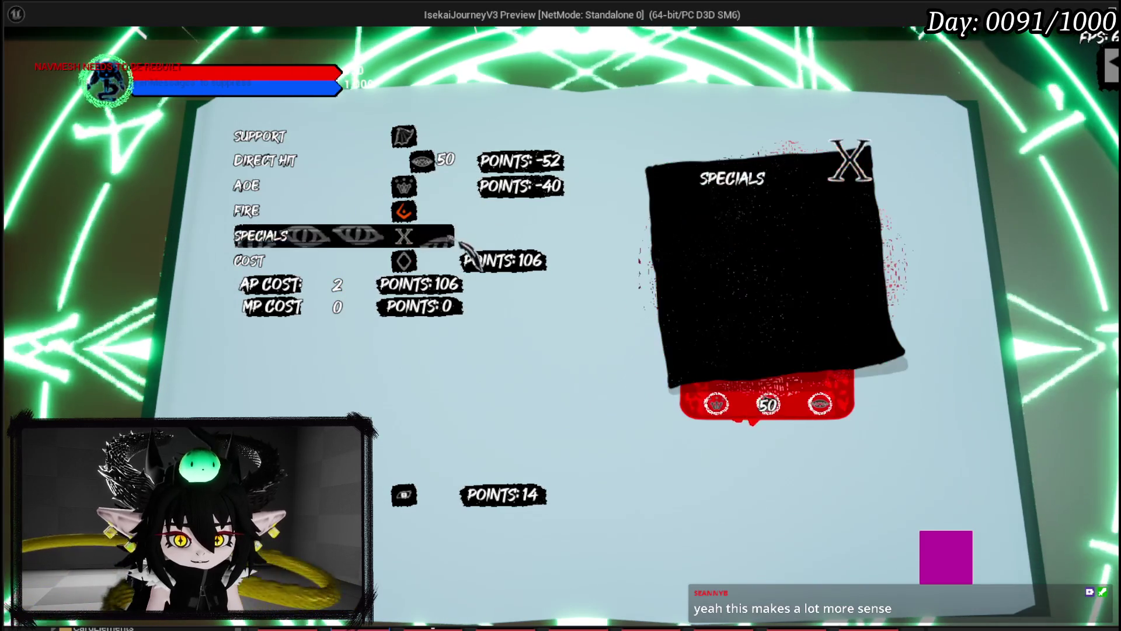
- Raise Direct Hit's Power to 63 so the skill totals 0 points, then start creating it
mouse_move(465, 168)
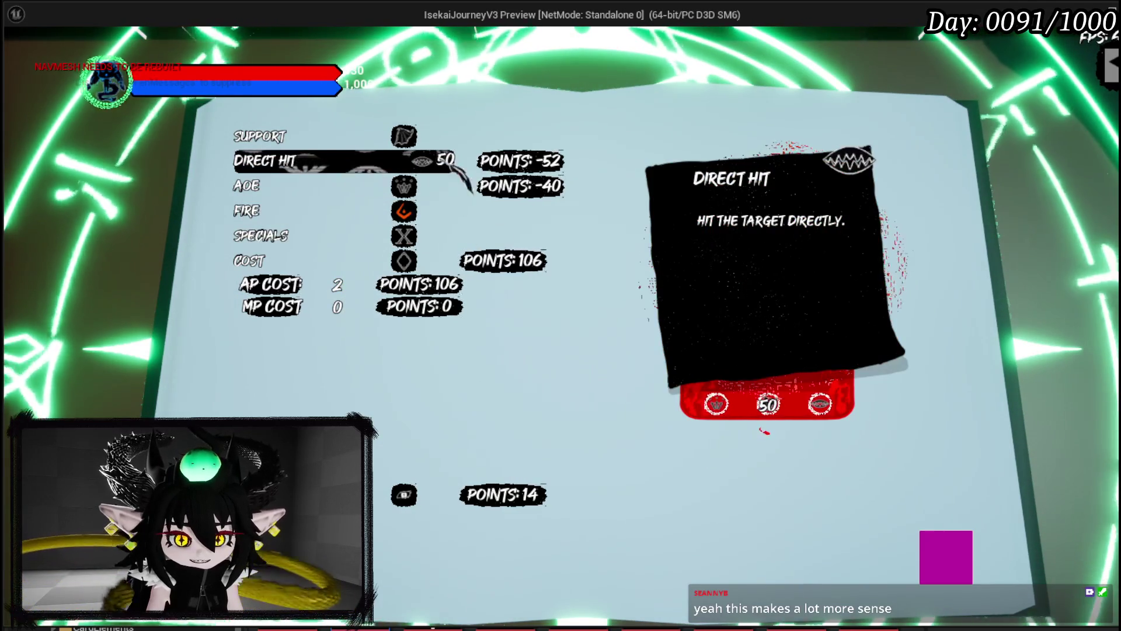
left_click(432, 167)
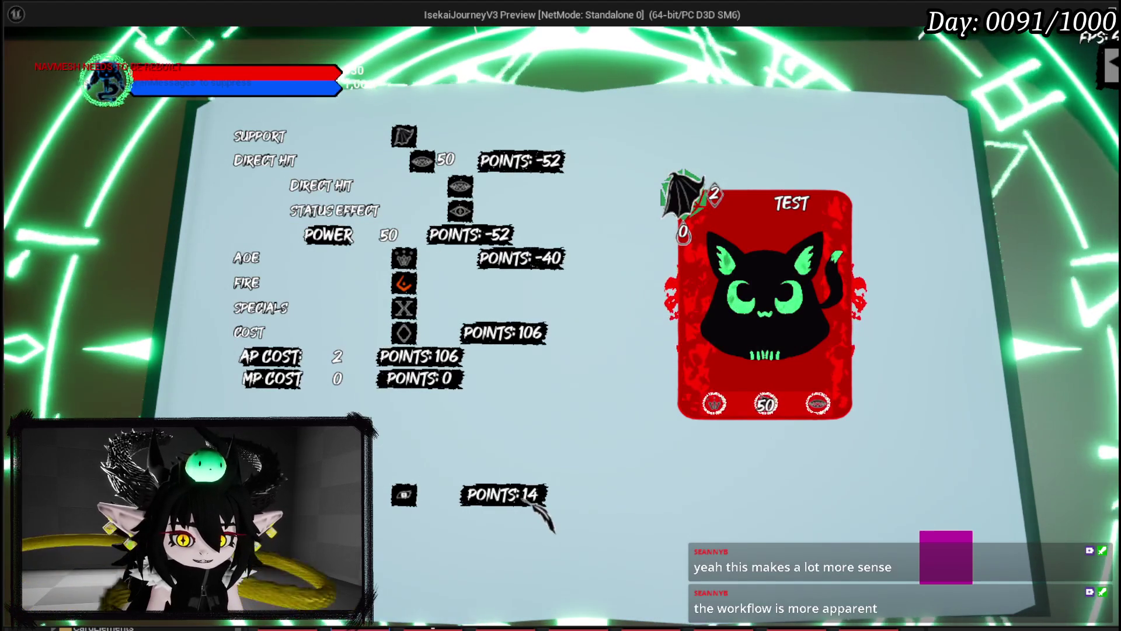
left_click(389, 235)
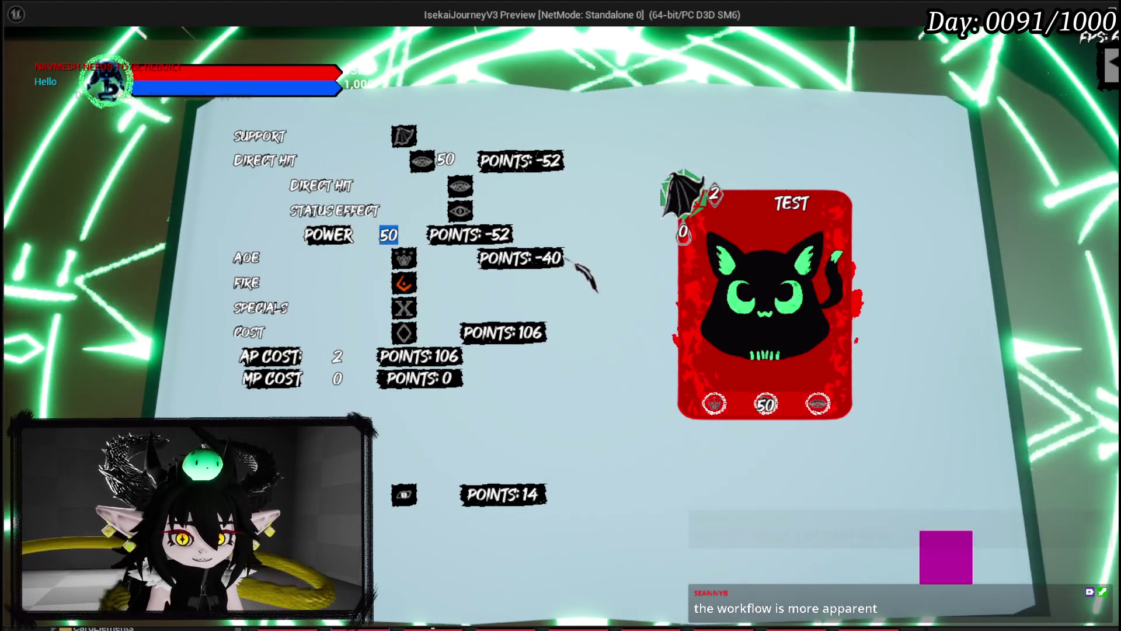
type("64")
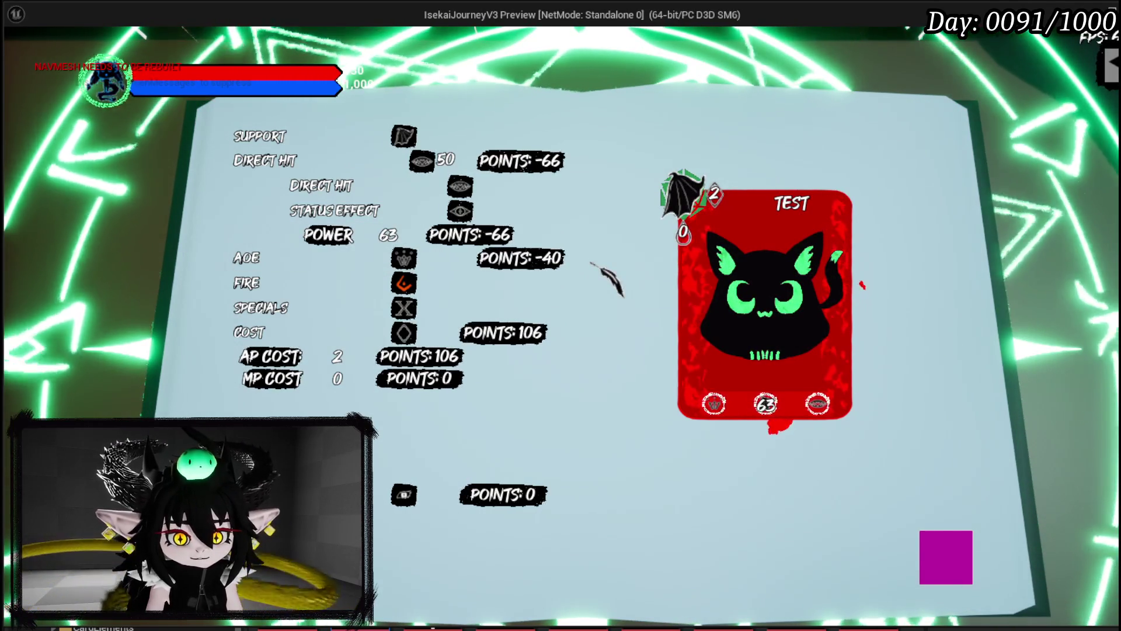
left_click(295, 163)
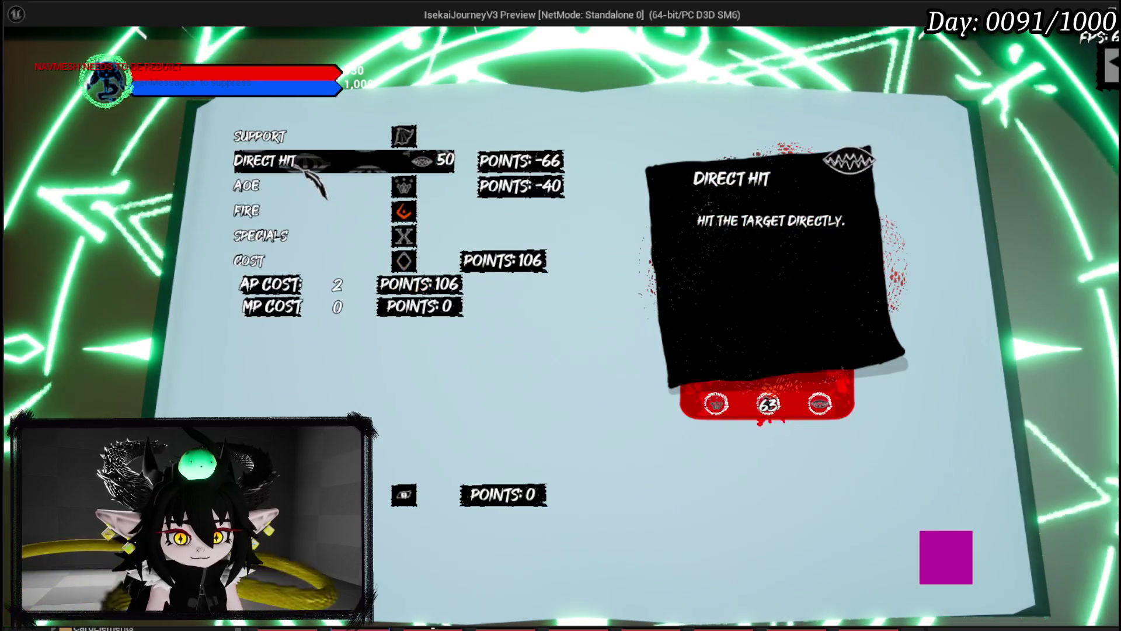
mouse_move(315, 198)
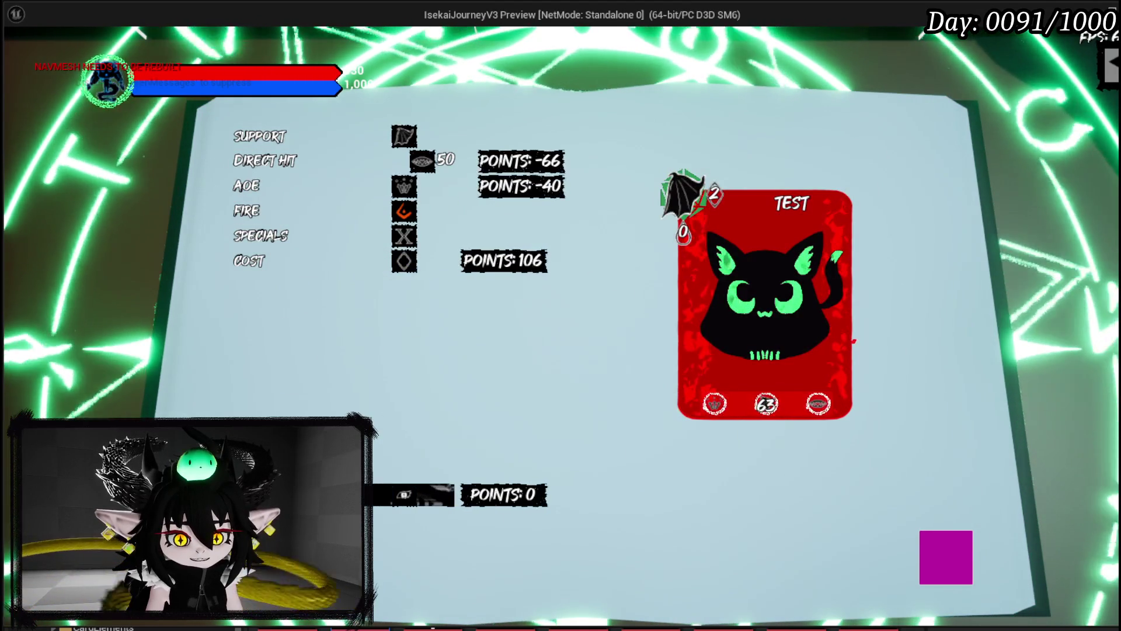
left_click(404, 494)
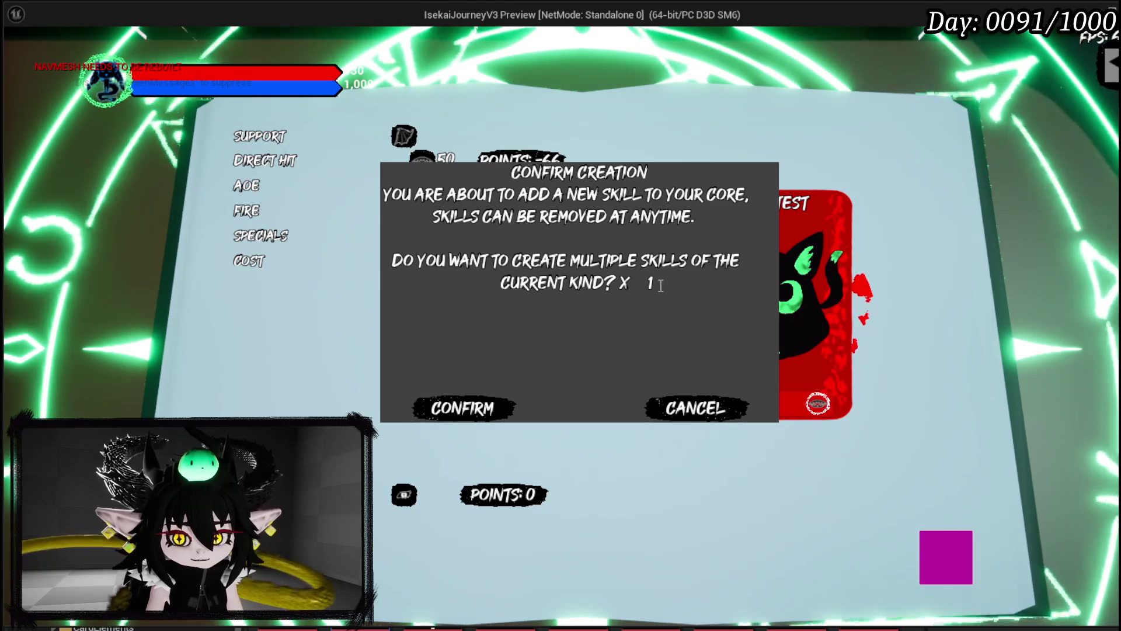
- Enter 100 copies in the Confirm Creation dialog, then end the play session with Escape
type("100")
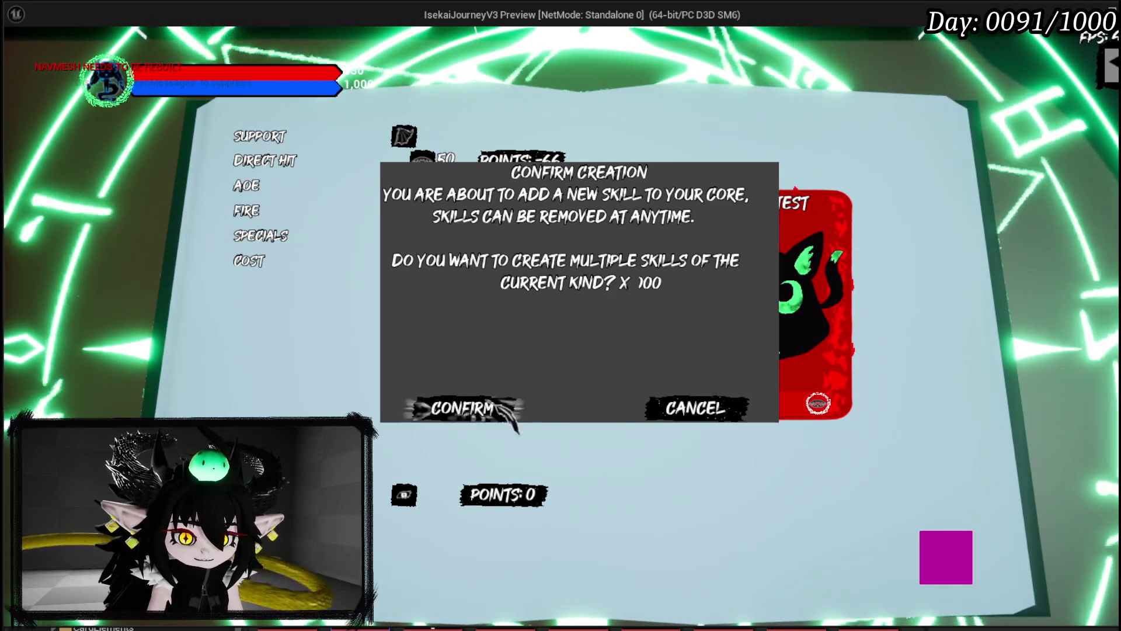
key("Escape")
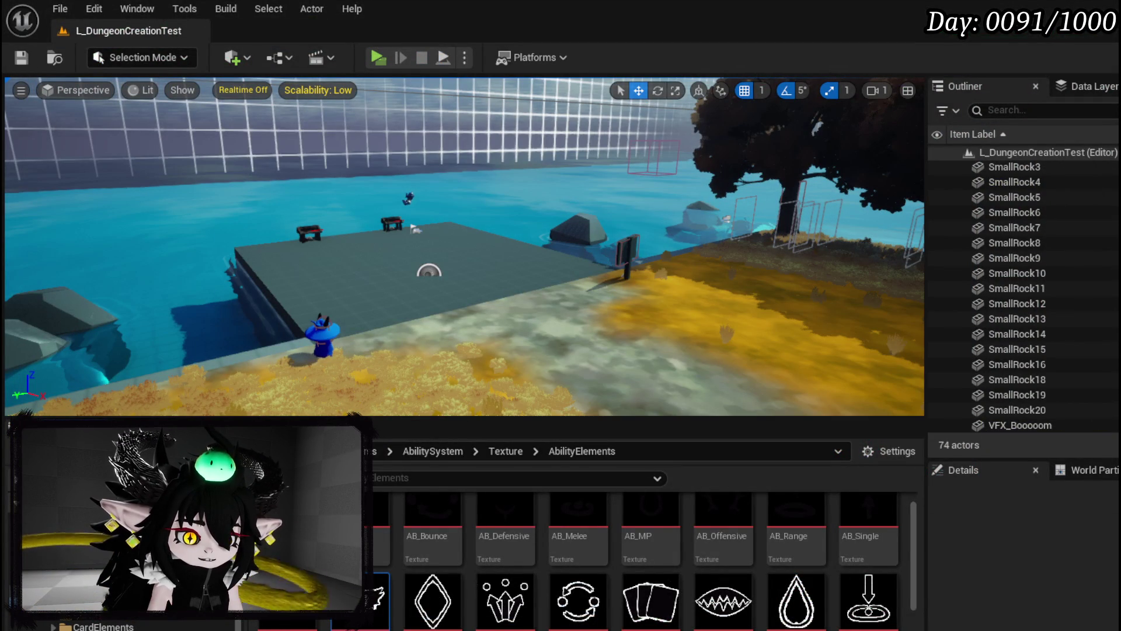
- Delete the Print String node from WP_AbilityValueBox's EventGraph, then compile and save
key("alt+Tab")
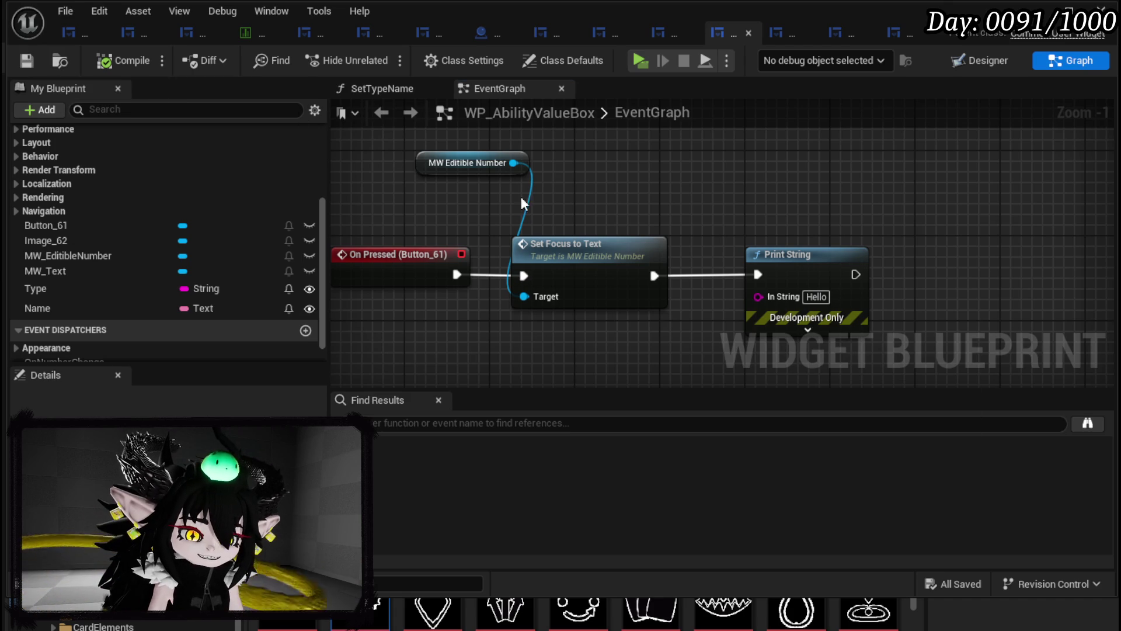
mouse_move(625, 204)
left_mouse_down()
mouse_move(777, 196)
mouse_move(800, 244)
left_mouse_up()
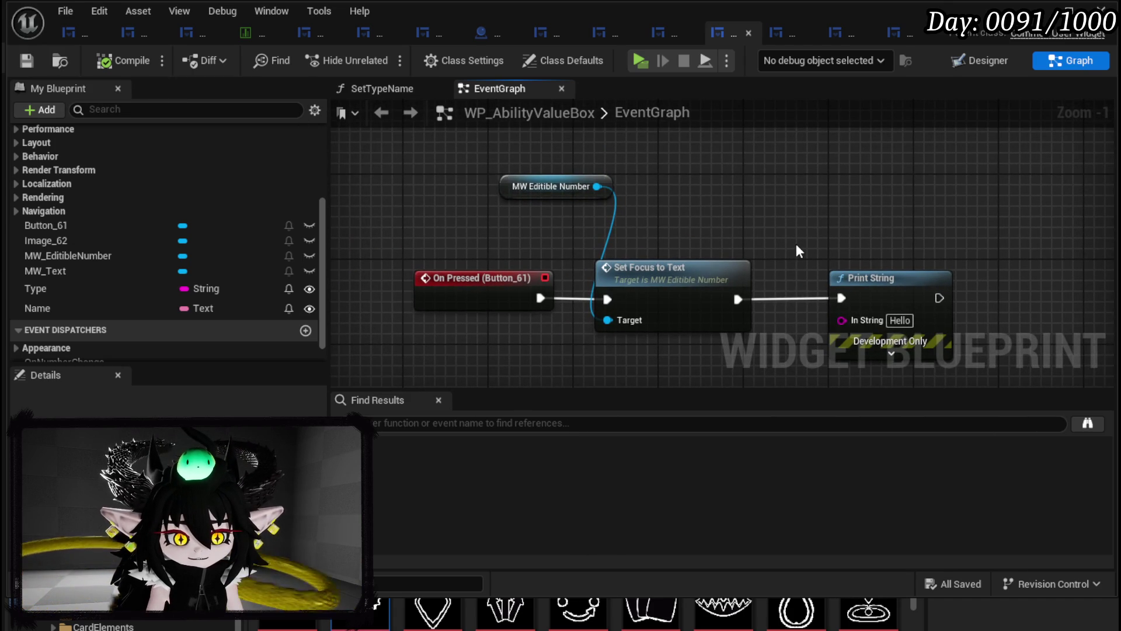
scroll(181, 247, "up", 6)
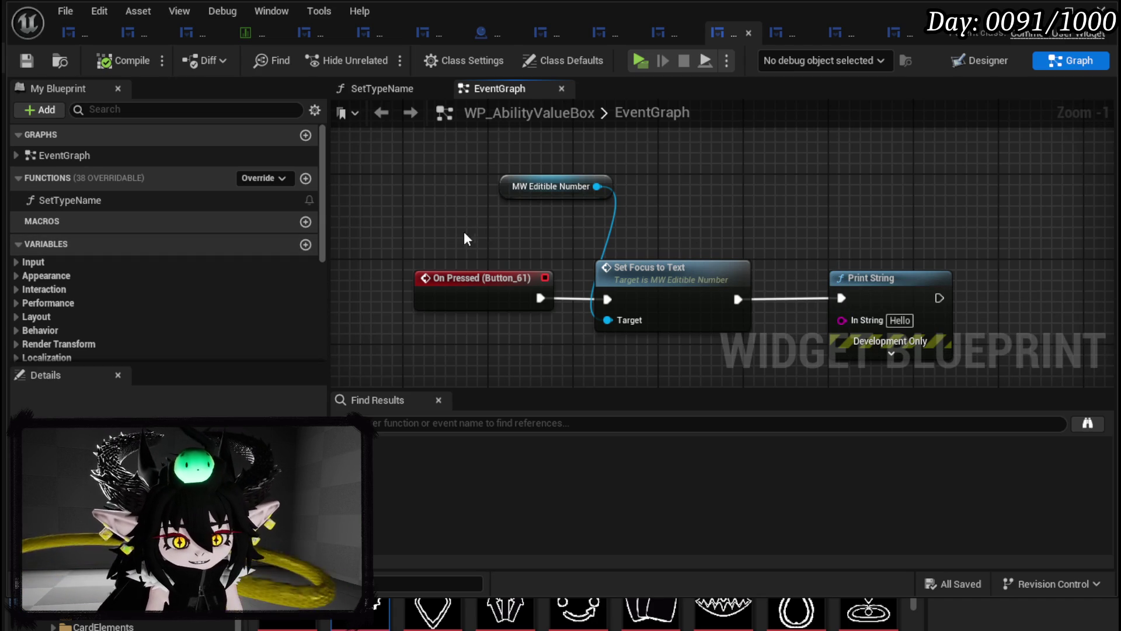
left_click_drag(805, 200, 840, 267)
key("Delete")
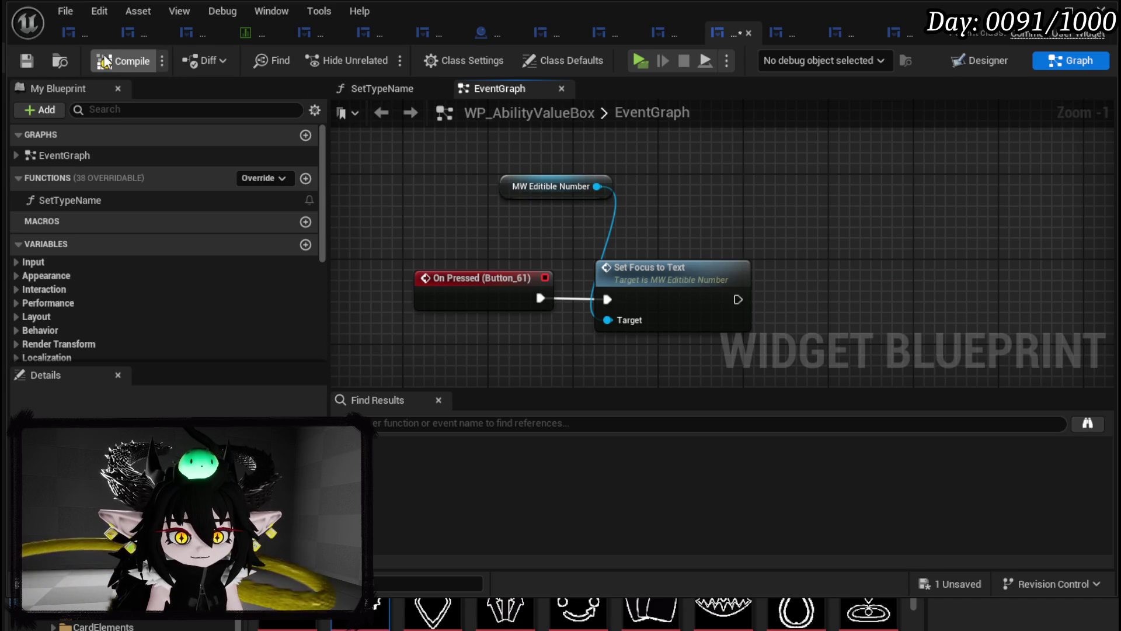
left_click(21, 61)
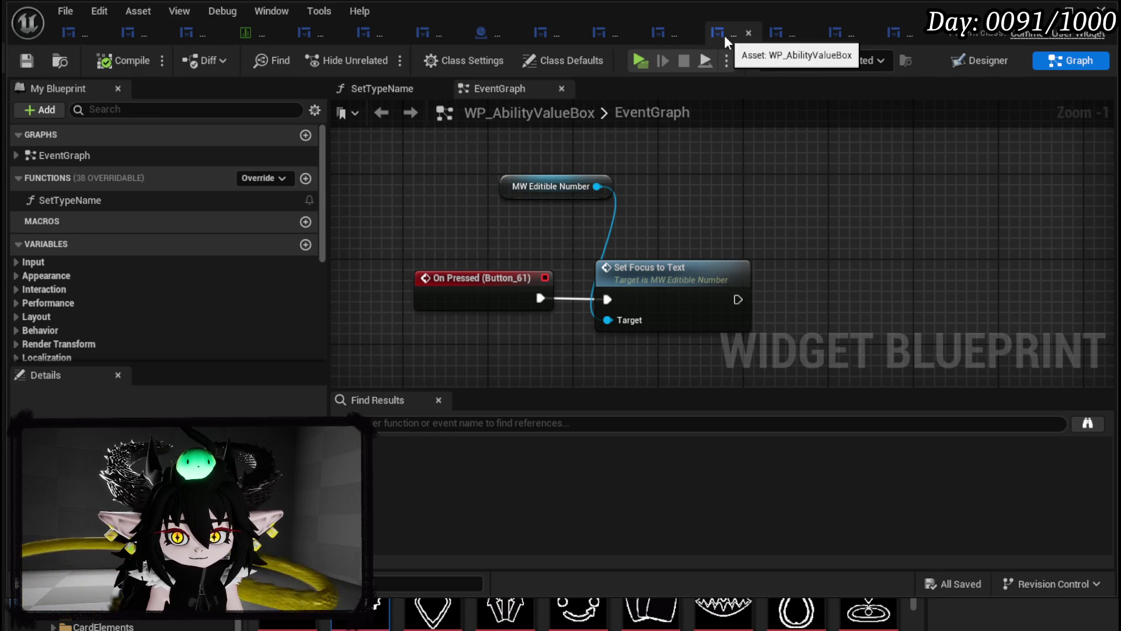
- Inspect WP_AbilityValueBox's Designer layout around the EMPTY label and number, then switch to WP_SkillTree_Ability
left_click(986, 61)
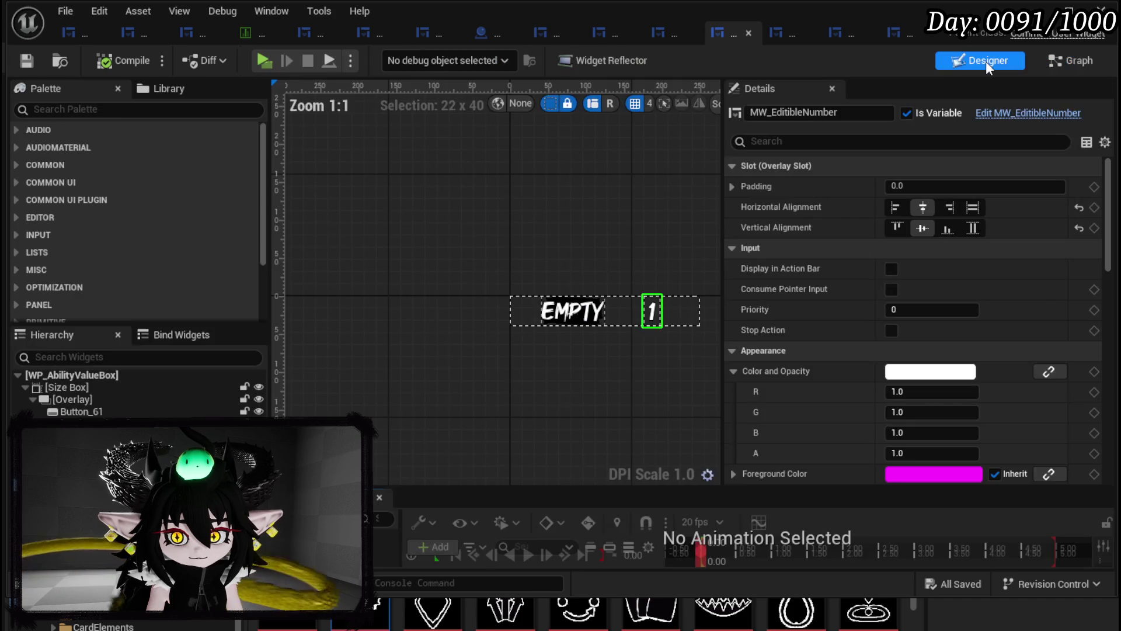
scroll(647, 321, "up", 3)
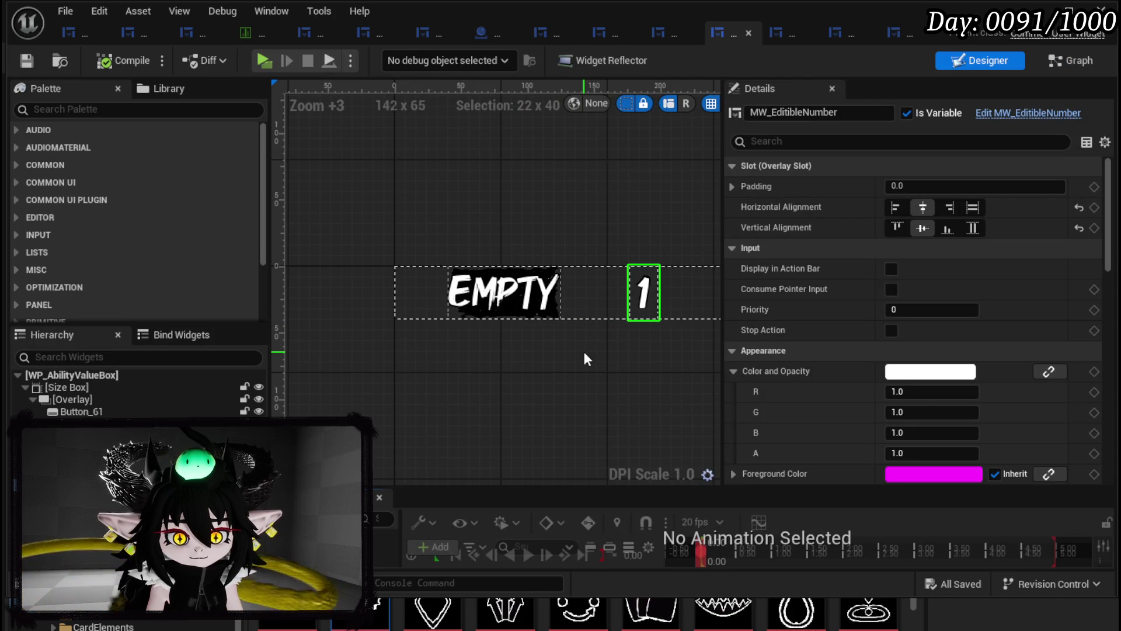
left_click_drag(586, 357, 513, 346)
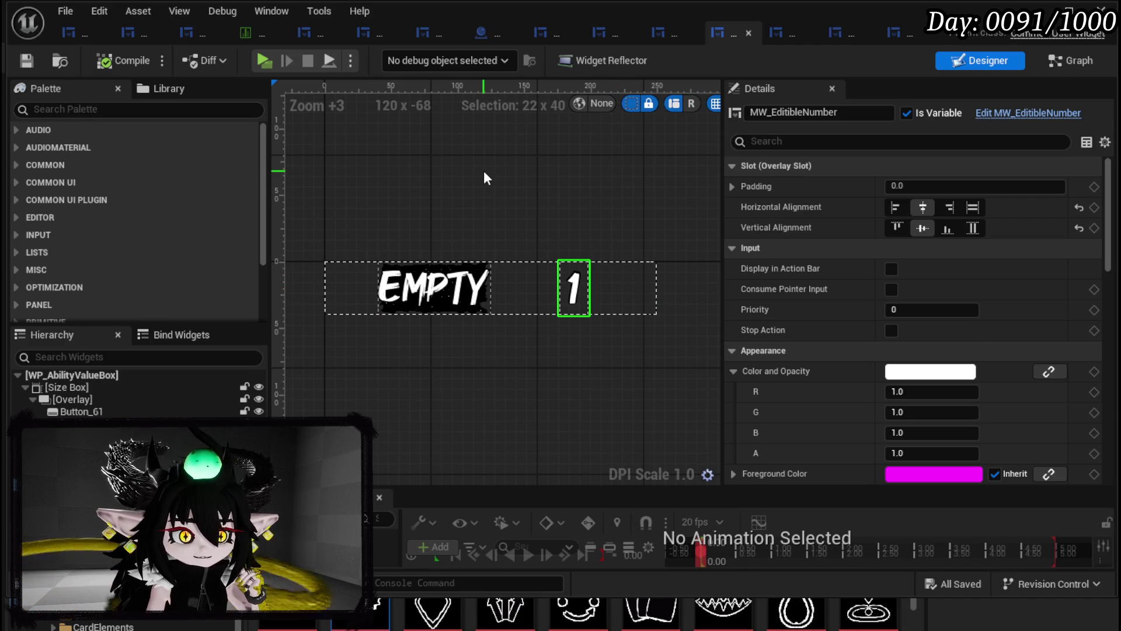
left_click(77, 36)
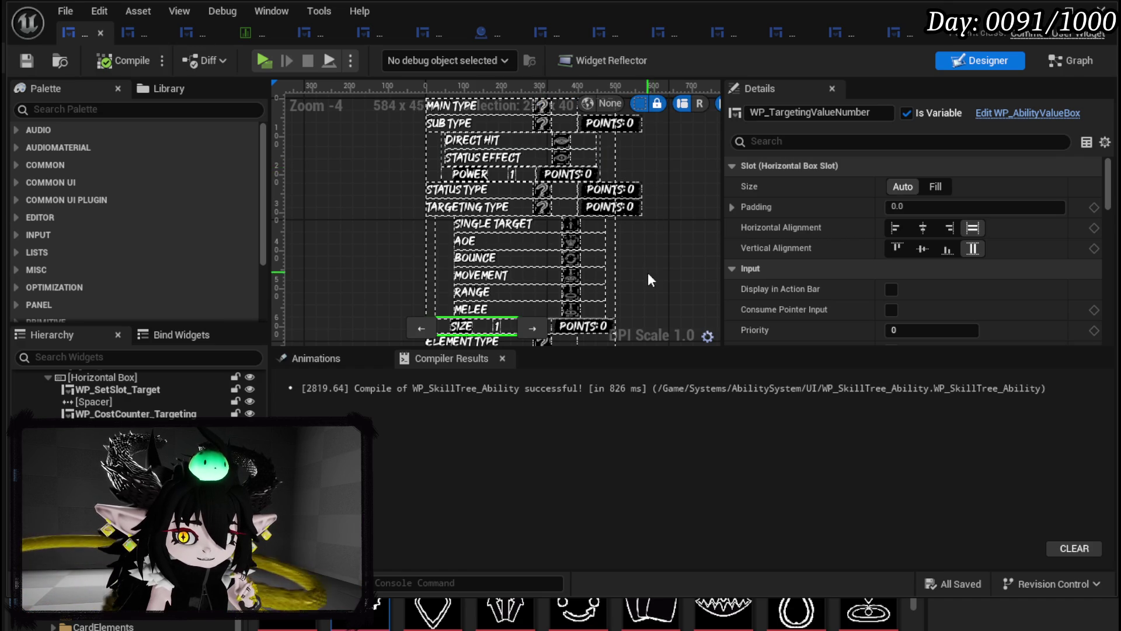
- Pan through the skill tree rows, then bring up WP_AbilityCreationTree showing its Confirm Creation dialog
left_click_drag(647, 269, 632, 211)
mouse_move(648, 275)
left_mouse_down()
mouse_move(643, 169)
mouse_move(643, 215)
left_mouse_up()
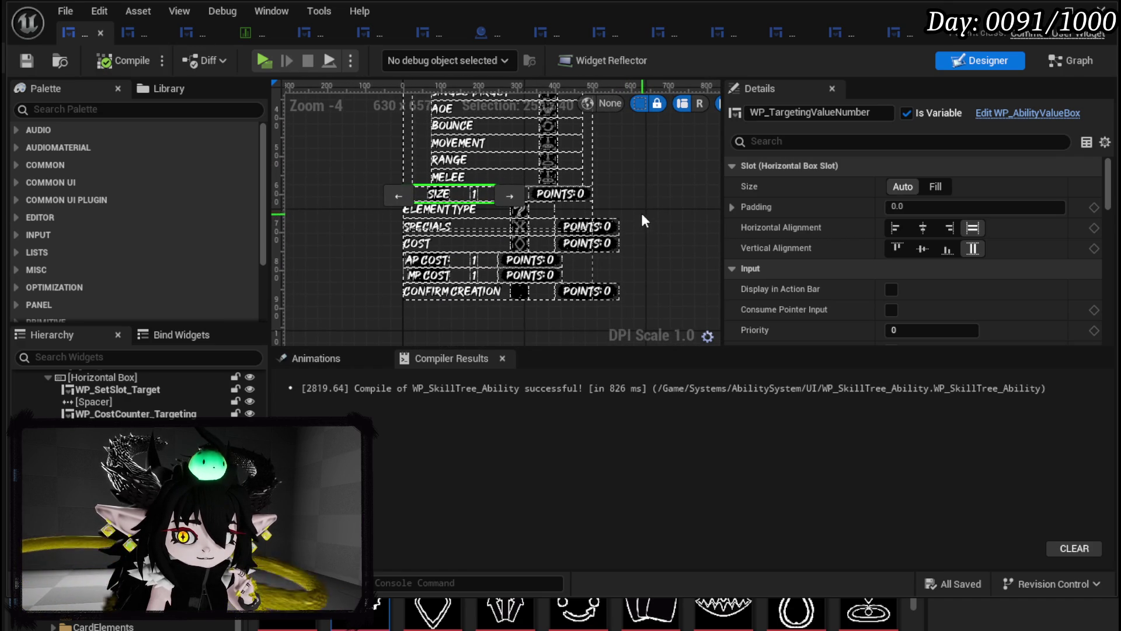
mouse_move(638, 187)
left_mouse_down()
mouse_move(610, 306)
mouse_move(582, 195)
mouse_move(568, 283)
left_mouse_up()
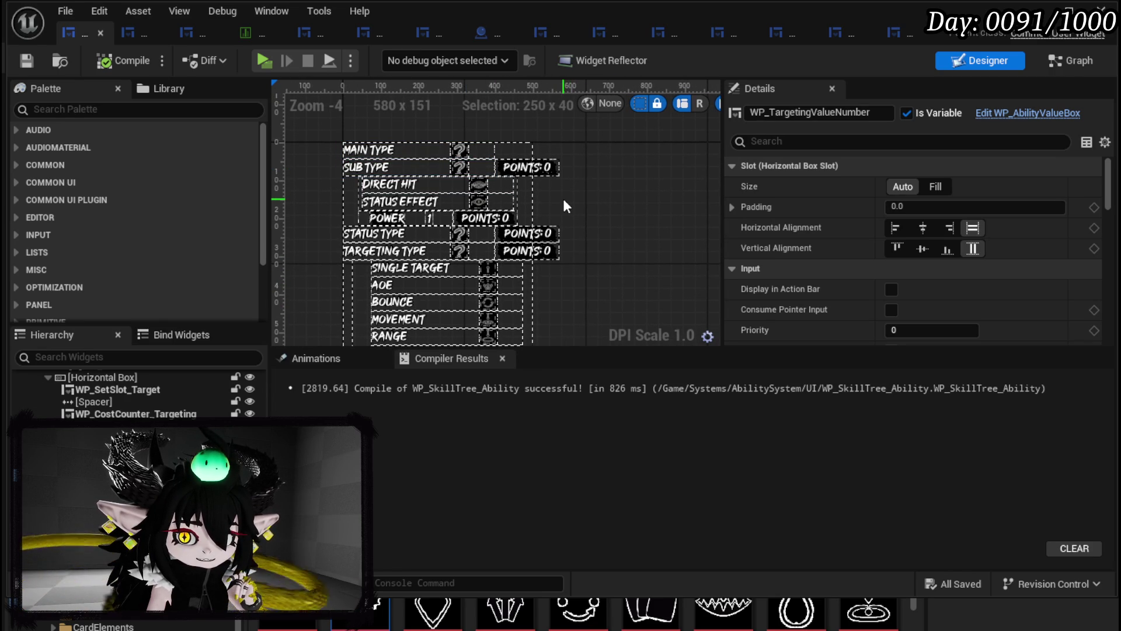
scroll(450, 283, "down", 3)
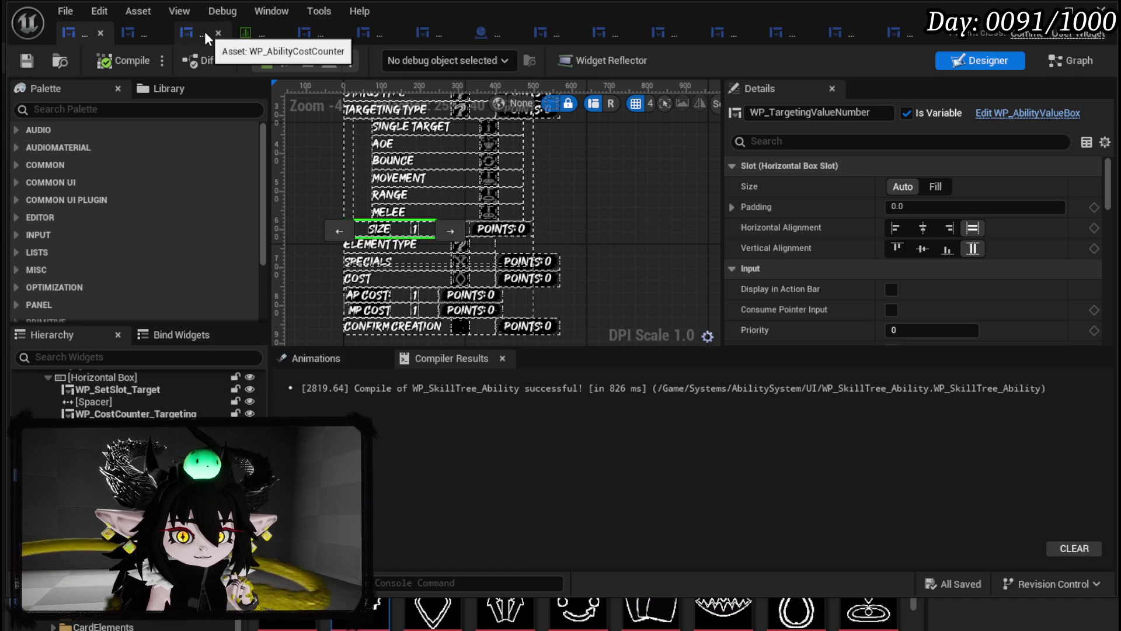
left_click(204, 31)
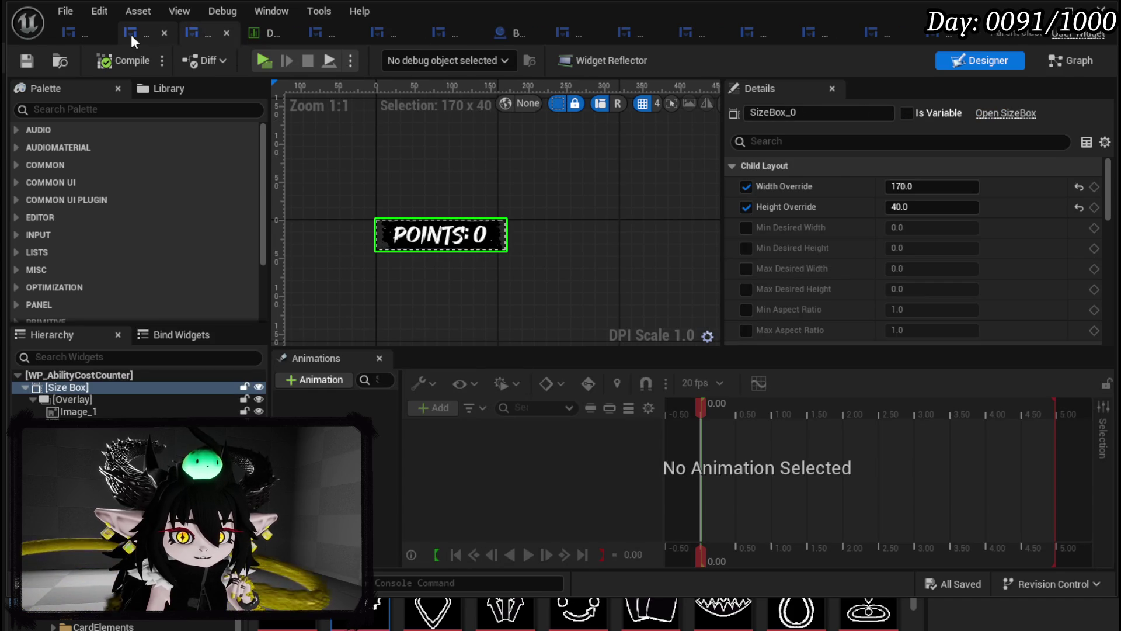
left_click(314, 37)
scroll(408, 193, "down", 2)
scroll(401, 236, "up", 2)
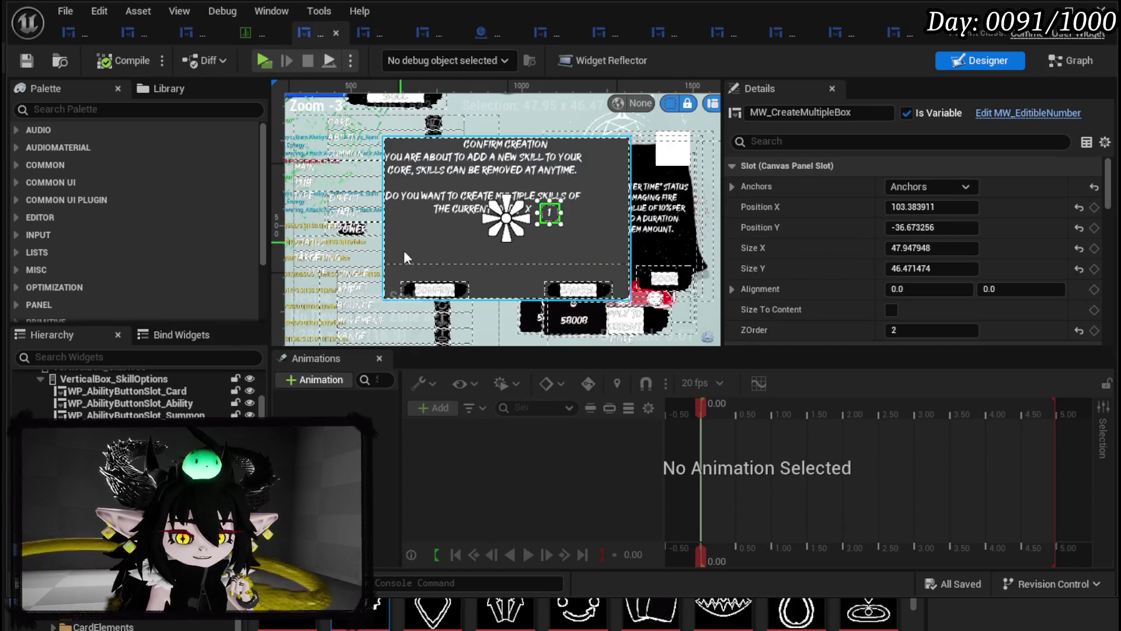
left_click(441, 299)
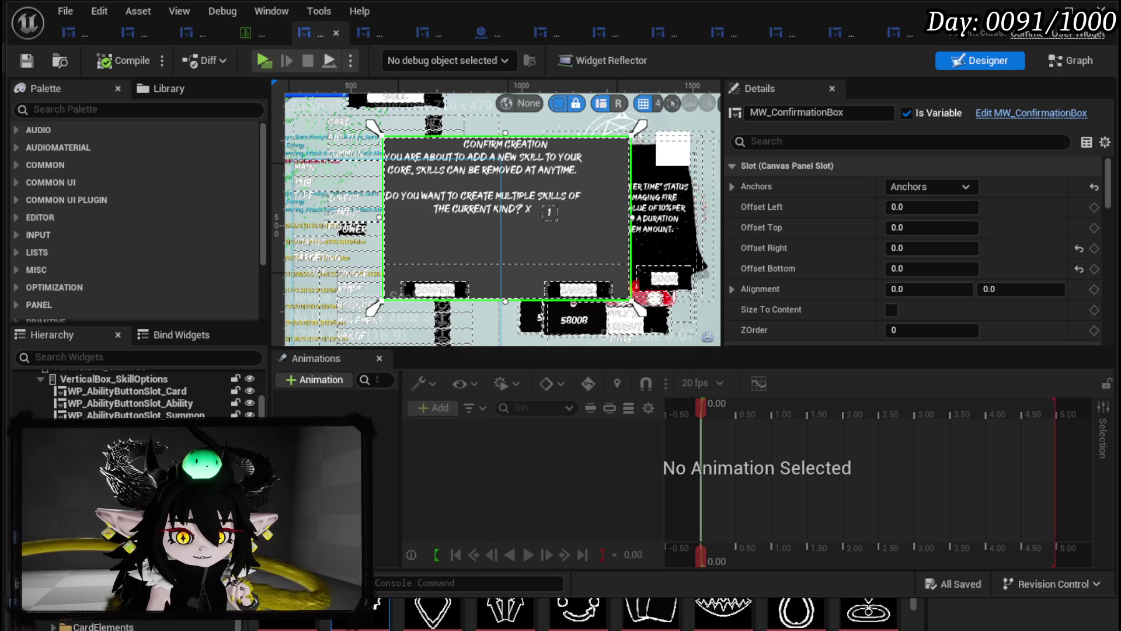
left_click(1074, 63)
scroll(67, 230, "up", 5)
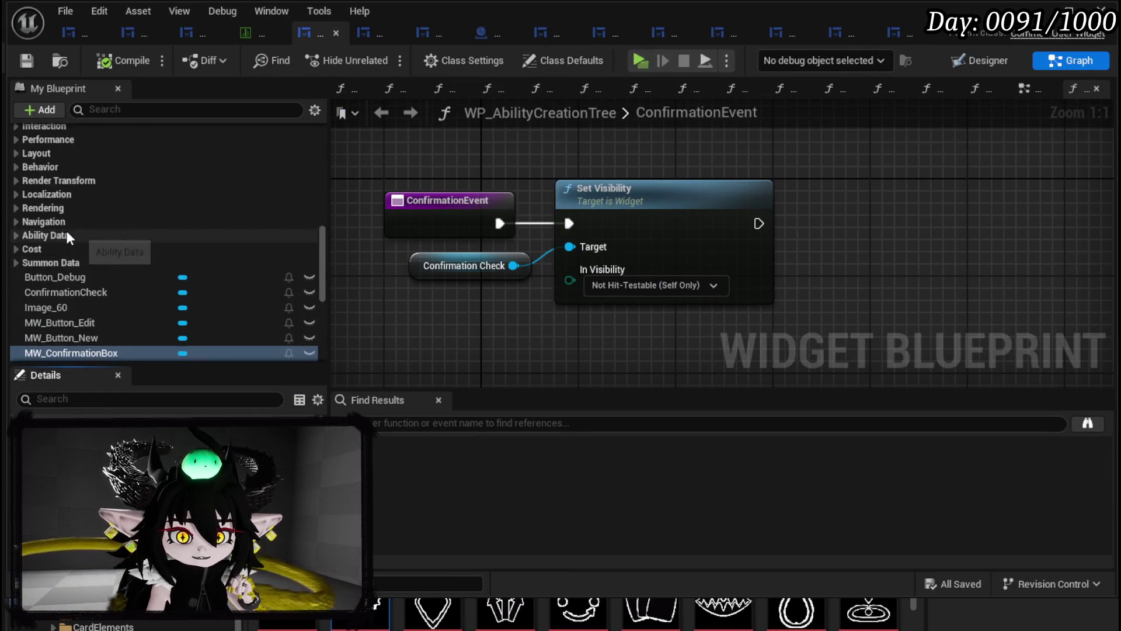
scroll(73, 227, "up", 10)
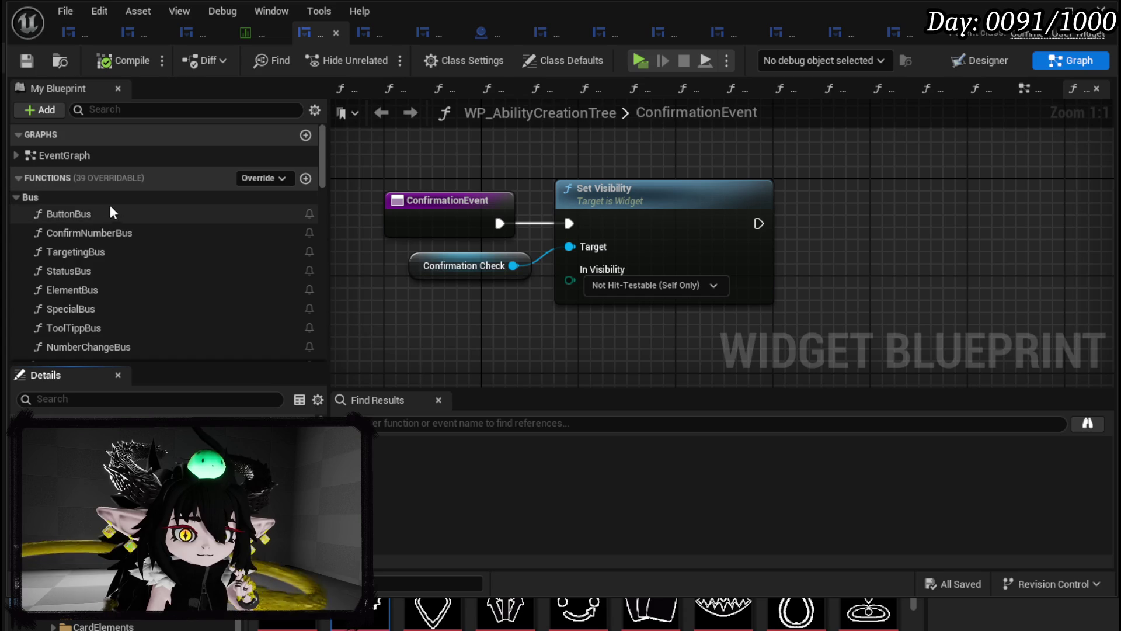
scroll(114, 207, "down", 2)
scroll(114, 207, "up", 2)
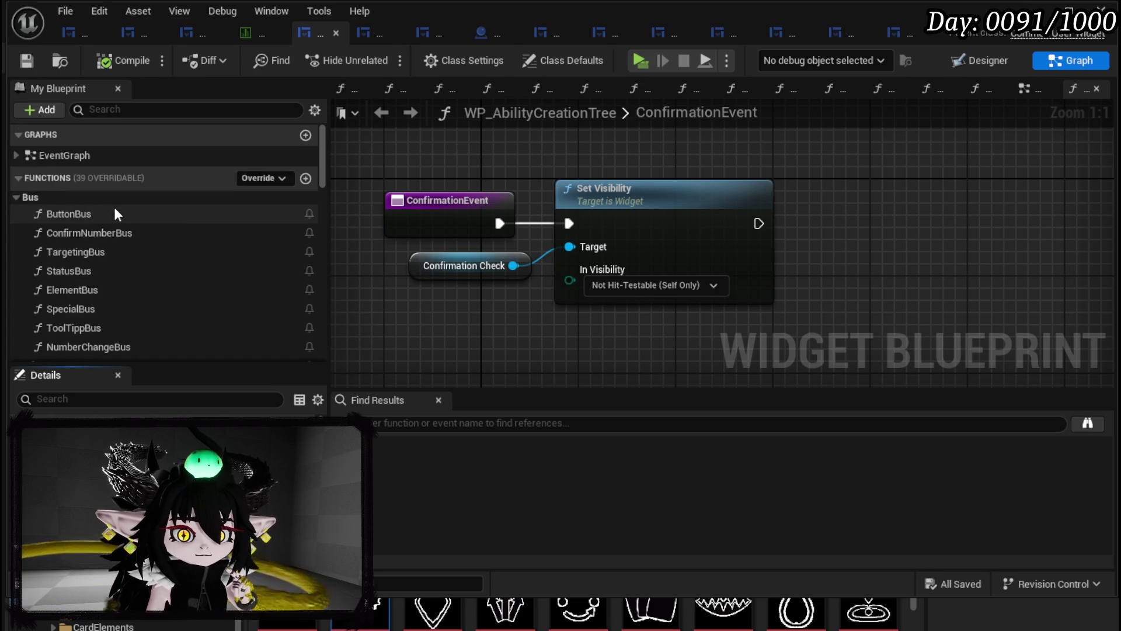
scroll(114, 206, "down", 4)
left_click(76, 274)
double_click(75, 274)
scroll(88, 274, "down", 10)
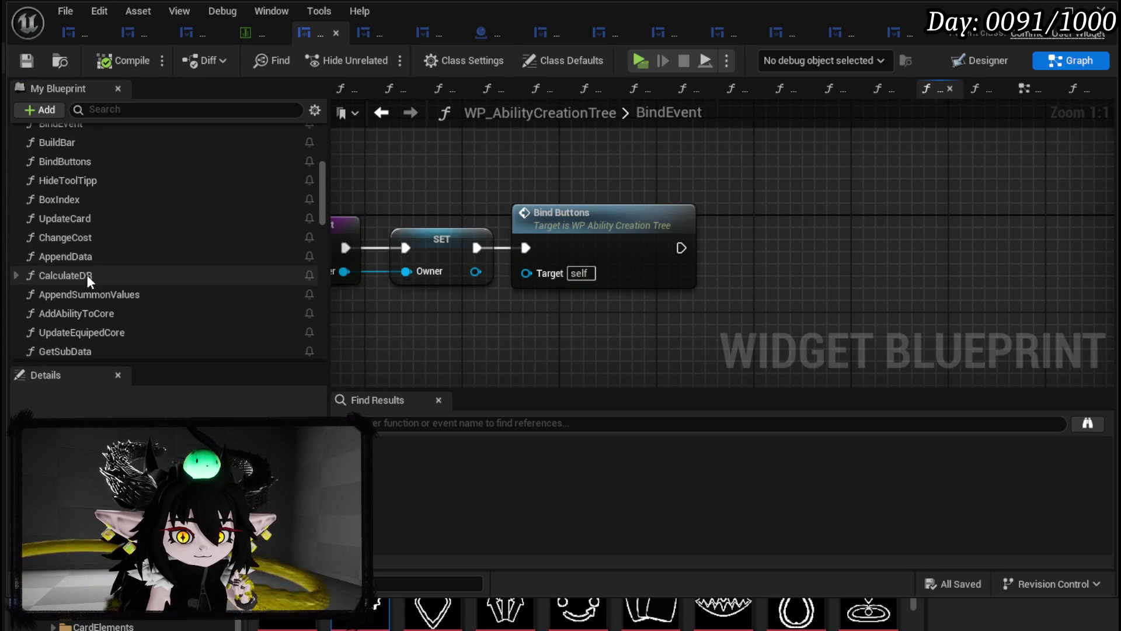
scroll(97, 271, "down", 7)
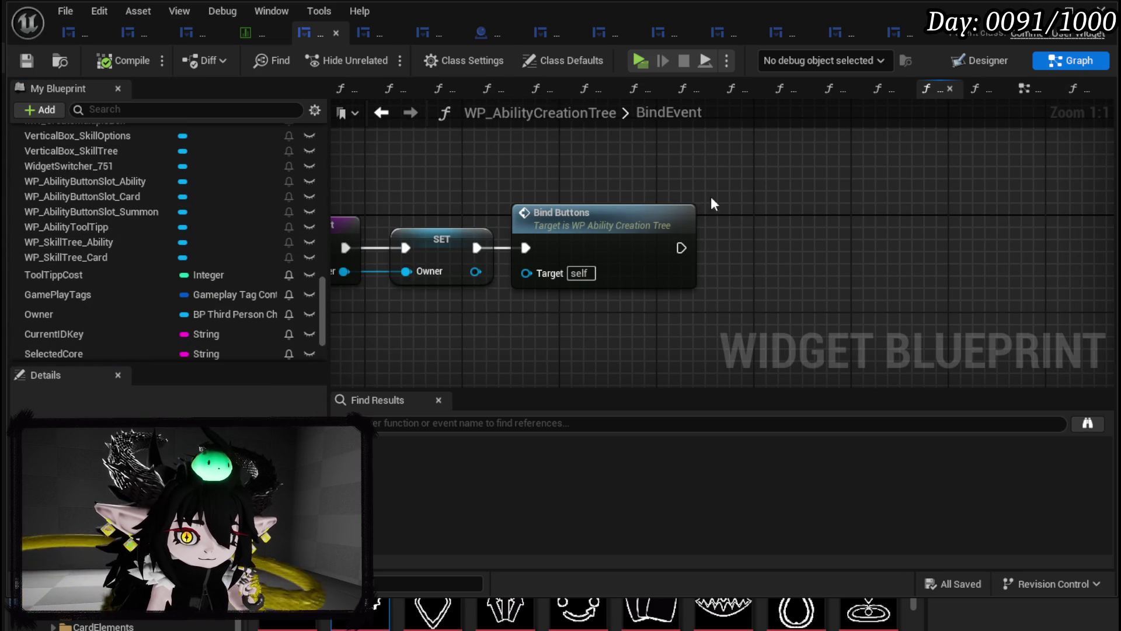
right_click(764, 189)
type("confirm")
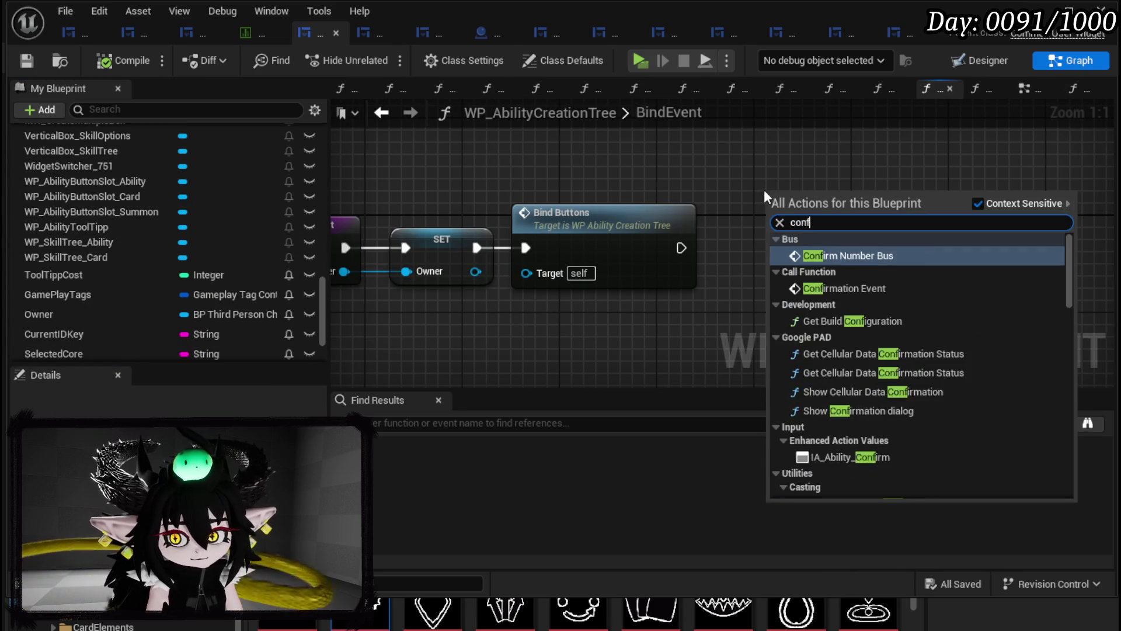
scroll(951, 346, "down", 10)
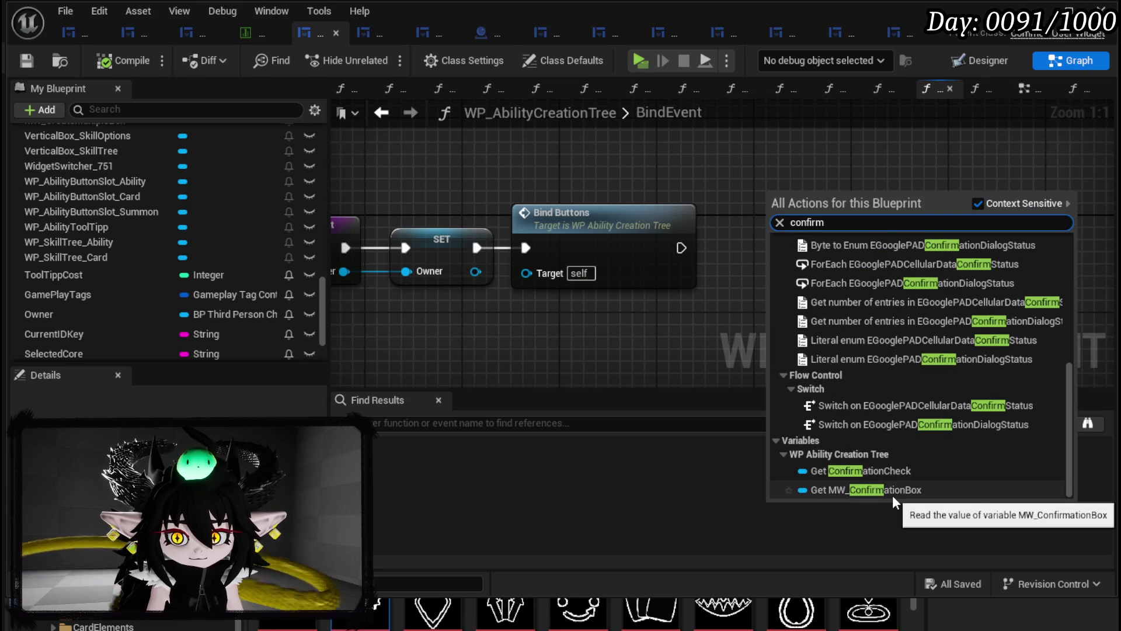
left_click(869, 473)
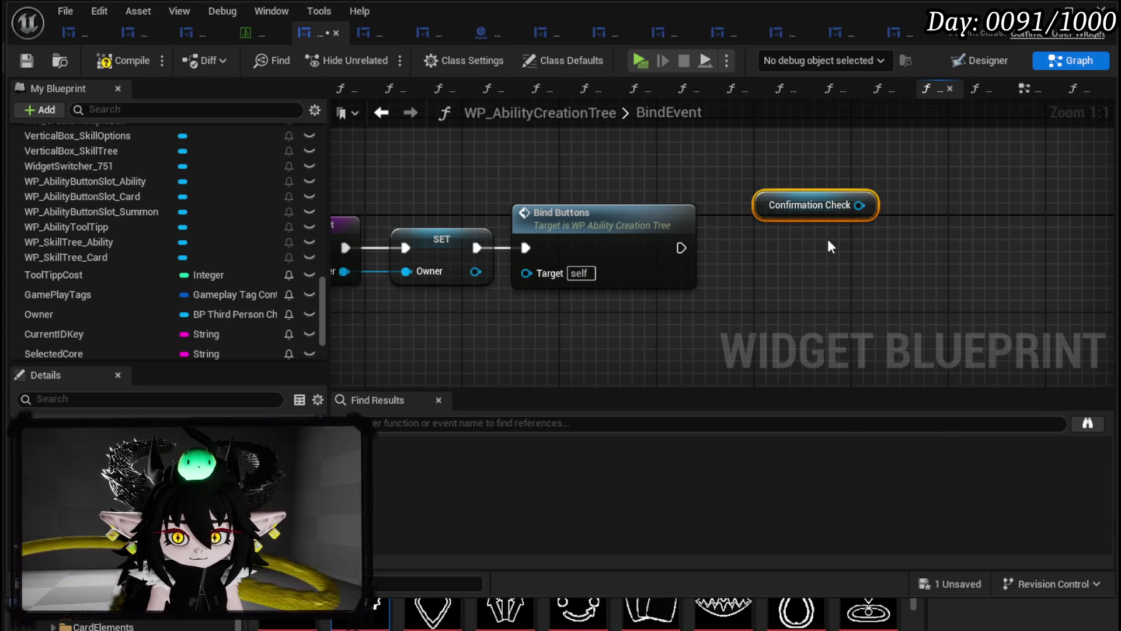
mouse_move(804, 212)
left_mouse_down()
mouse_move(706, 163)
mouse_move(828, 264)
left_mouse_up()
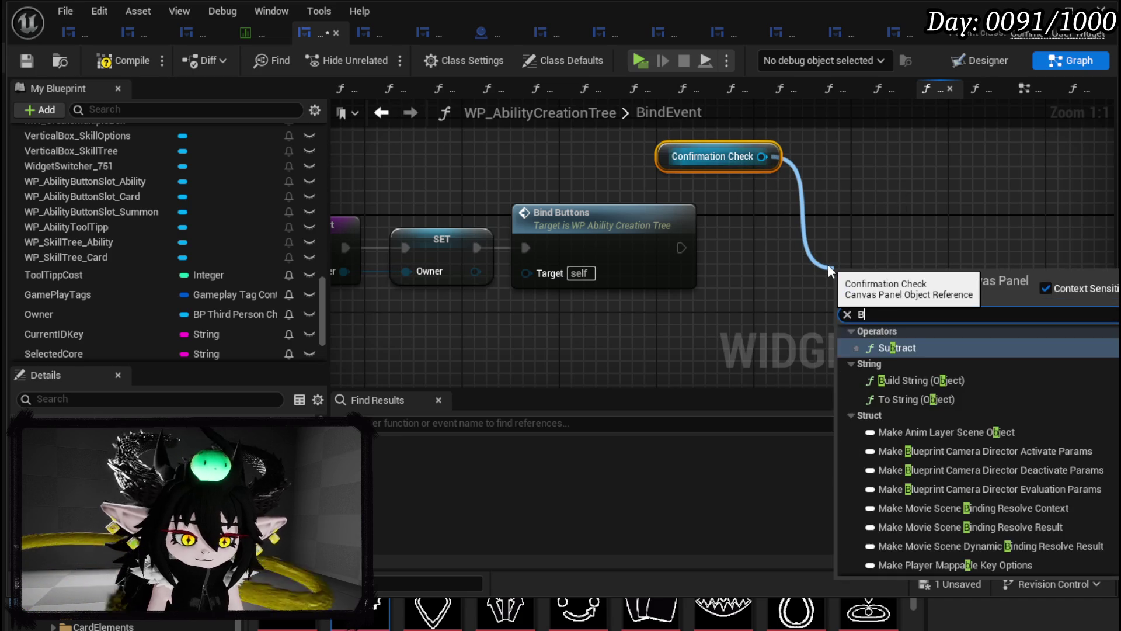
type("Bind")
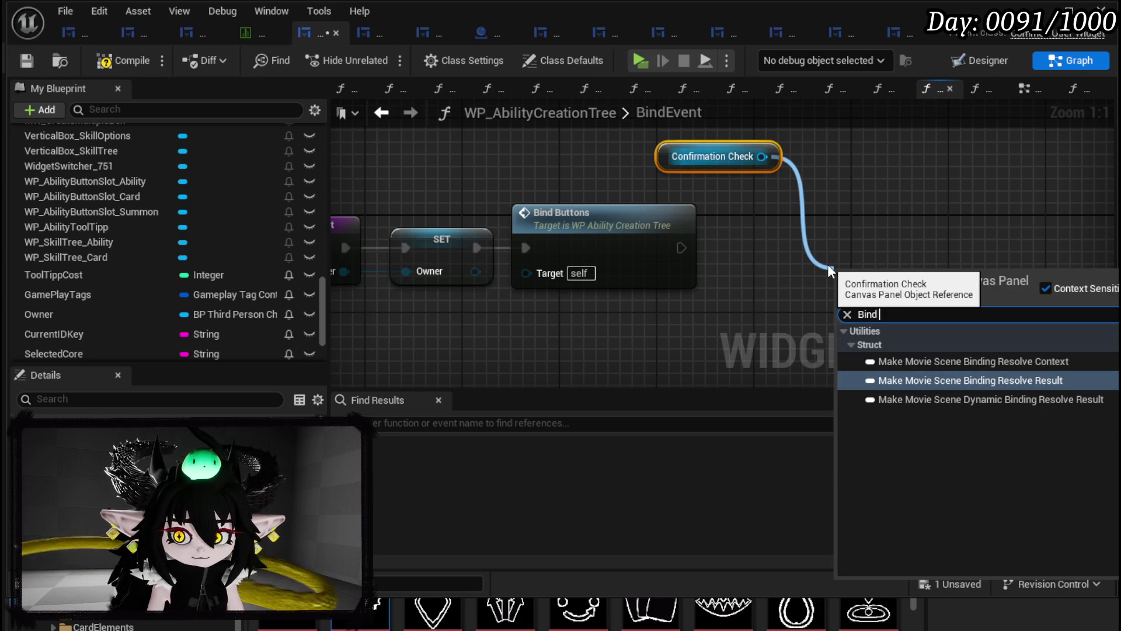
key("Escape")
left_click_drag(759, 231, 522, 263)
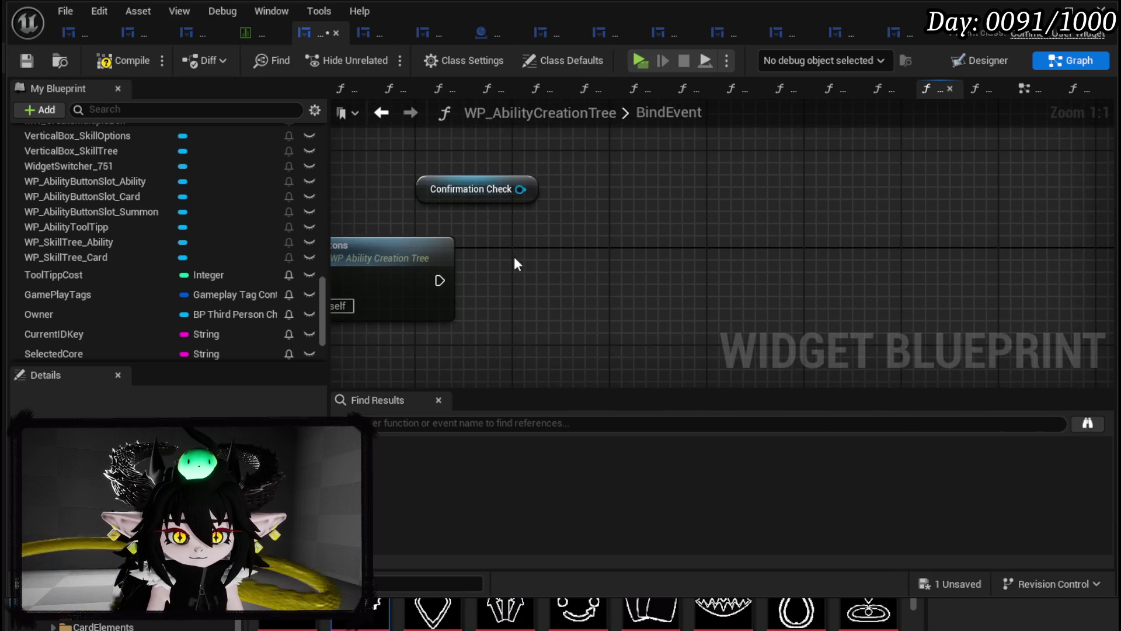
key("Delete")
left_click_drag(618, 149, 640, 141)
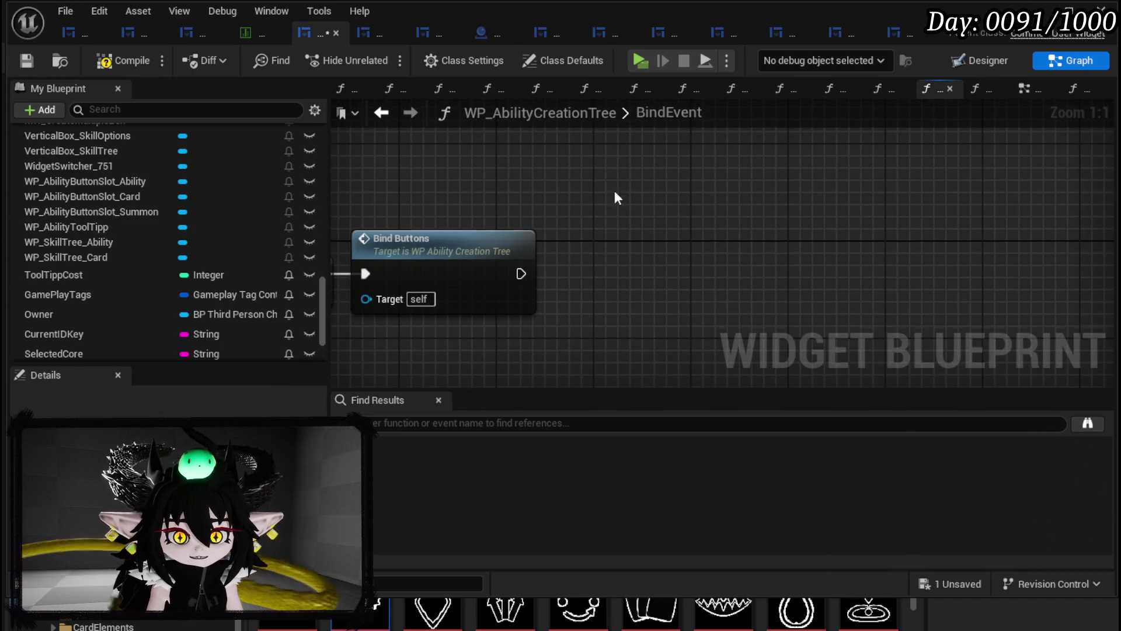
left_click(981, 60)
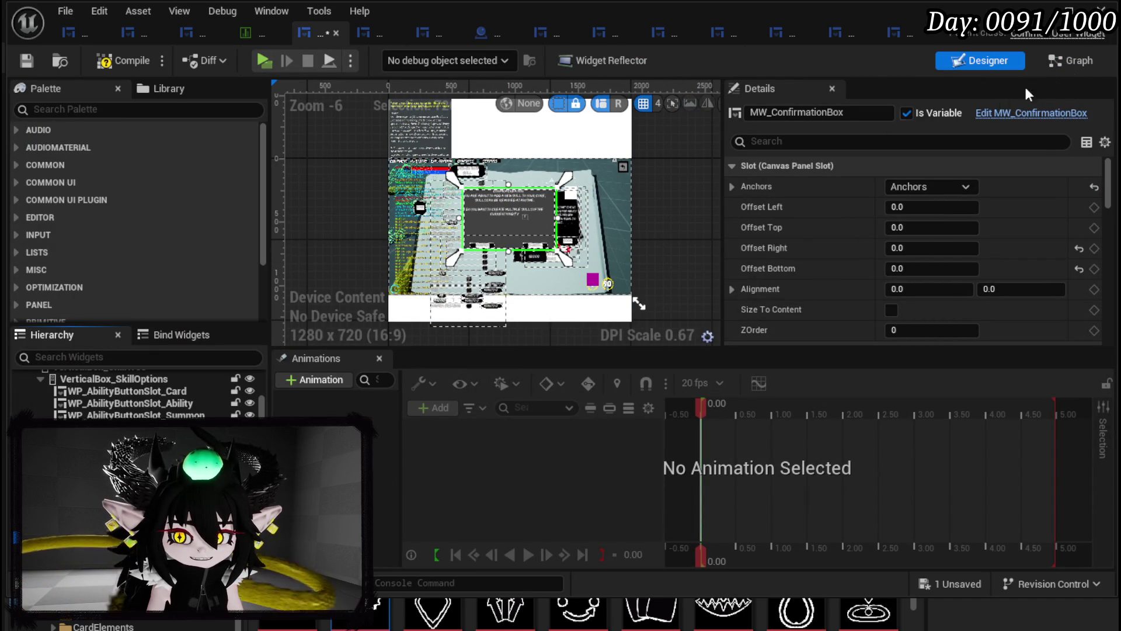
- Review the On Press Confirm/Cancel events, then add an MW Confirmation Box getter to the BindEvent graph
scroll(1042, 179, "down", 3)
scroll(1045, 186, "down", 10)
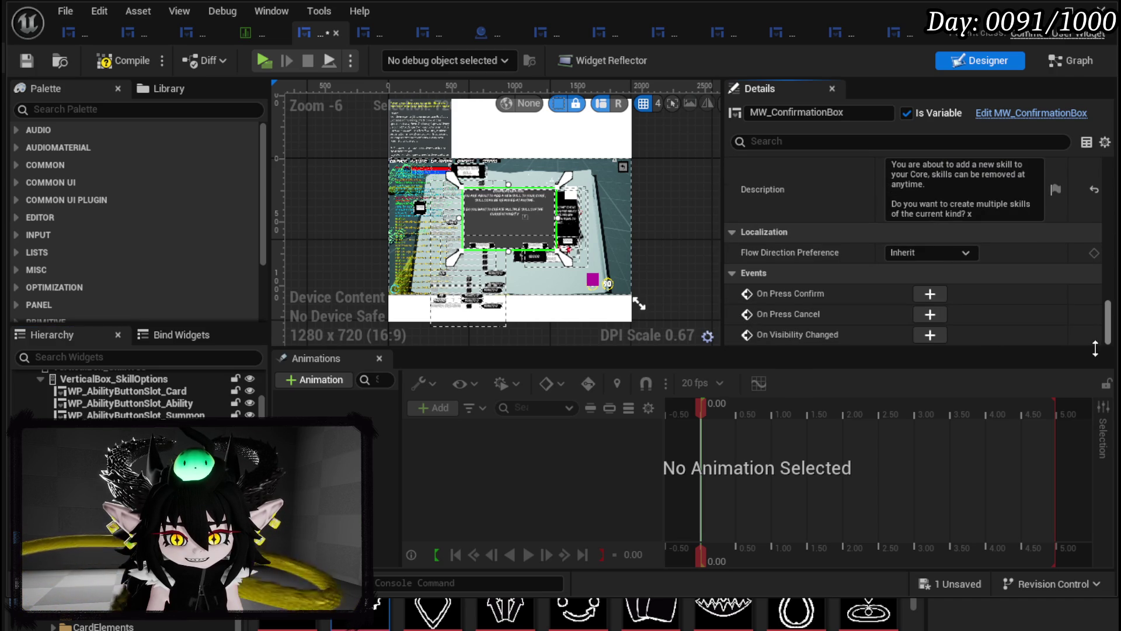
scroll(1039, 233, "up", 15)
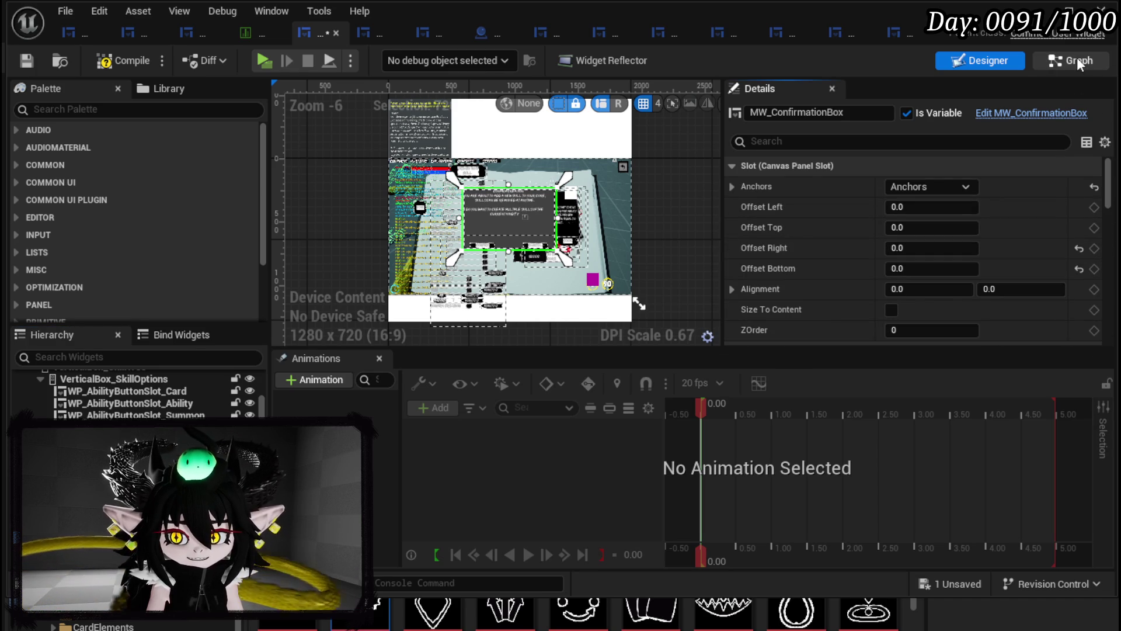
left_click(1079, 60)
mouse_move(88, 236)
left_mouse_down()
mouse_move(473, 168)
mouse_move(611, 177)
mouse_move(659, 195)
left_mouse_up()
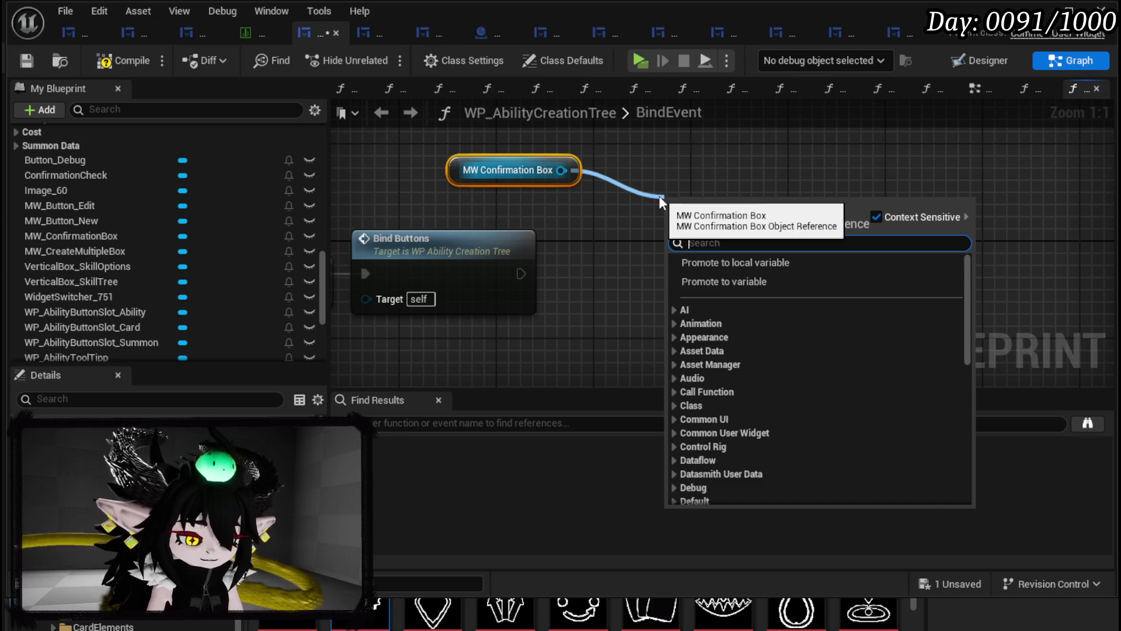
- Add Bind Event to On Press Confirm and On Press Cancel nodes, chained after Bind Buttons
type("On Pres")
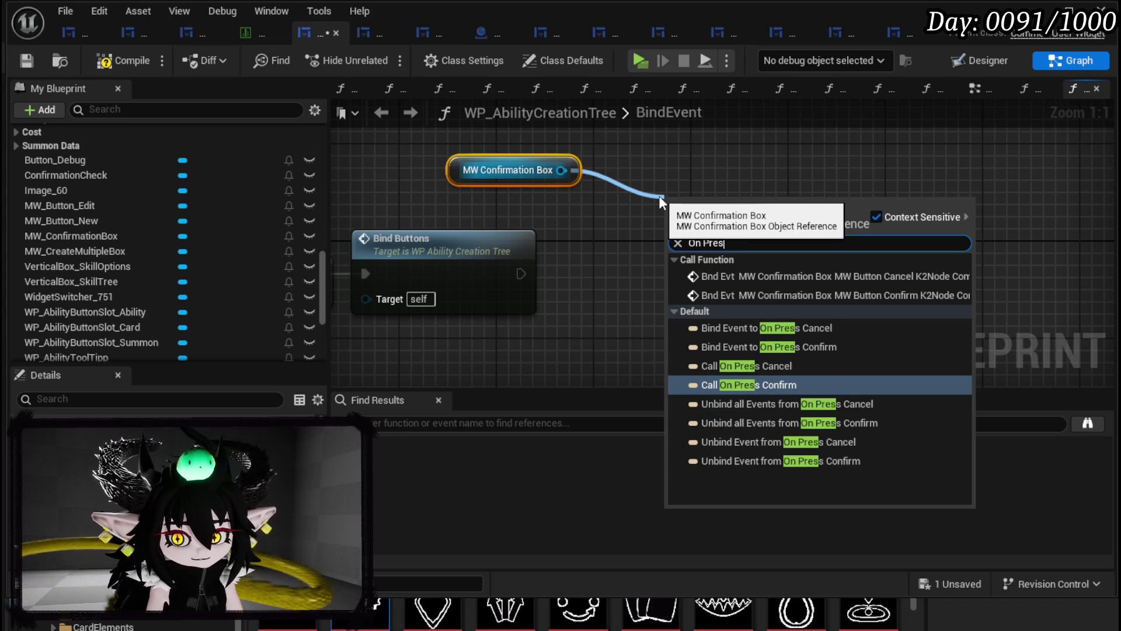
left_click(734, 345)
left_click_drag(562, 169, 676, 174)
type("B")
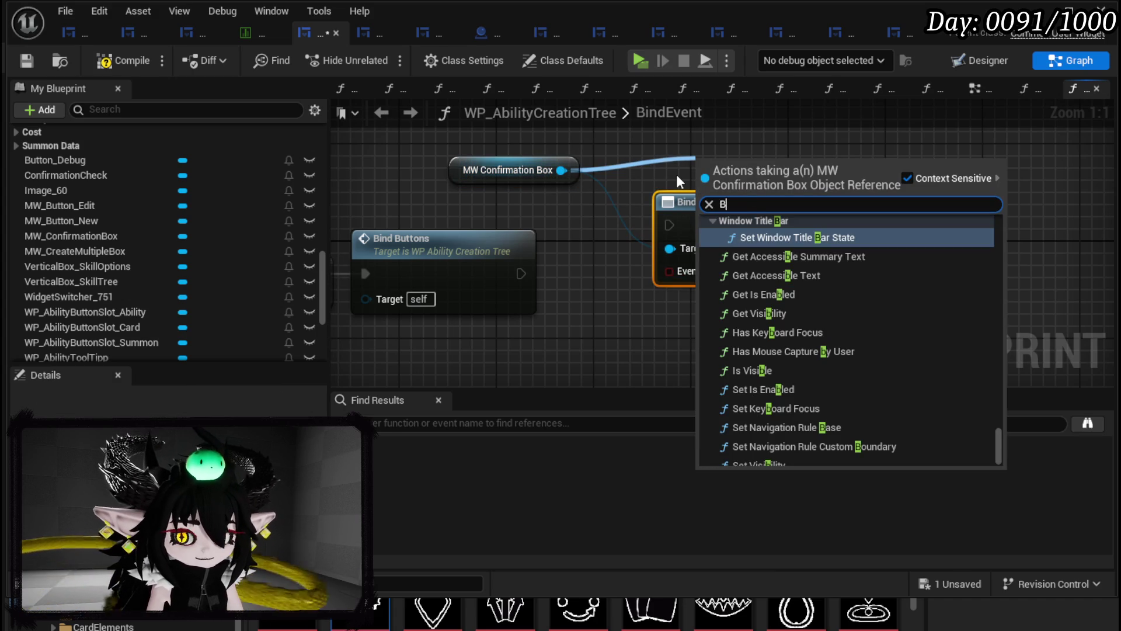
key("BackSpace")
type("on press")
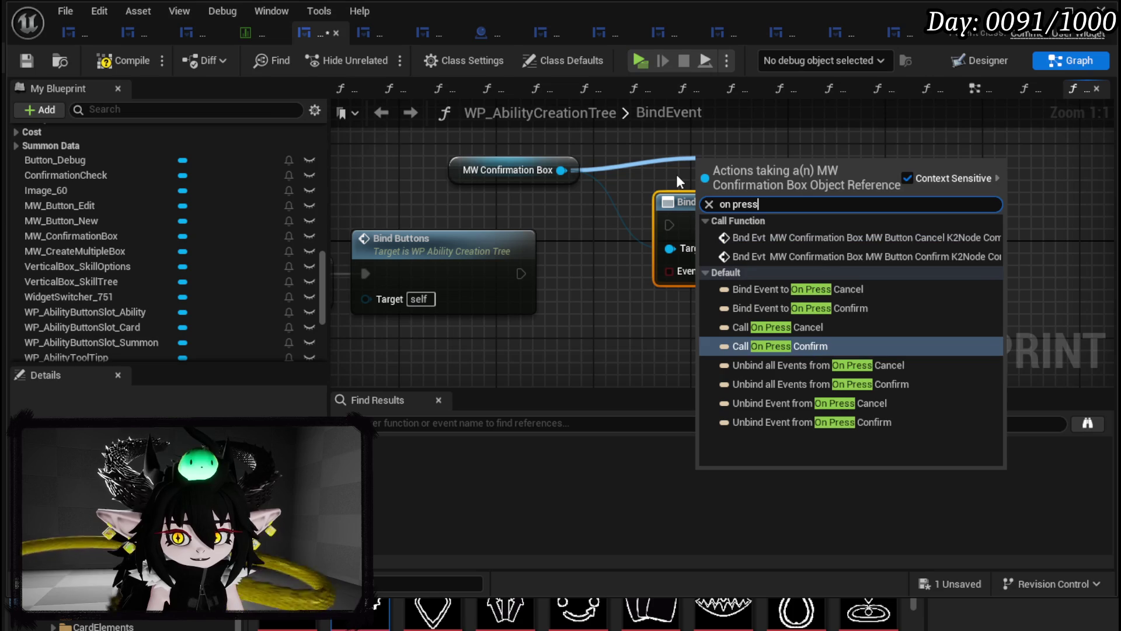
left_click(821, 289)
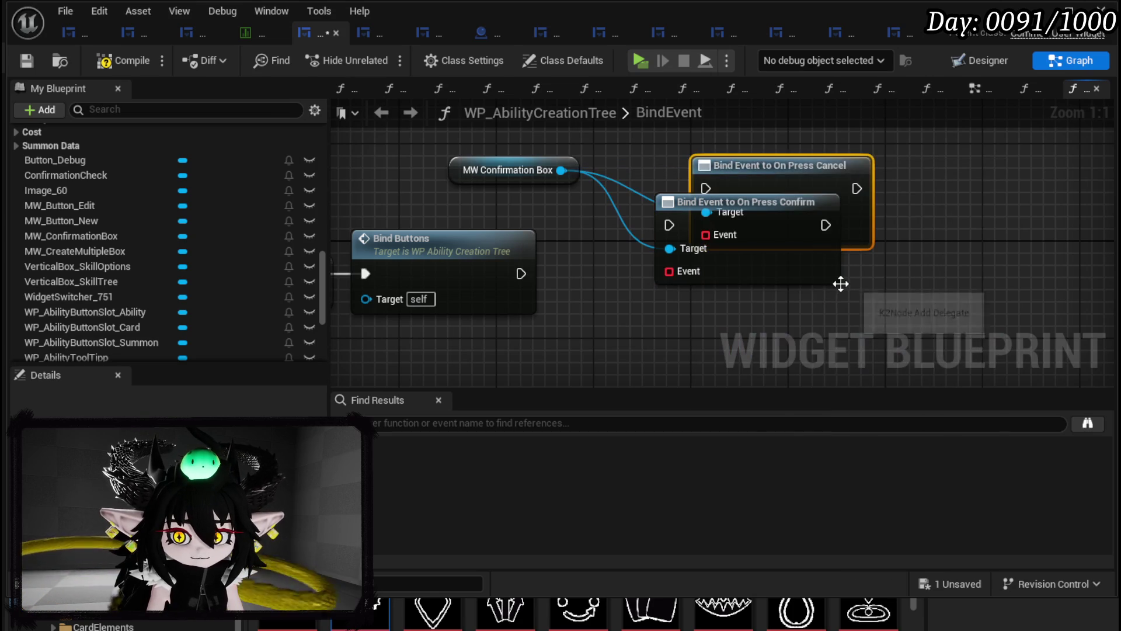
mouse_move(826, 187)
left_mouse_down()
mouse_move(977, 206)
mouse_move(1008, 223)
left_mouse_up()
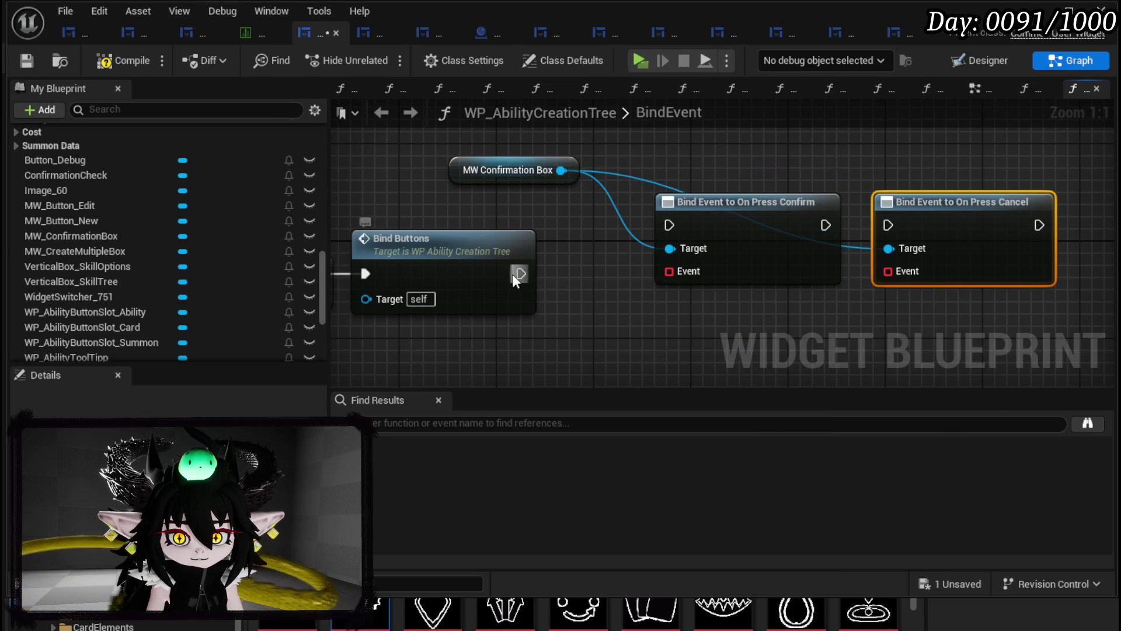
left_click_drag(521, 273, 670, 225)
left_click_drag(825, 225, 889, 225)
left_click_drag(787, 271, 642, 236)
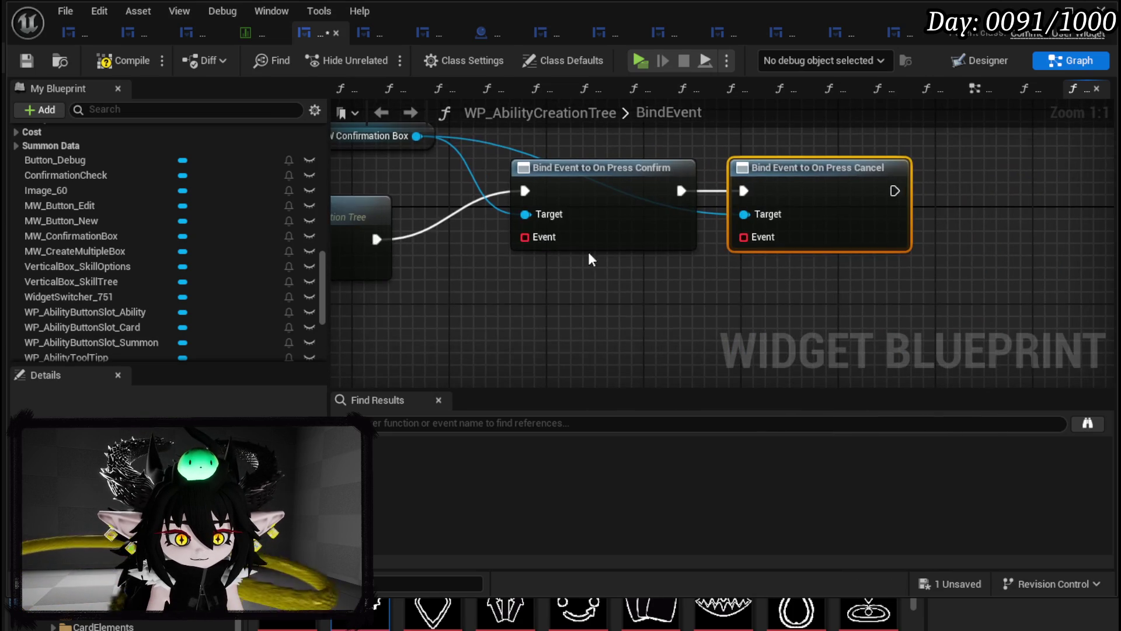
- Attach a Create Event node to each binding's Event pin
left_click_drag(524, 236, 507, 291)
type("create")
left_click(587, 380)
left_click_drag(744, 237, 755, 307)
type("crea")
left_click(800, 387)
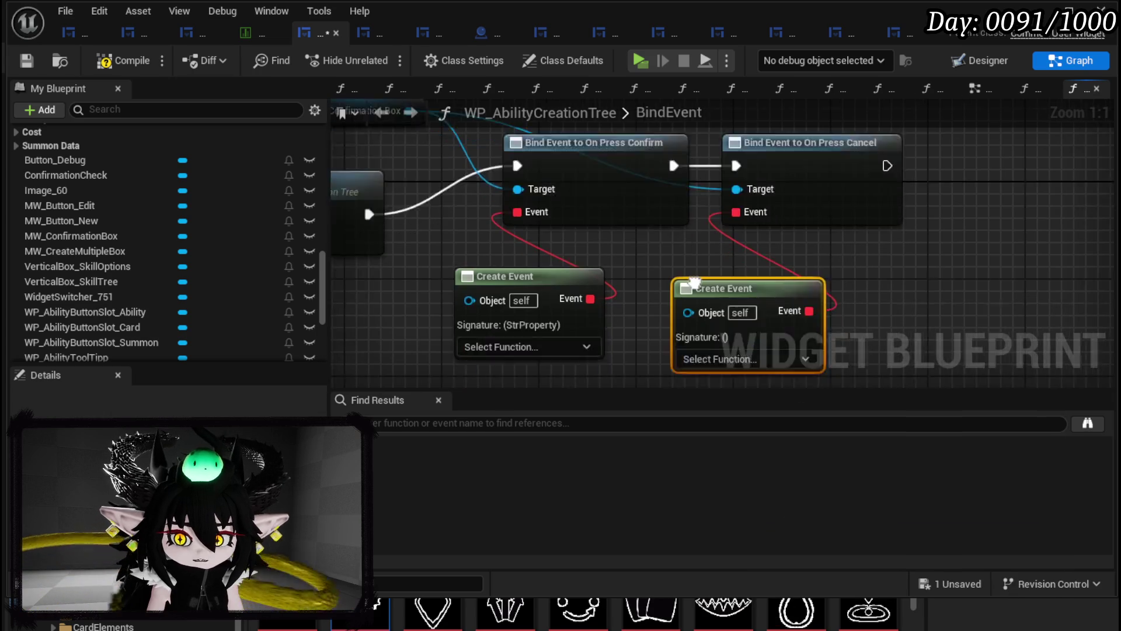
left_click_drag(711, 225, 736, 213)
- Compile and save the widget blueprint, glancing at the confirm Create Event's function list
left_click(582, 282)
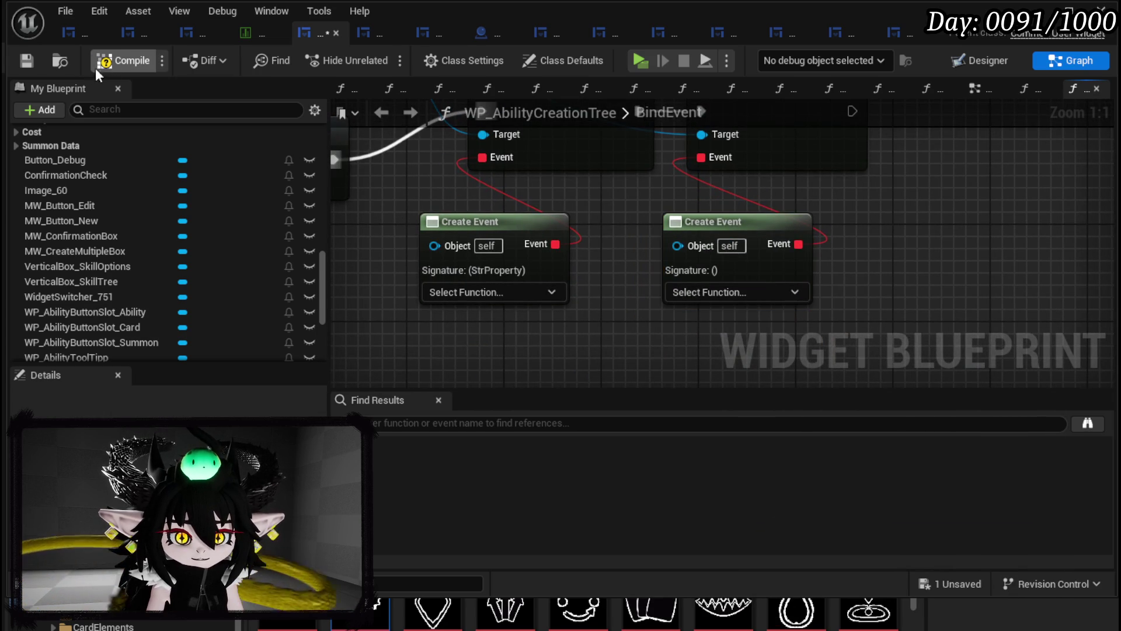
left_click(30, 55)
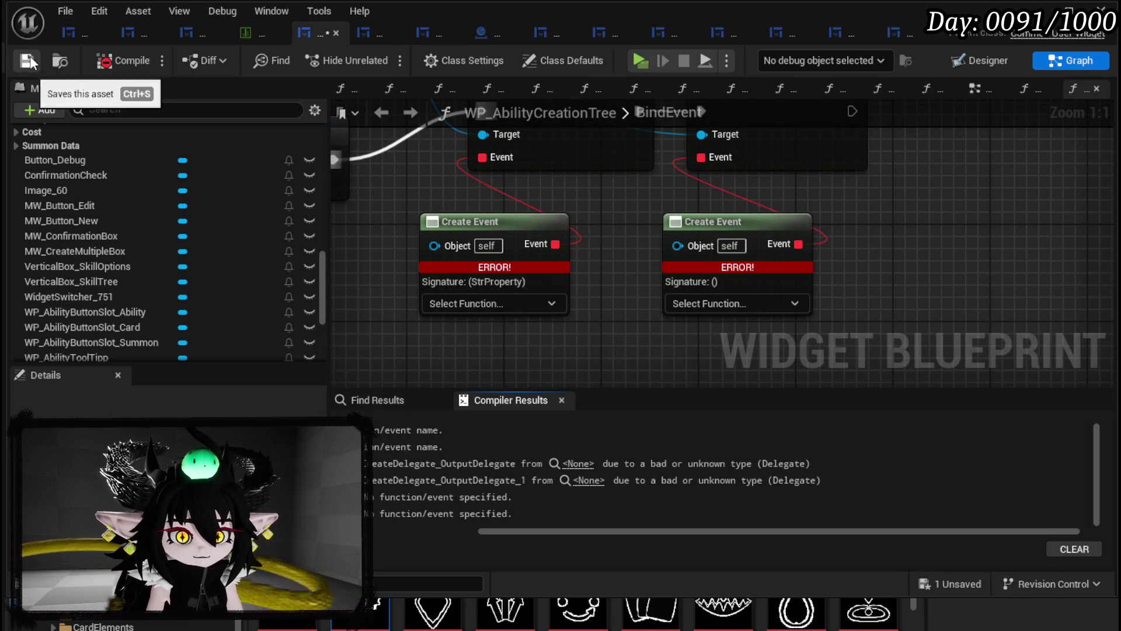
left_click(444, 302)
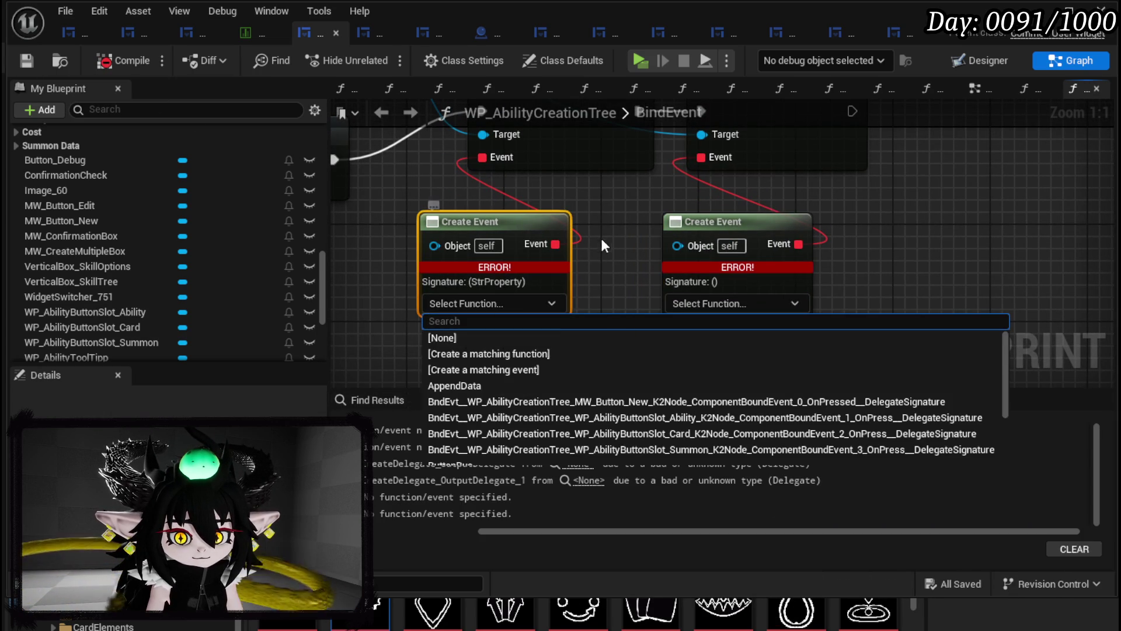
left_click(598, 240)
- Generate a matching function from the confirm Create Event's Select Function list
left_click_drag(412, 318, 608, 213)
left_click_drag(626, 341, 712, 361)
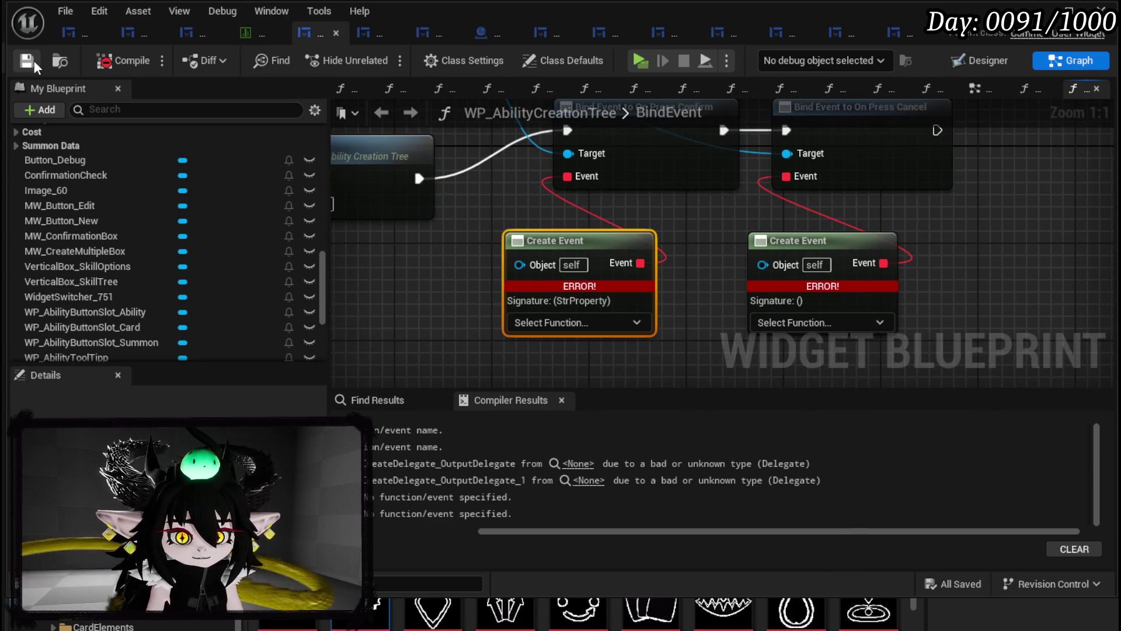
scroll(92, 227, "up", 3)
scroll(96, 225, "up", 10)
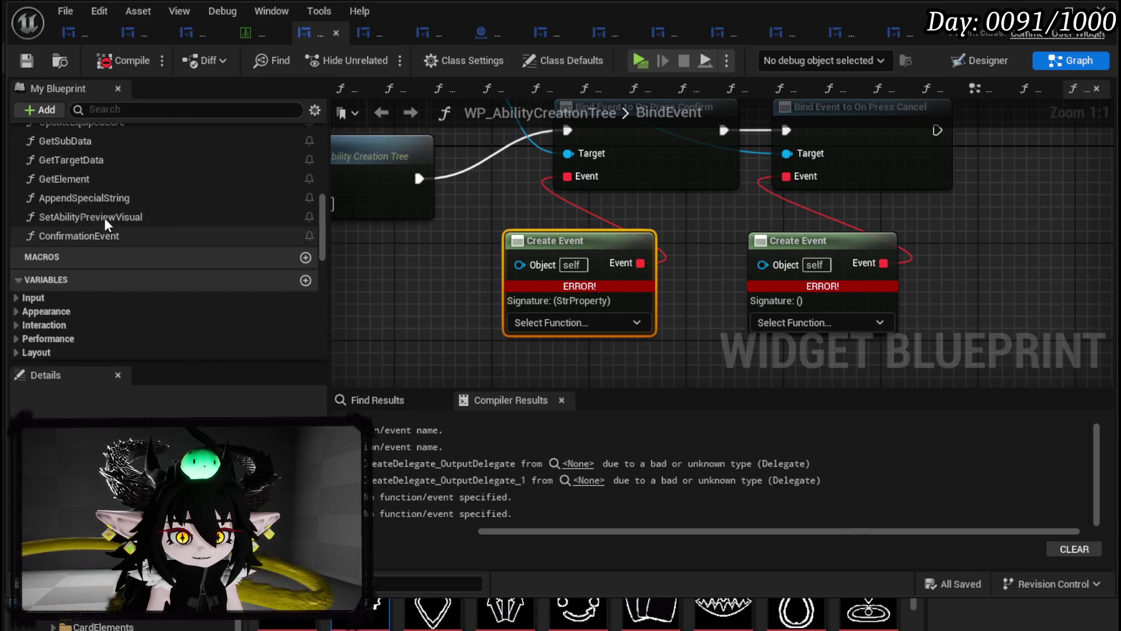
left_click(577, 323)
left_click(584, 371)
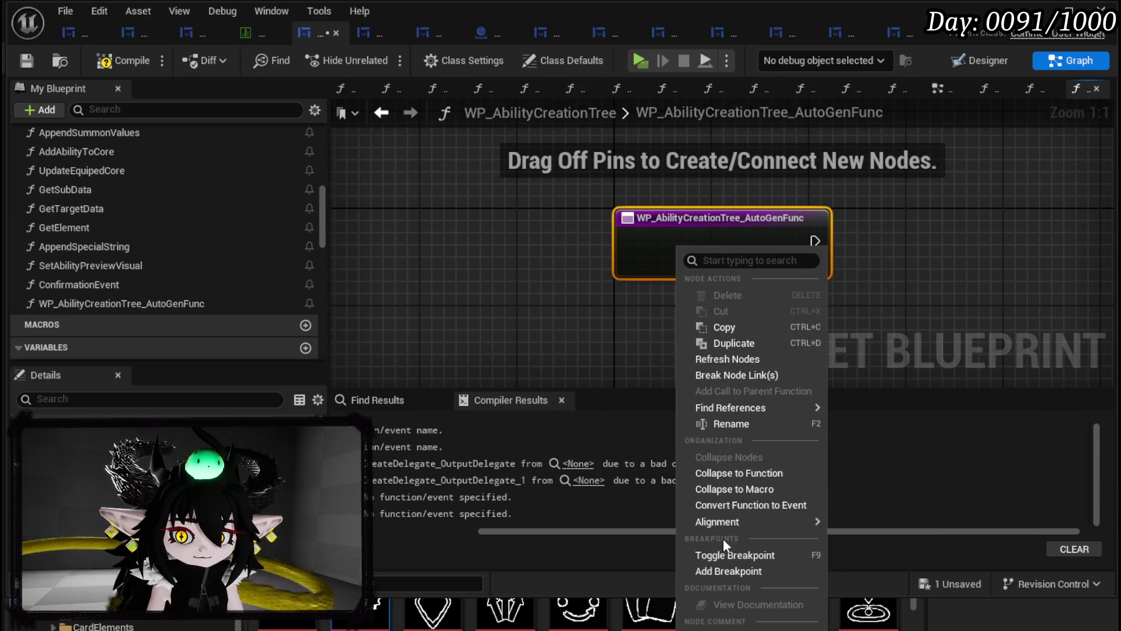
- Rename the new function to BuildSkills
left_click(742, 425)
type("B")
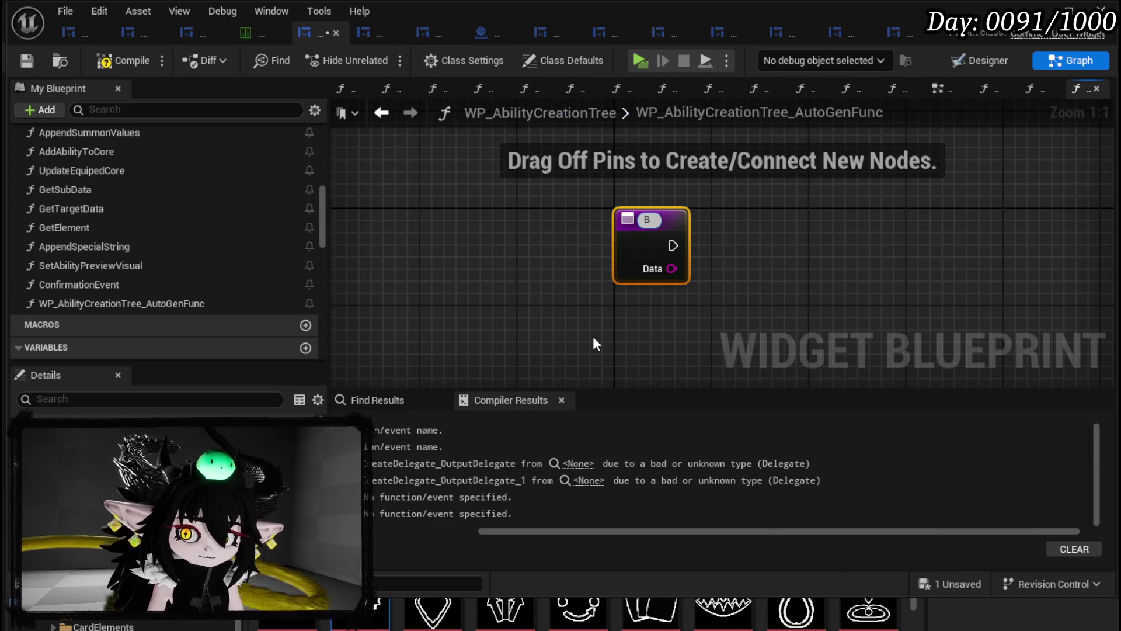
type("uildCa")
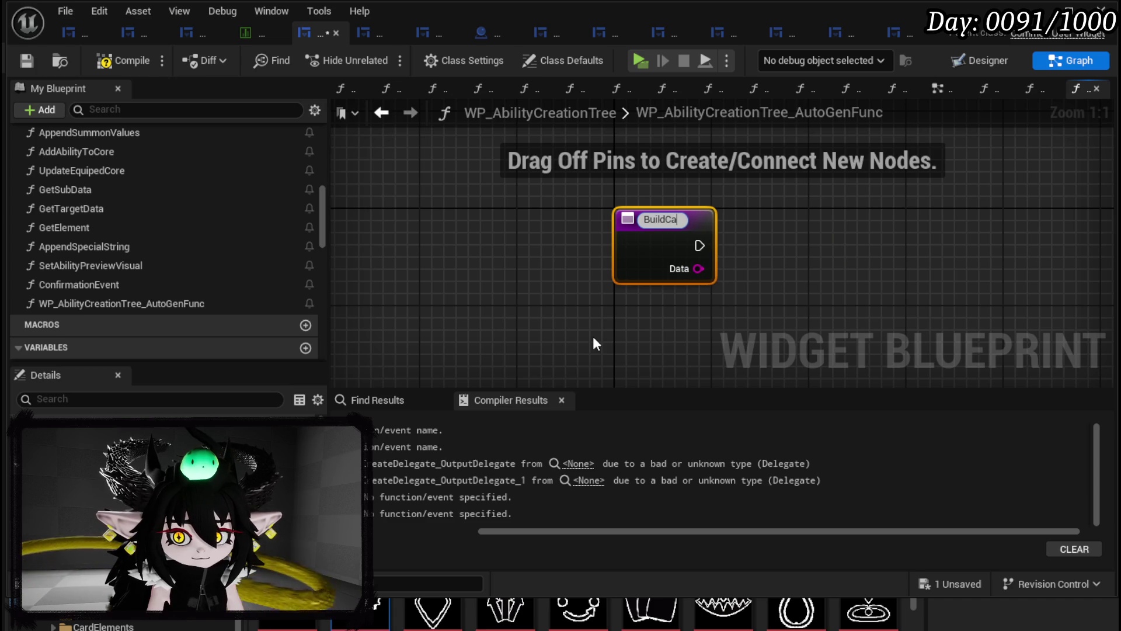
key("BackSpace")
key("BackSpace")
type("Skills")
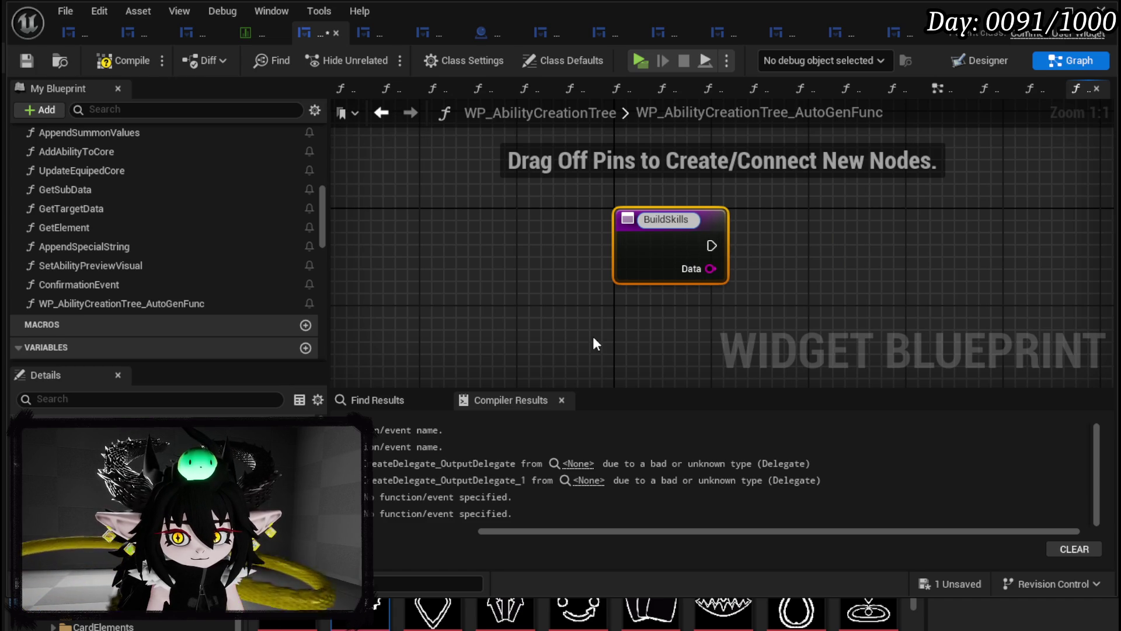
key("Return")
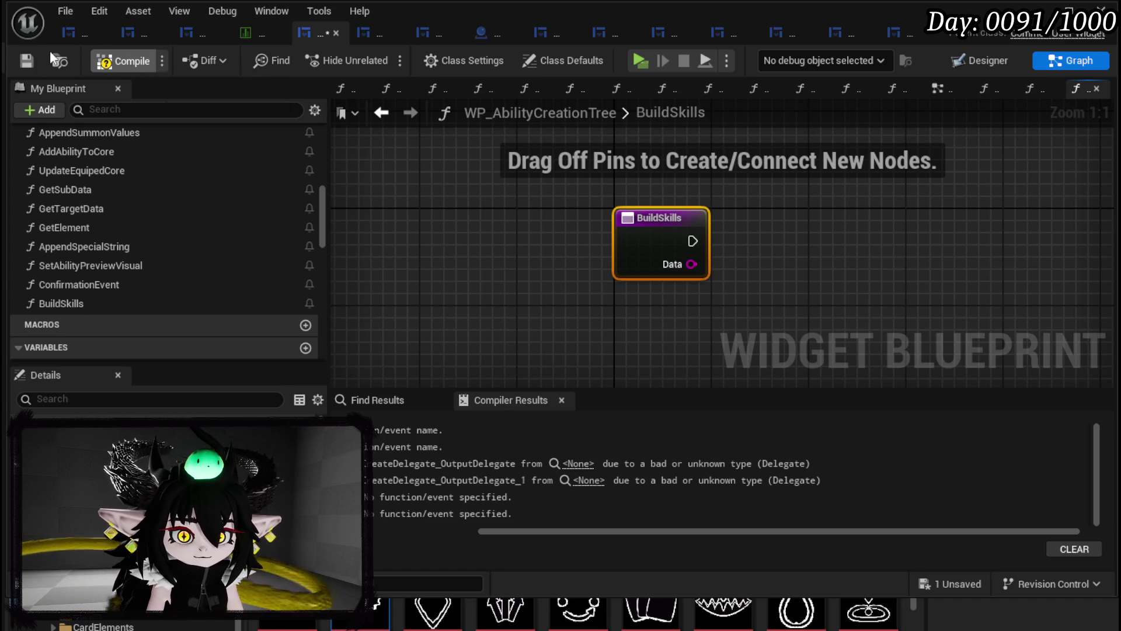
- Save the blueprint and scroll the My Blueprint functions list to find AddAbilityToCore
left_click(24, 60)
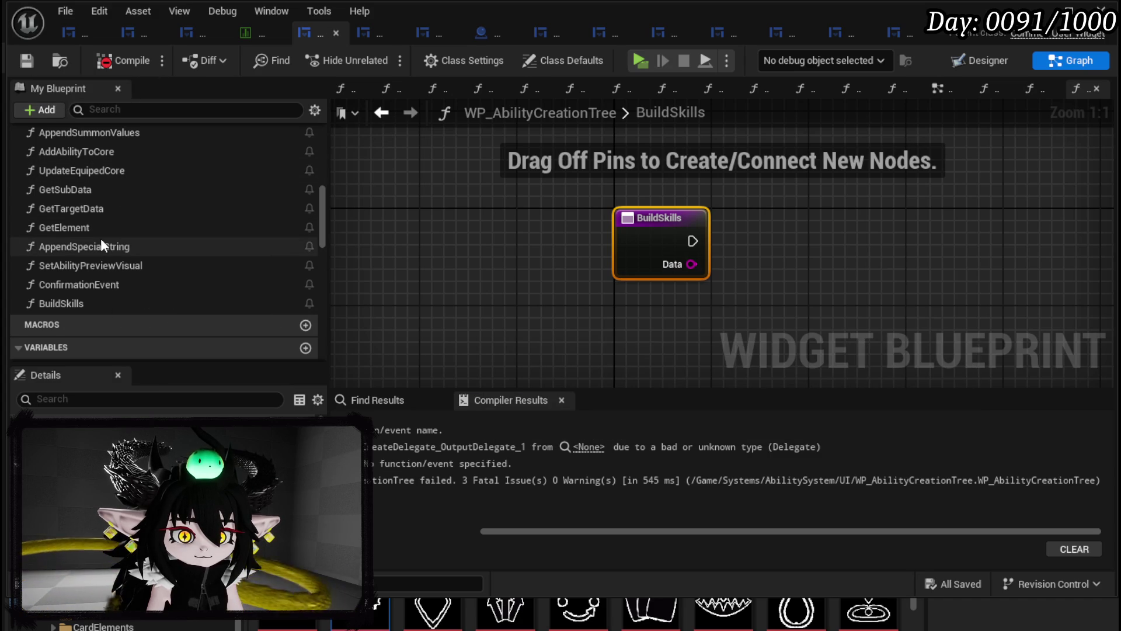
scroll(101, 241, "up", 1)
scroll(101, 241, "up", 5)
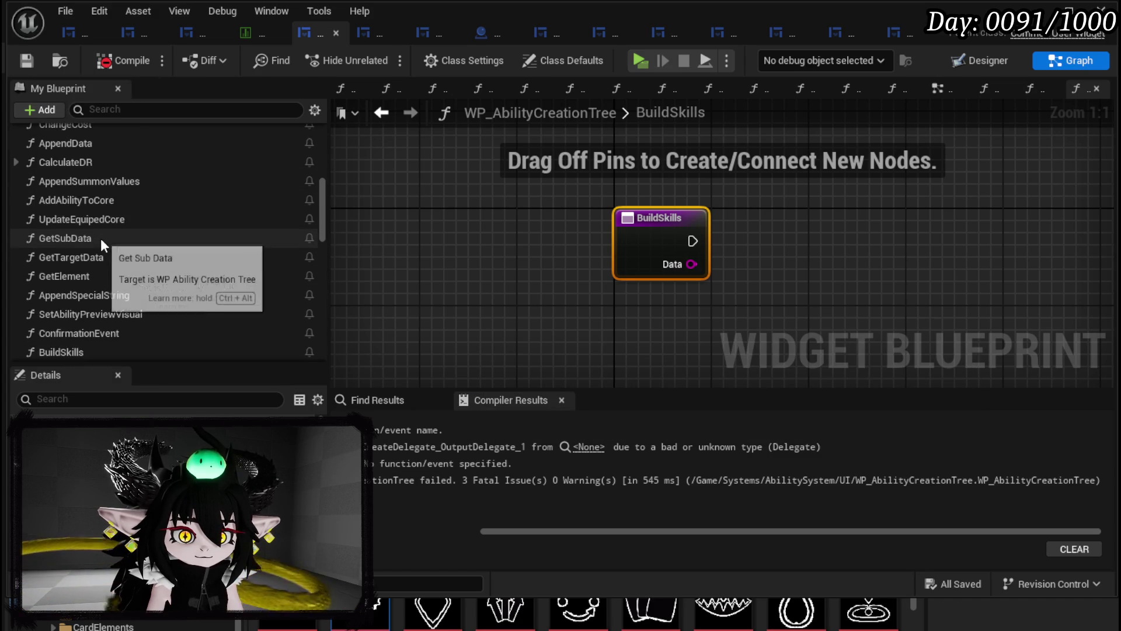
scroll(101, 238, "up", 5)
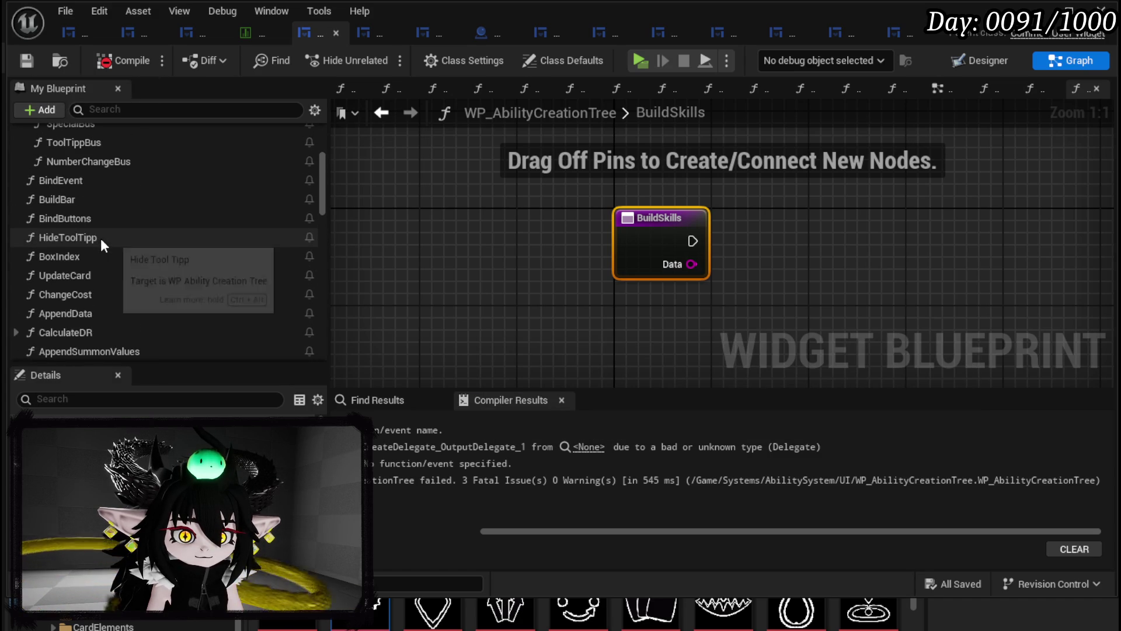
scroll(100, 239, "down", 3)
scroll(203, 244, "down", 2)
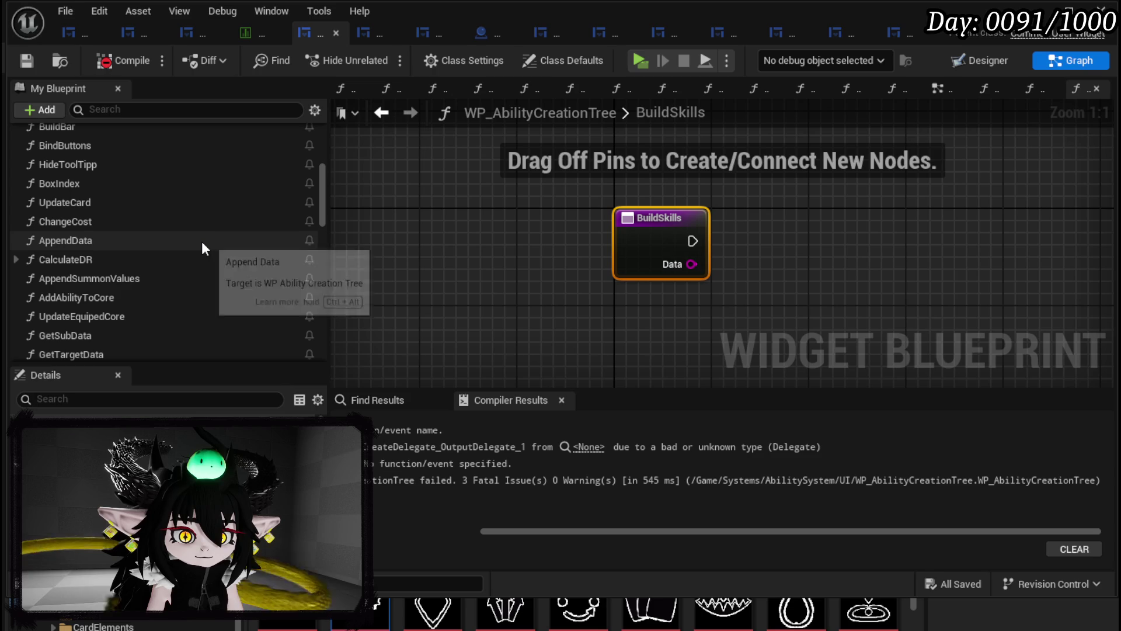
scroll(184, 243, "down", 5)
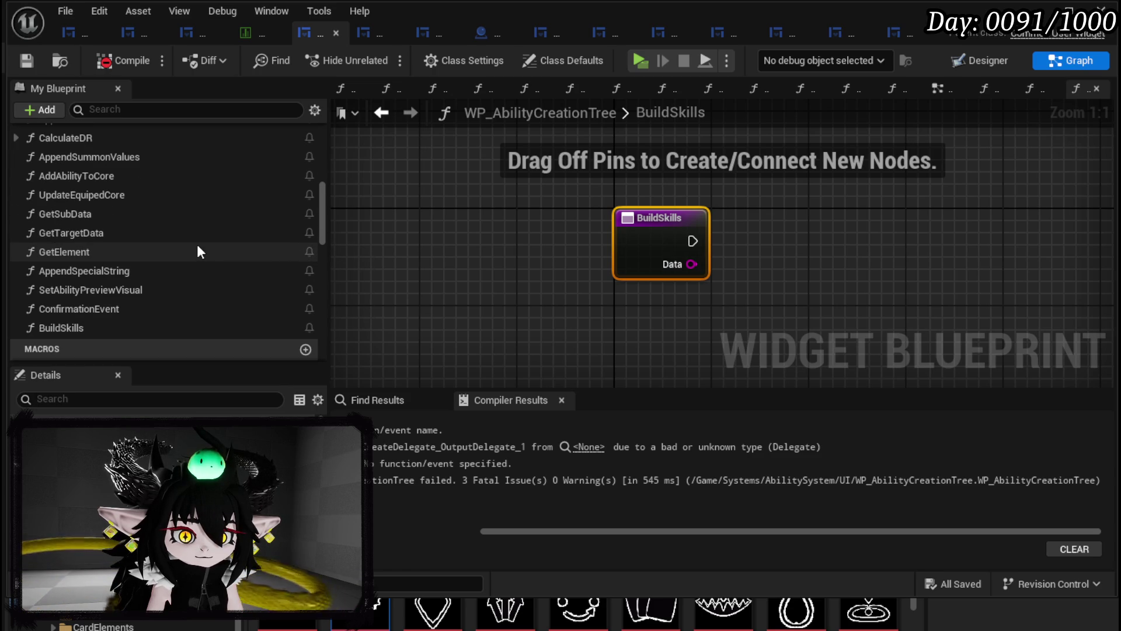
- Place an Add Ability to Core call in BuildSkills, save, and return to BindEvent
mouse_move(108, 181)
left_mouse_down()
mouse_move(533, 325)
mouse_move(952, 238)
left_mouse_up()
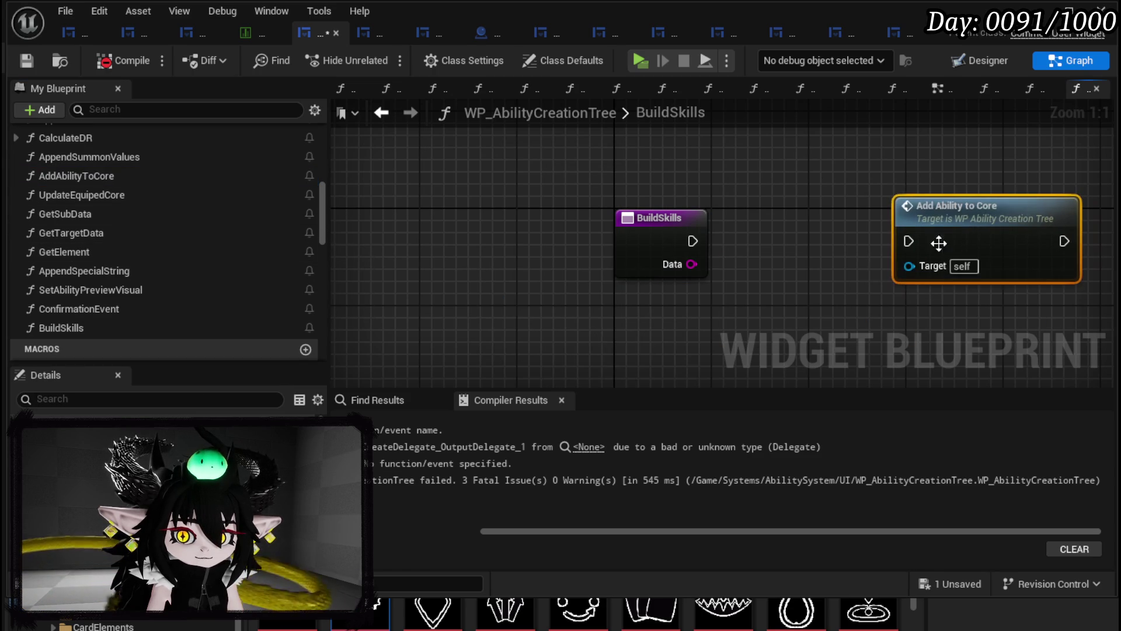
left_click(719, 321)
left_click_drag(763, 212, 721, 212)
left_click(416, 143)
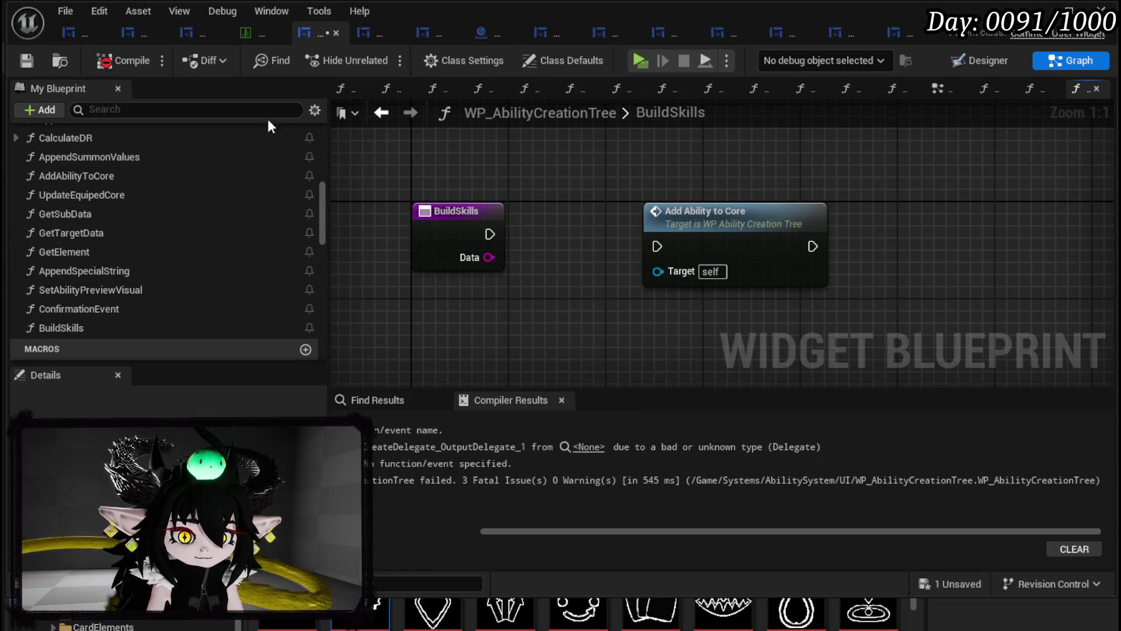
left_click(34, 60)
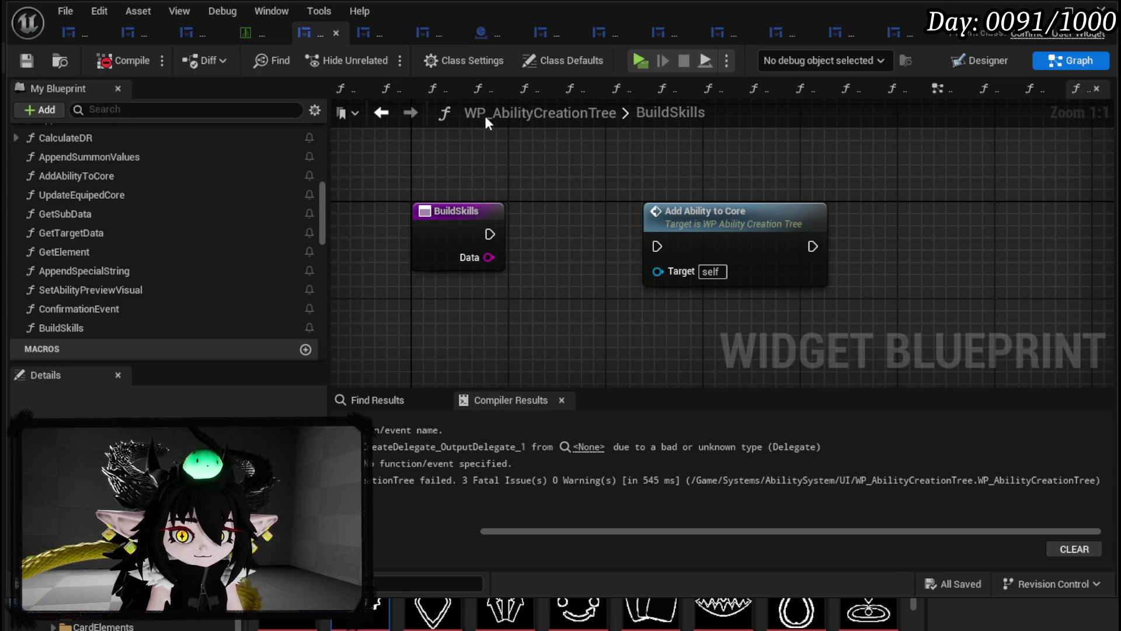
left_click(391, 117)
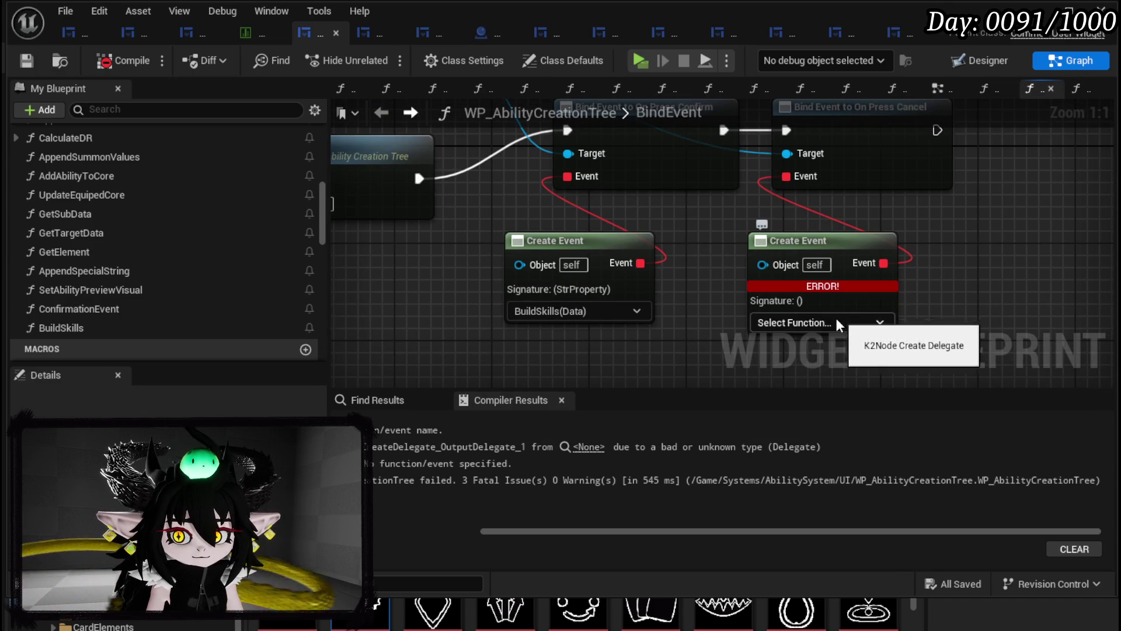
- Create a function from the cancel Create Event and rename it CancelConfirmation
left_click(841, 322)
left_click(800, 368)
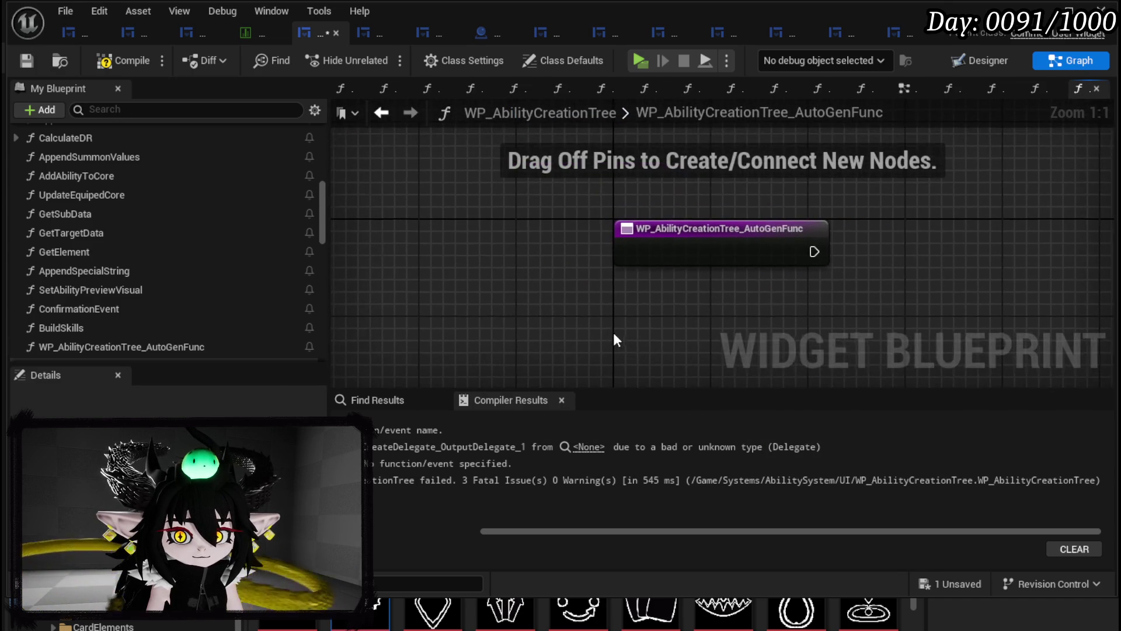
right_click(650, 252)
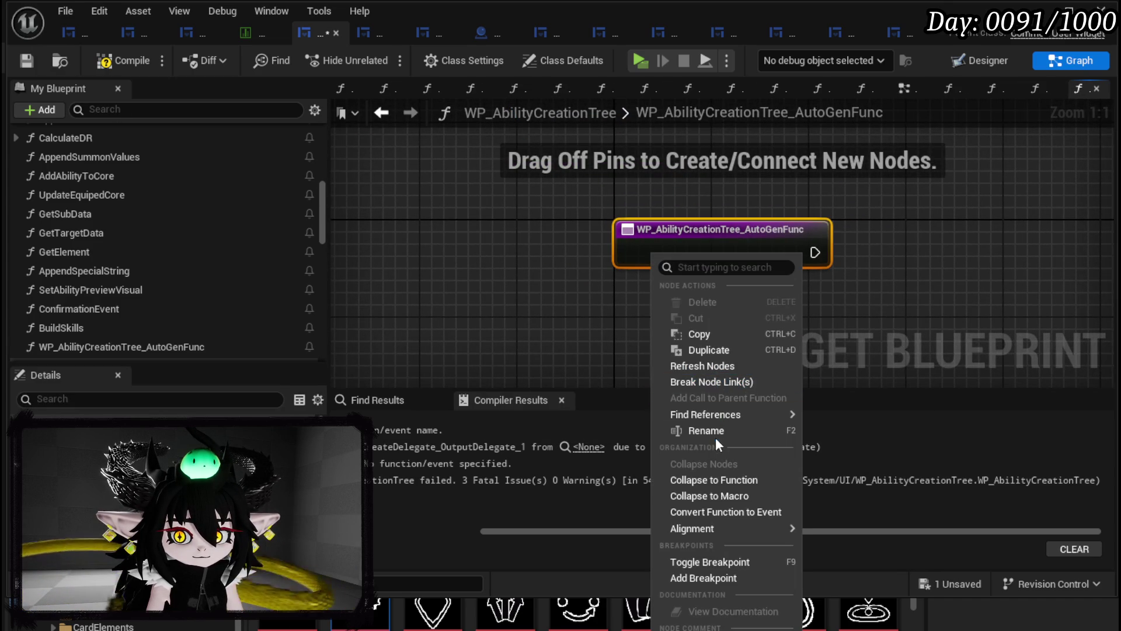
left_click(714, 431)
type("CancelConfirmatio")
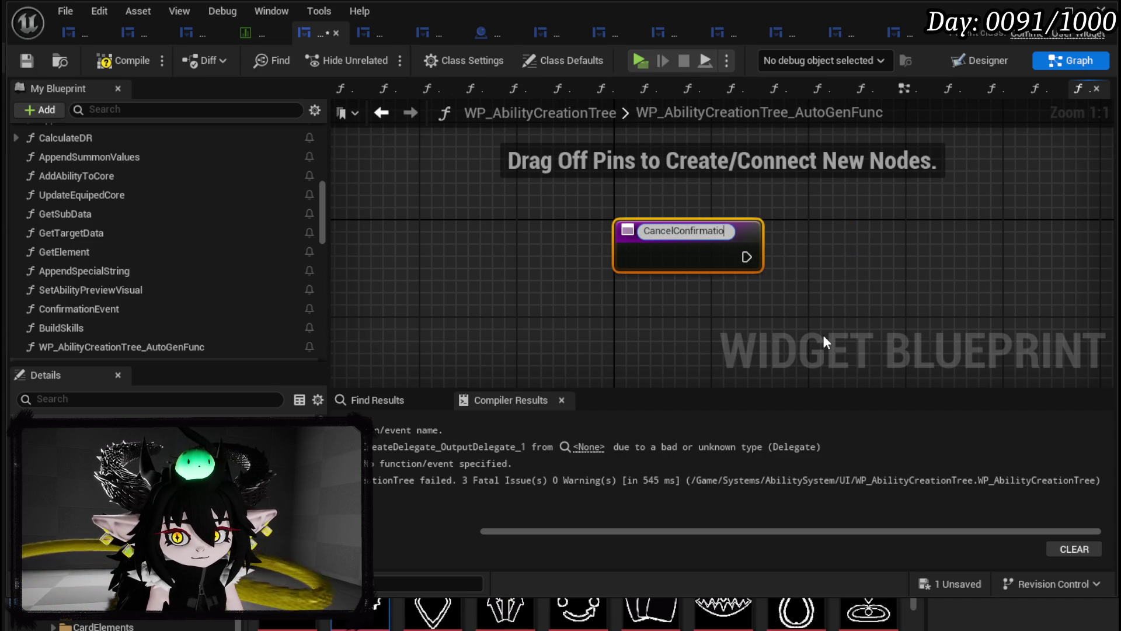
type("n")
key("Return")
- Scroll through the My Blueprint variables list and select MW_CreateMultipleBox
scroll(285, 281, "down", 3)
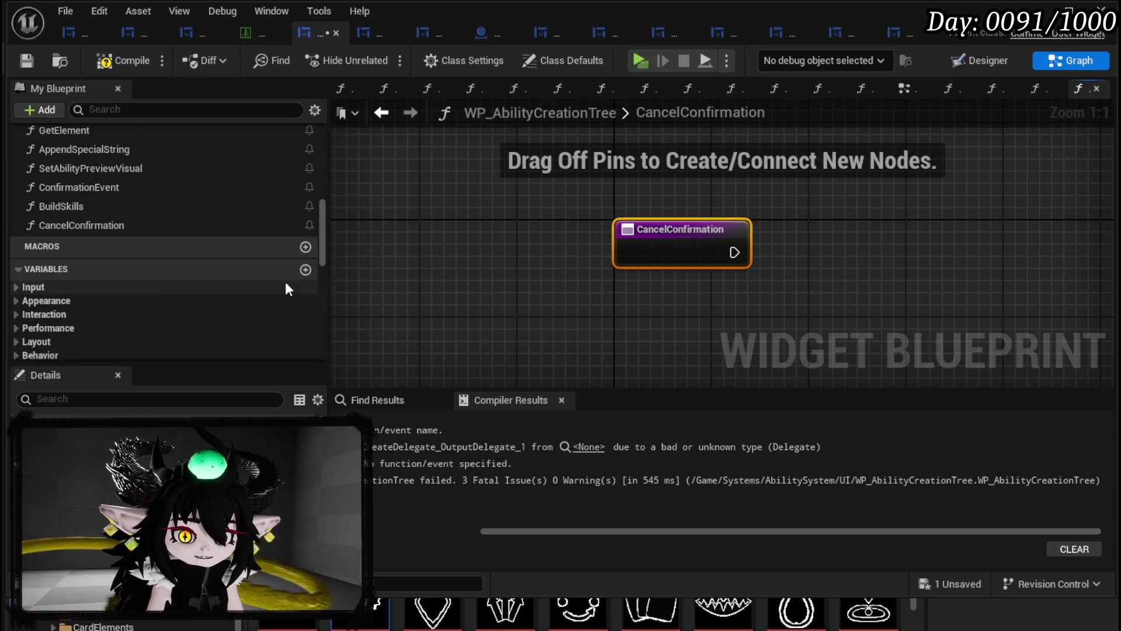
scroll(285, 286, "down", 3)
scroll(175, 281, "down", 4)
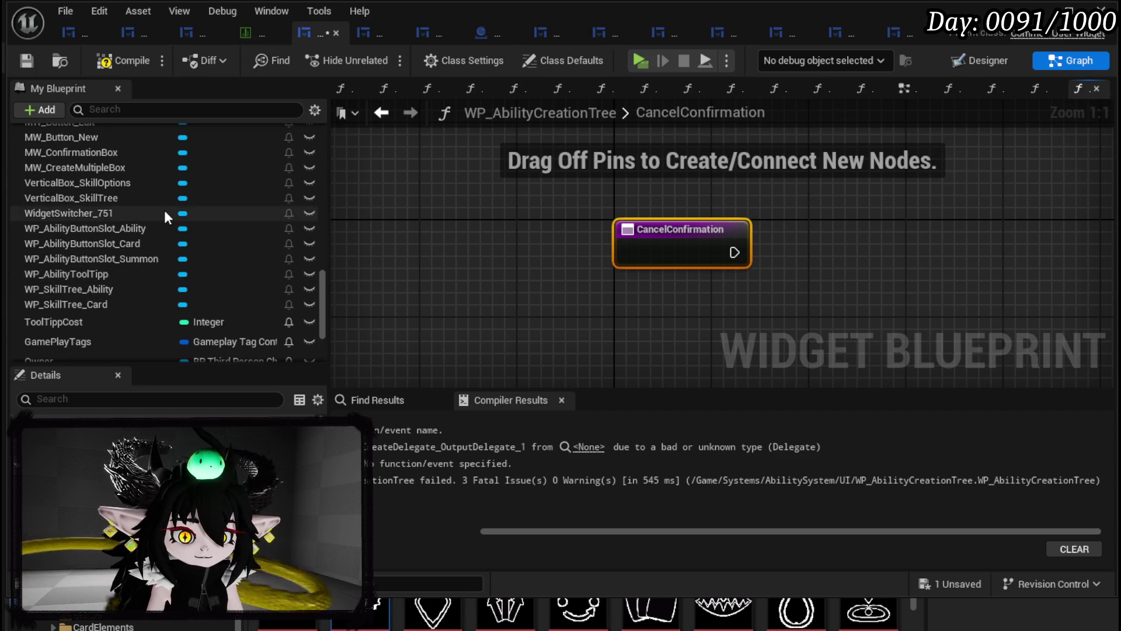
scroll(175, 233, "down", 3)
scroll(139, 261, "up", 2)
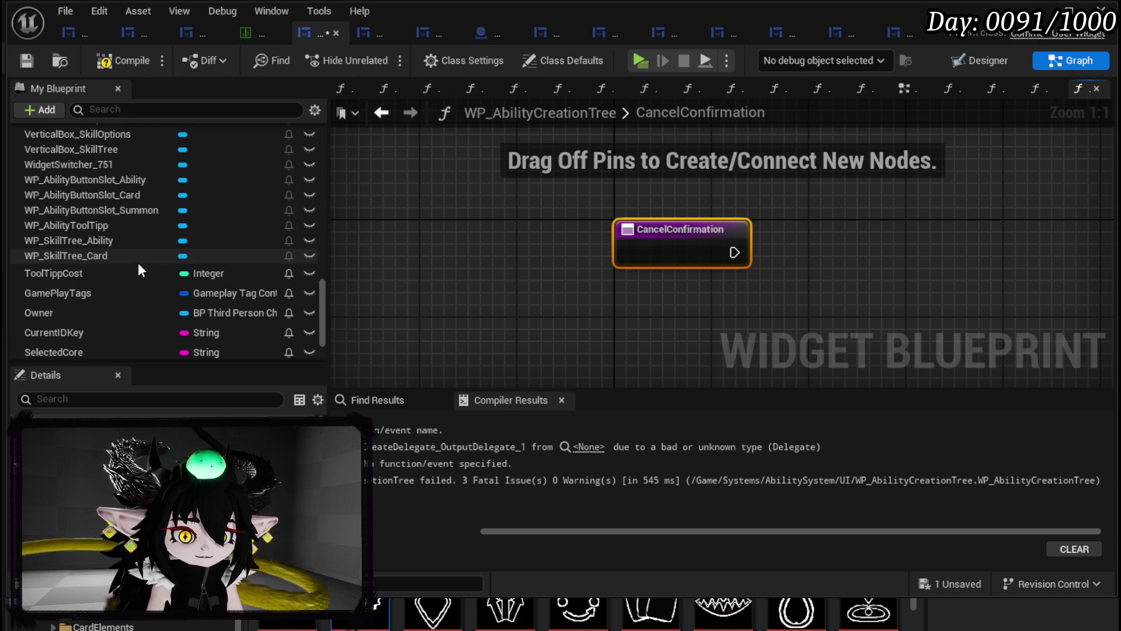
scroll(139, 266, "up", 8)
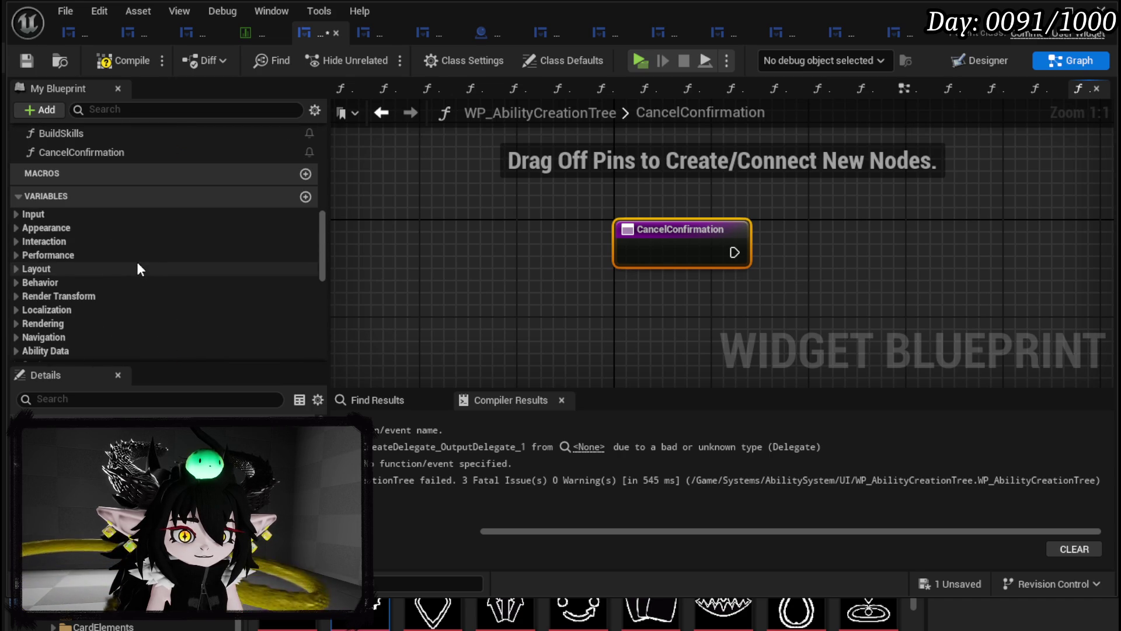
scroll(139, 268, "down", 5)
scroll(136, 262, "down", 5)
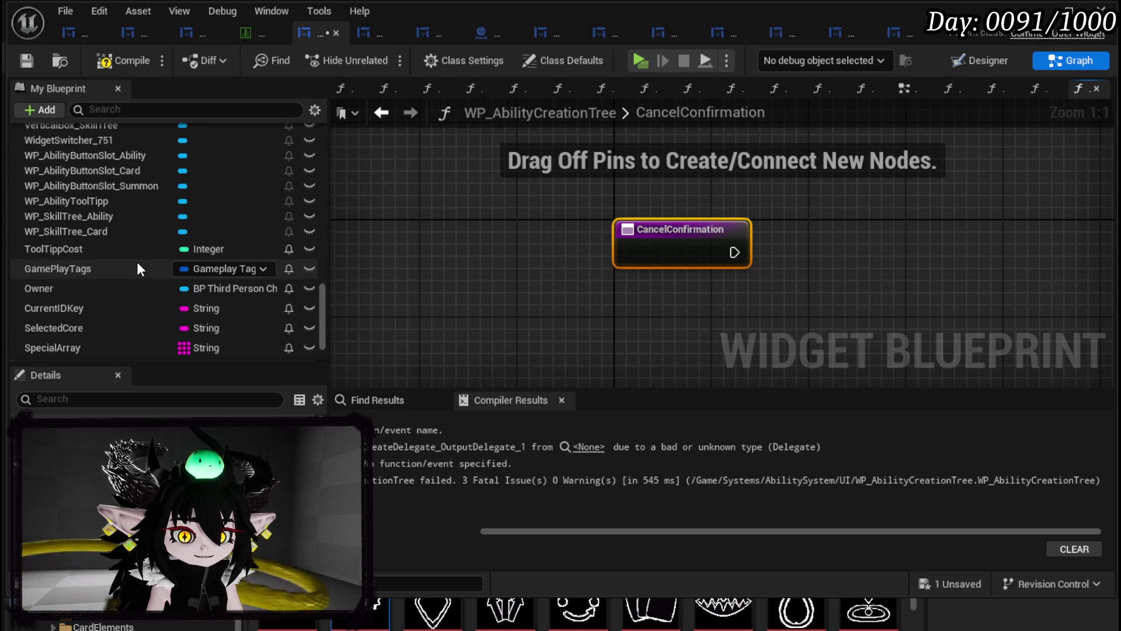
scroll(131, 216, "up", 3)
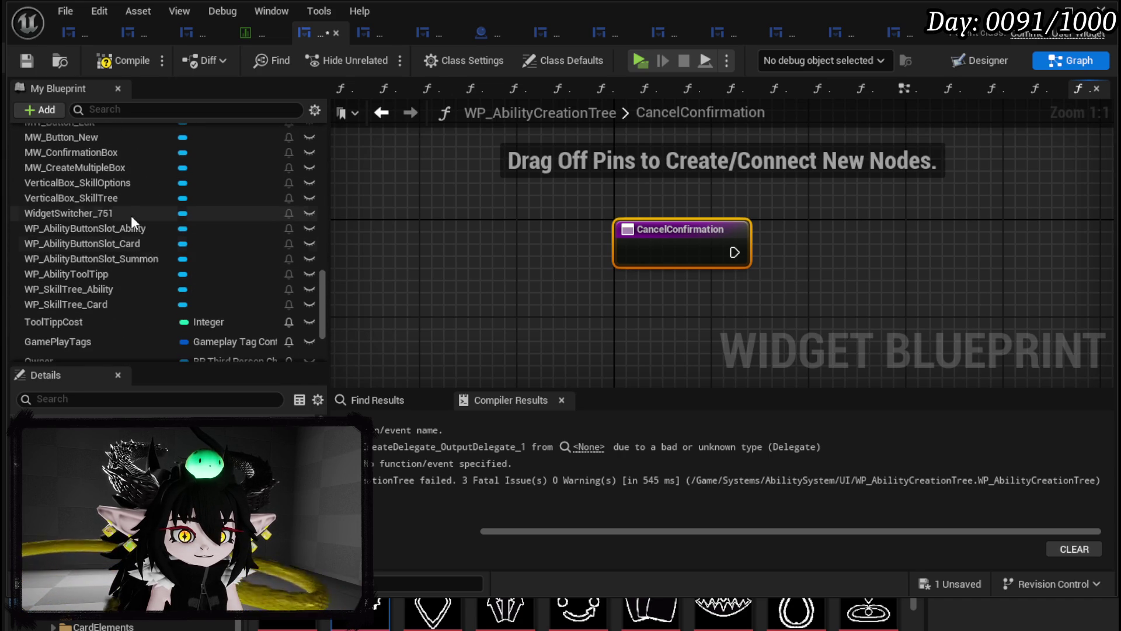
scroll(131, 216, "up", 2)
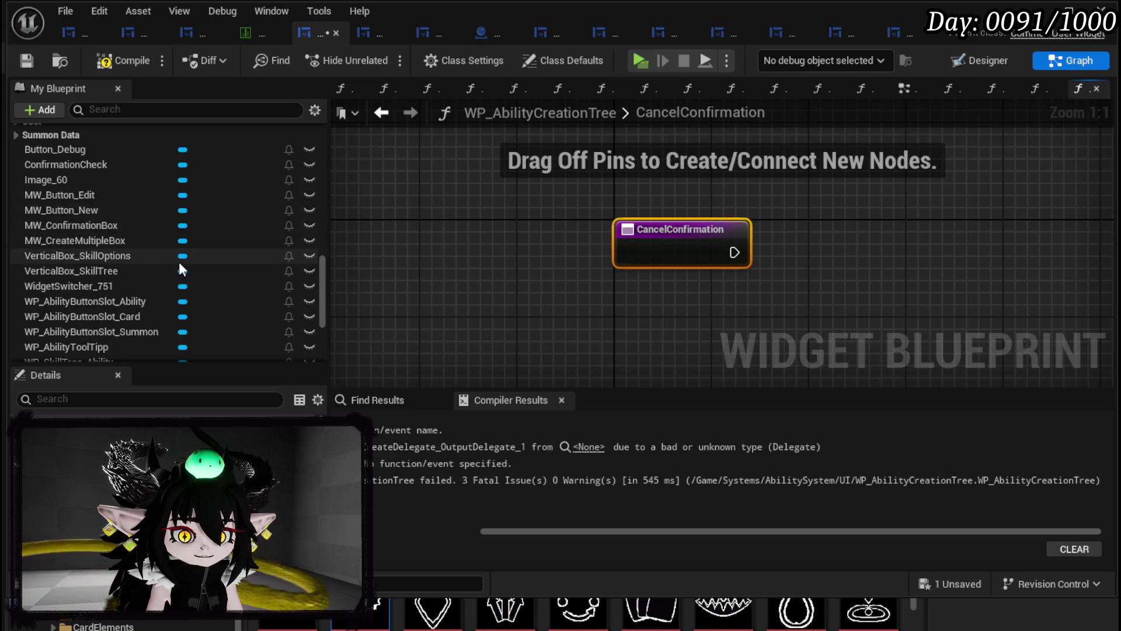
scroll(179, 263, "down", 2)
scroll(178, 267, "down", 5)
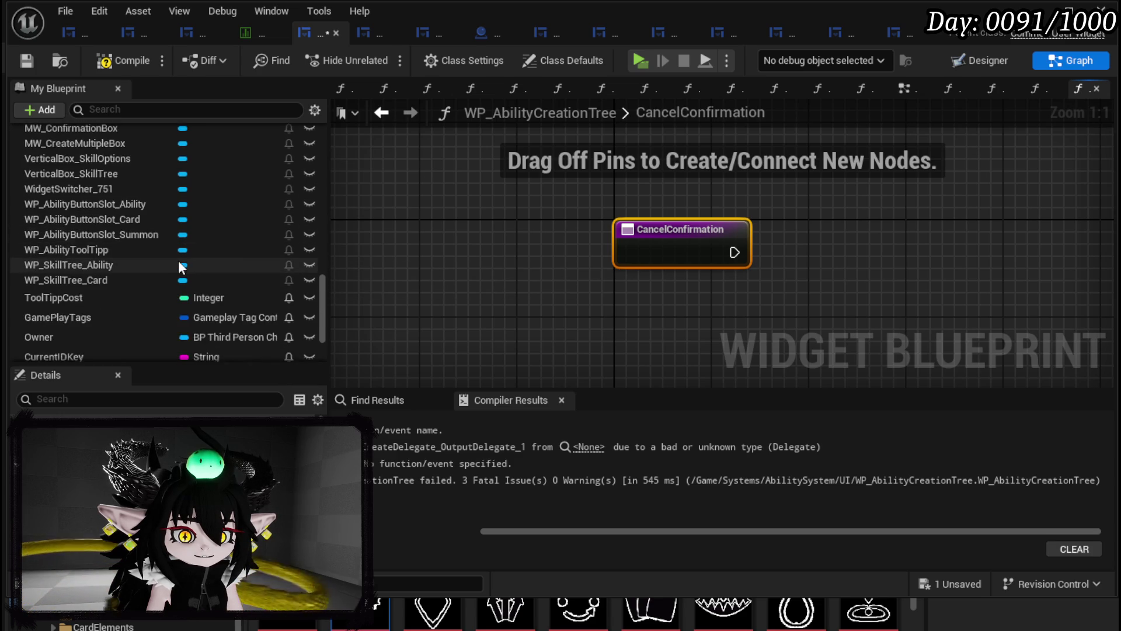
scroll(179, 266, "up", 1)
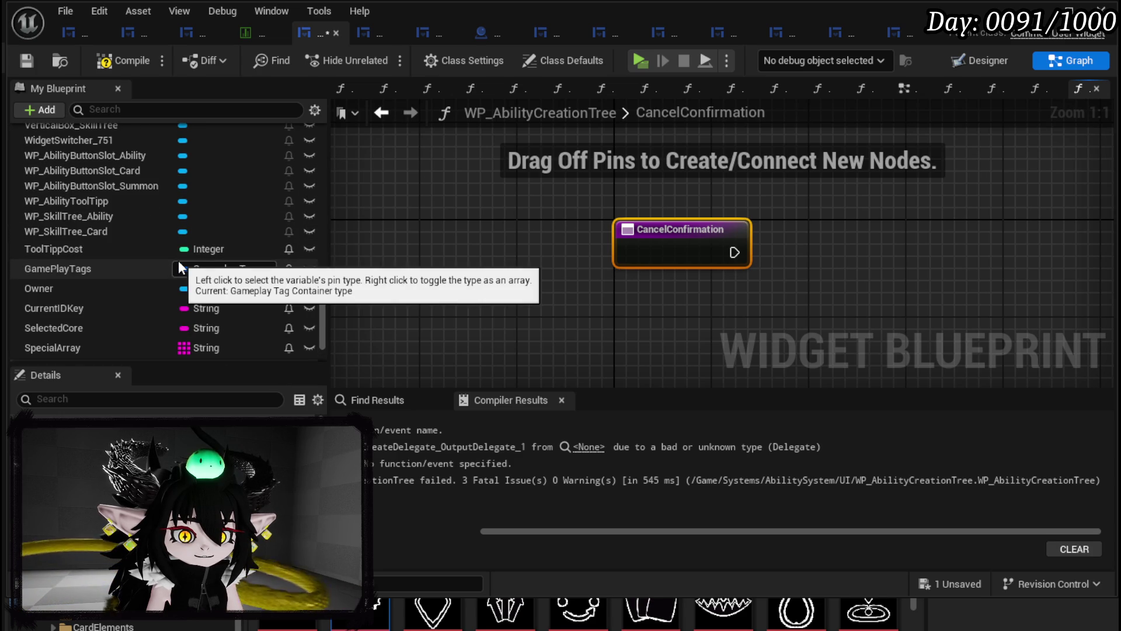
scroll(179, 266, "up", 3)
left_click(51, 173)
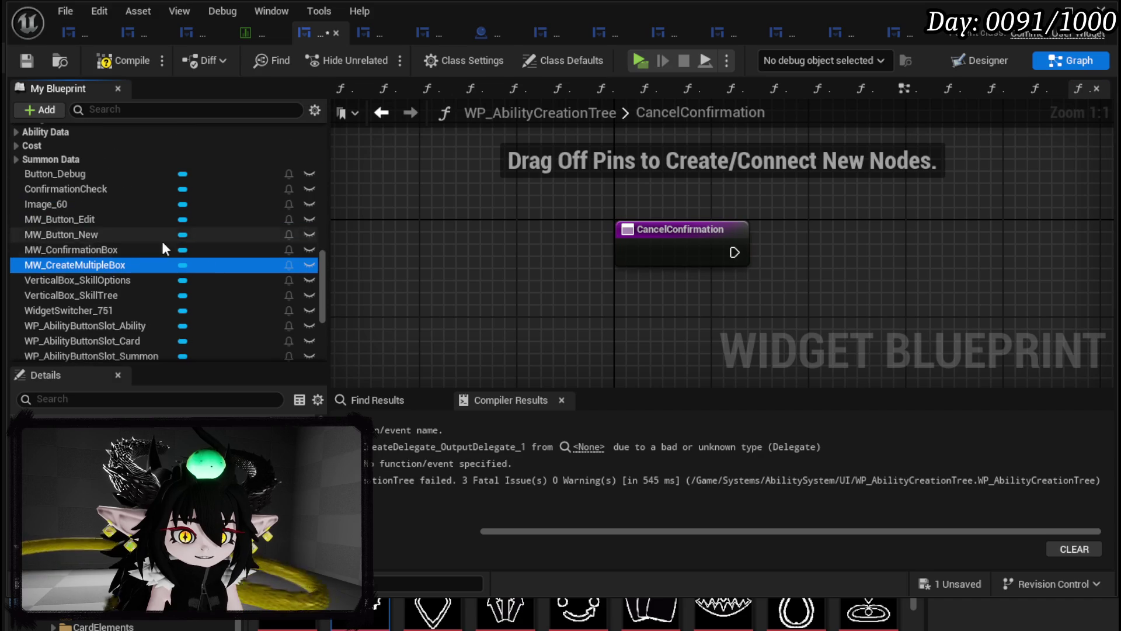
- Make CancelConfirmation set ConfirmationCheck's visibility to Collapsed, then compile and save
left_click_drag(90, 188, 671, 157)
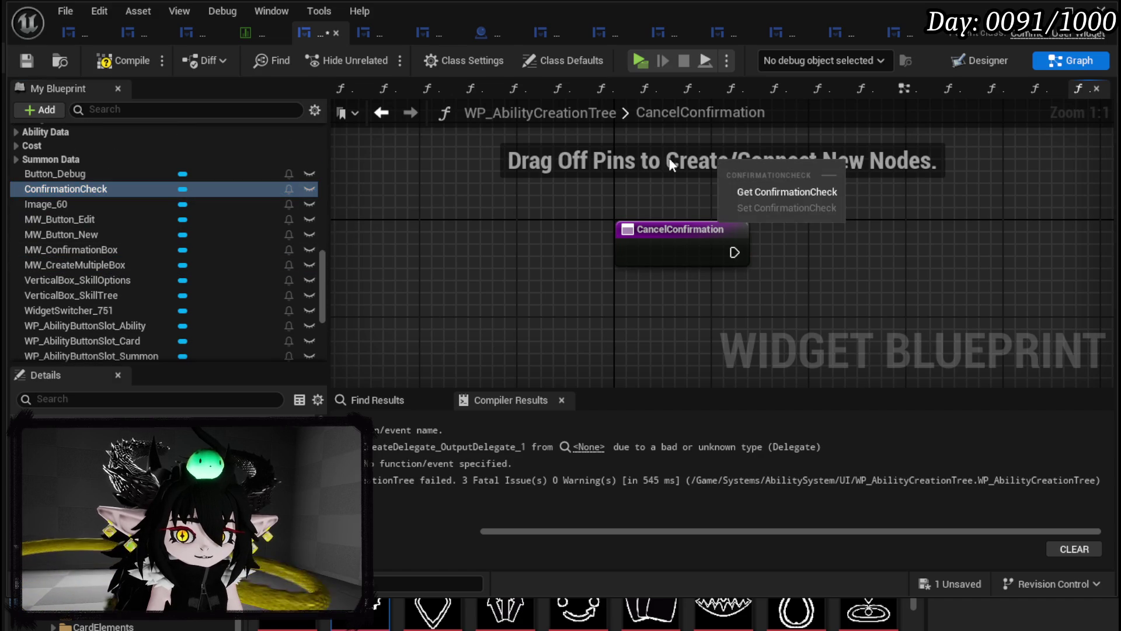
left_click(738, 190)
left_click_drag(586, 201, 633, 236)
type("Set Visi")
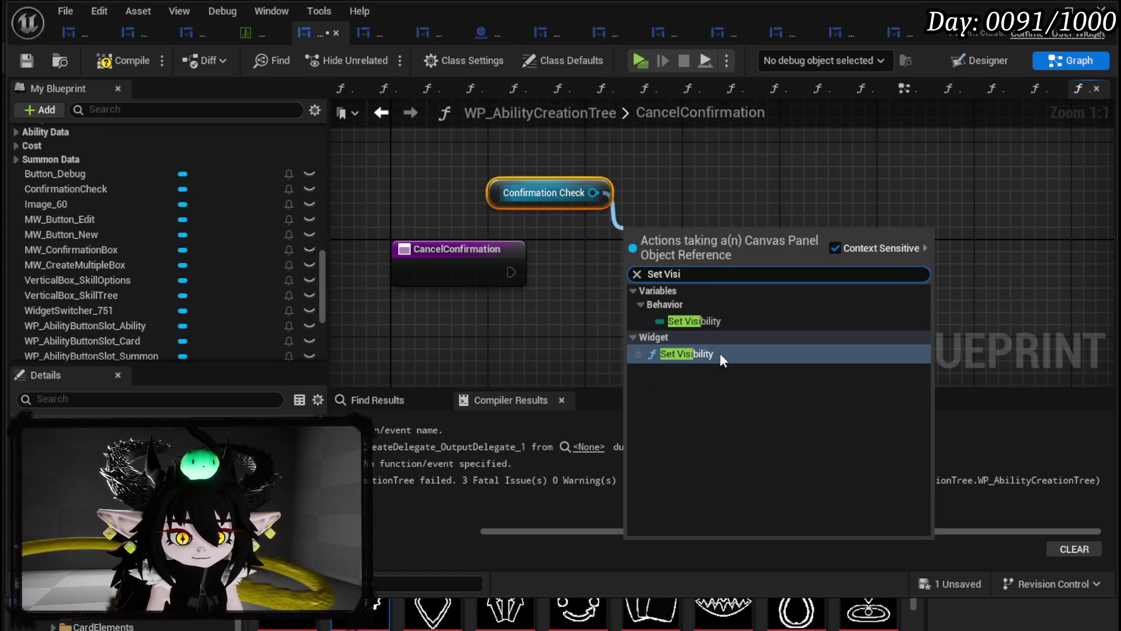
left_click(648, 354)
left_click_drag(511, 272, 643, 275)
left_click(684, 335)
left_click(676, 355)
left_click(102, 68)
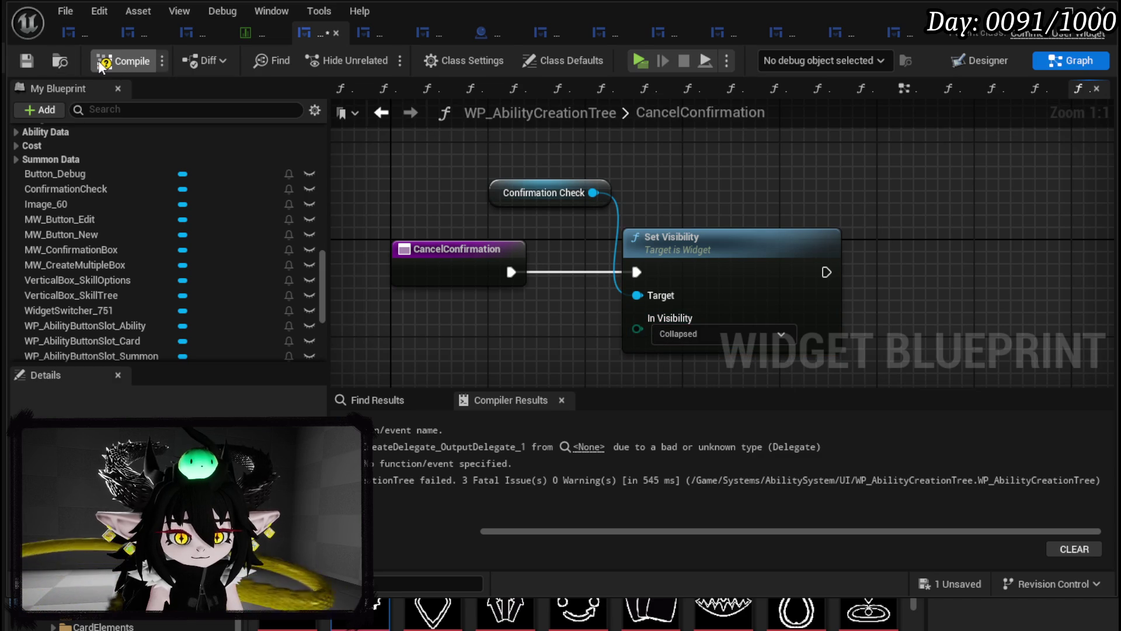
left_click(32, 53)
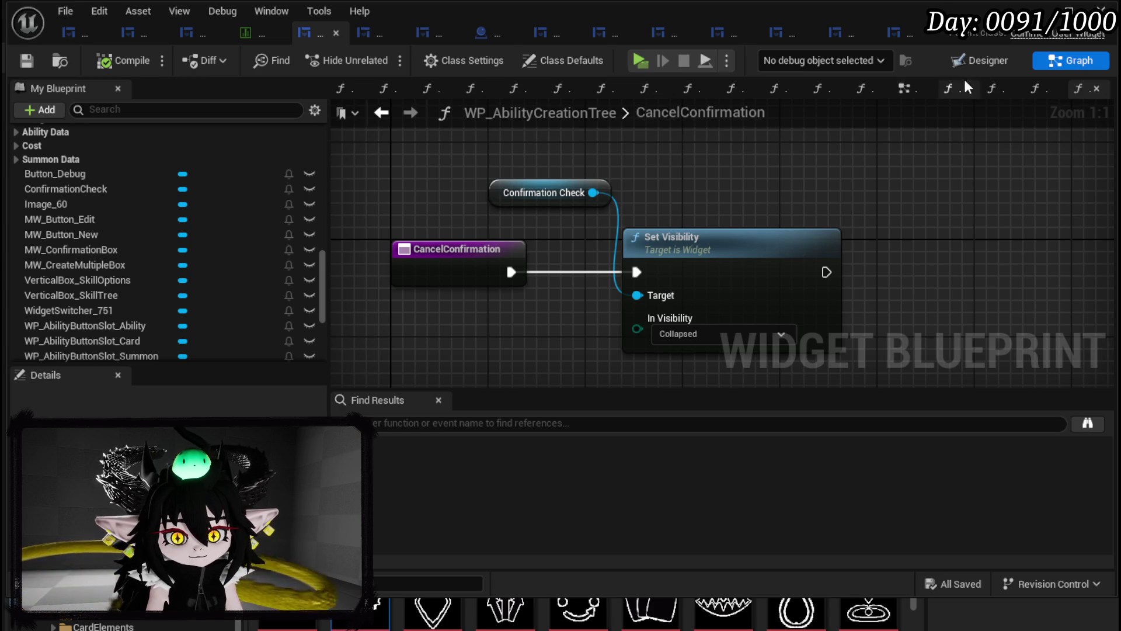
- Glance at the Designer, return to the graph, and select the ConfirmationEvent function
left_click(981, 69)
key("alt+Left")
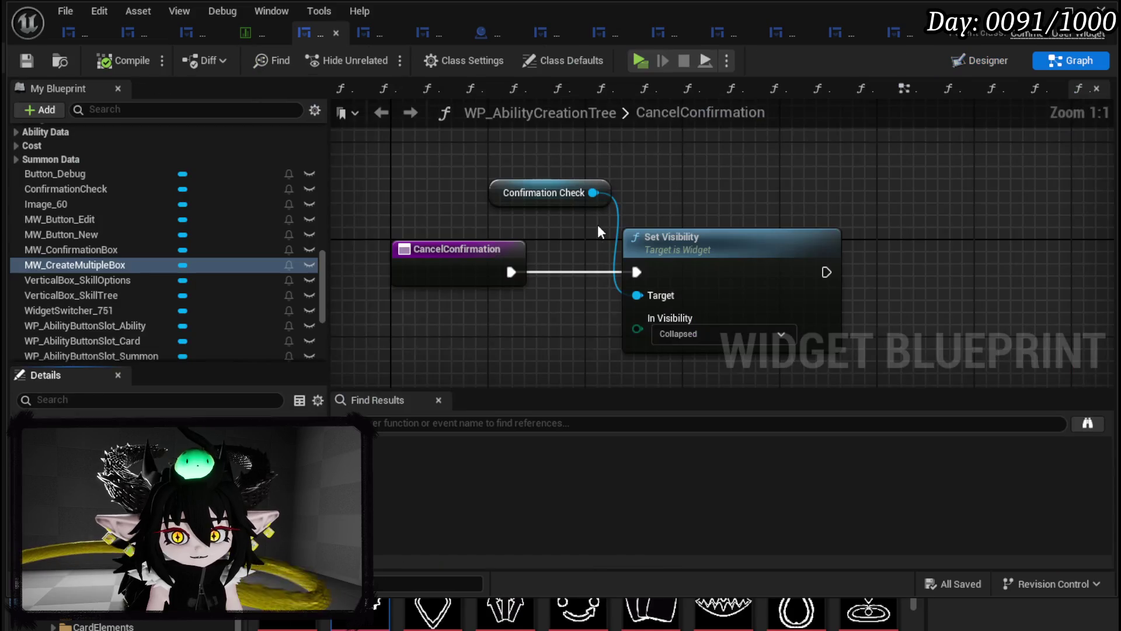
scroll(138, 234, "up", 3)
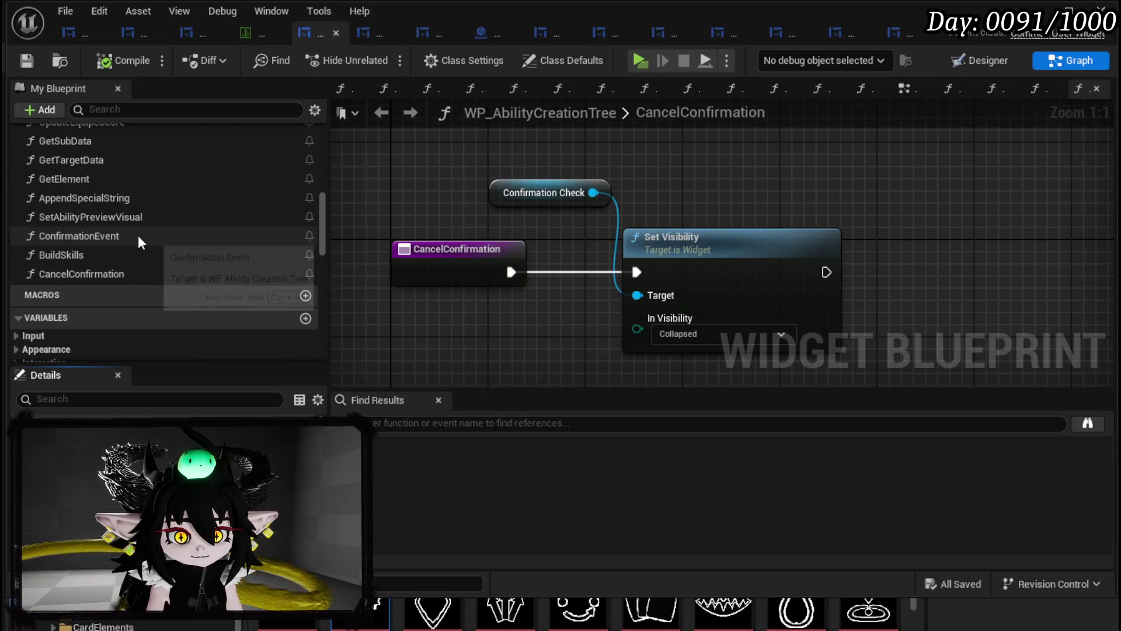
left_click(96, 236)
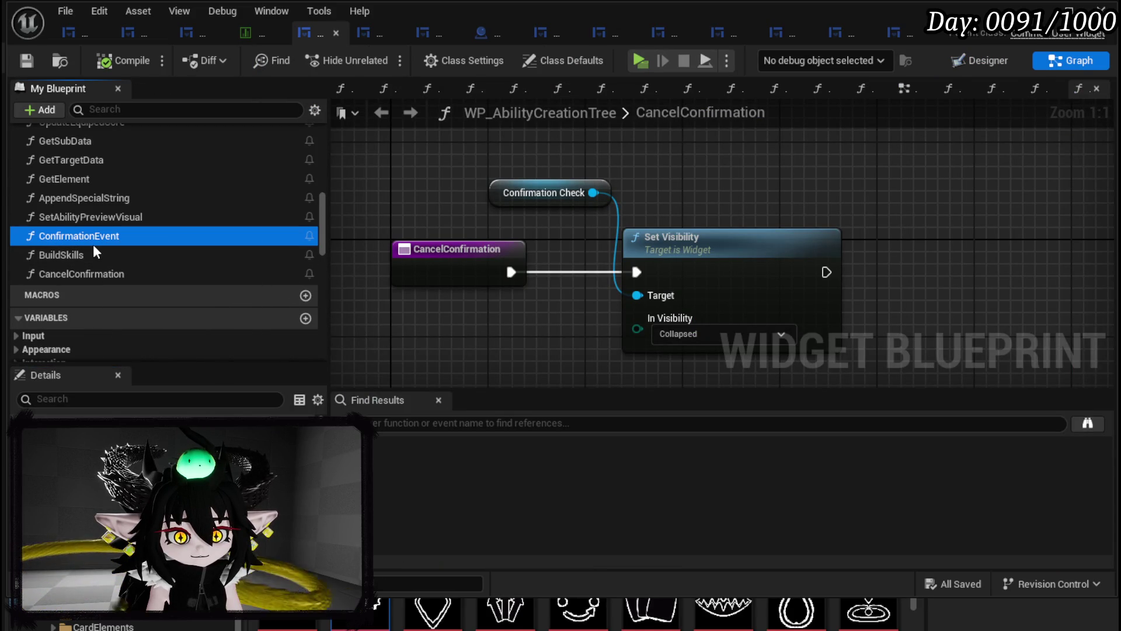
- In BuildSkills, add an MW_CreateMultipleBox getter feeding an Editable Text 26 getter
double_click(82, 254)
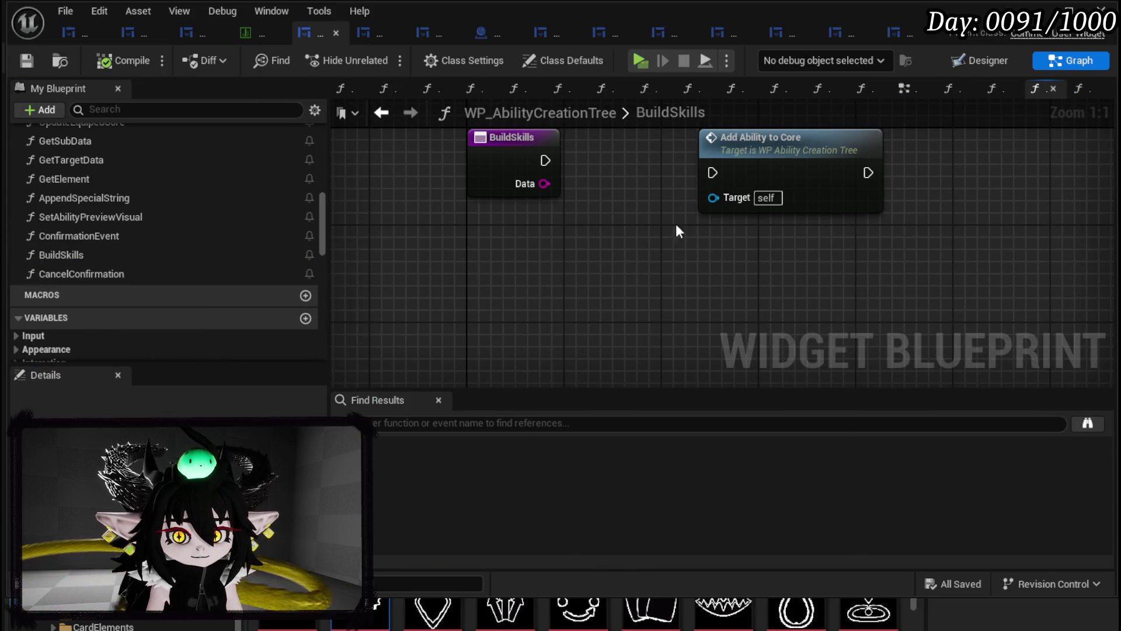
left_click(973, 63)
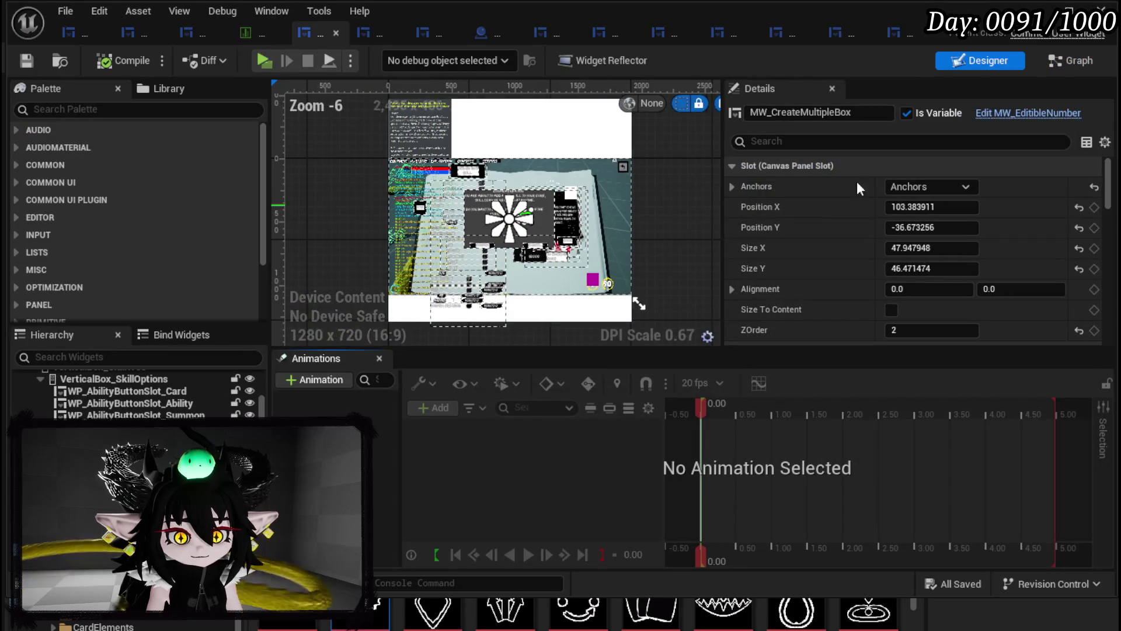
left_click(1068, 60)
mouse_move(93, 227)
left_mouse_down()
mouse_move(336, 229)
mouse_move(447, 258)
left_mouse_up()
left_click(396, 260)
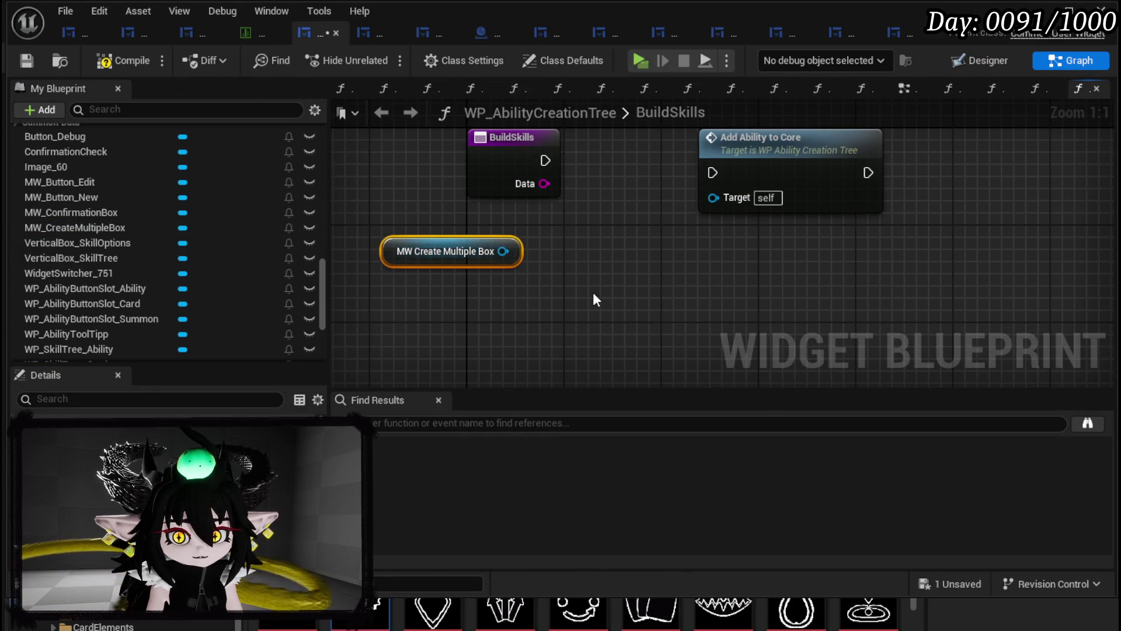
left_click(593, 299)
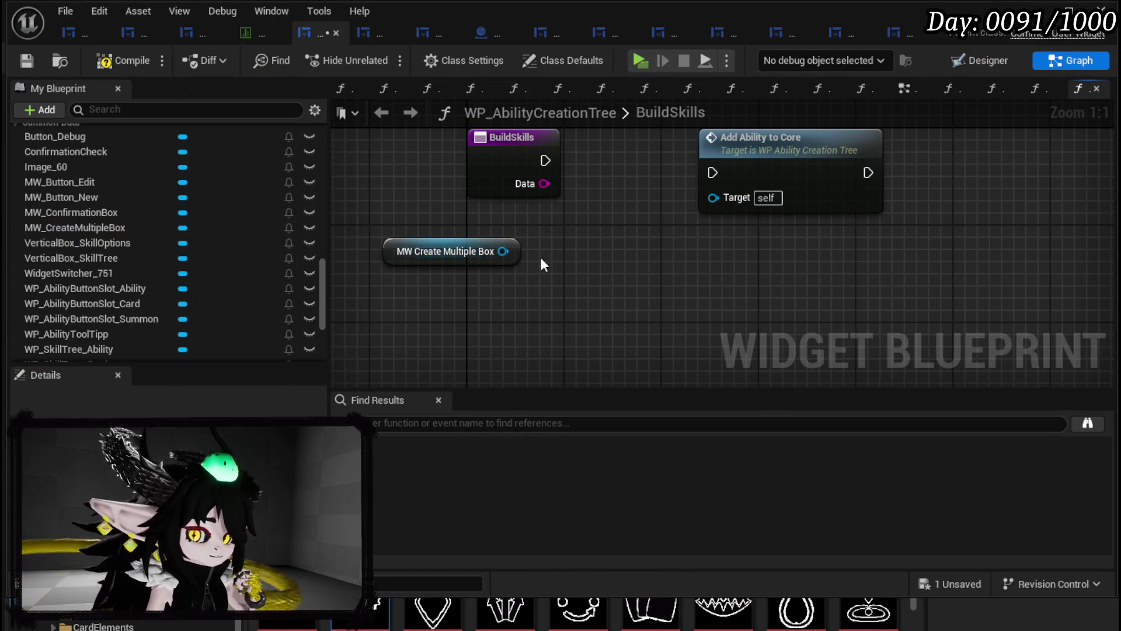
left_click_drag(502, 251, 511, 290)
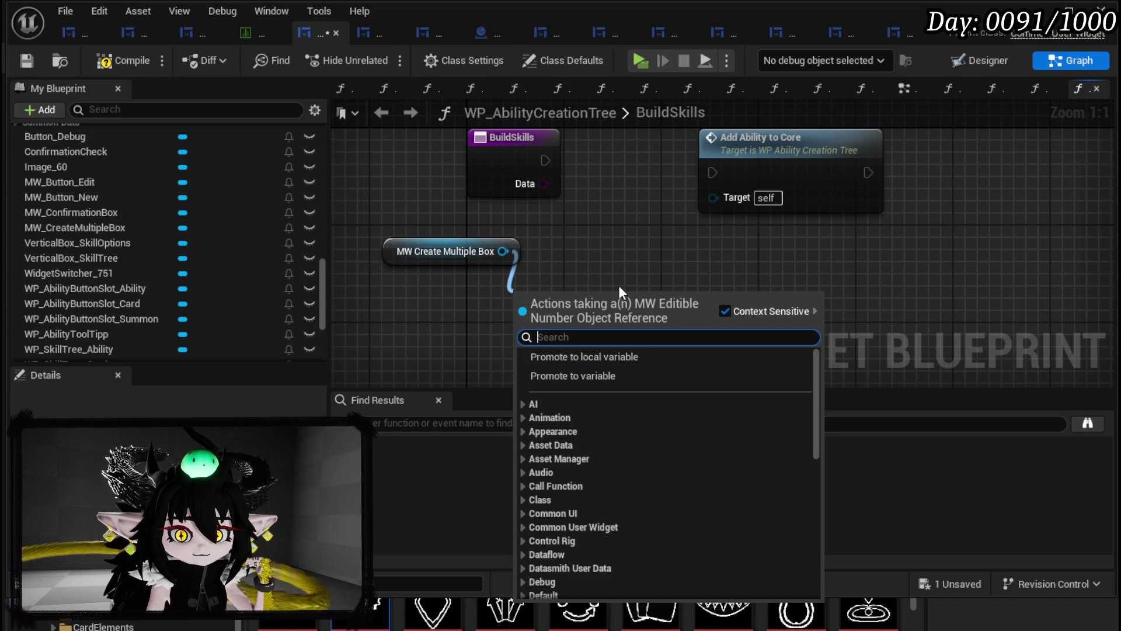
type("get text")
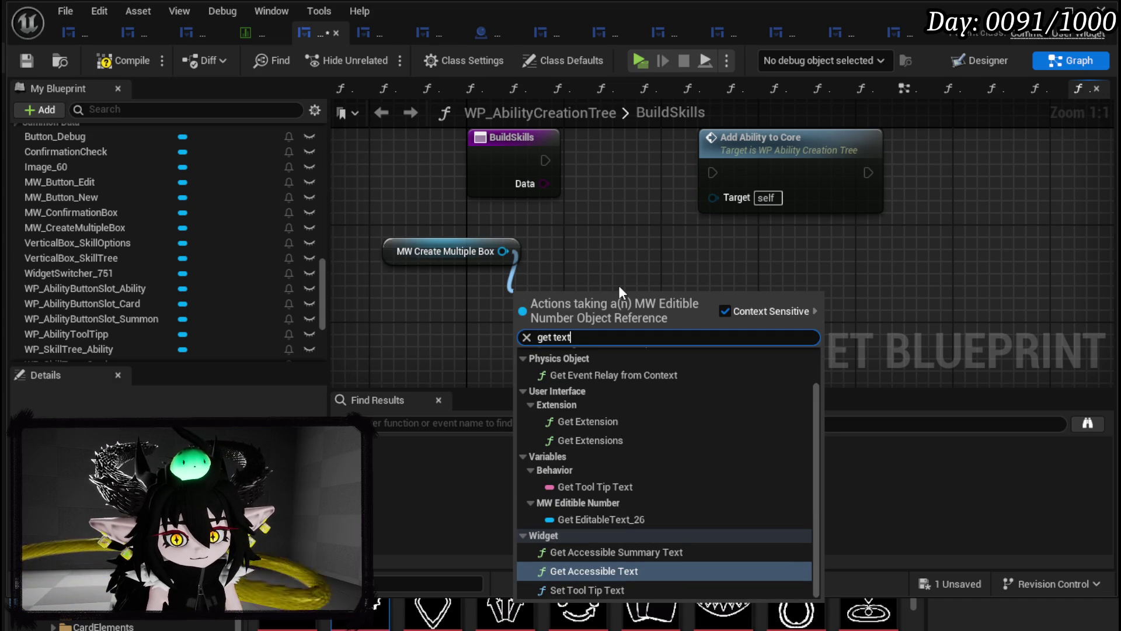
left_click(601, 520)
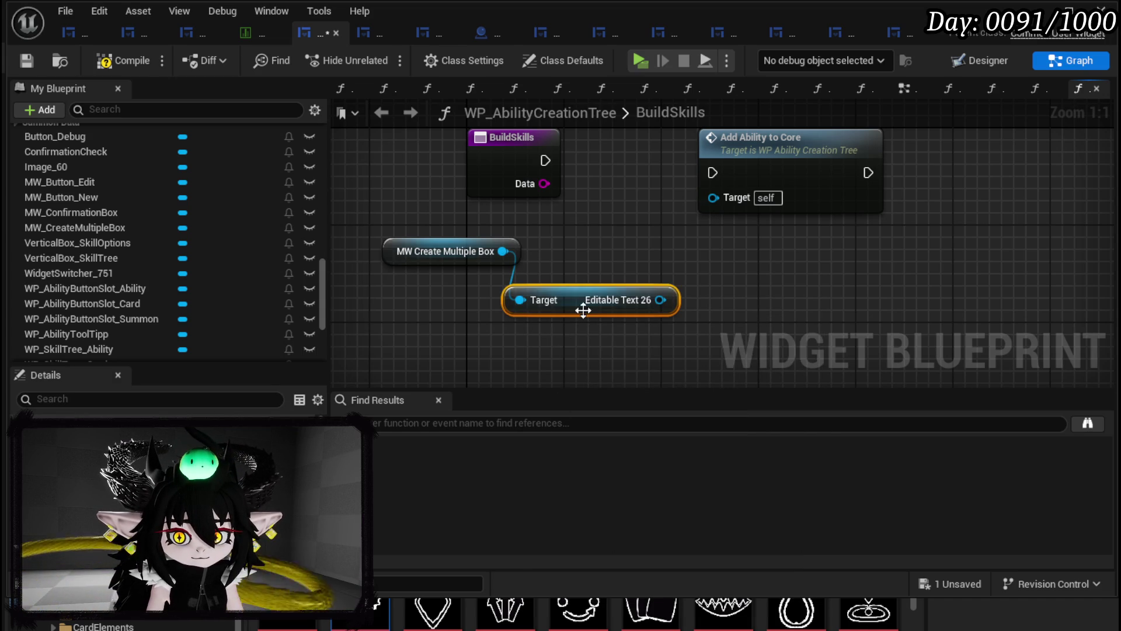
- Add Get Text from Editable Text 26 and search for a conversion ('to int', 'num', 'text')
left_click_drag(583, 310, 449, 297)
left_click_drag(526, 288, 514, 309)
type("get")
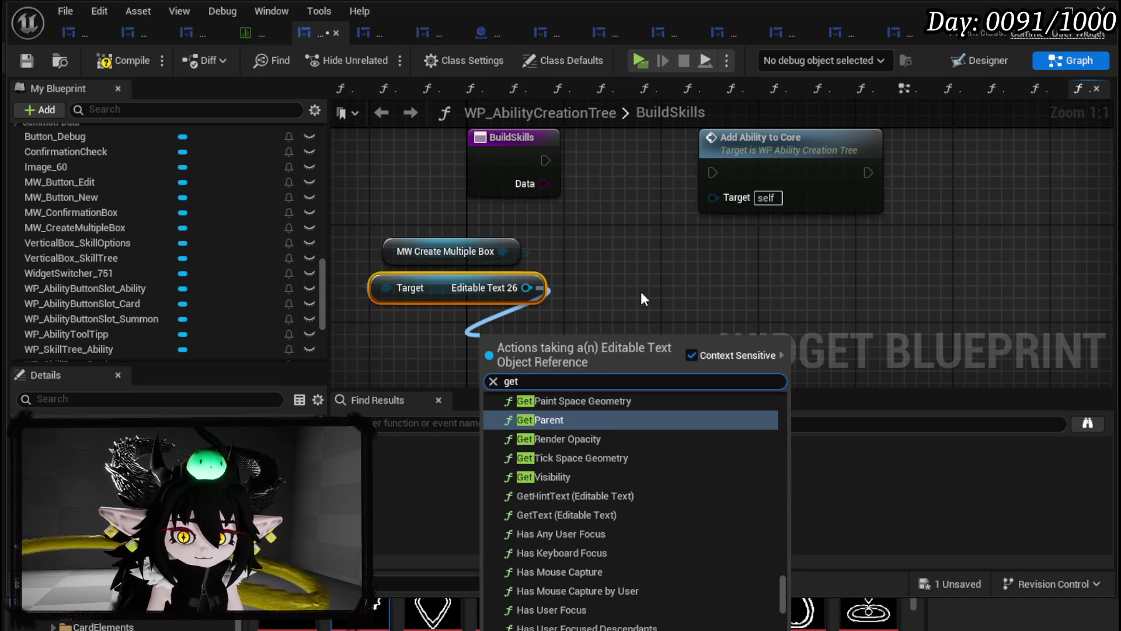
type(" tex")
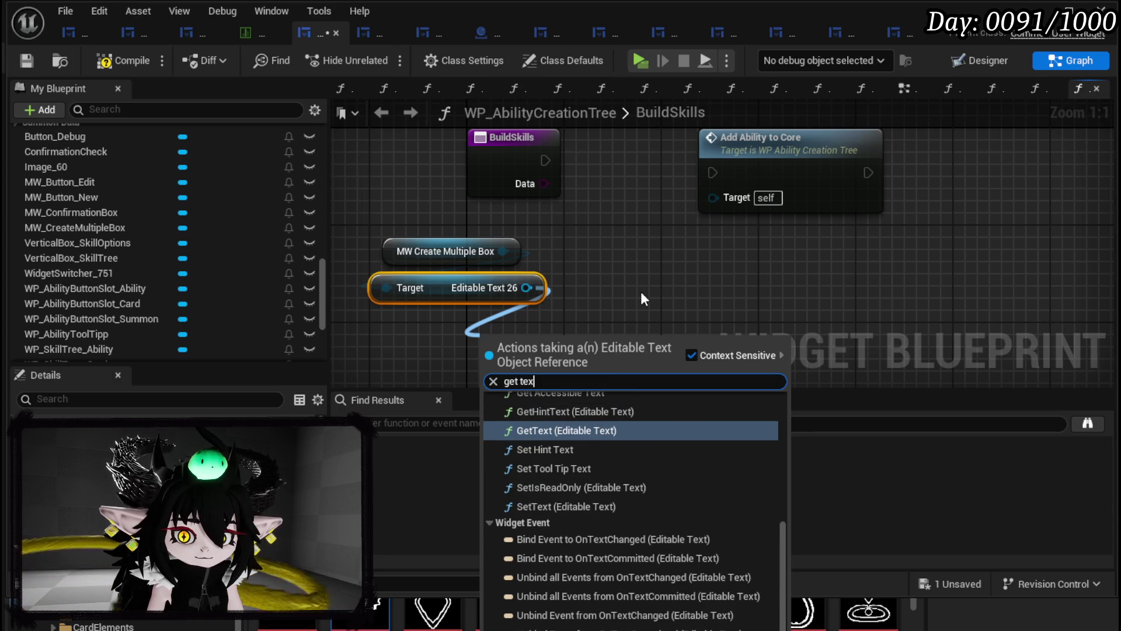
type("t")
scroll(646, 460, "down", 3)
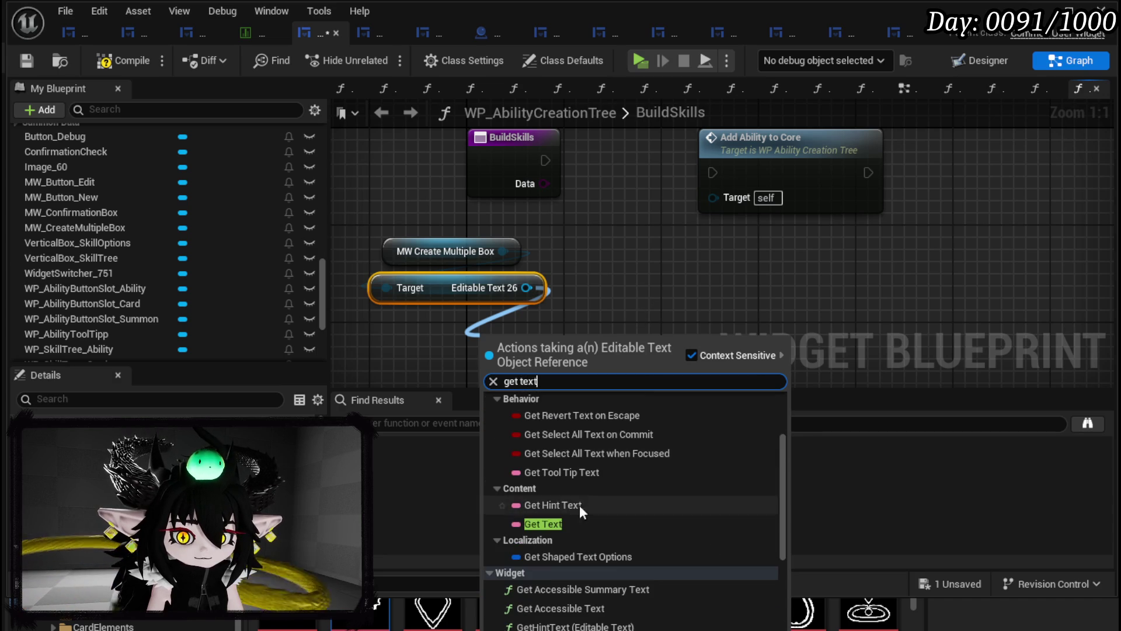
left_click(552, 524)
mouse_move(555, 347)
left_mouse_down()
mouse_move(481, 331)
mouse_move(570, 330)
left_mouse_up()
type("to in")
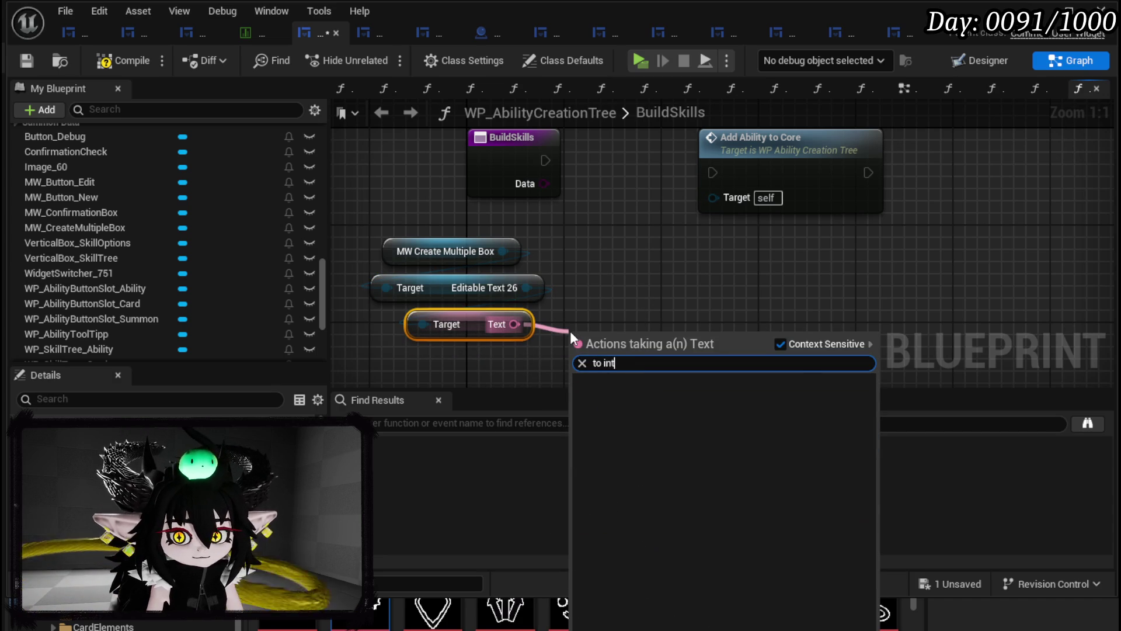
type("t")
key("BackSpace")
key("BackSpace")
key("BackSpace")
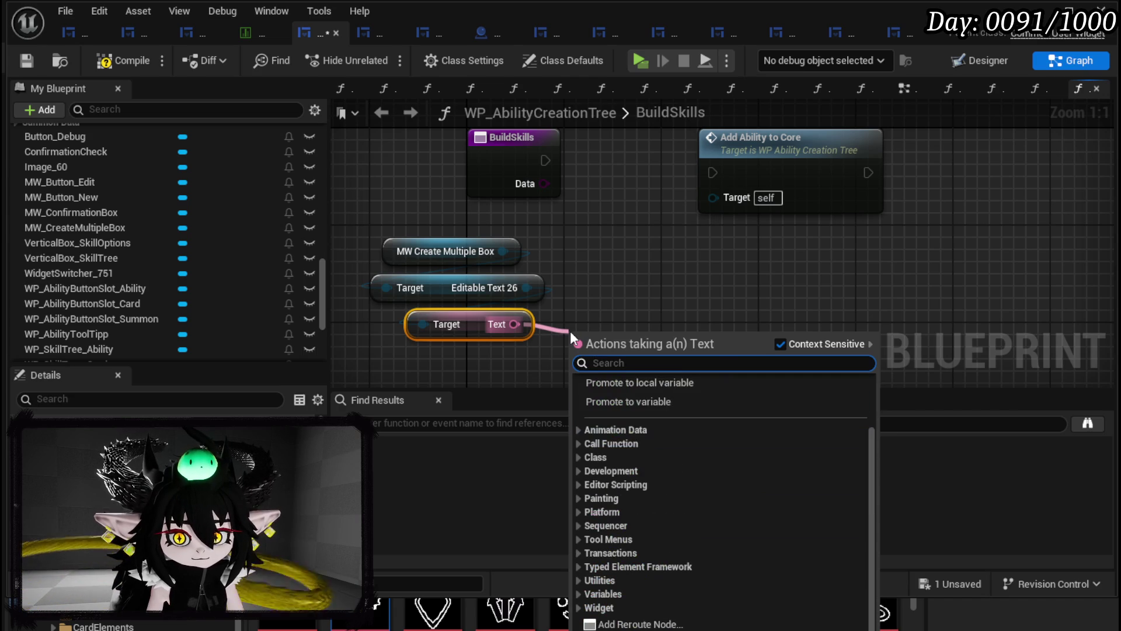
type("num")
key("BackSpace")
key("BackSpace")
key("BackSpace")
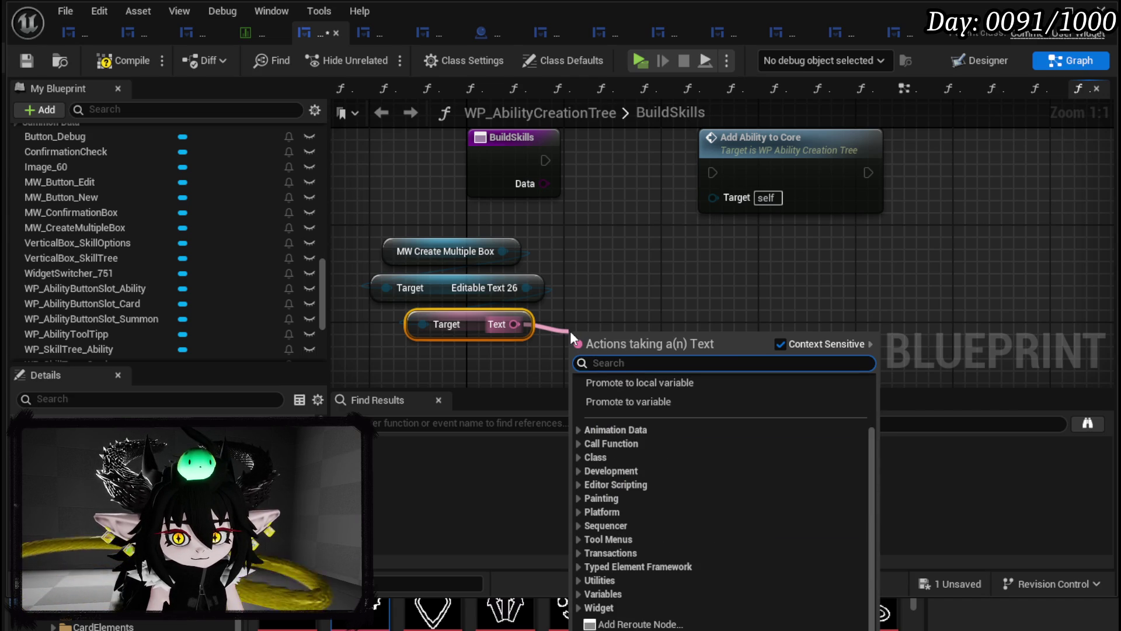
type("text")
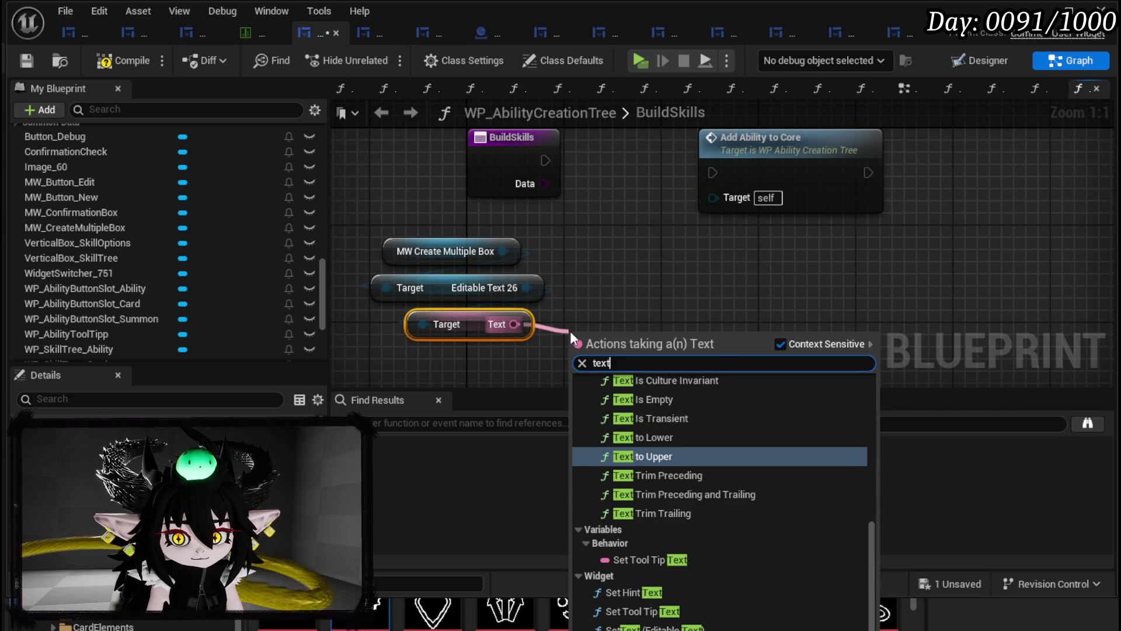
scroll(685, 395, "up", 4)
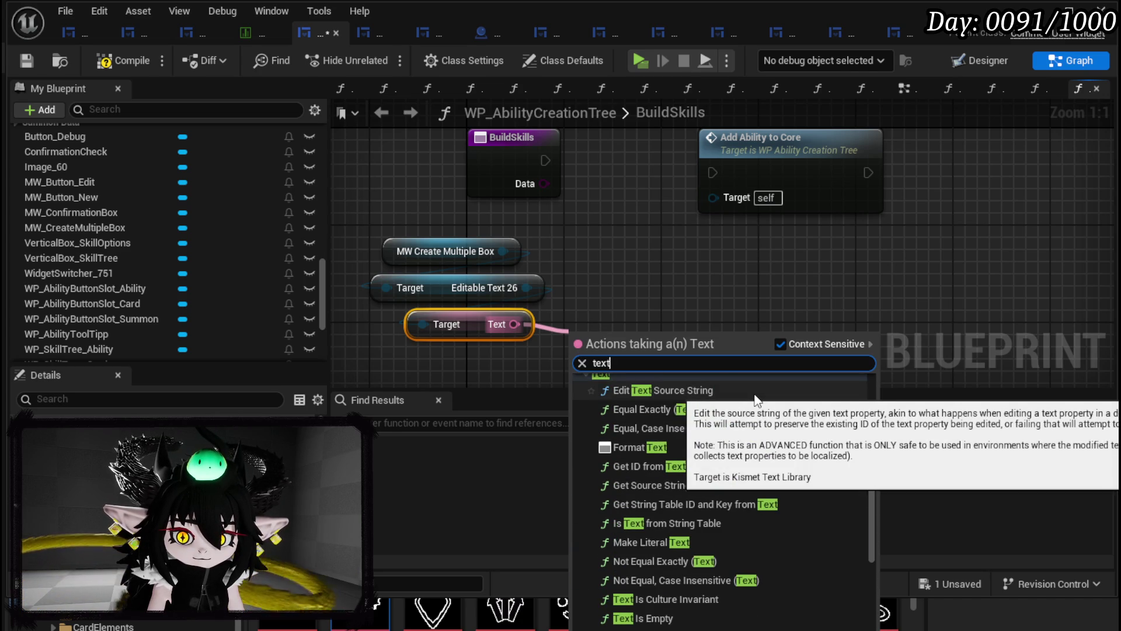
left_click(701, 295)
mouse_move(701, 295)
left_mouse_down()
mouse_move(676, 335)
mouse_move(534, 304)
left_mouse_up()
- Move Add Ability to Core right, and add then delete an unwanted For Each Loop node
right_click(535, 307)
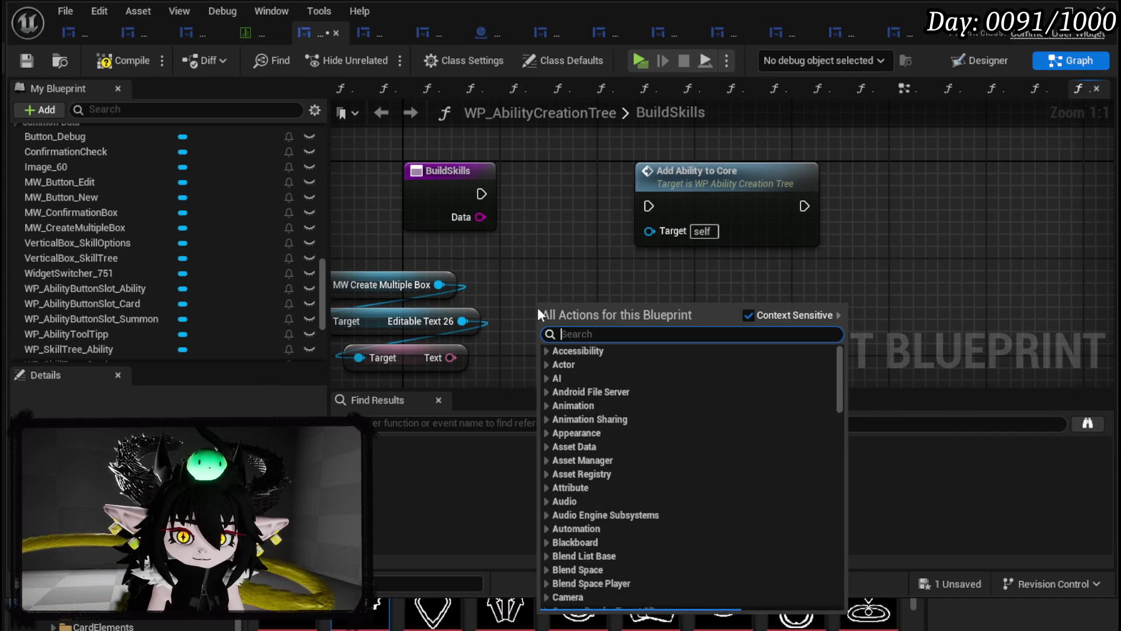
type("Loop")
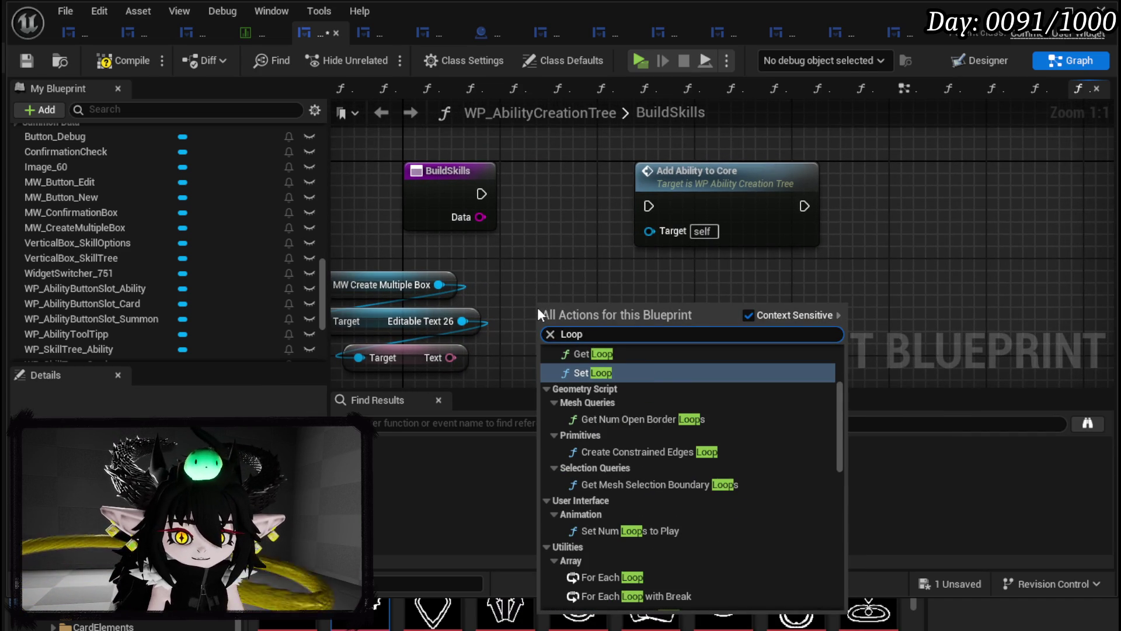
left_click(626, 569)
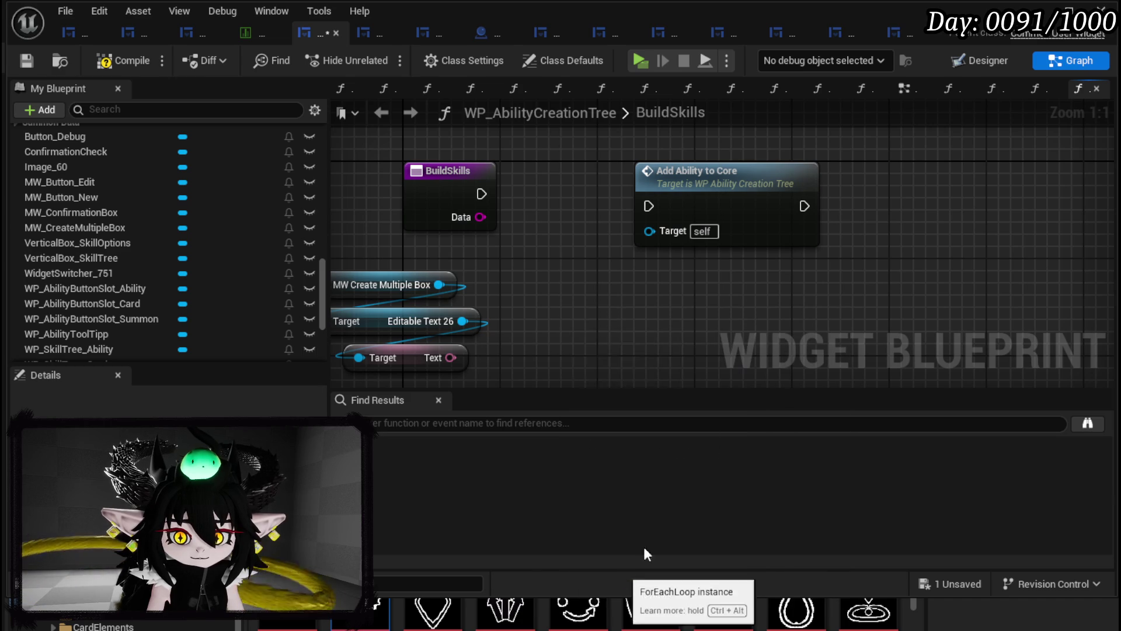
left_click_drag(701, 210, 883, 222)
left_click_drag(618, 306, 717, 251)
key("Delete")
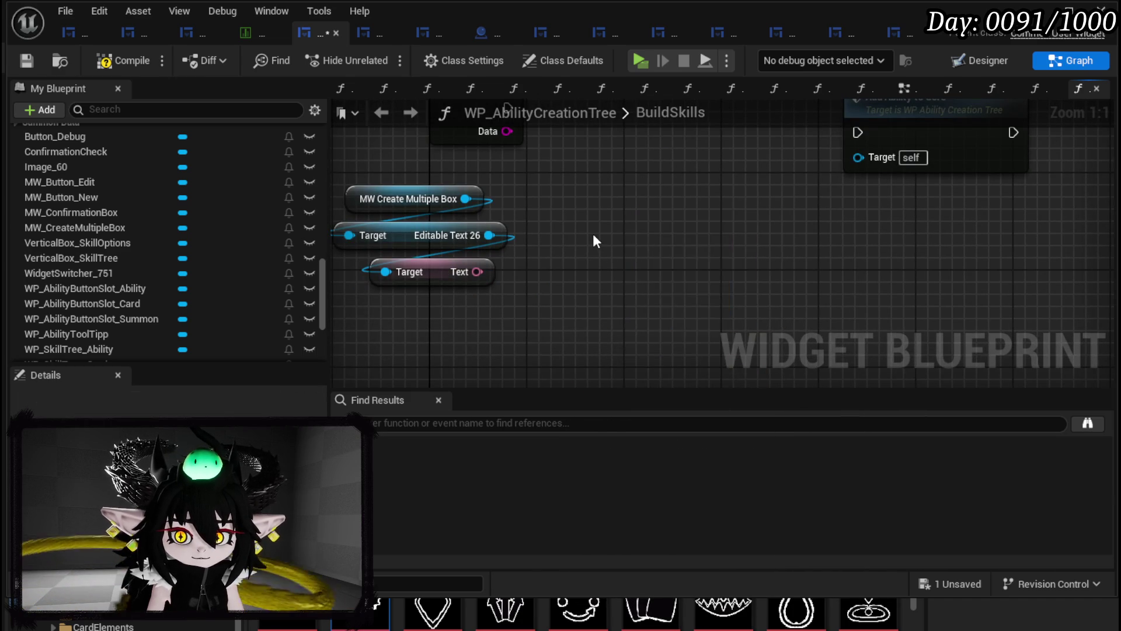
- Add a For Loop node and tidy the MW Create Multiple Box and Editable Text 26 nodes
right_click(593, 234)
type("for lo")
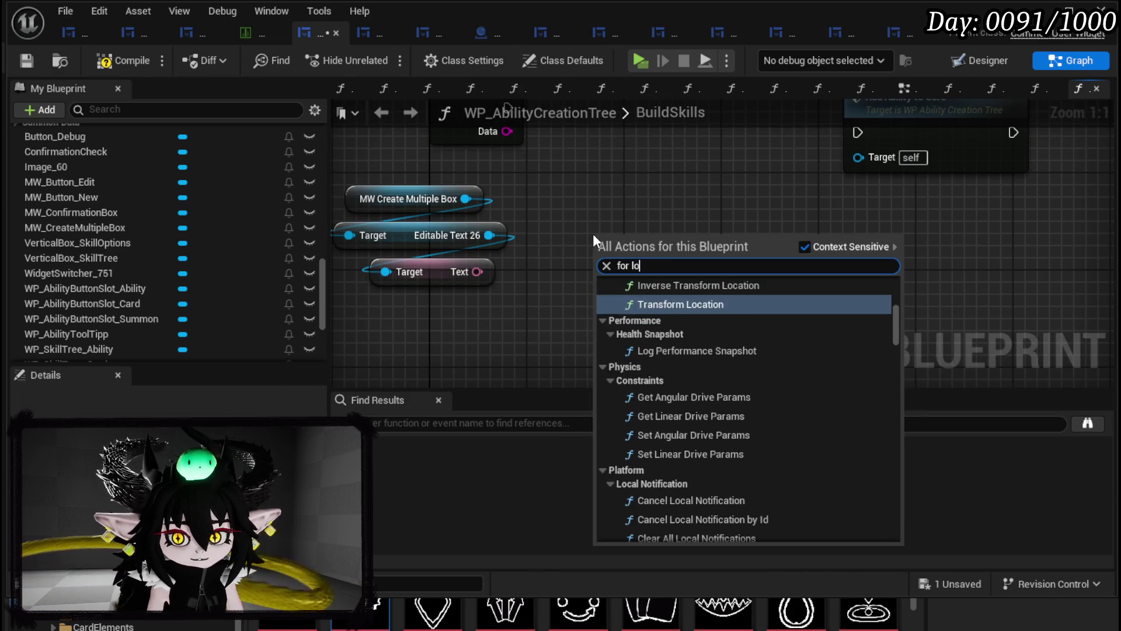
type("o")
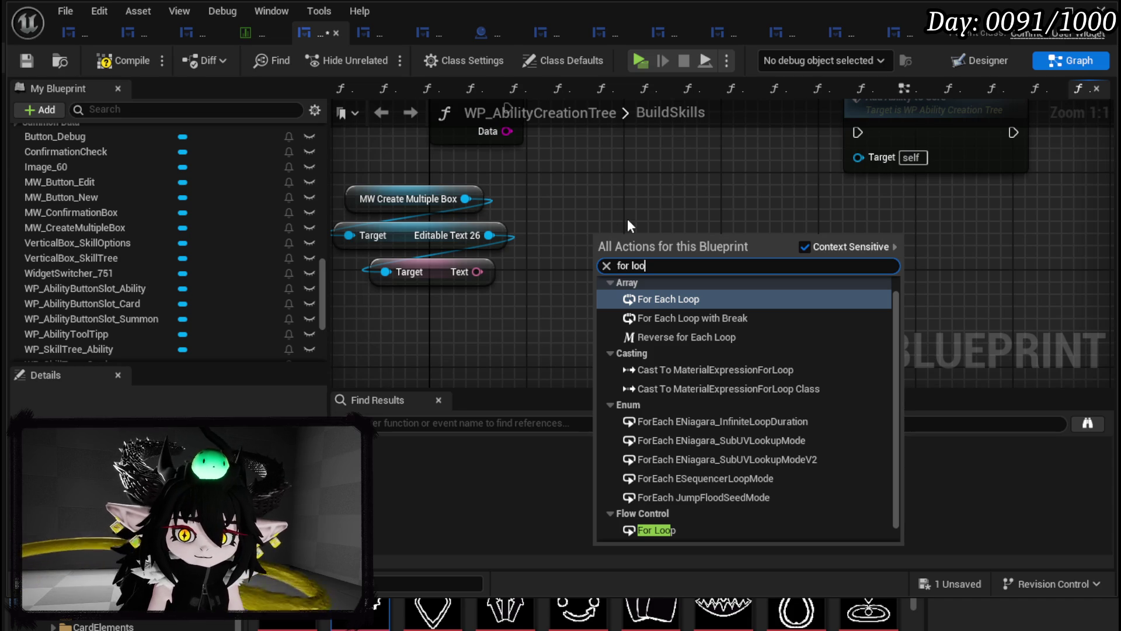
left_click(666, 528)
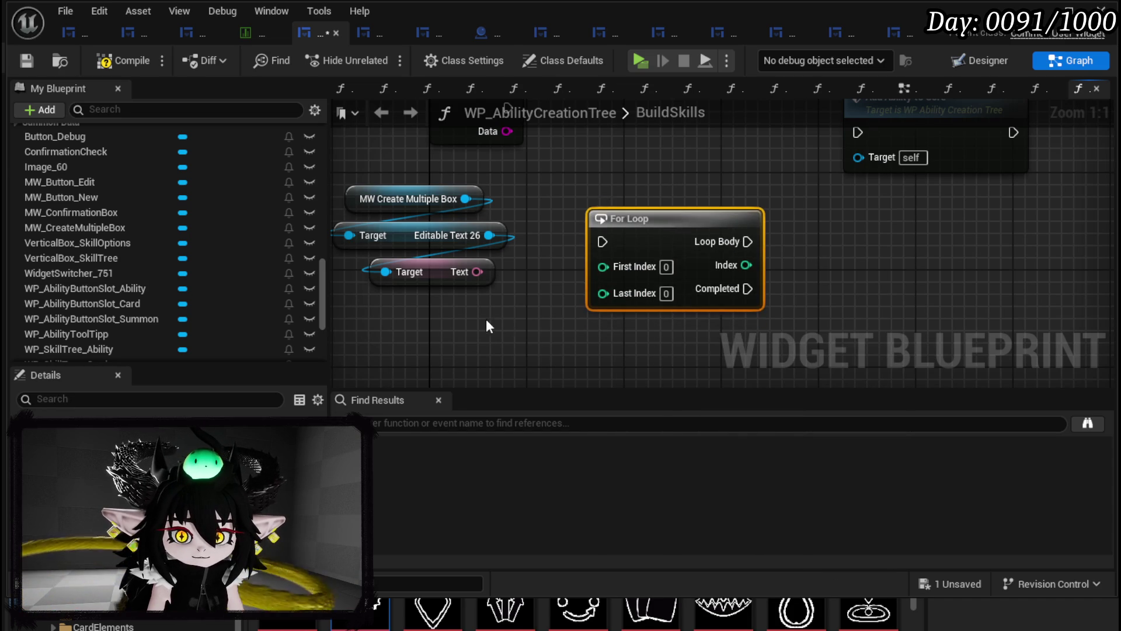
left_click_drag(489, 325, 619, 345)
left_click_drag(531, 217, 405, 192)
left_click(549, 263)
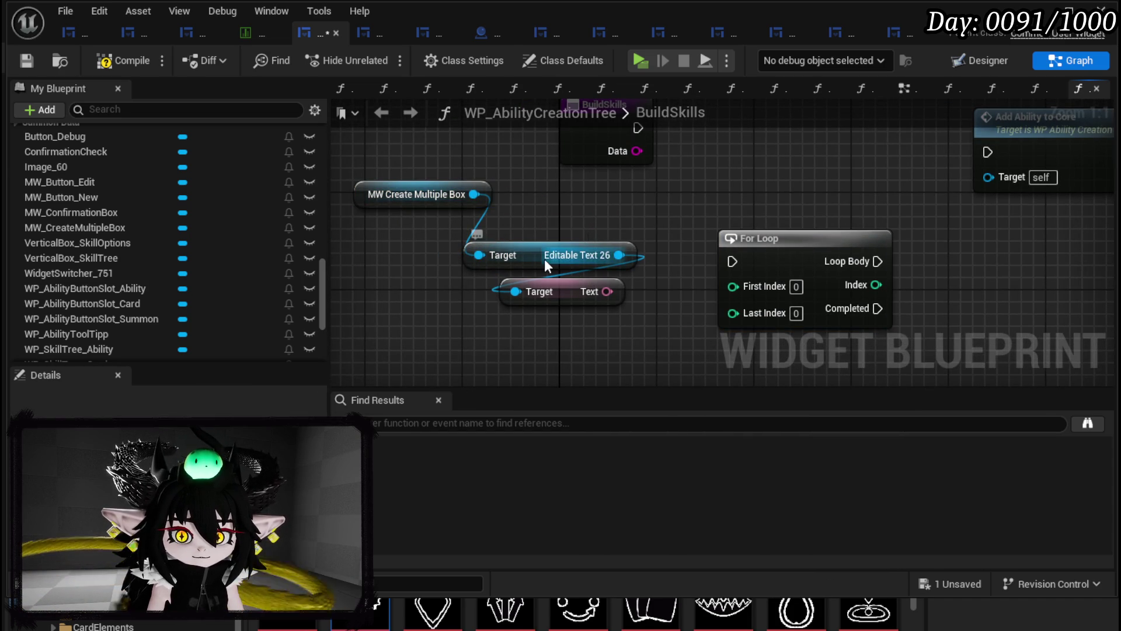
left_click_drag(549, 263, 463, 251)
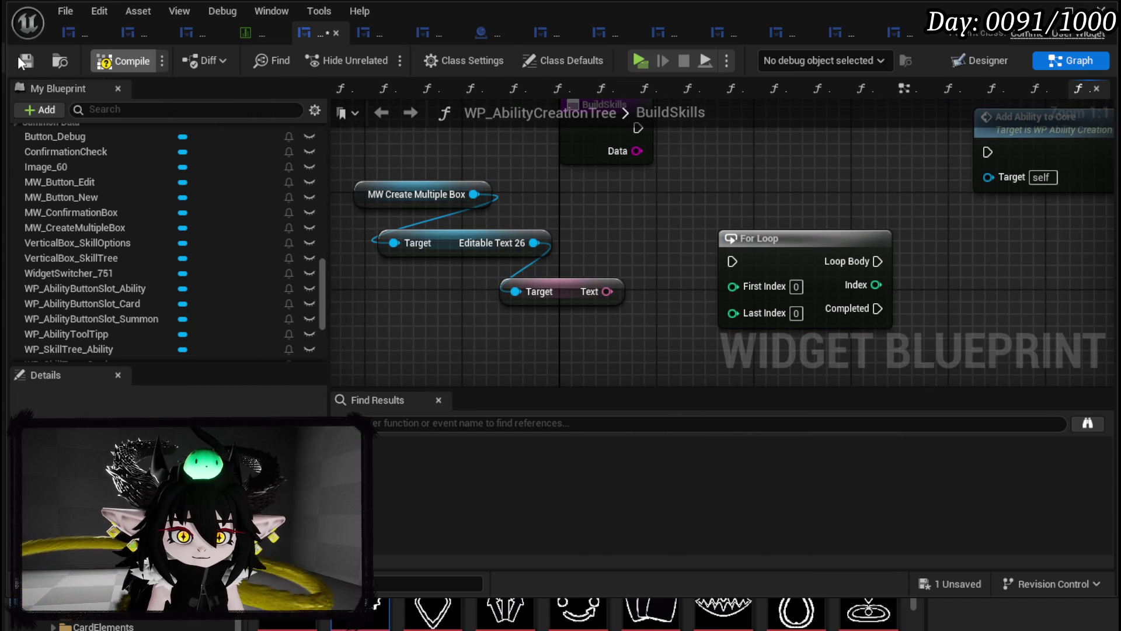
- Compile and save the widget blueprint with the BuildSkills entry node in view
left_click(23, 58)
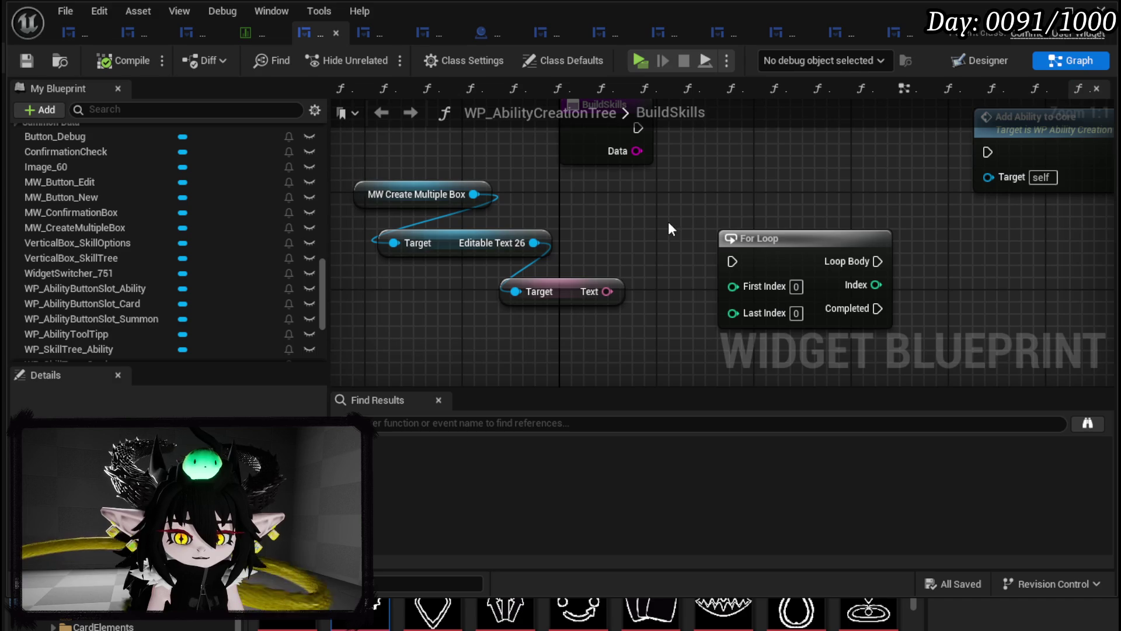
mouse_move(733, 259)
left_mouse_down()
mouse_move(556, 262)
mouse_move(906, 327)
mouse_move(888, 266)
mouse_move(846, 223)
mouse_move(875, 234)
left_mouse_up()
left_click(727, 189)
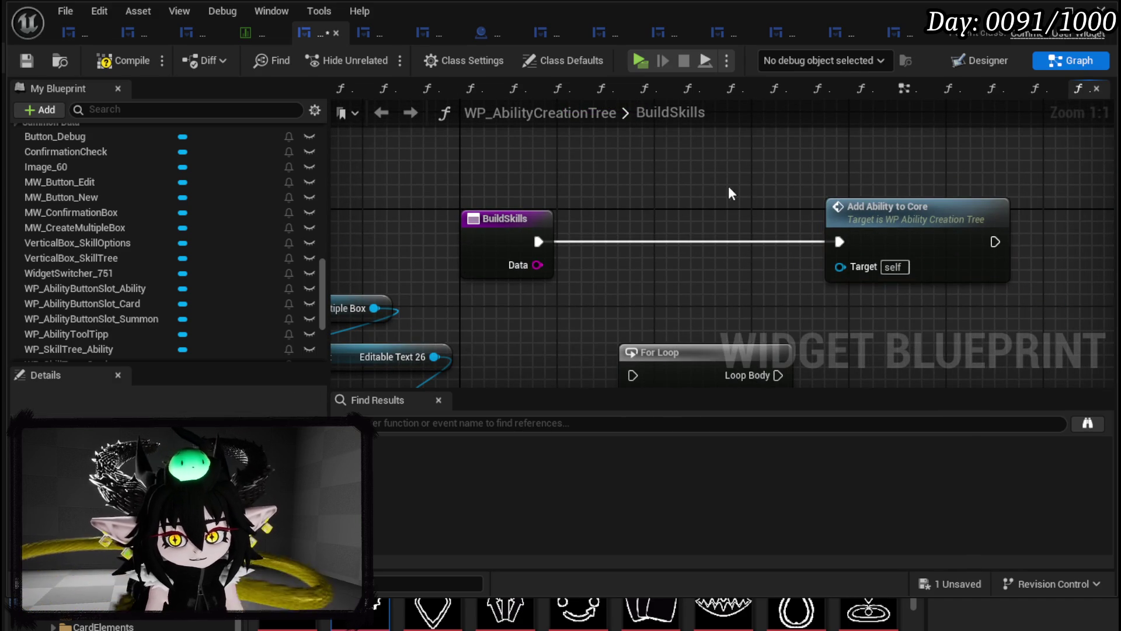
- Inspect AddAbilityToCore, compile and save, view the Designer, then return to the level editor
double_click(880, 227)
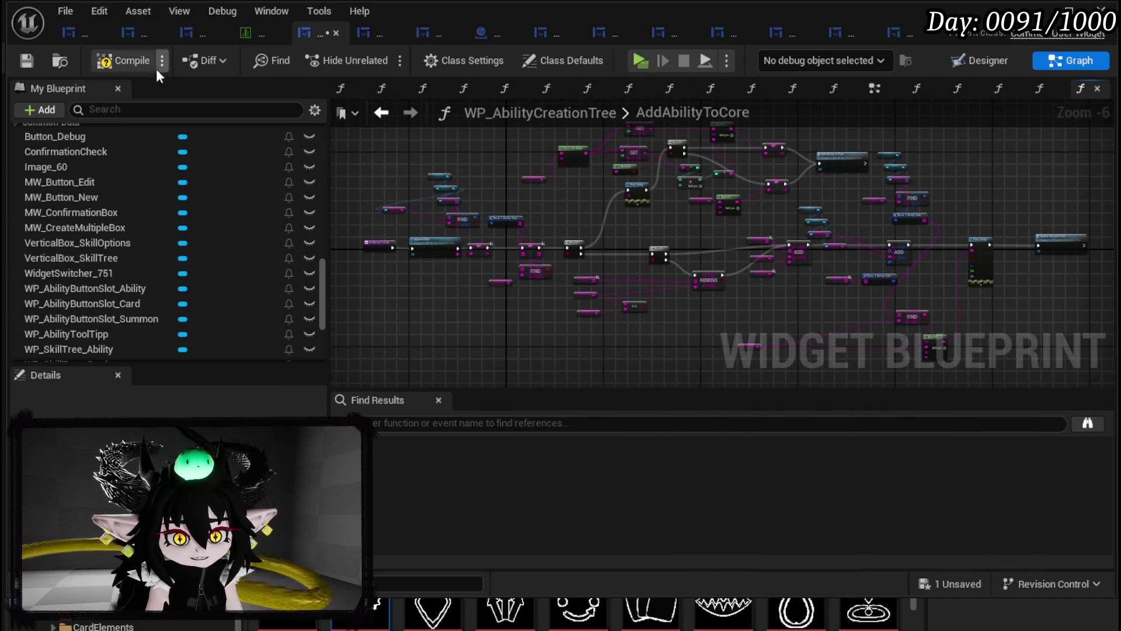
left_click(23, 58)
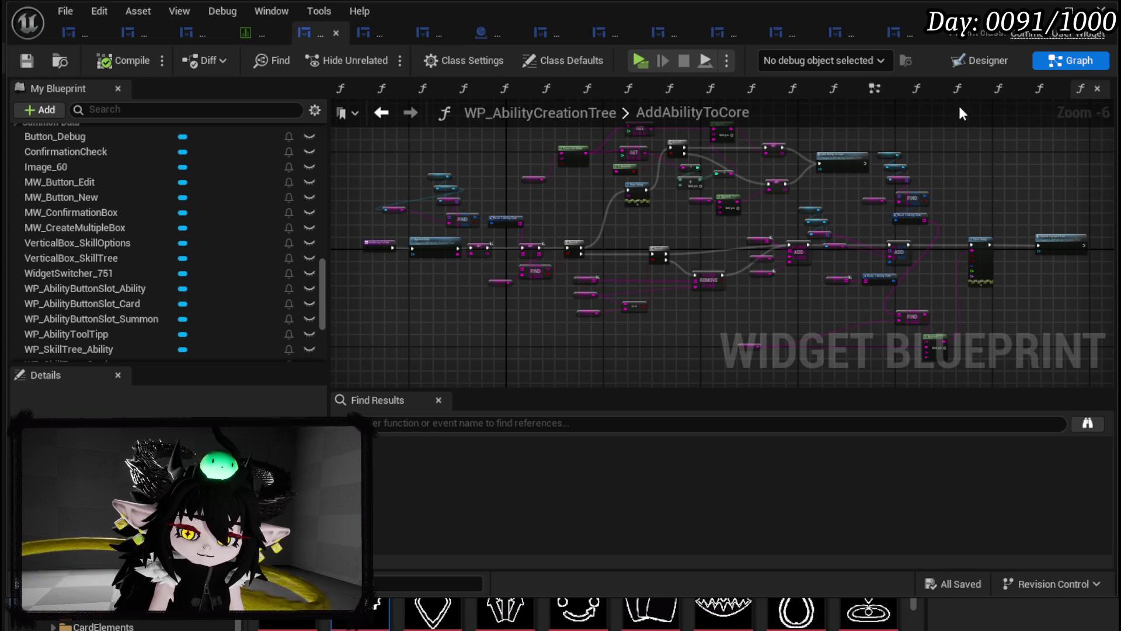
left_click(979, 65)
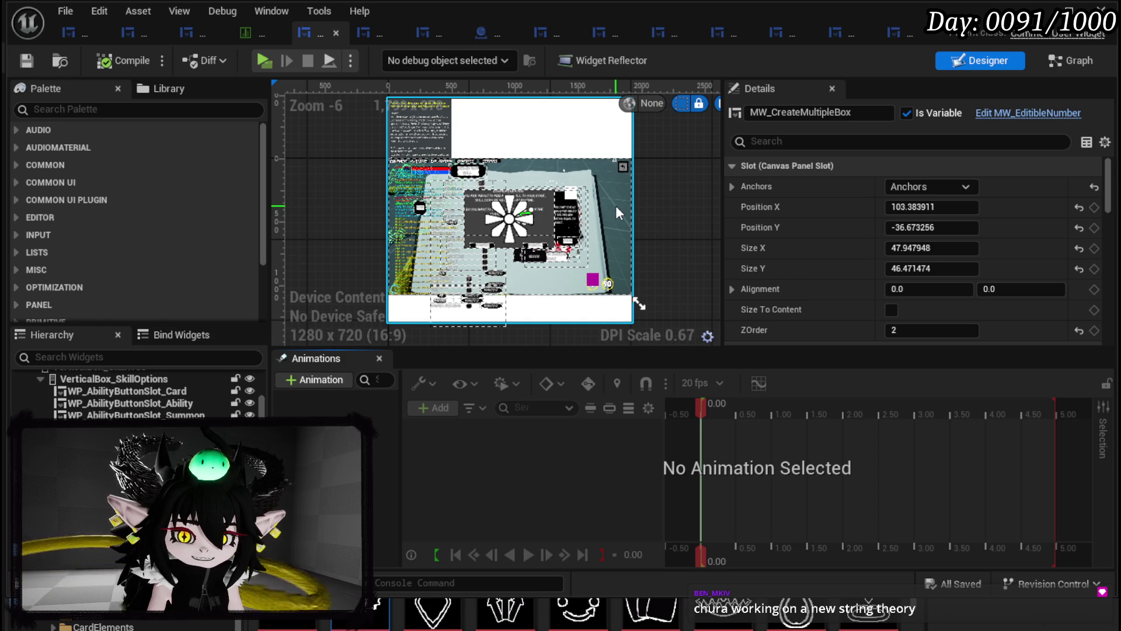
left_click(1015, 33)
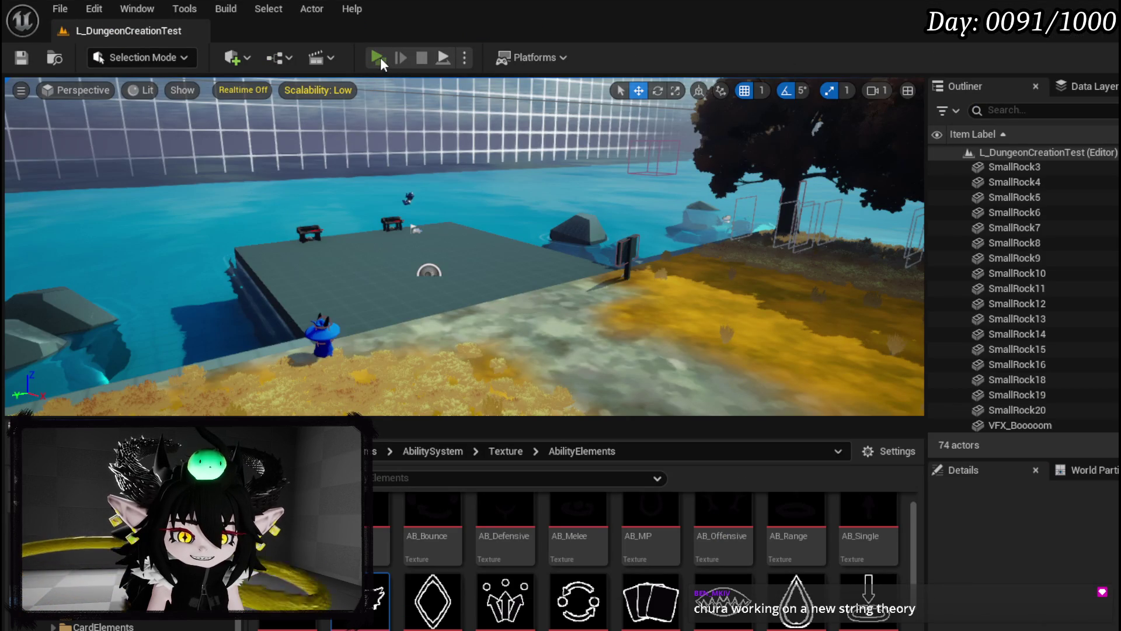
- Play the game, walk to the skill desk, choose Ability, and cancel the creation confirmation
left_click(380, 57)
key("w")
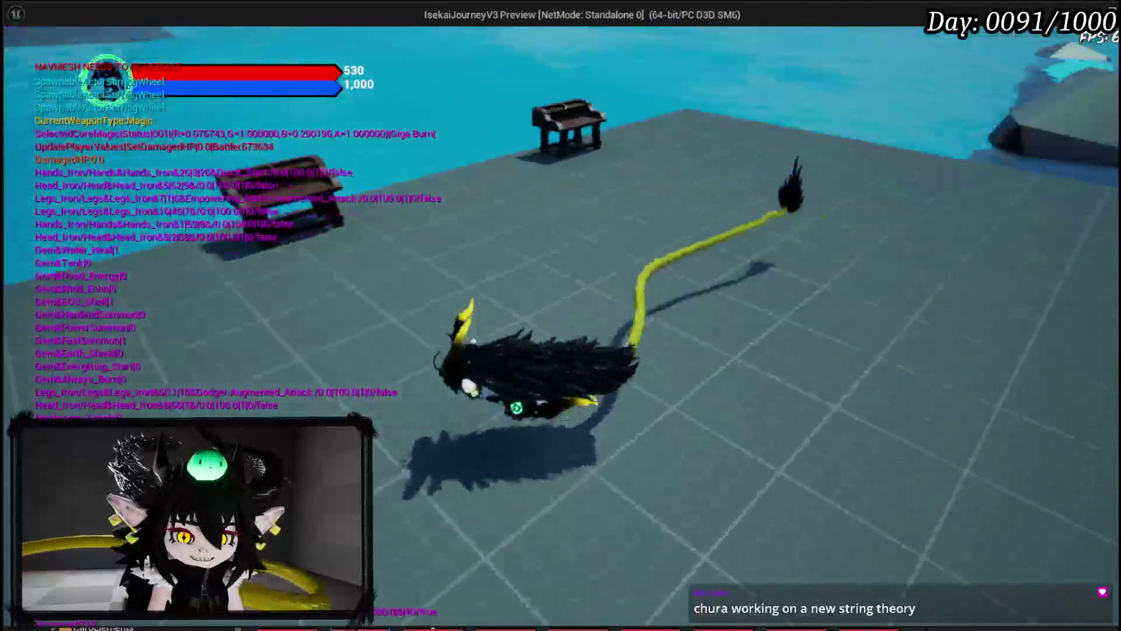
key("e")
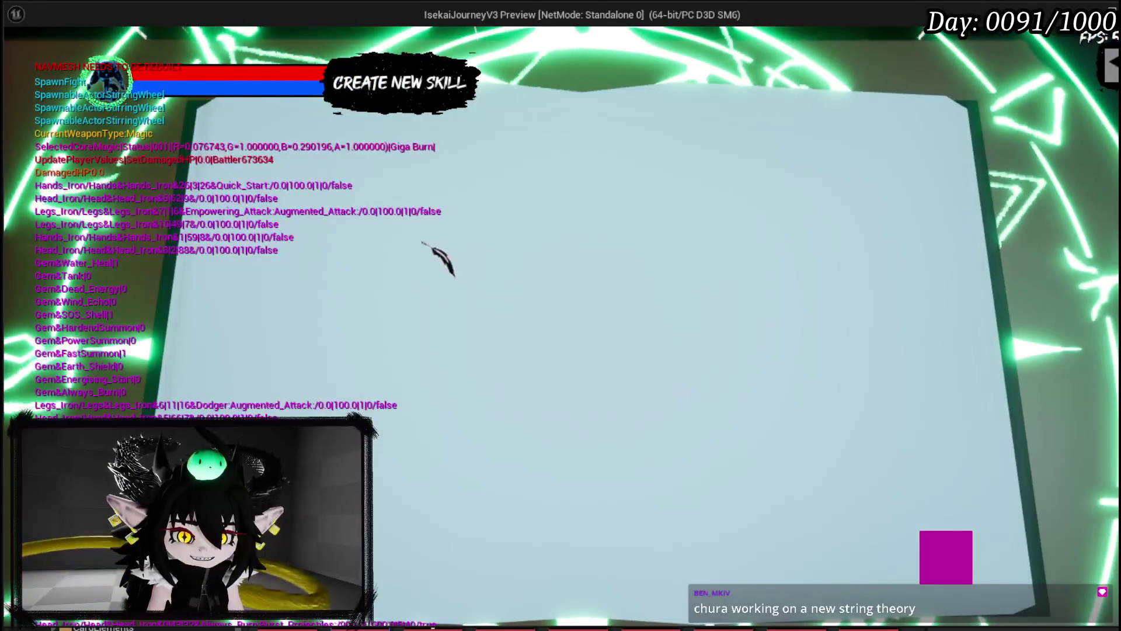
mouse_move(353, 161)
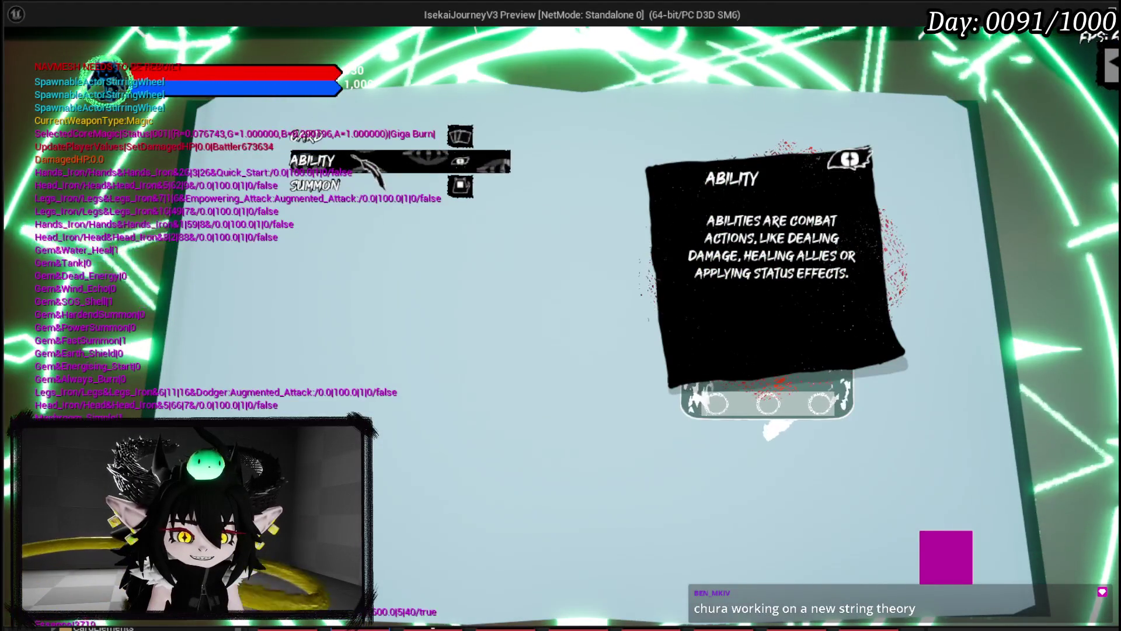
left_click(353, 161)
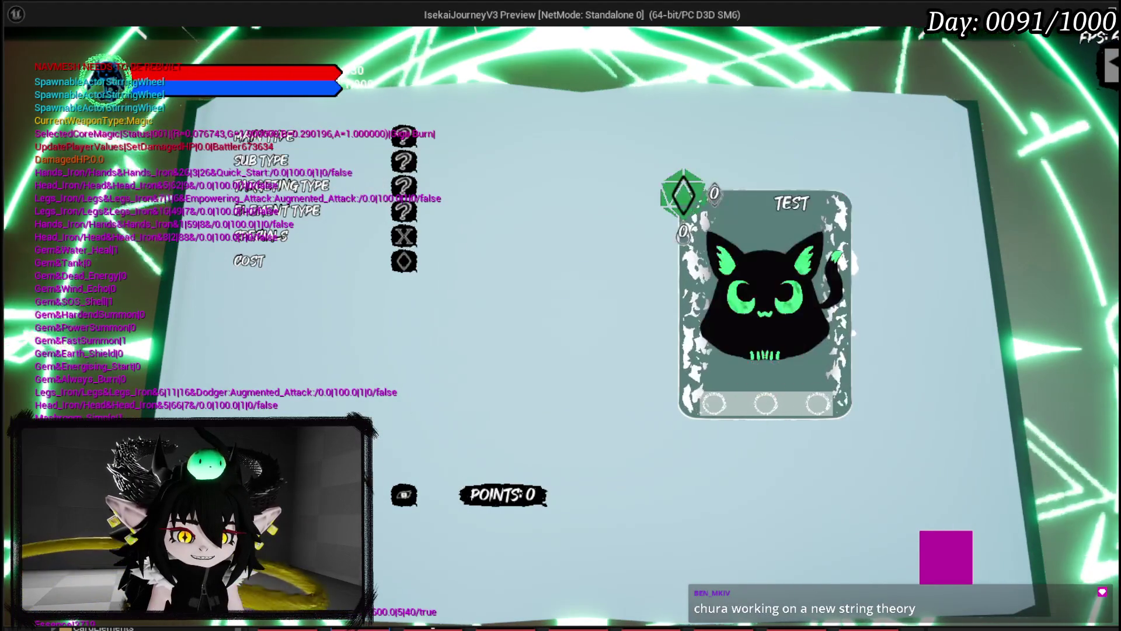
left_click(437, 495)
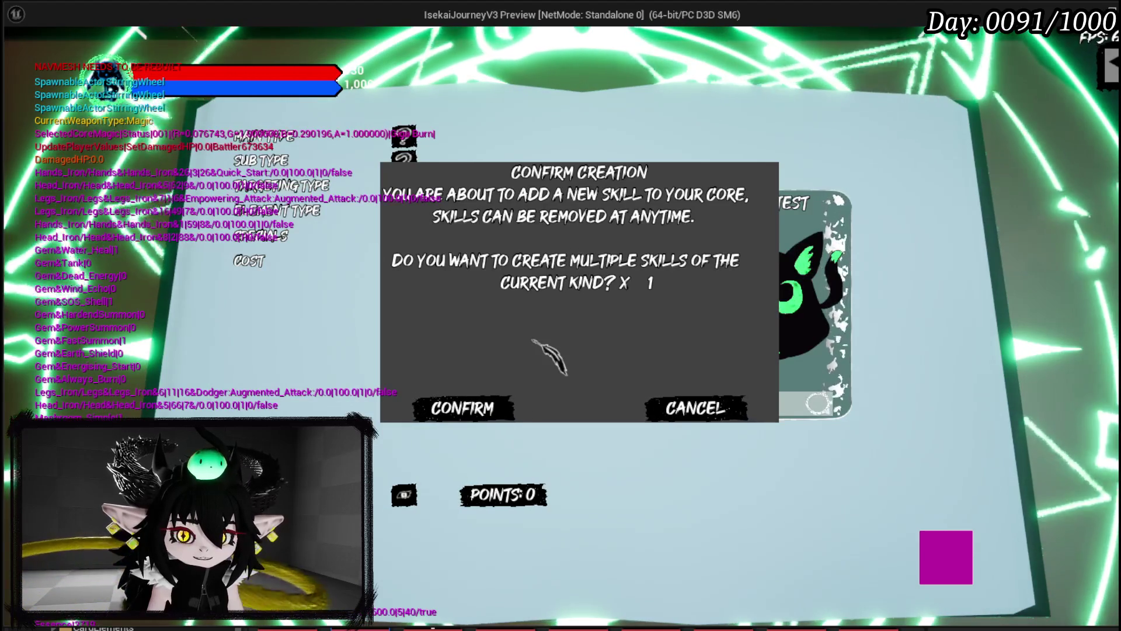
left_click(695, 407)
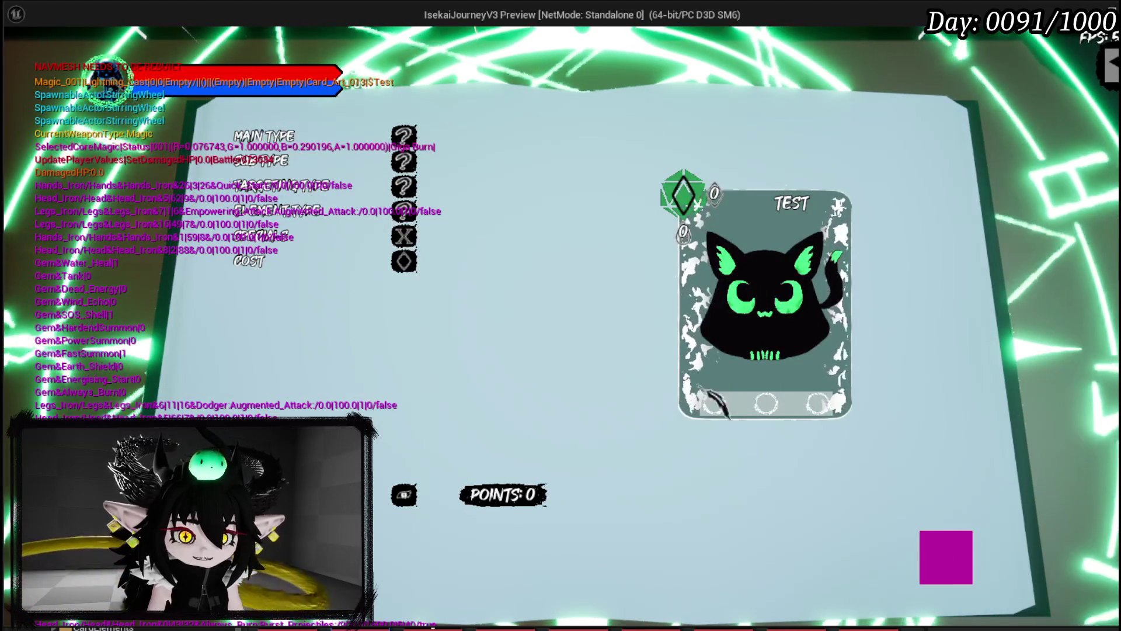
- Set the skill to OFFENSIVE, DIRECT HIT, power 50, Single Target and Fire element
left_click(404, 135)
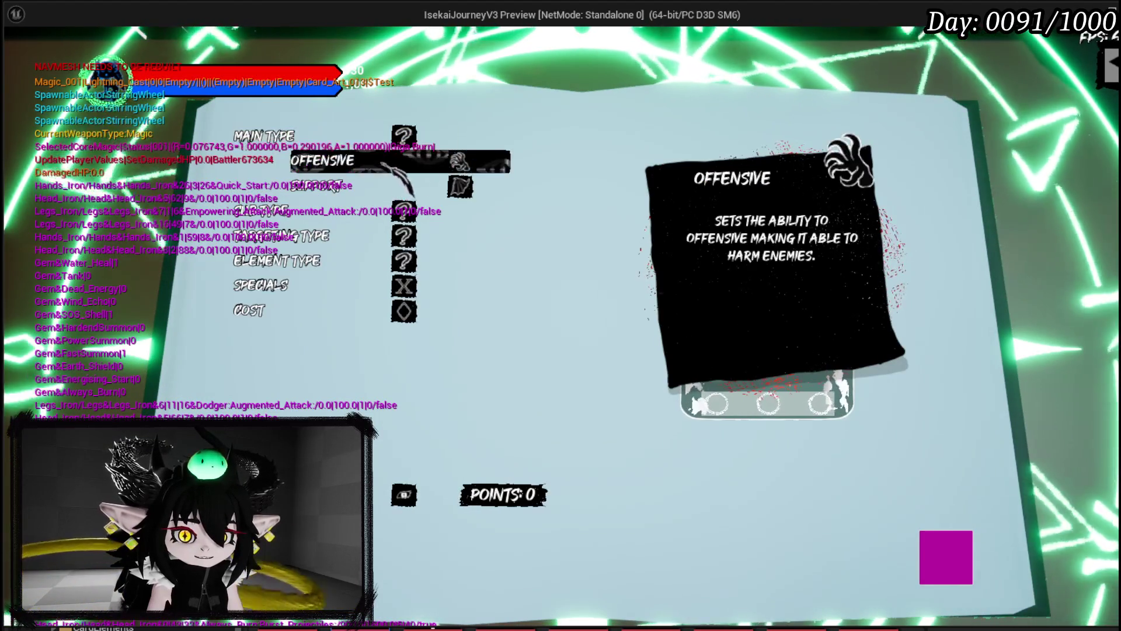
left_click(409, 164)
left_click(404, 161)
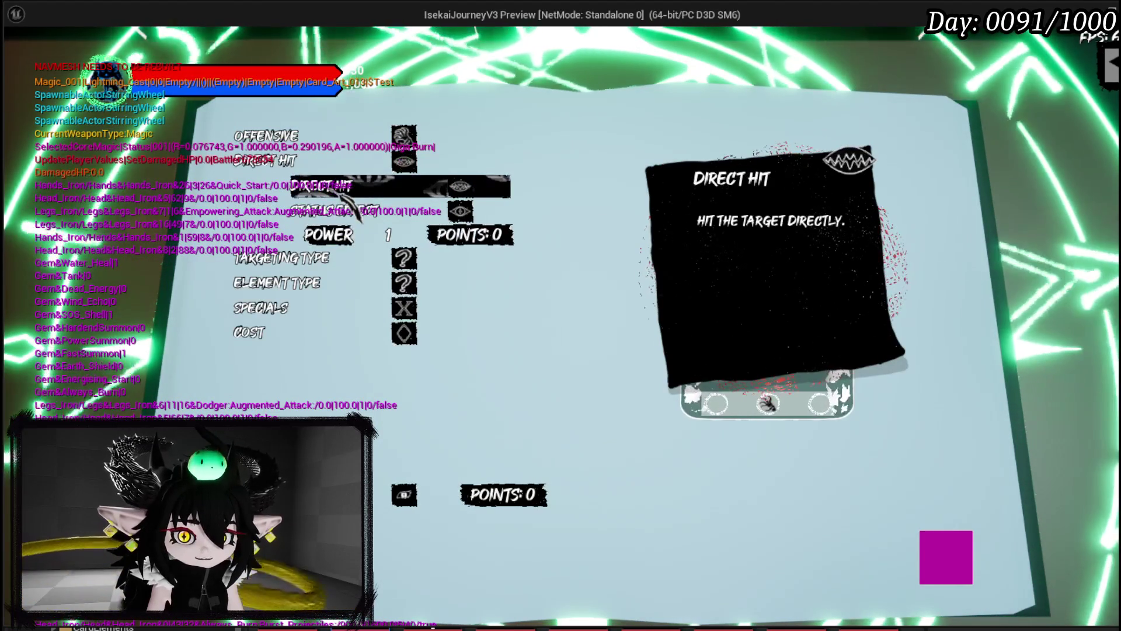
left_click(389, 234)
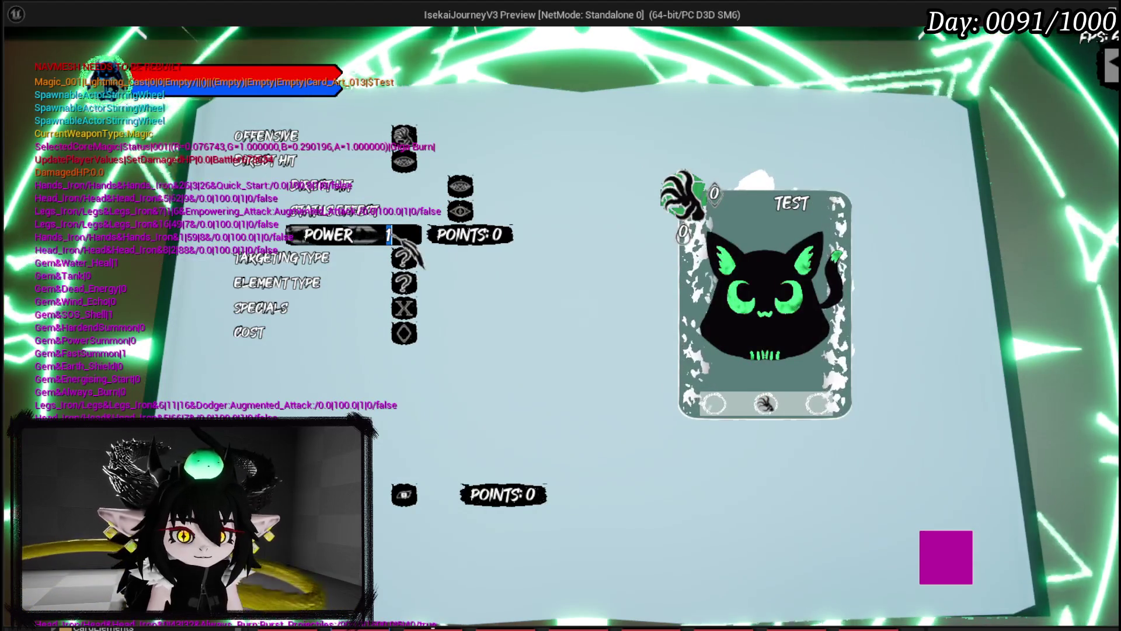
type("50")
left_click(406, 240)
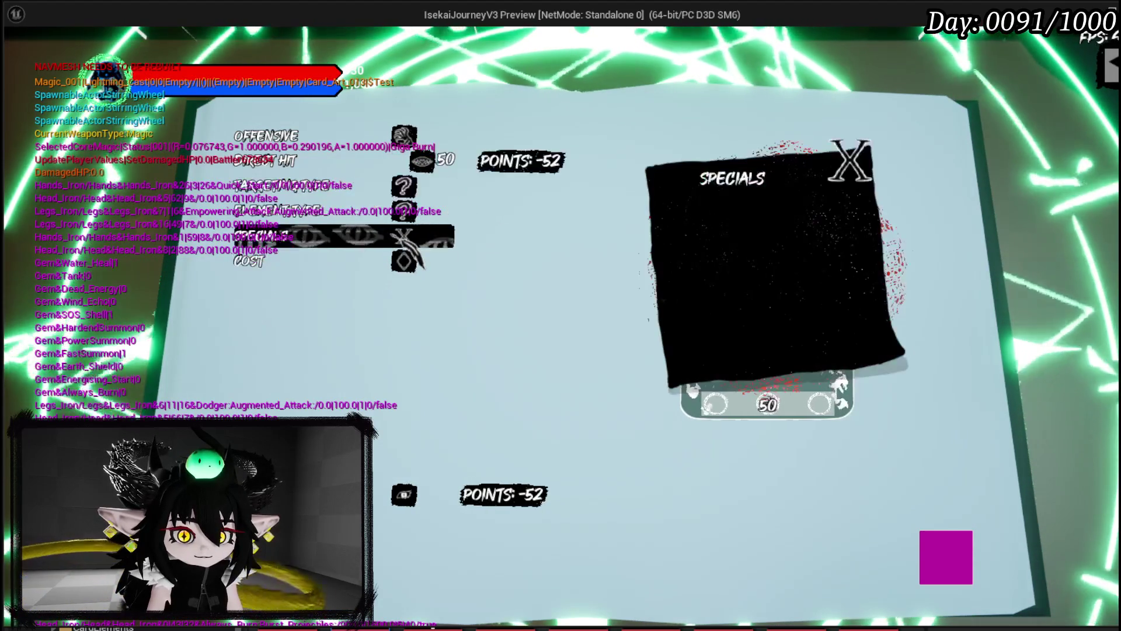
left_click(385, 191)
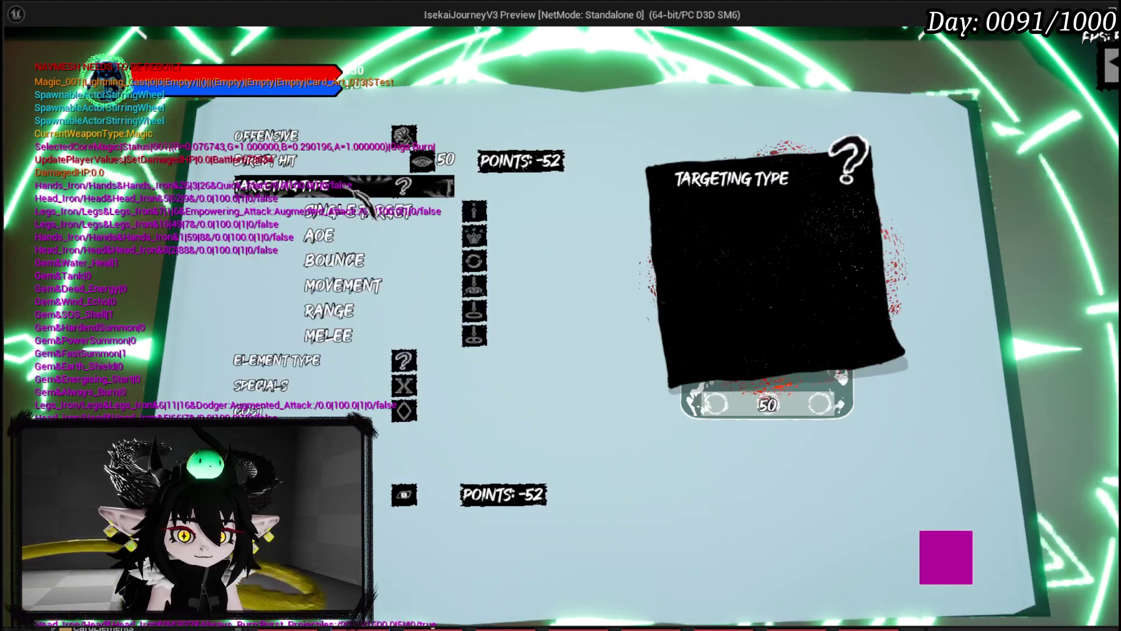
left_click(352, 212)
left_click(348, 235)
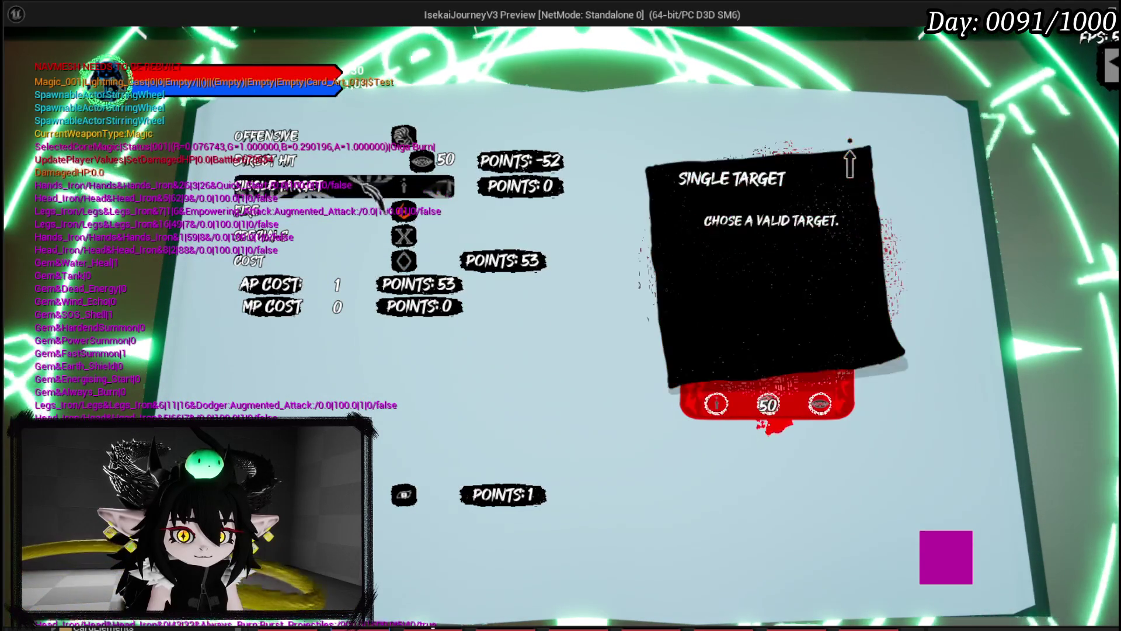
- Change the Direct Hit power to 51 and create the skill several times
left_click(315, 167)
left_click(388, 234)
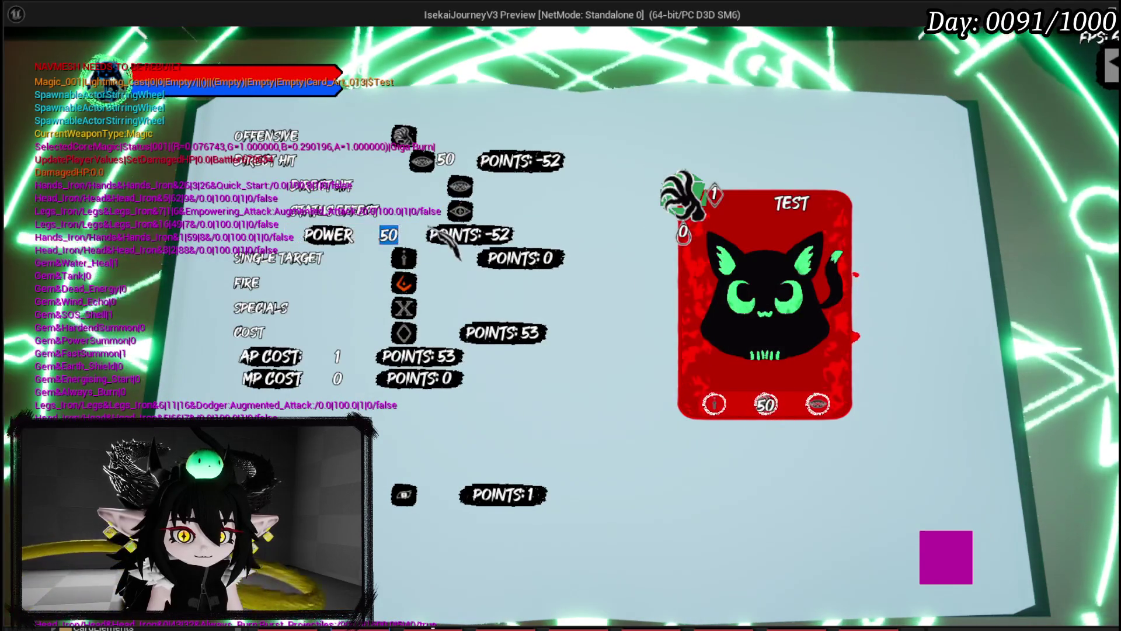
type("51")
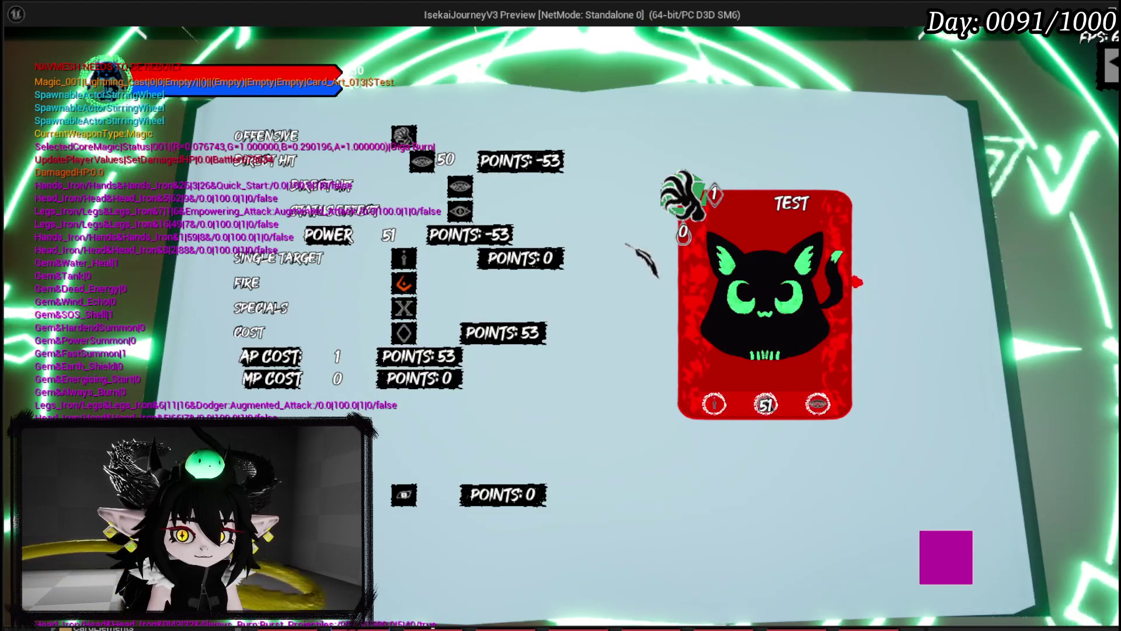
left_click(291, 167)
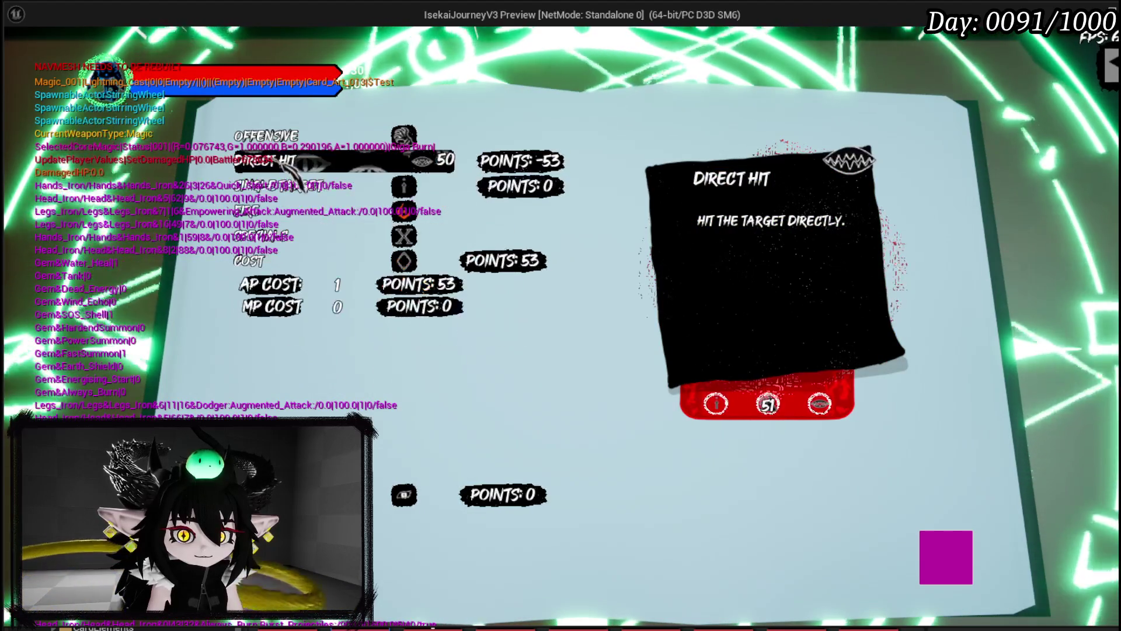
left_click(251, 261)
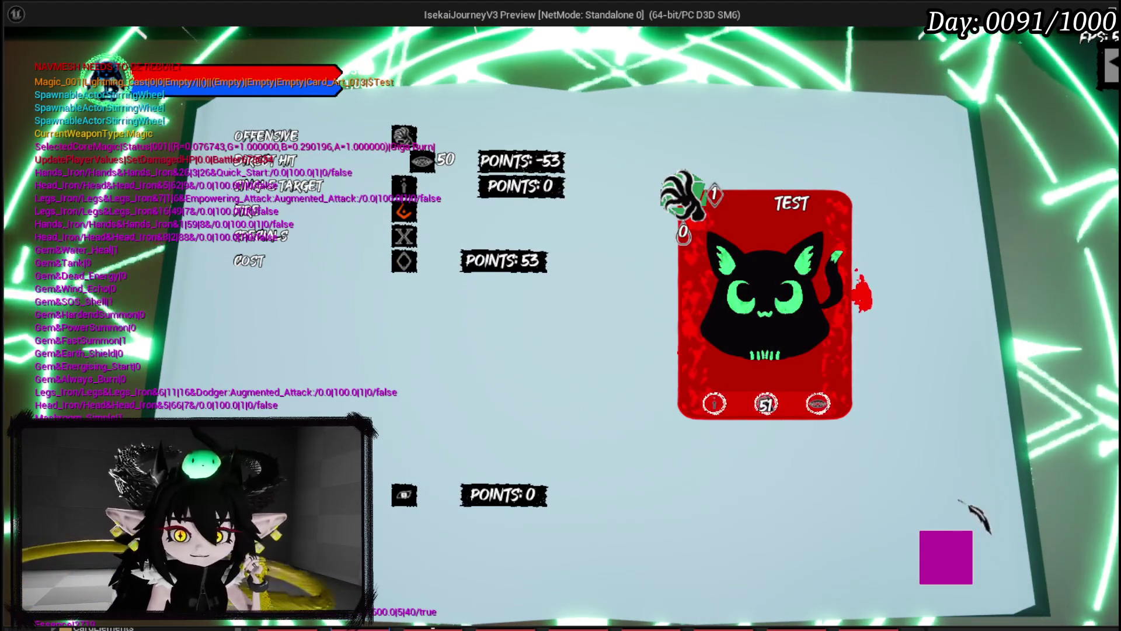
left_click(946, 546)
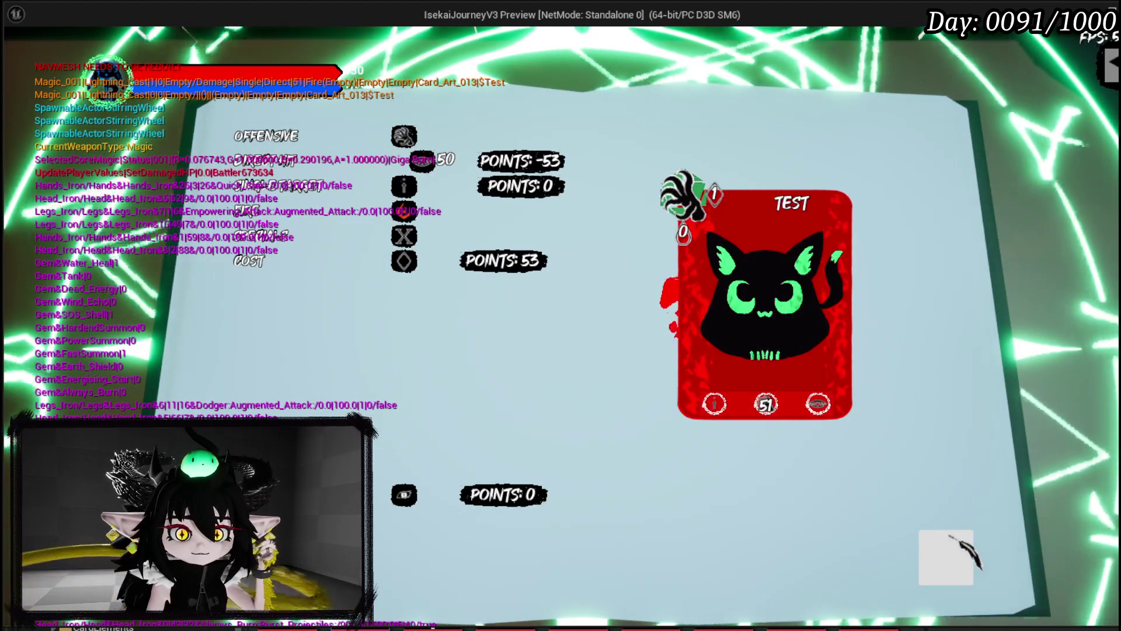
left_click(948, 535)
- Create one more copy, confirm the skill creation, and open the character menu with Tab
left_click(949, 535)
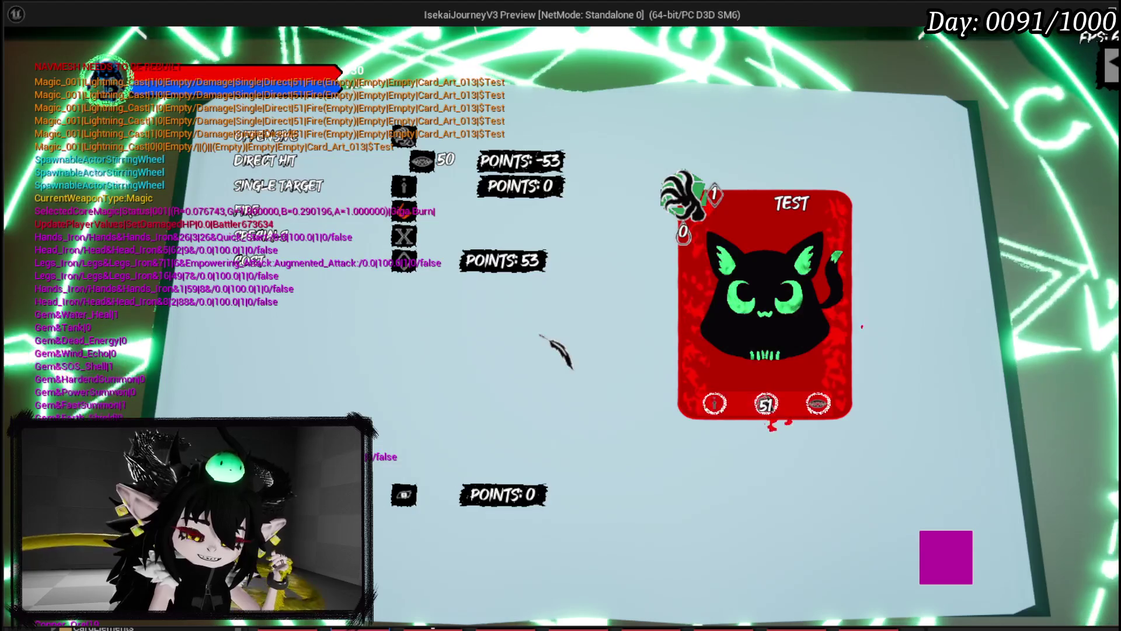
key("Return")
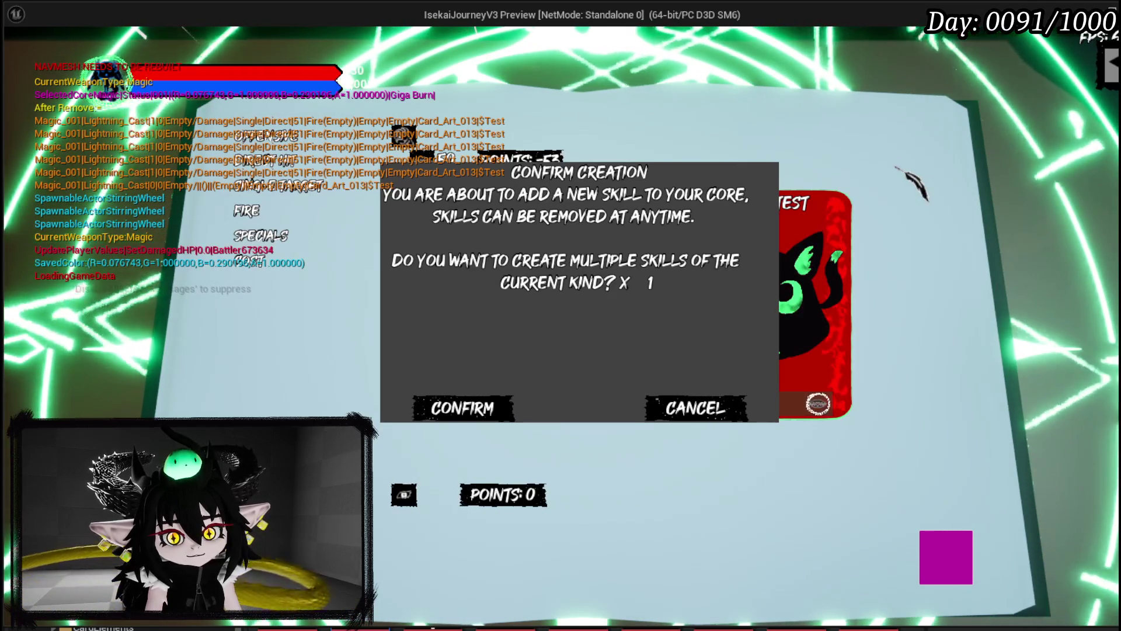
left_click(461, 407)
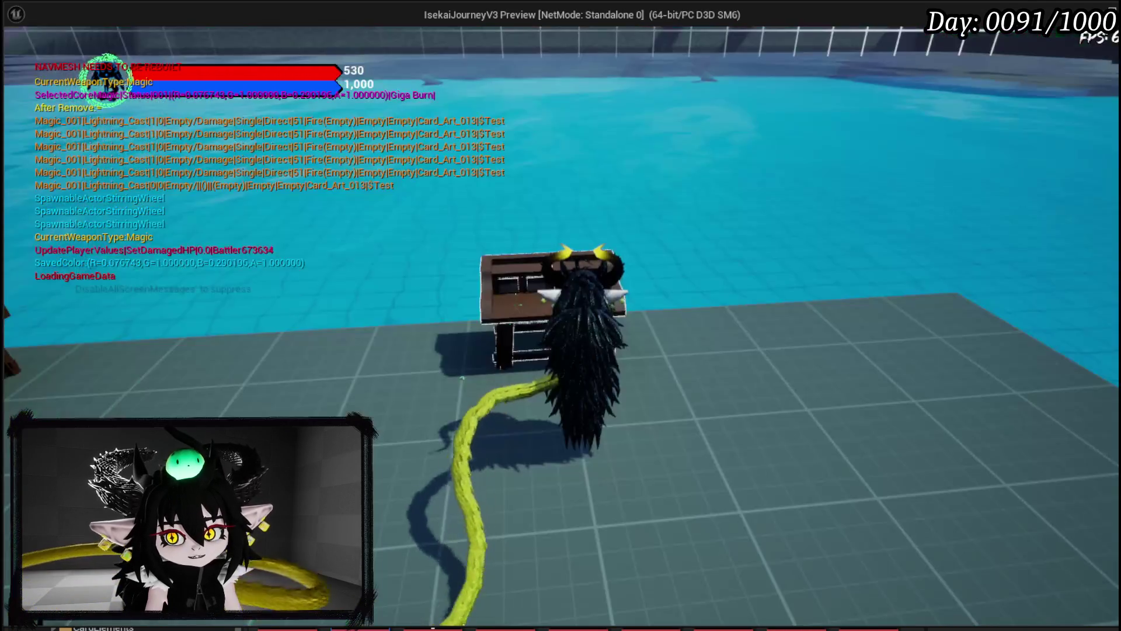
key("Tab")
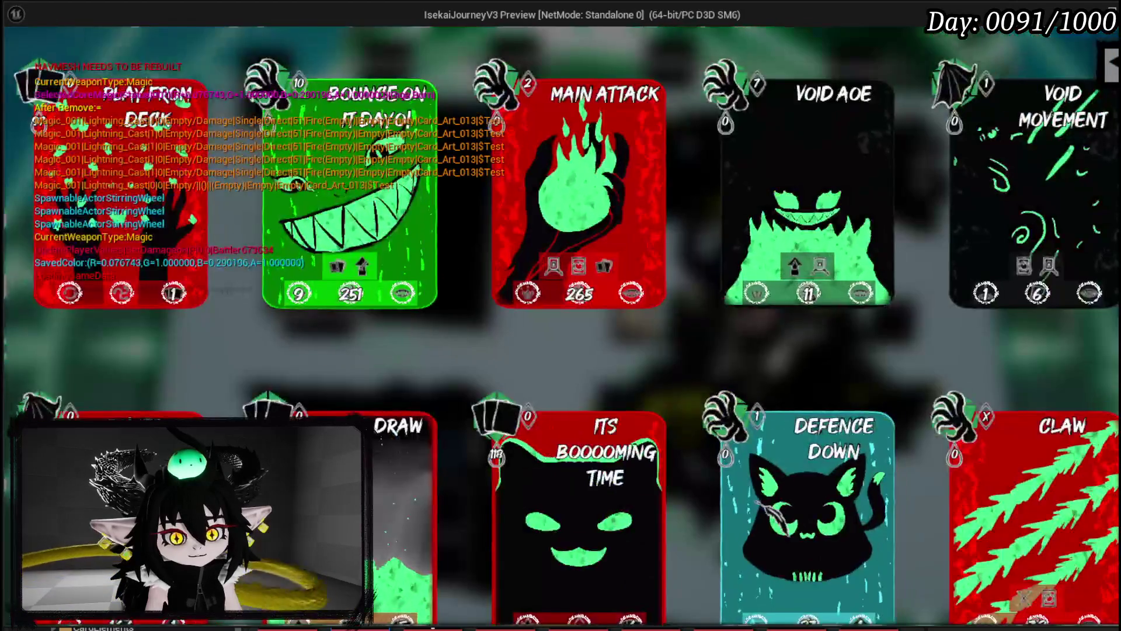
- Scroll the card collection to find TEST_0, then close the overlay with Escape
scroll(616, 327, "down", 3)
scroll(584, 432, "down", 3)
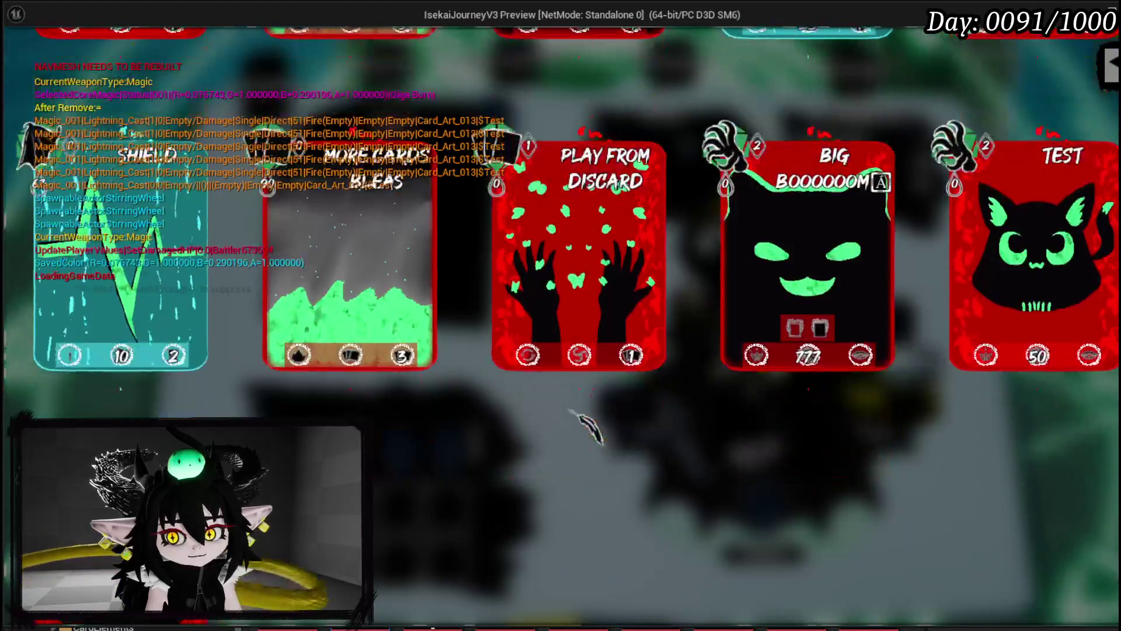
scroll(585, 424, "up", 1)
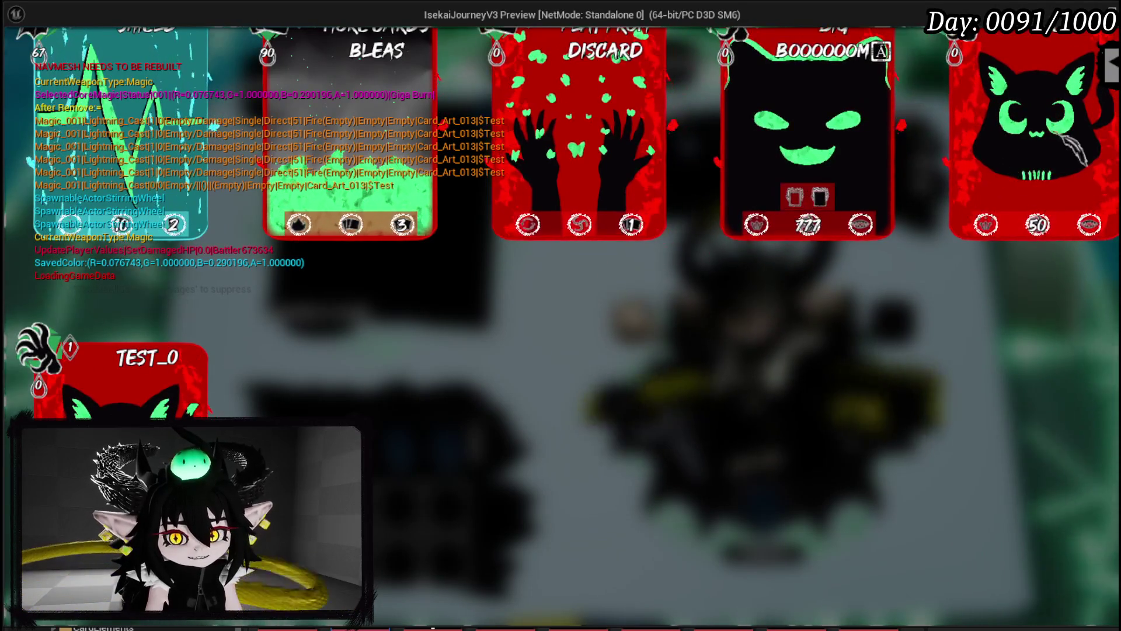
key("Escape")
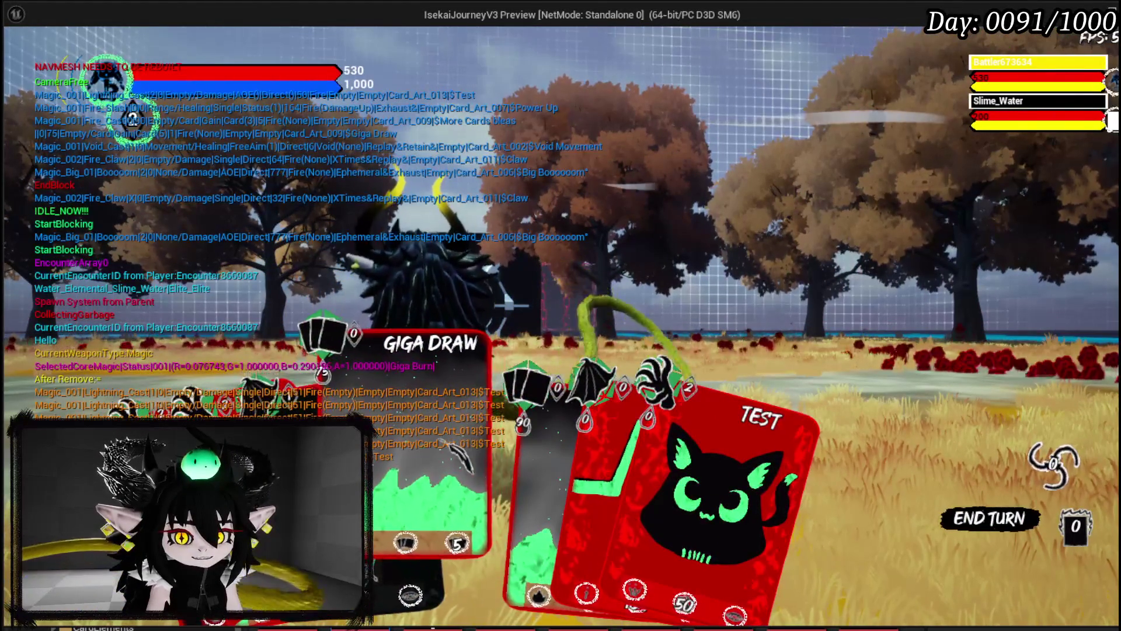
- Play Power Up and TEST_0 on Slime_Water, then stop the preview and save the level
left_click(543, 435)
left_click(485, 416)
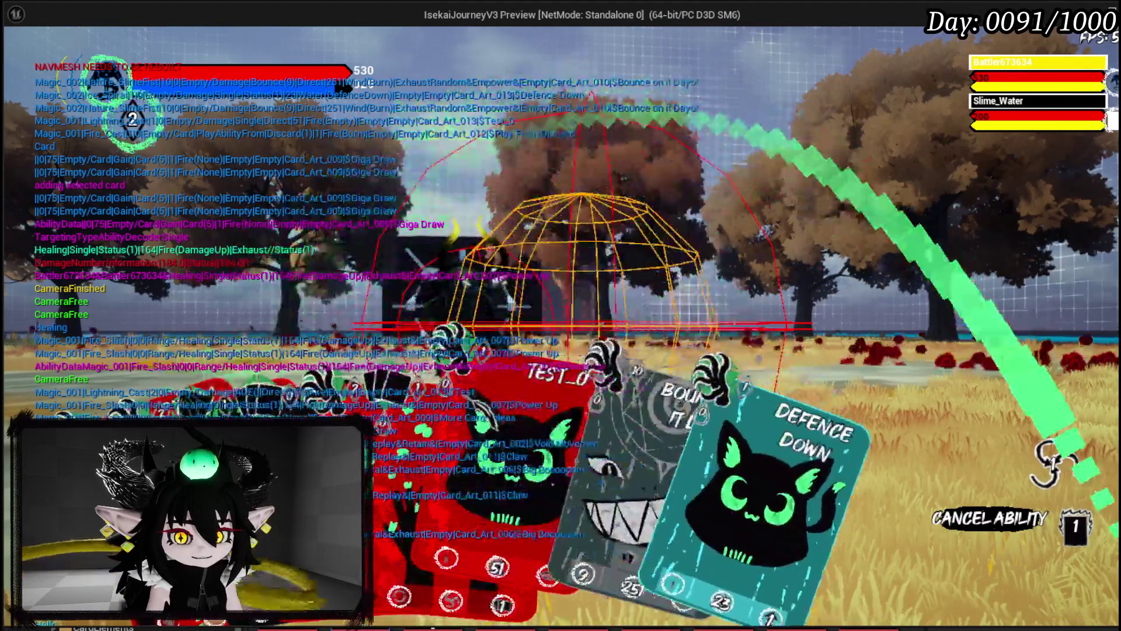
left_click(514, 420)
left_click(602, 479)
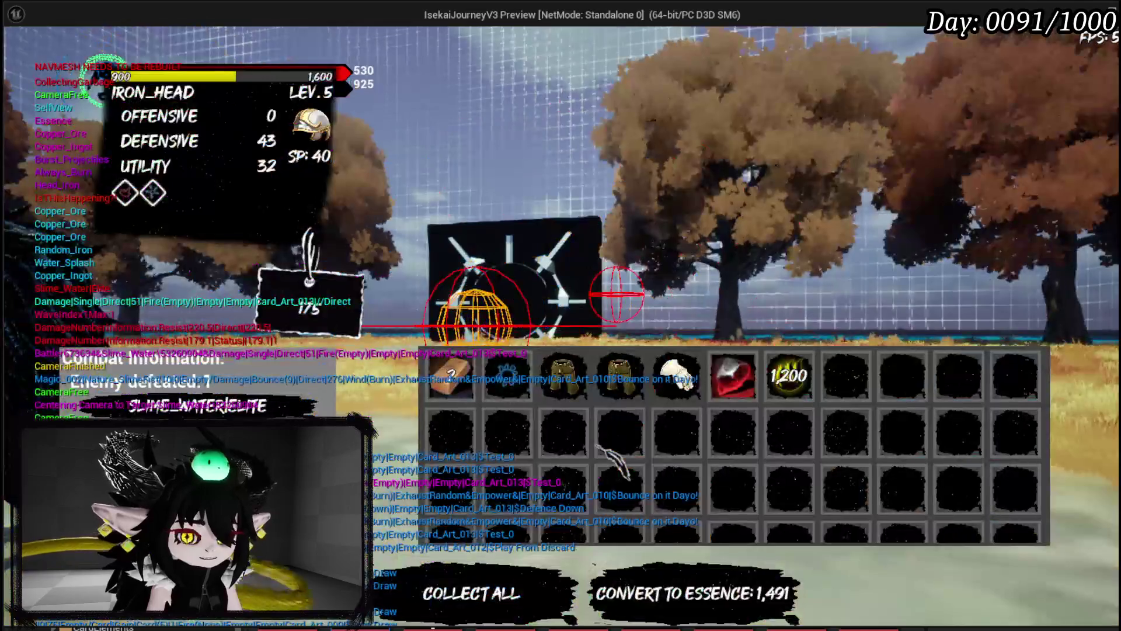
key("Escape")
left_click(21, 57)
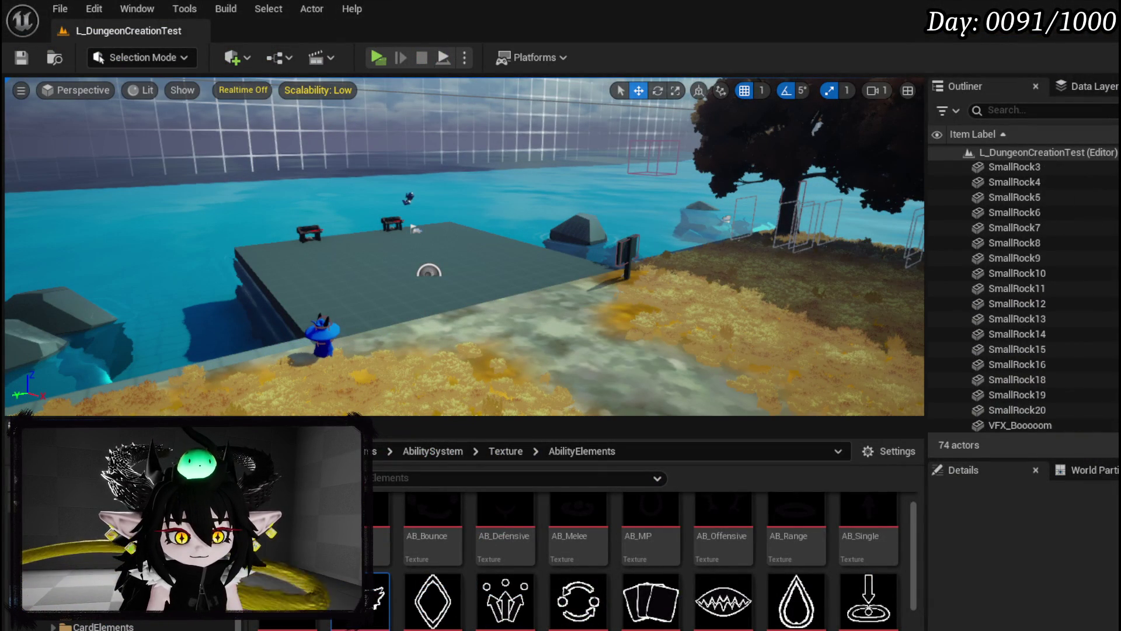
- Go to WP_AbilityCreationTree's graph and open the BuildSkills function
key("alt+Tab")
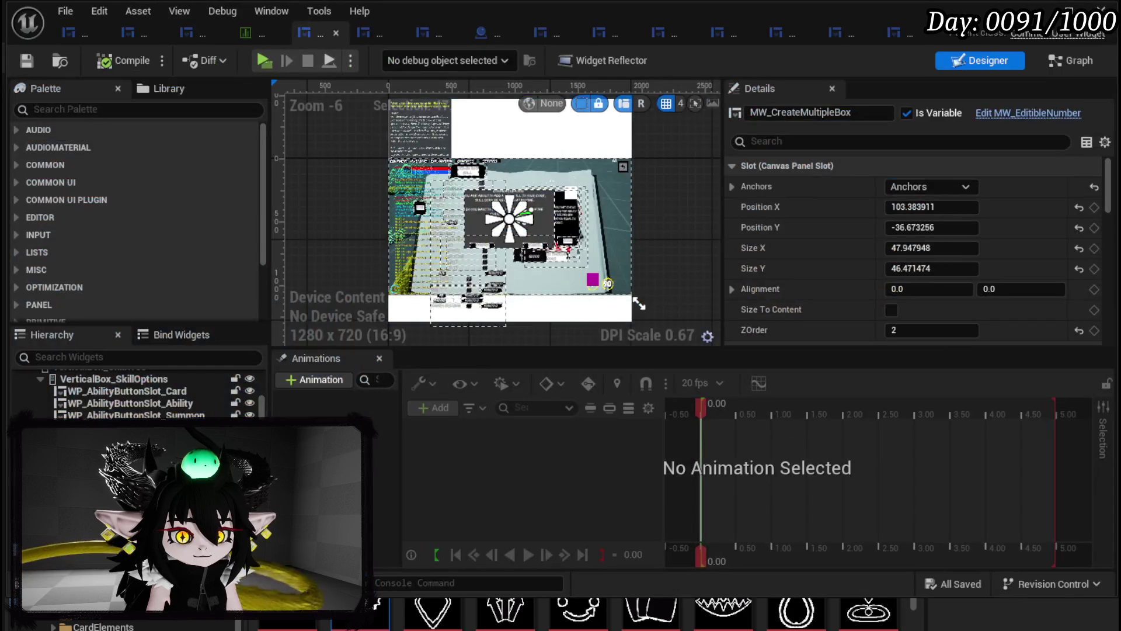
left_click(1076, 59)
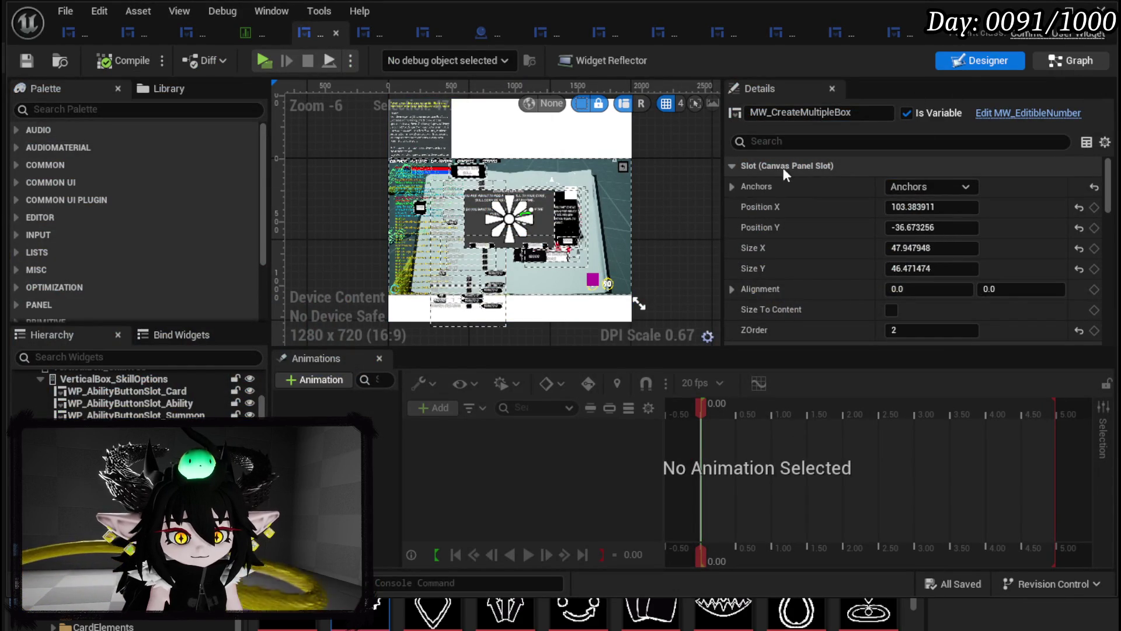
scroll(159, 205, "up", 10)
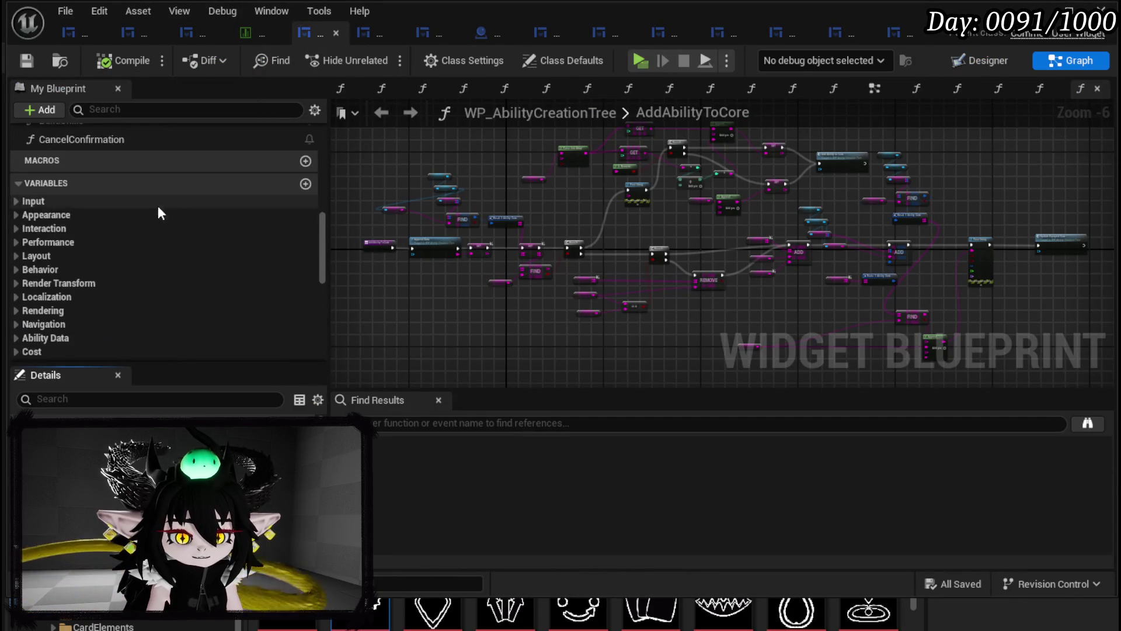
double_click(80, 333)
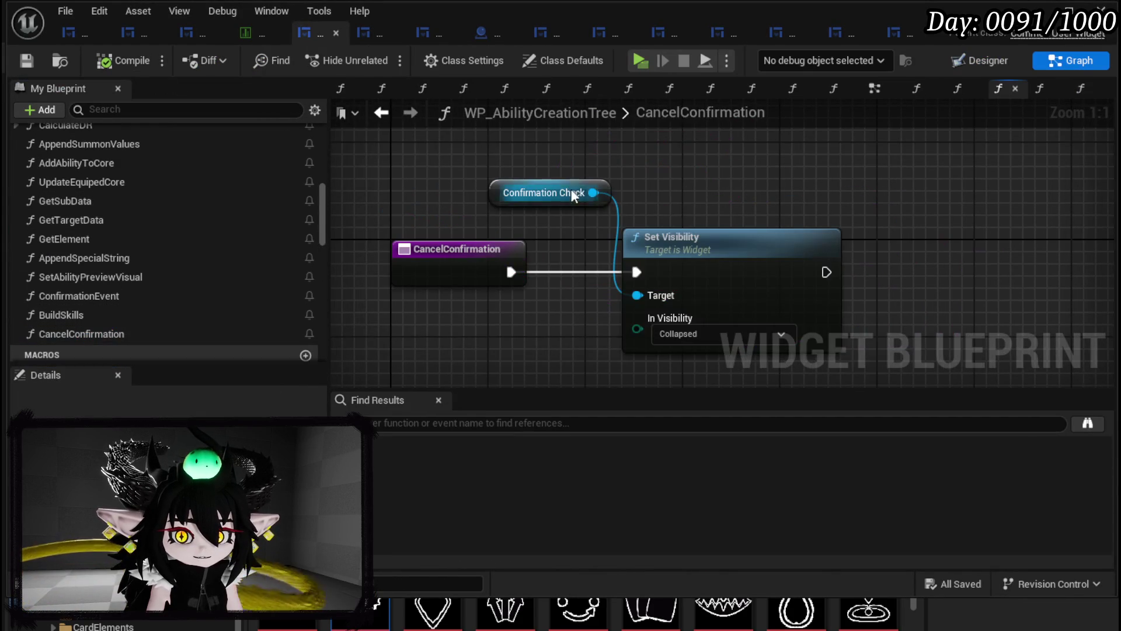
double_click(80, 298)
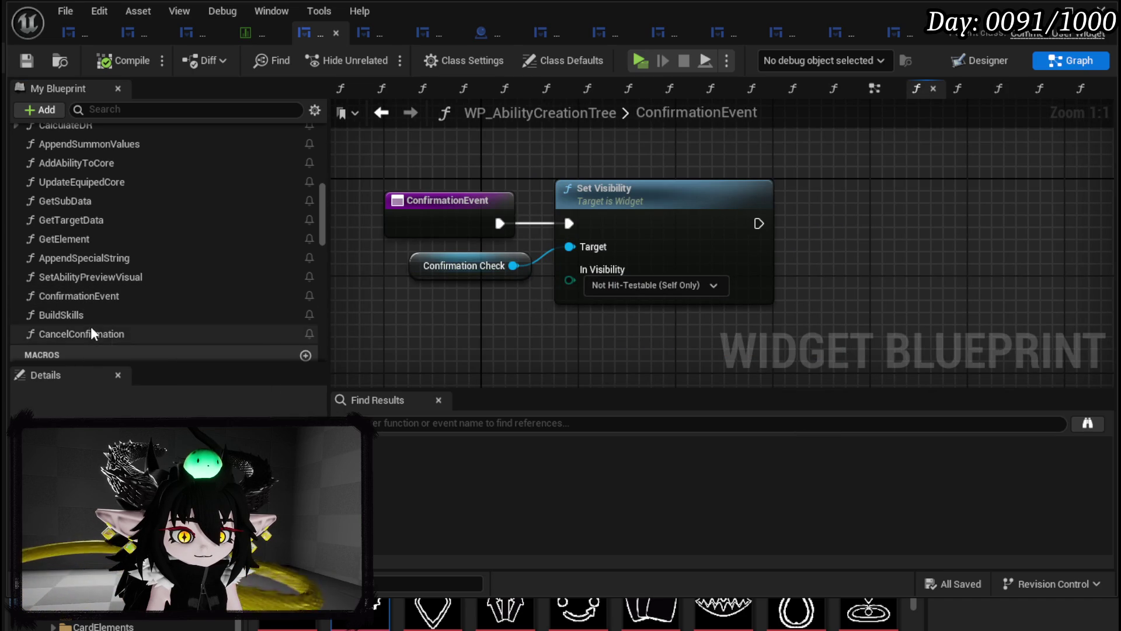
double_click(92, 316)
- Paste Confirmation Check and Set Visibility (Collapsed), wire BuildSkills into it, and compile
key("ctrl+v")
mouse_move(702, 230)
left_mouse_down()
mouse_move(625, 227)
mouse_move(631, 240)
left_mouse_up()
left_click_drag(544, 243, 585, 242)
left_click_drag(875, 228, 995, 229)
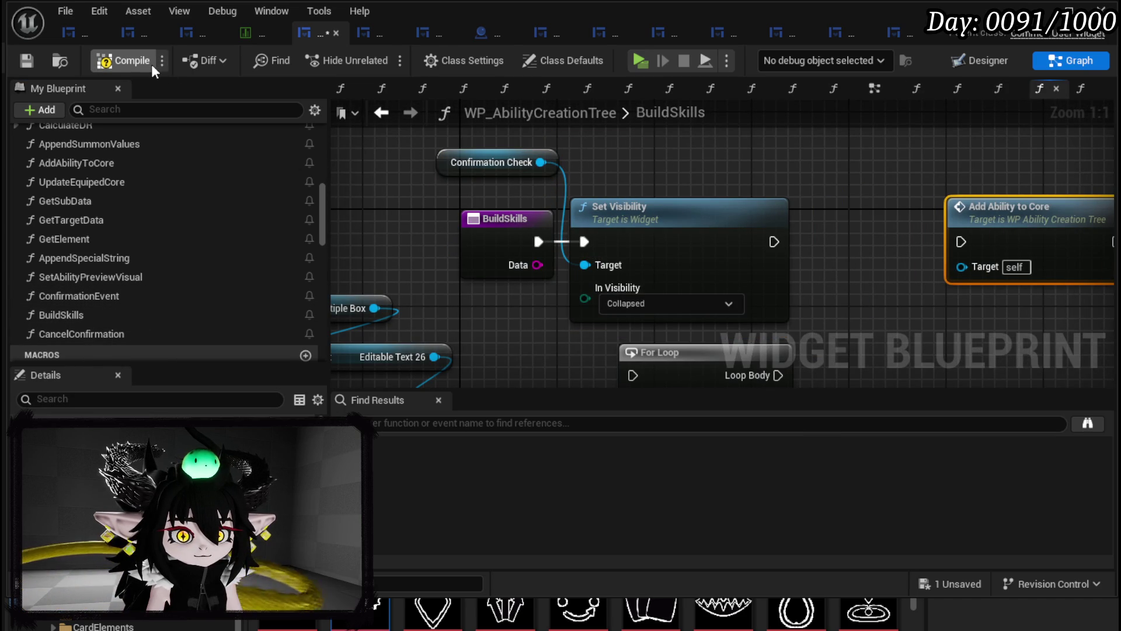
left_click(26, 58)
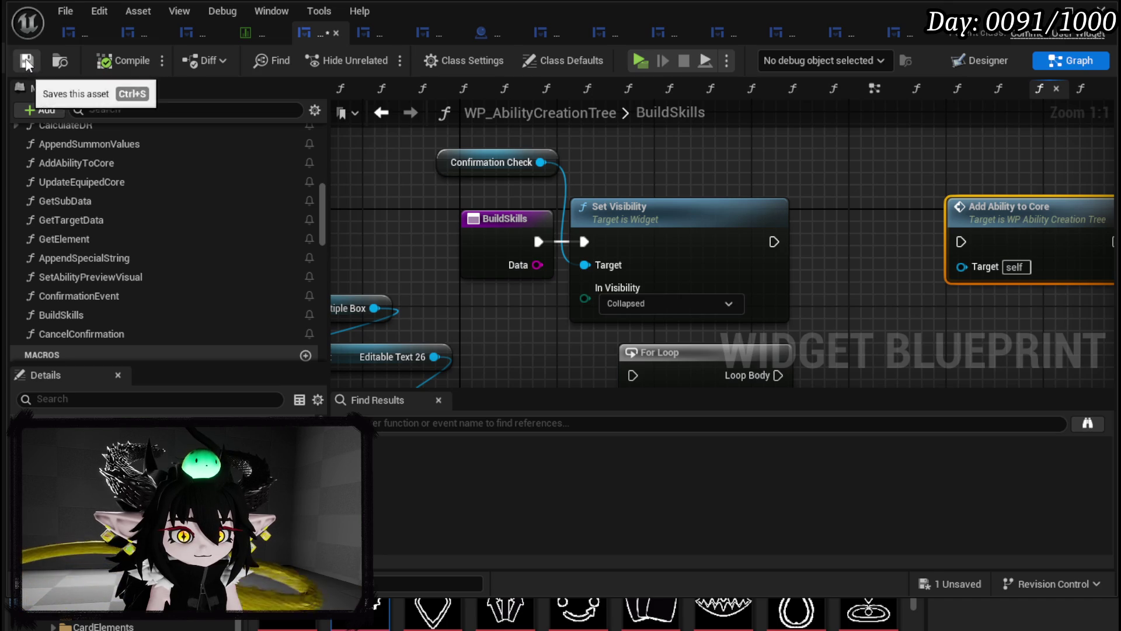
- Arrange the graph so Set Visibility, For Loop and the text box's Get Text node are visible
mouse_move(816, 192)
left_mouse_down()
mouse_move(555, 191)
mouse_move(619, 175)
left_mouse_up()
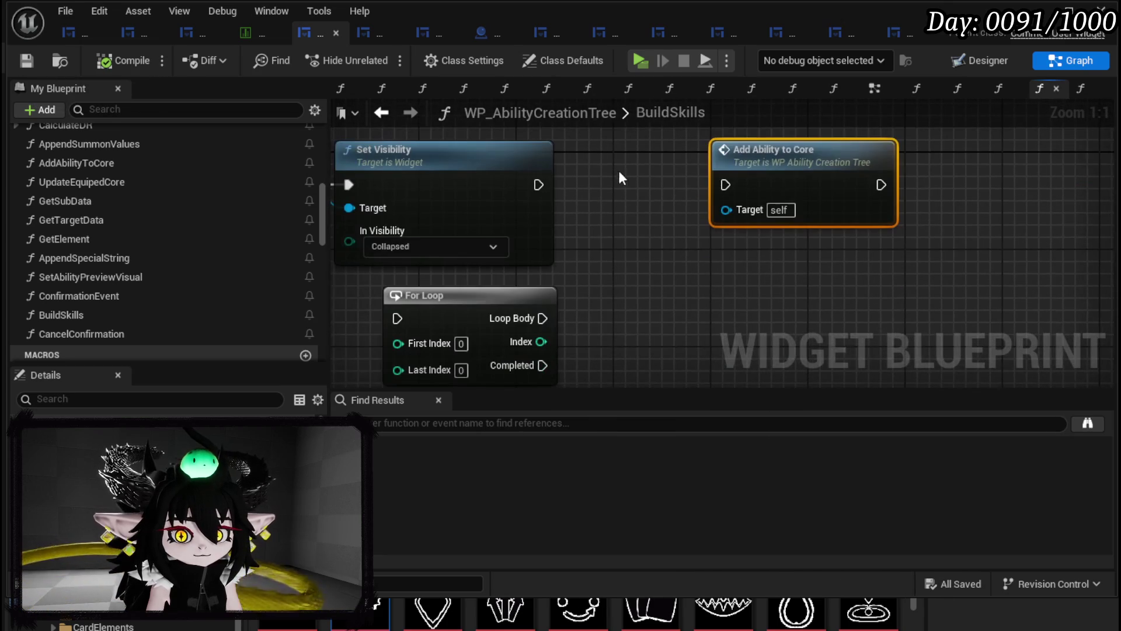
left_click_drag(768, 159, 876, 160)
scroll(774, 169, "down", 3)
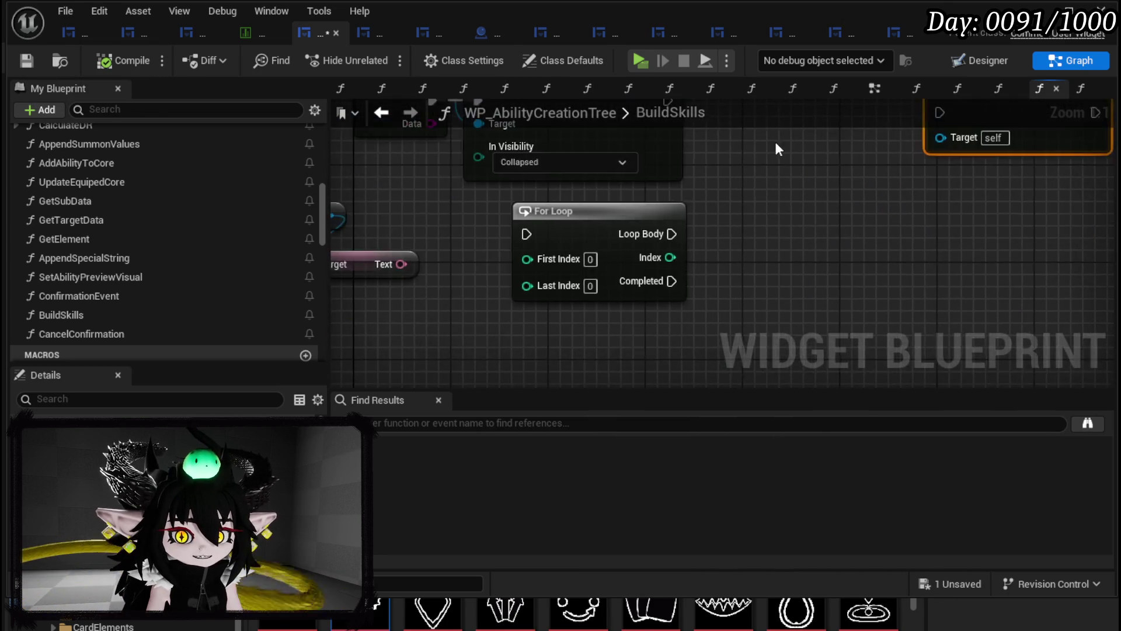
left_click_drag(777, 193, 717, 257)
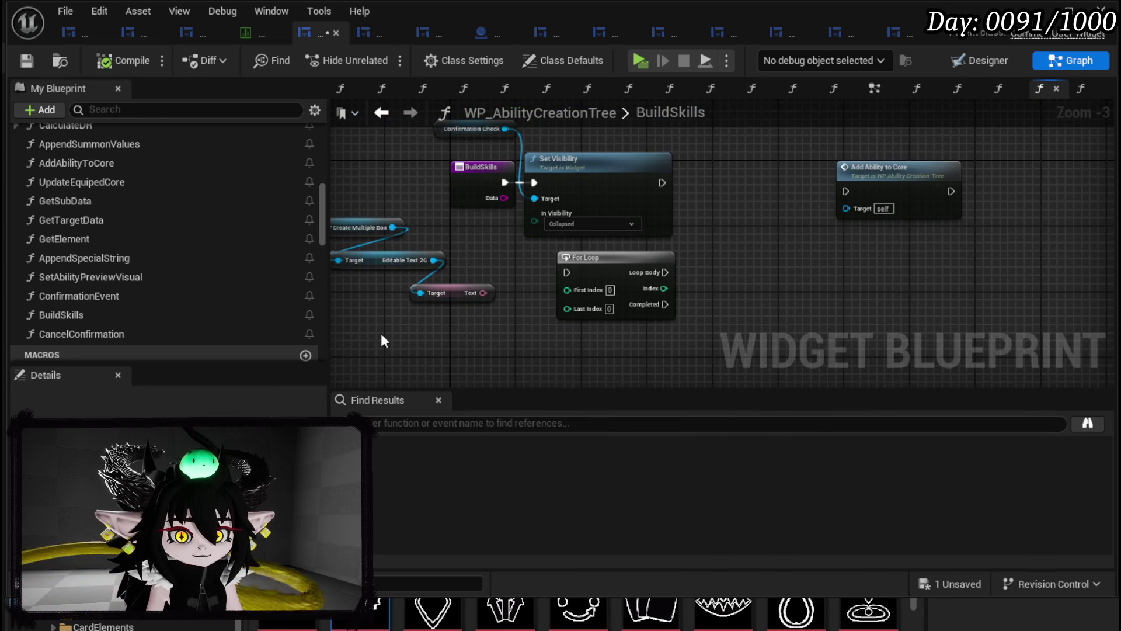
left_click_drag(407, 284, 415, 222)
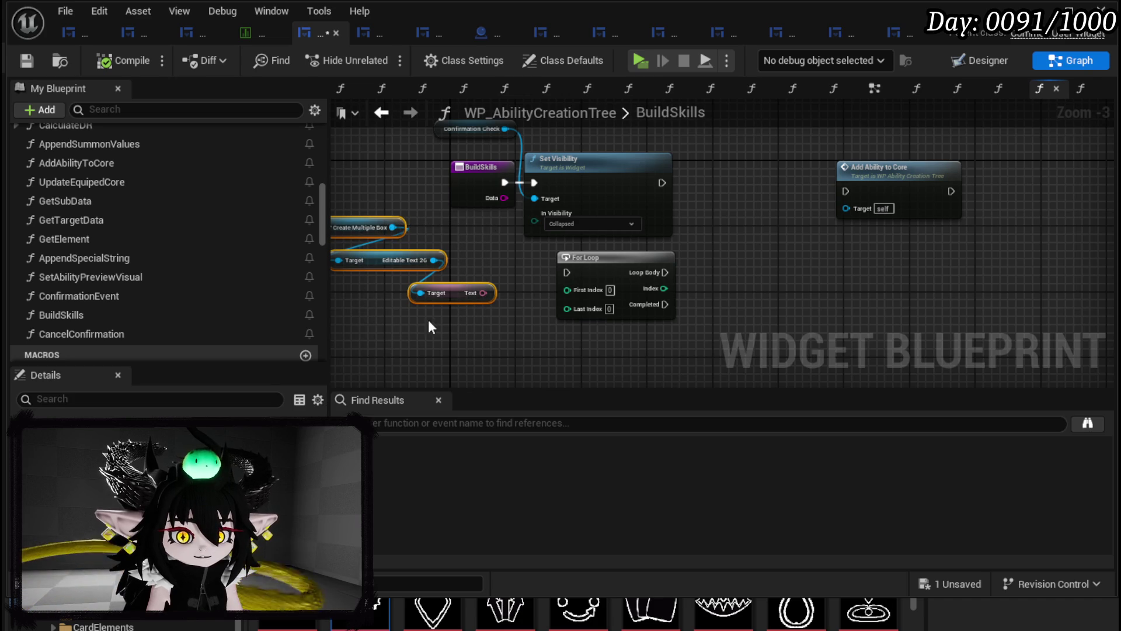
left_click_drag(368, 319, 499, 222)
left_click(504, 238)
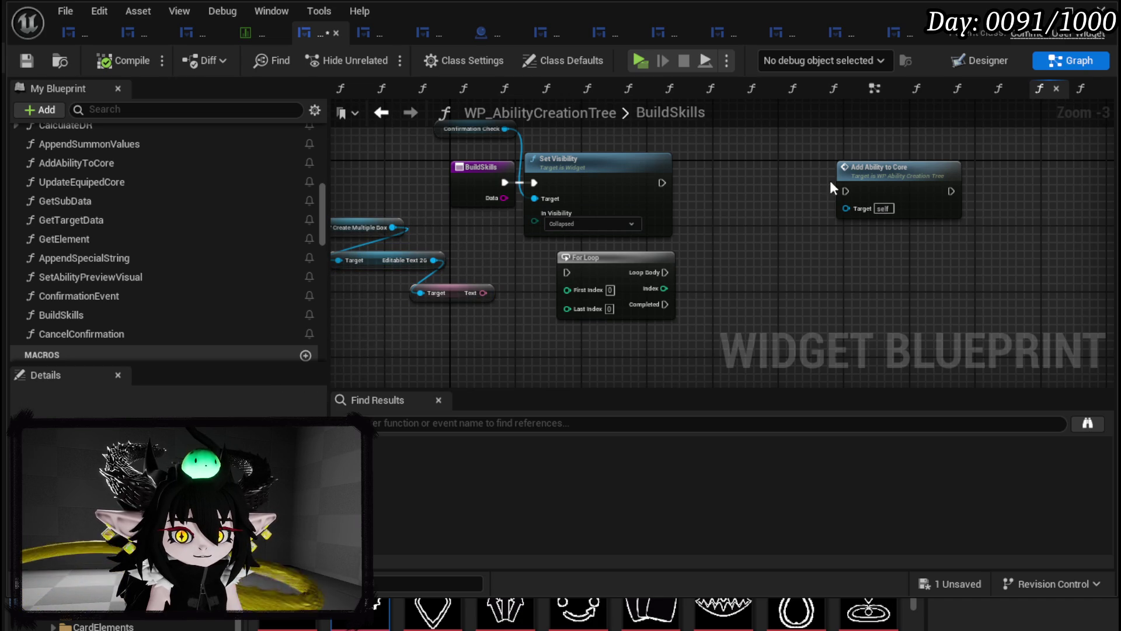
scroll(483, 282, "up", 3)
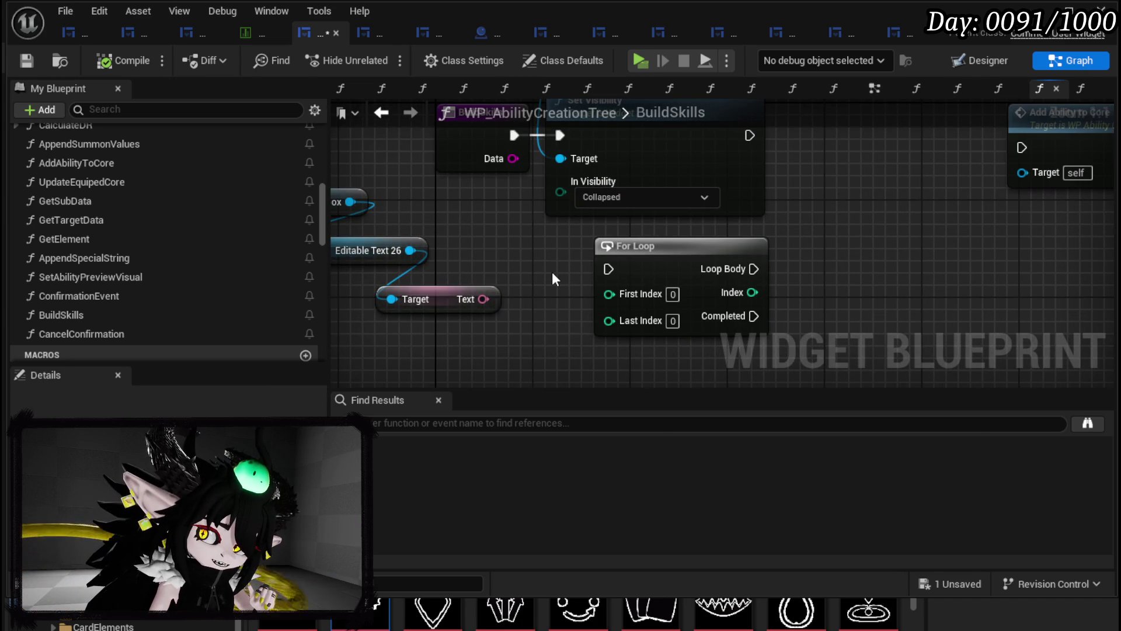
left_click_drag(552, 273, 742, 267)
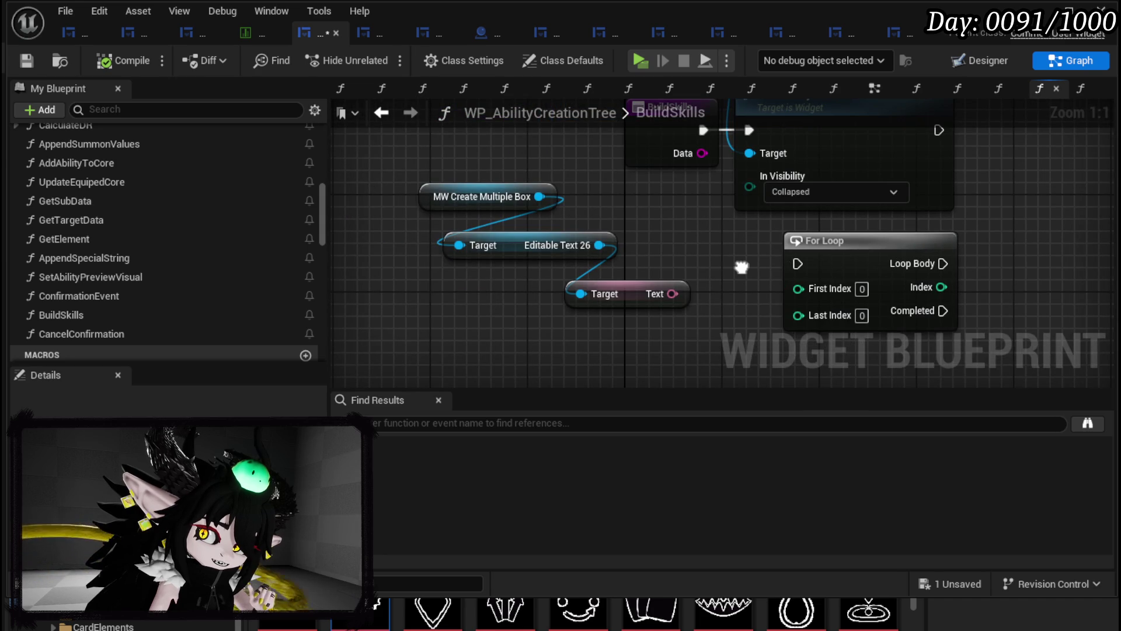
left_click(581, 261)
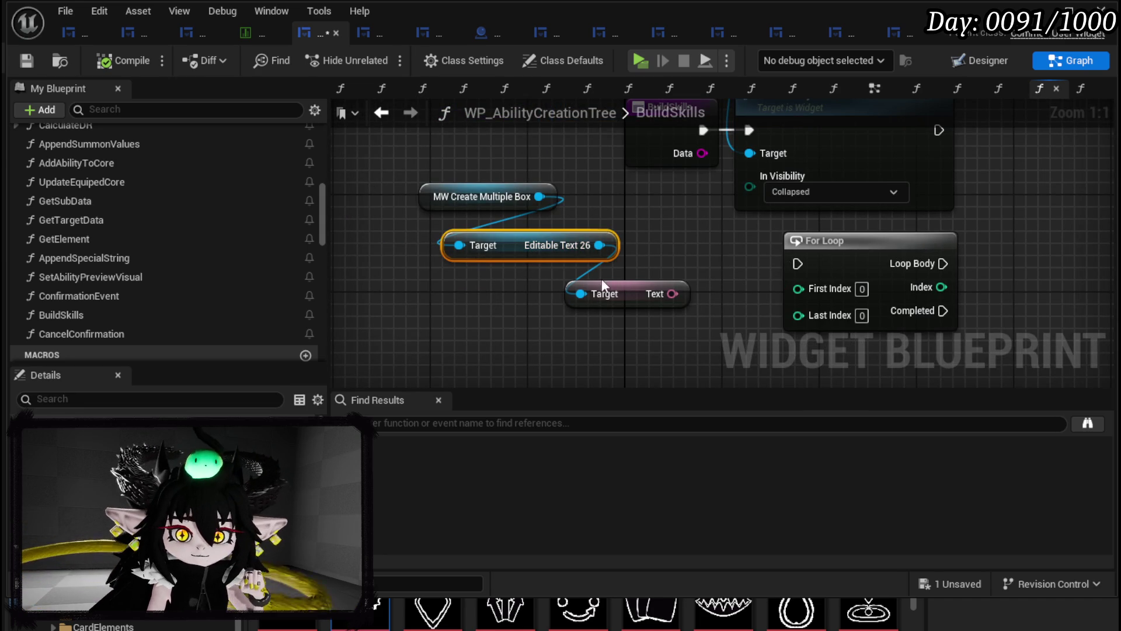
left_click(689, 293)
mouse_move(673, 295)
left_mouse_down()
mouse_move(800, 285)
mouse_move(640, 324)
mouse_move(581, 298)
left_mouse_up()
key("Escape")
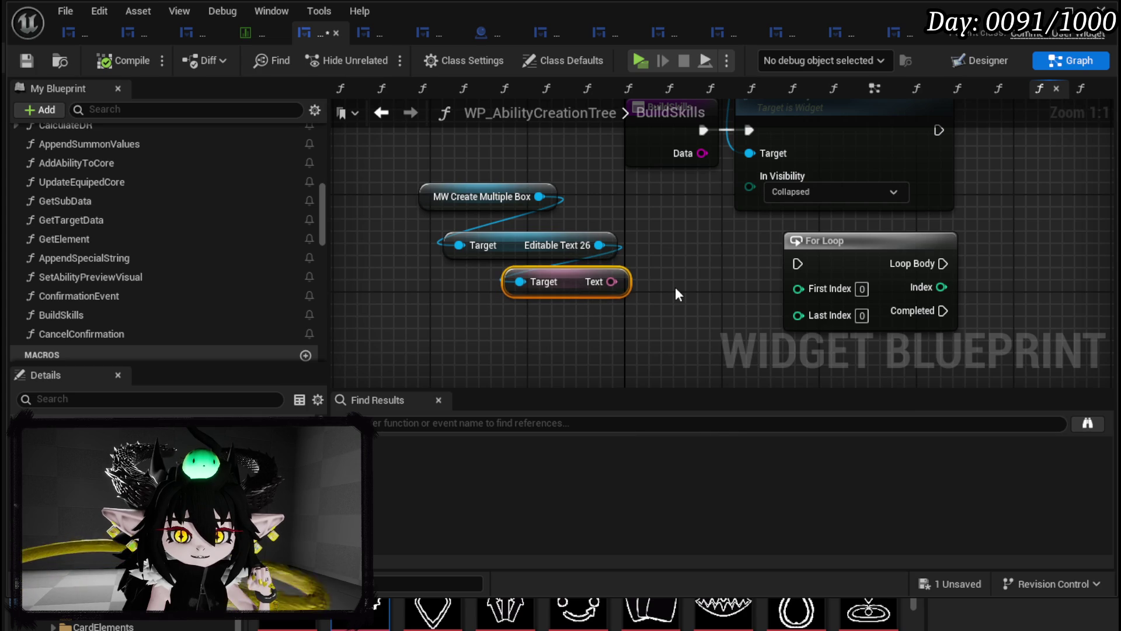
left_click(666, 288)
left_click_drag(681, 286, 594, 295)
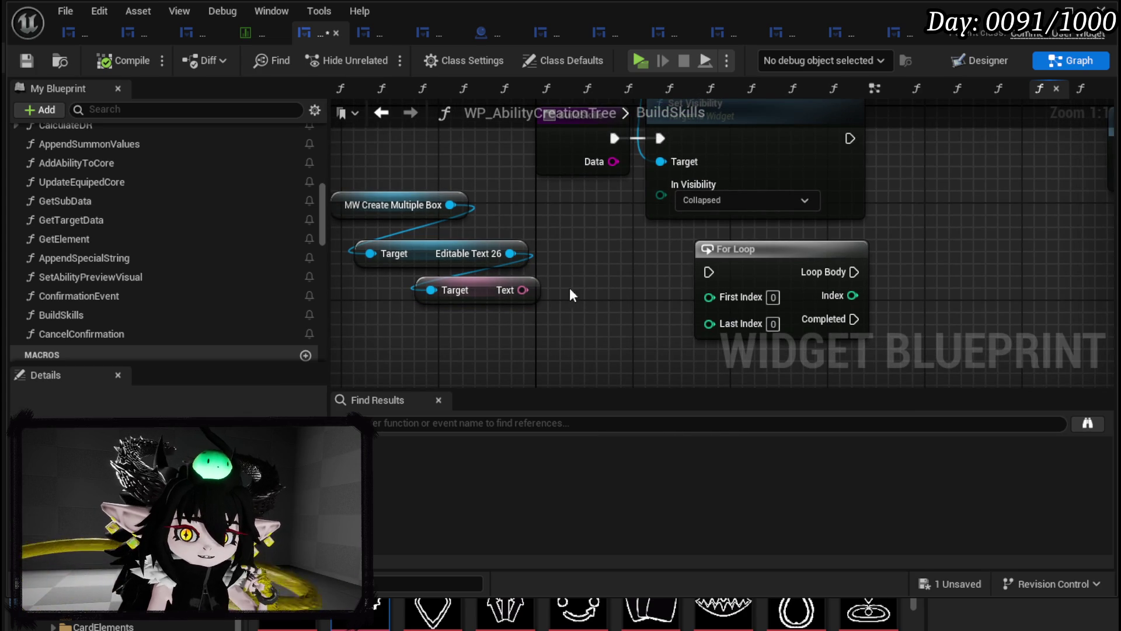
- Convert the Get Text output with To String into Last Index, and set First Index to 1
left_click_drag(519, 291, 565, 296)
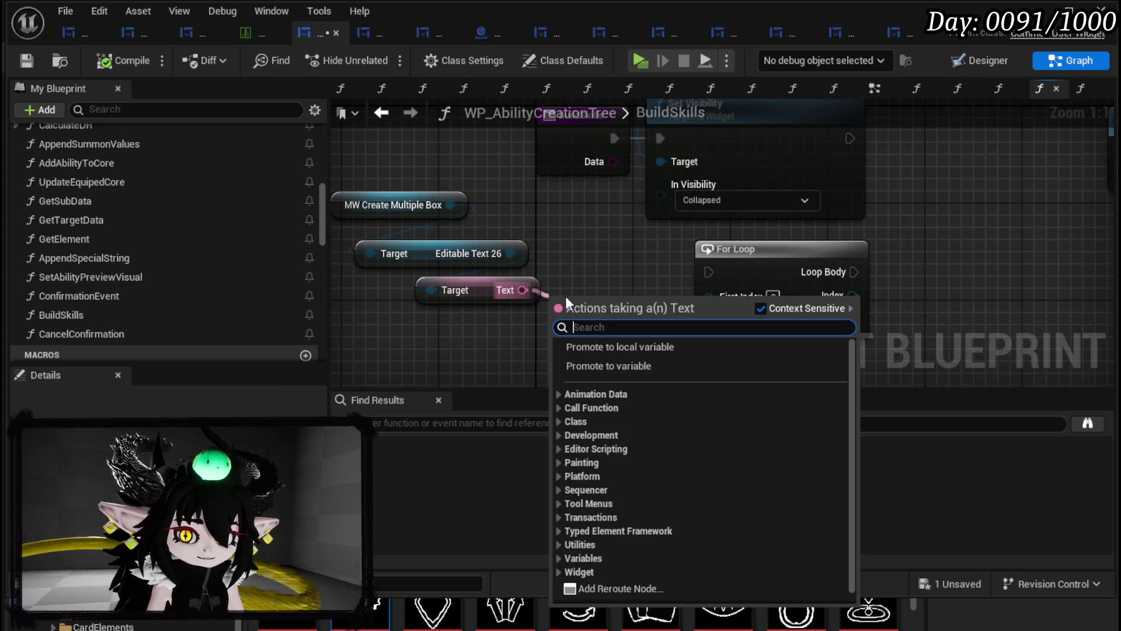
type("to string")
key("Return")
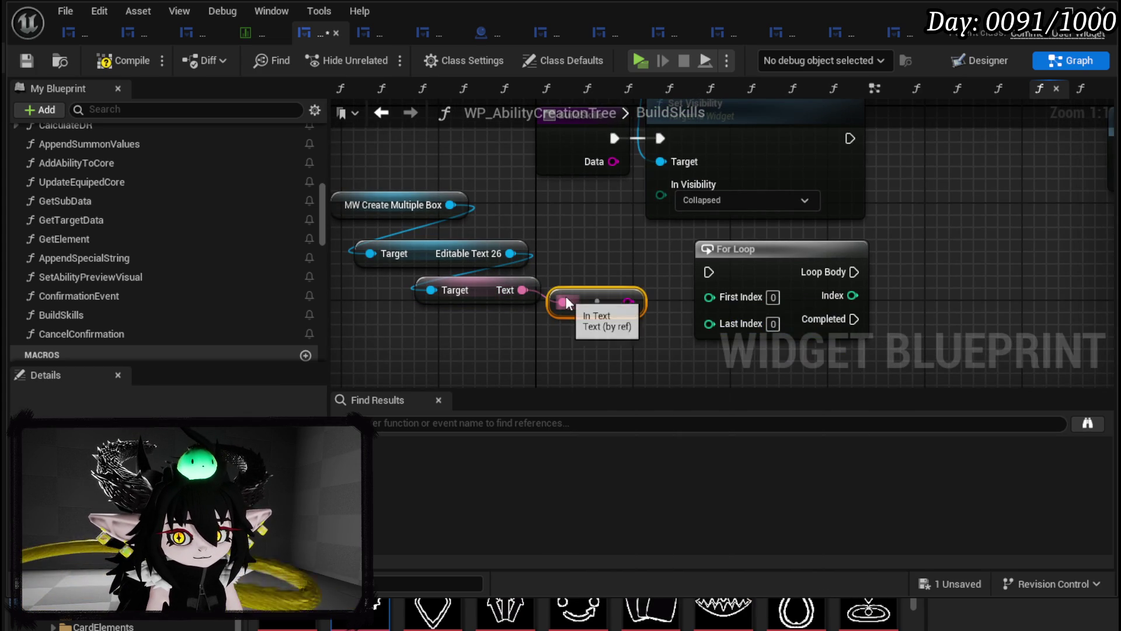
mouse_move(638, 305)
left_mouse_down()
mouse_move(517, 331)
mouse_move(767, 327)
left_mouse_up()
left_click_drag(608, 291, 611, 326)
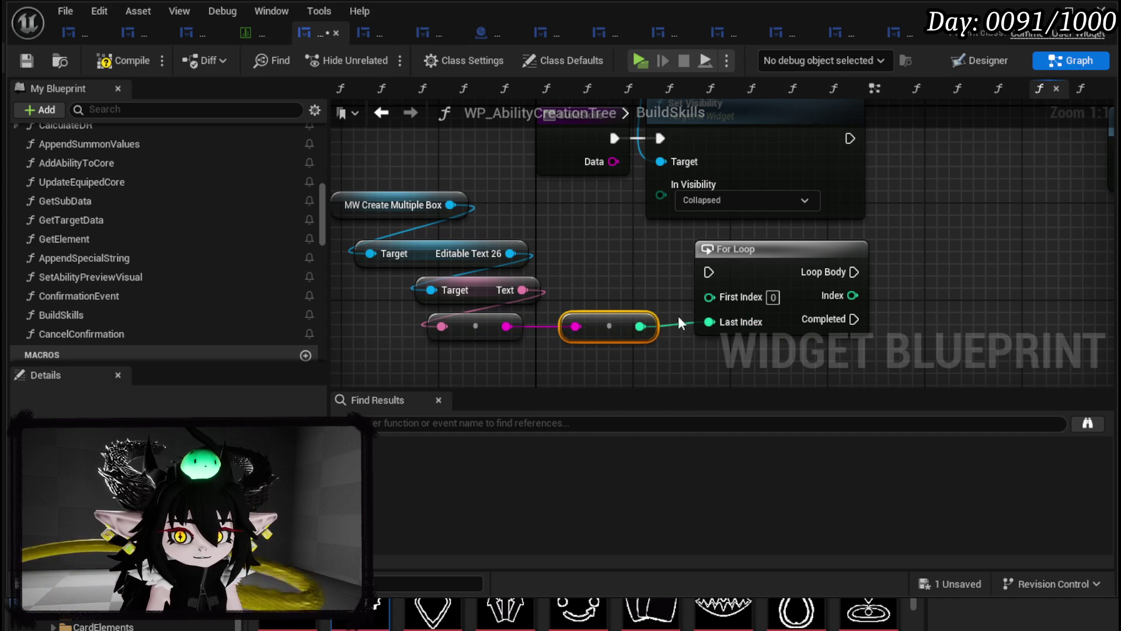
left_click(773, 298)
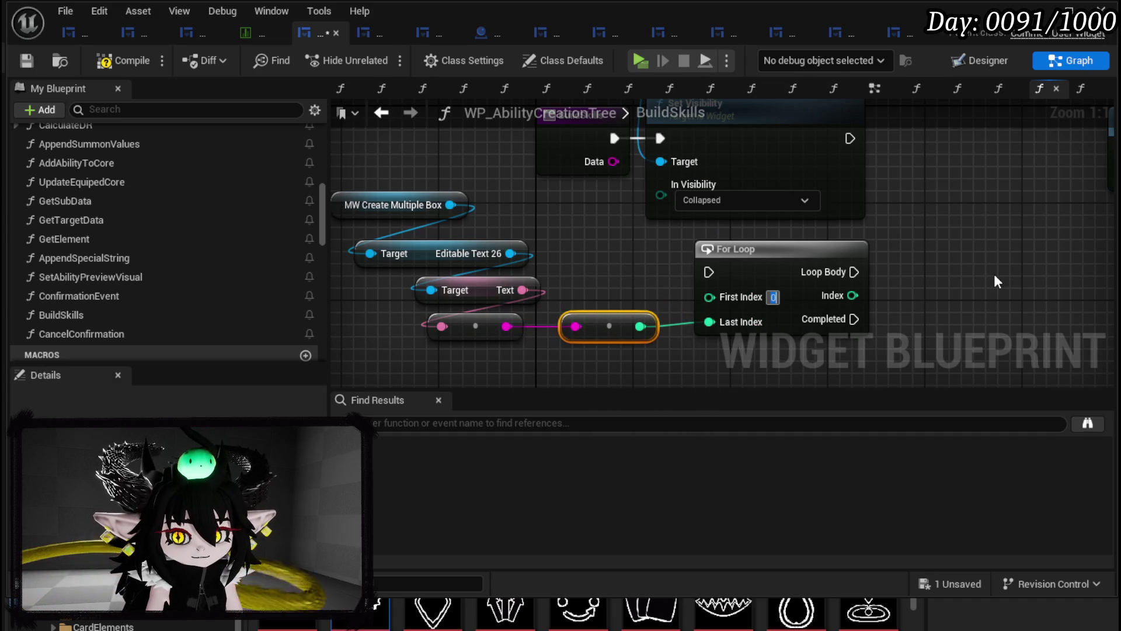
type("1")
- Wire Set Visibility into the For Loop and lay it out beside Add Ability to Core
mouse_move(993, 281)
left_mouse_down()
mouse_move(749, 301)
mouse_move(712, 315)
left_mouse_up()
left_click_drag(490, 307, 667, 164)
left_click_drag(567, 171, 608, 173)
mouse_move(738, 218)
left_mouse_down()
mouse_move(633, 294)
mouse_move(633, 307)
left_mouse_up()
mouse_move(767, 238)
left_mouse_down()
mouse_move(559, 137)
mouse_move(509, 130)
left_mouse_up()
left_click_drag(655, 254, 817, 262)
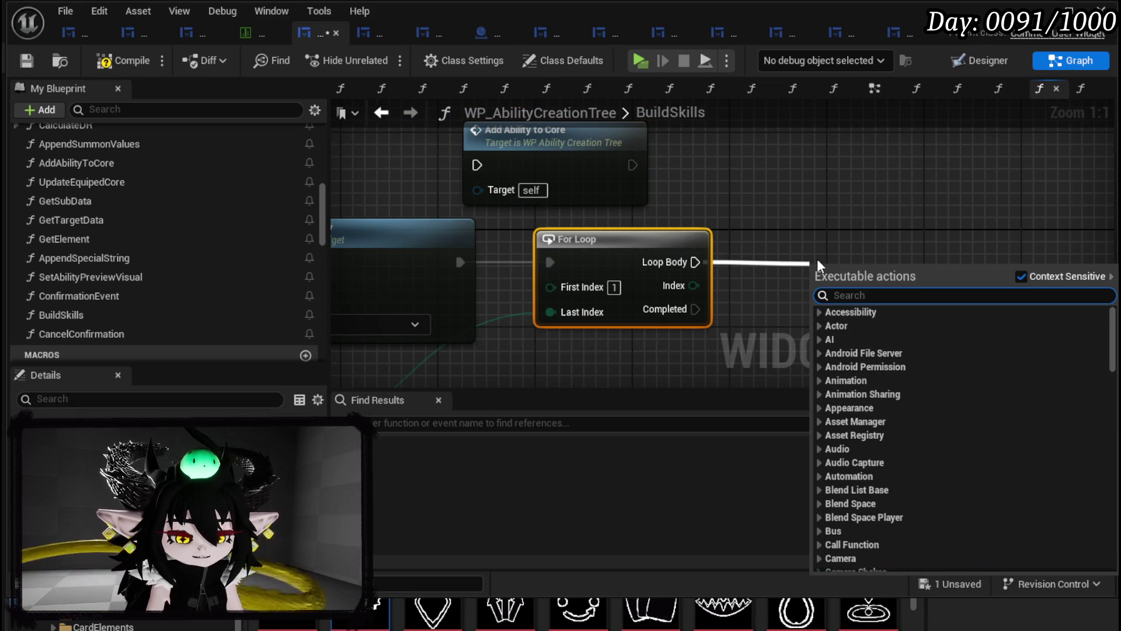
- Add a Print String to the loop body with cyan text and 40-second duration, then compile and save
type("print string")
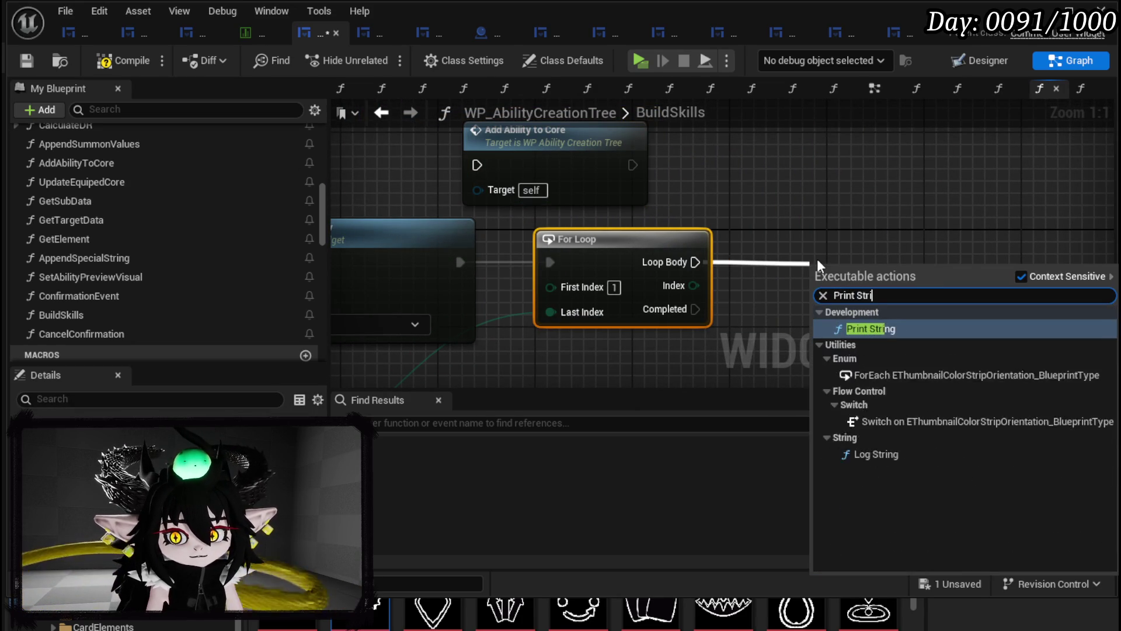
key("Return")
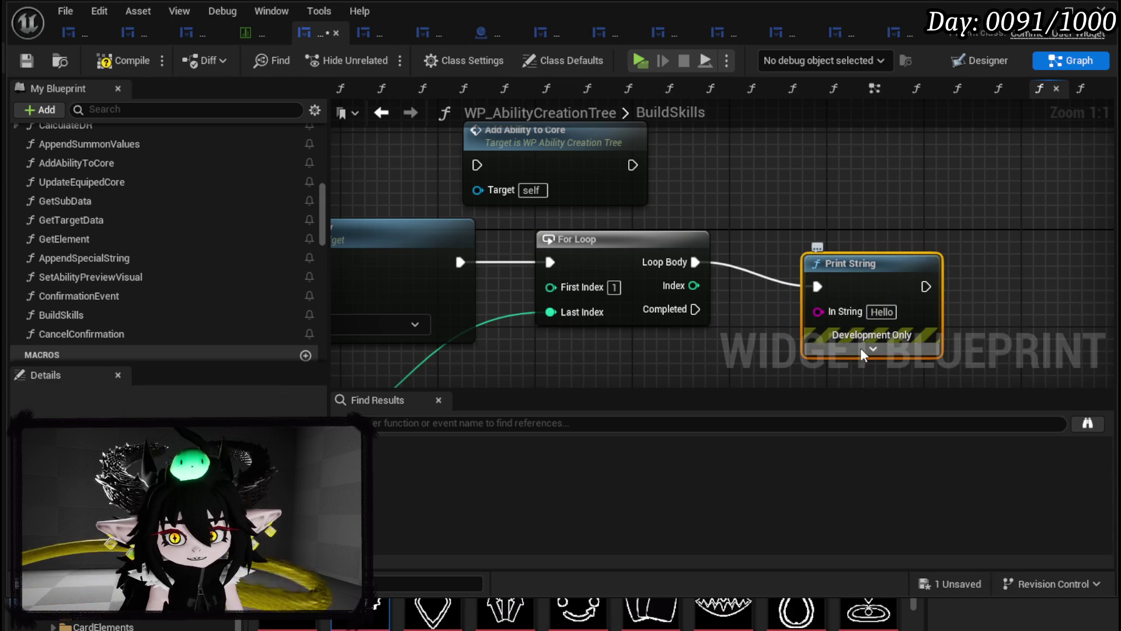
left_click(873, 349)
left_click_drag(960, 264, 918, 190)
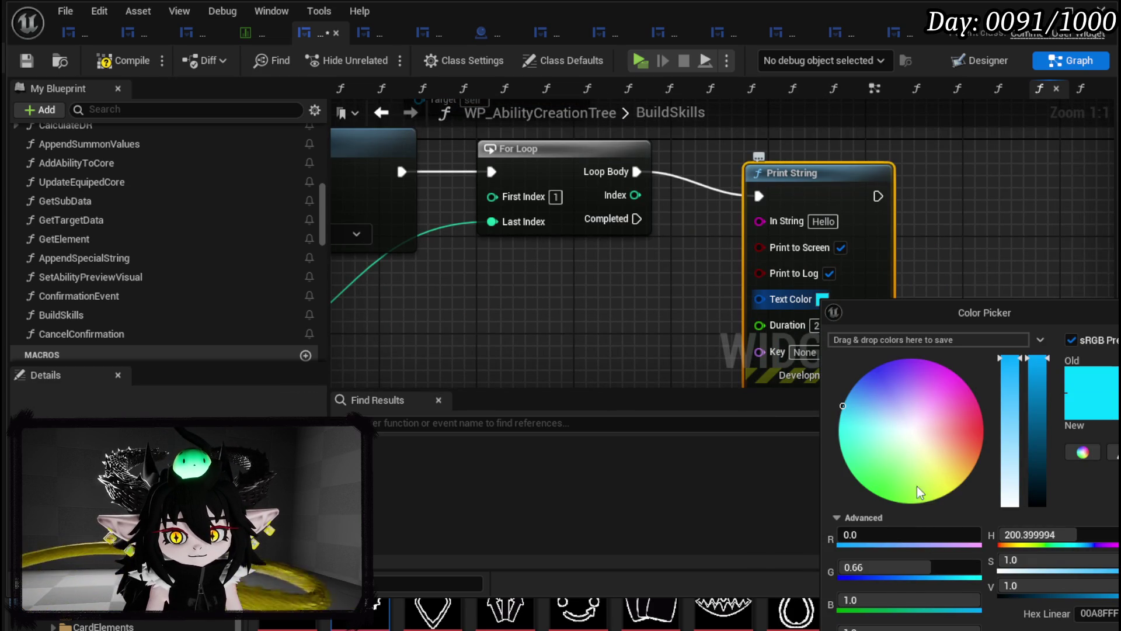
left_click(709, 314)
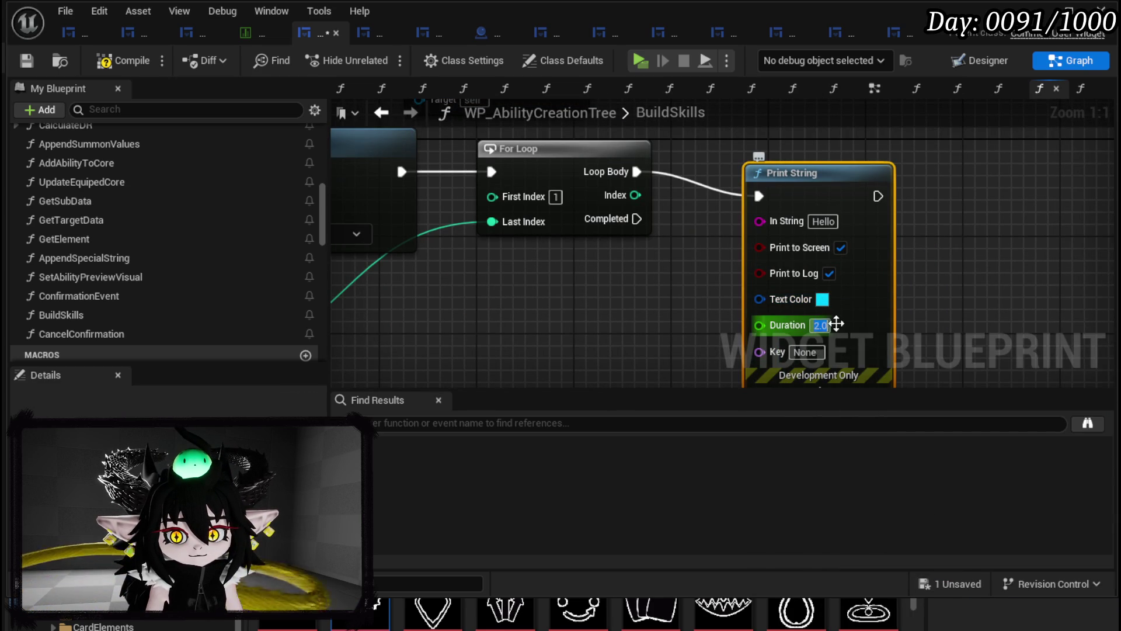
type("40")
left_click(458, 344)
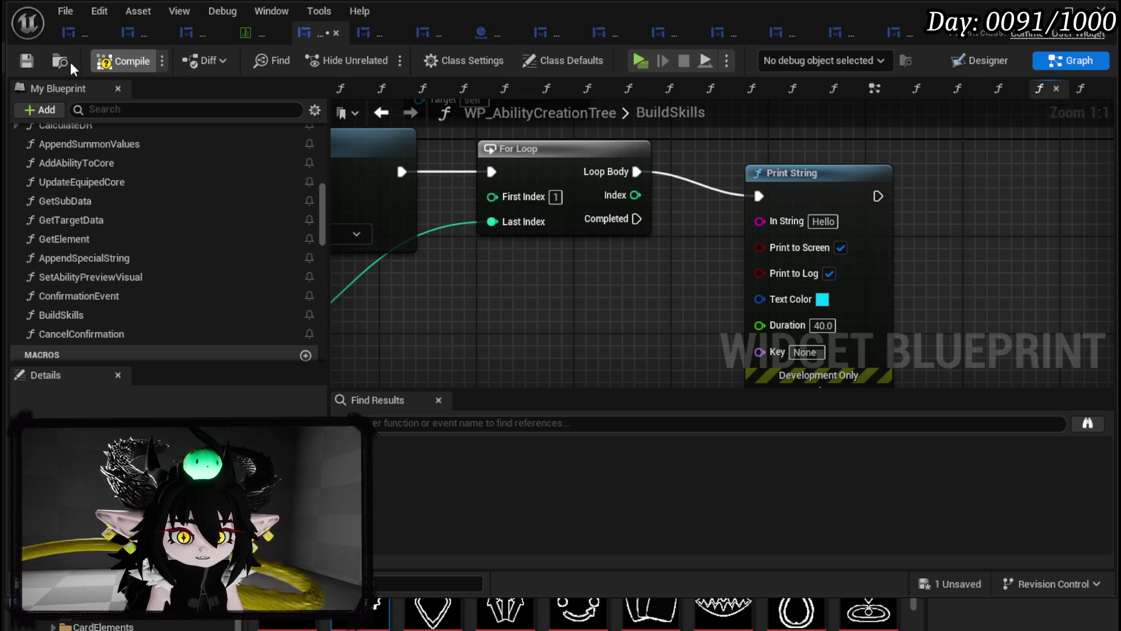
left_click(27, 61)
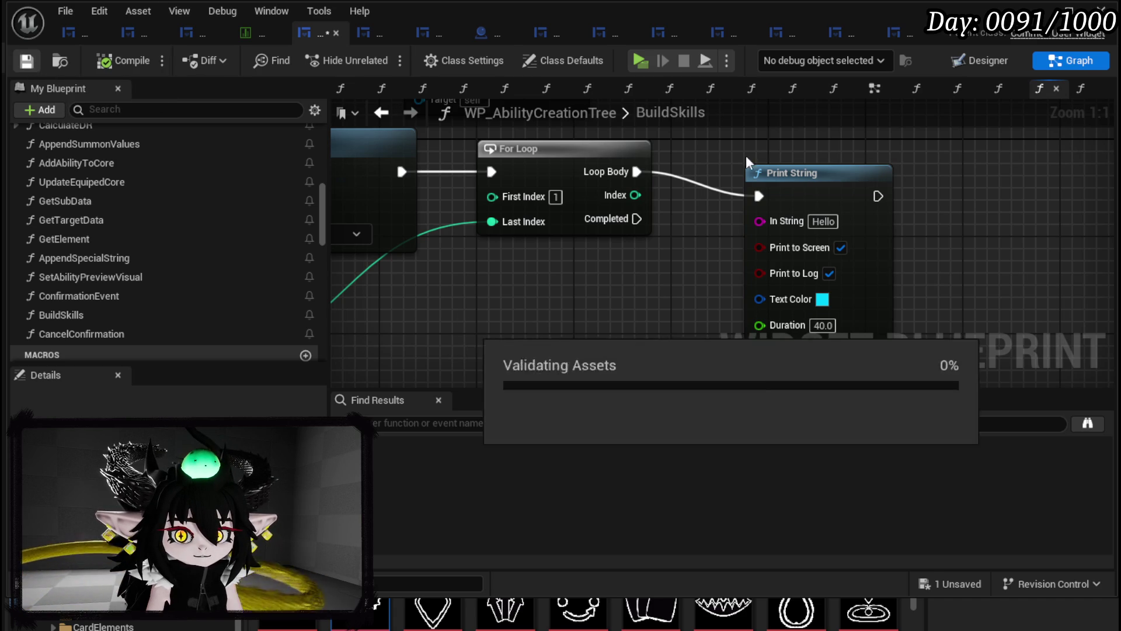
left_click(1045, 13)
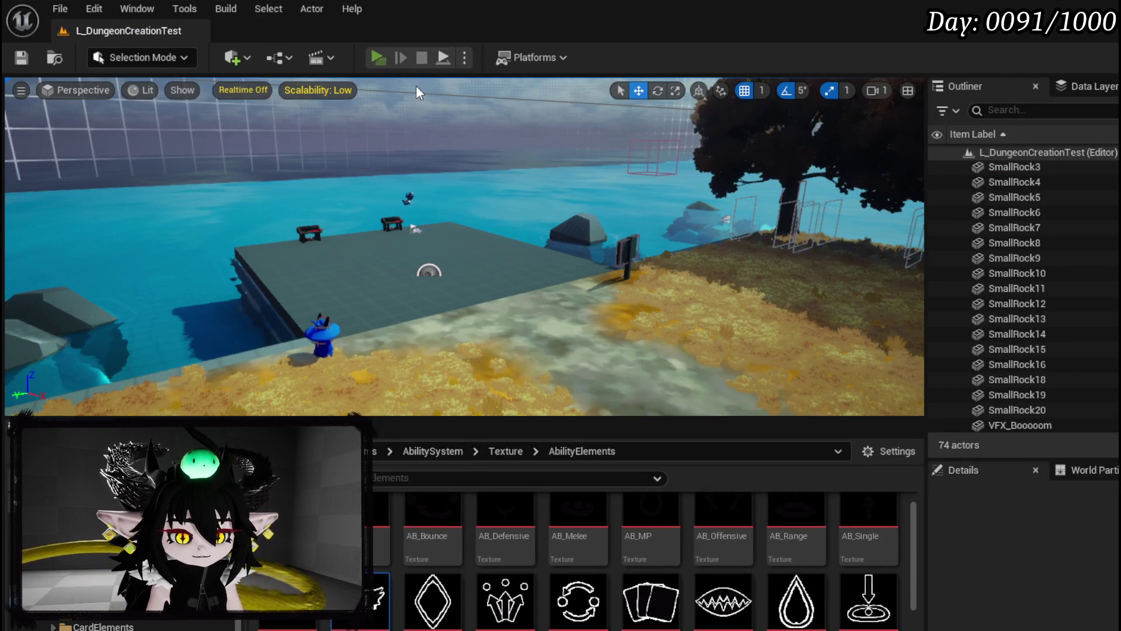
- Play the level, create the Test skill once and then 50 times, then stop the preview
key("alt+p")
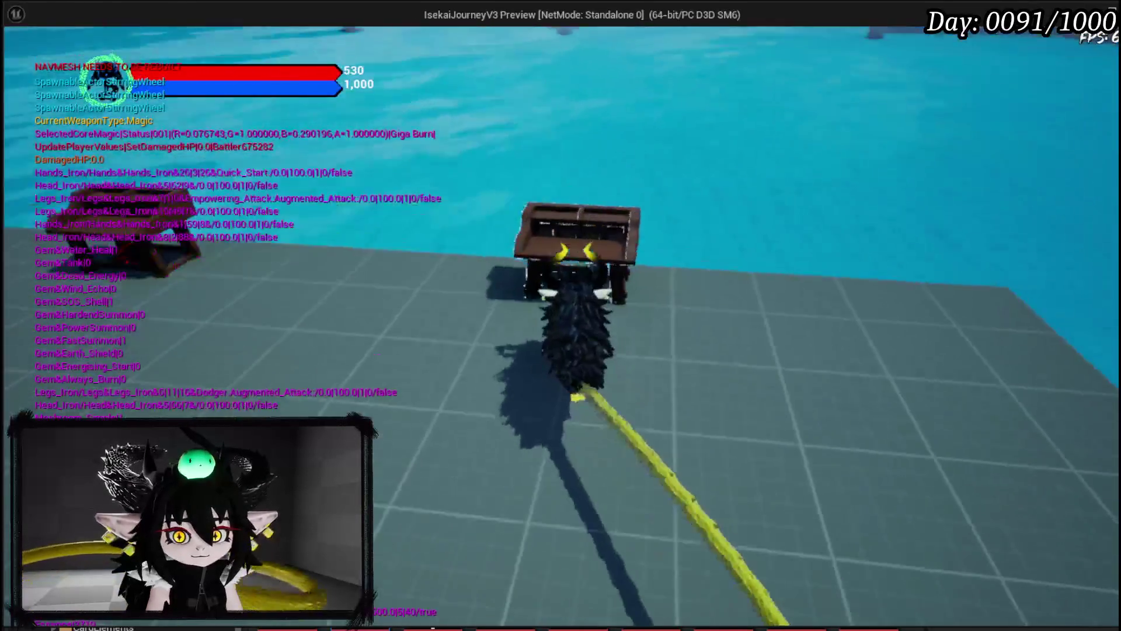
key("e")
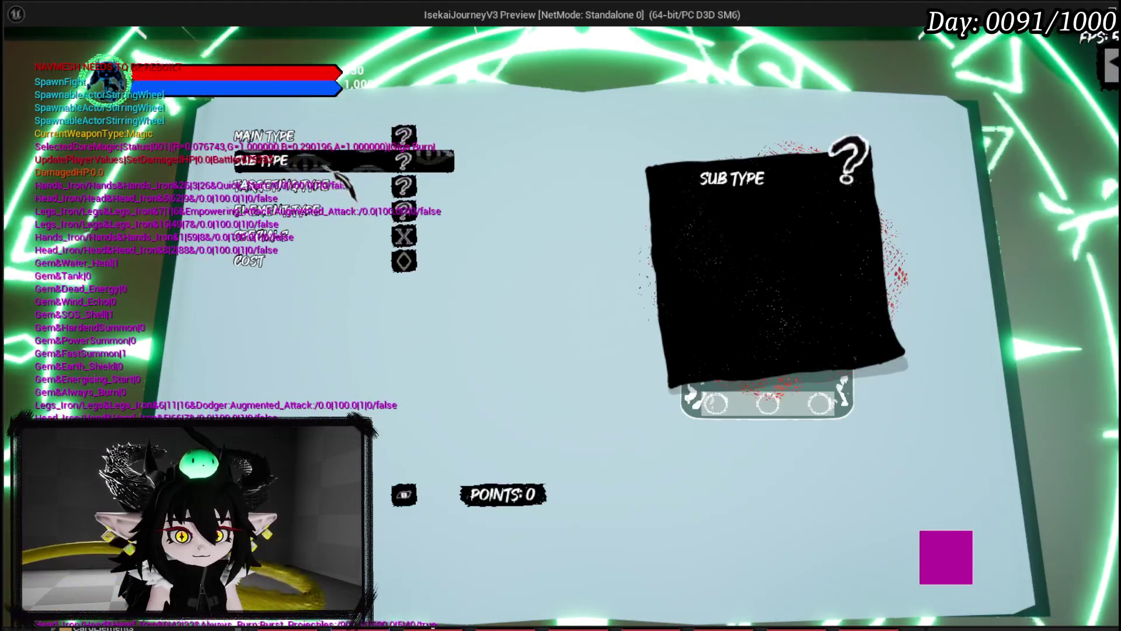
key("Return")
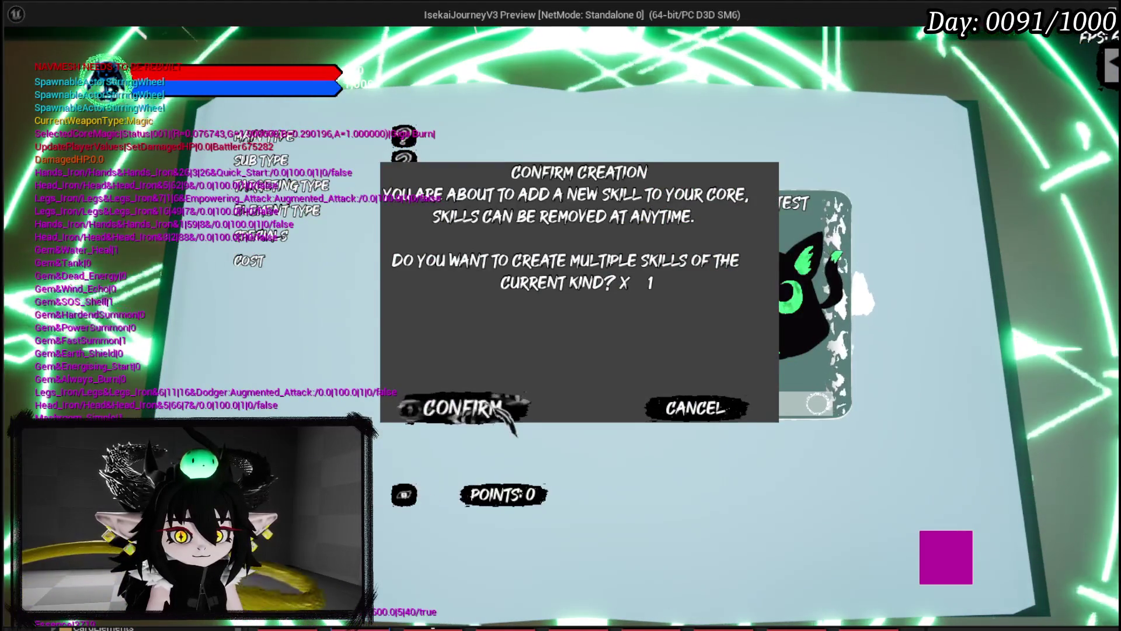
left_click(503, 406)
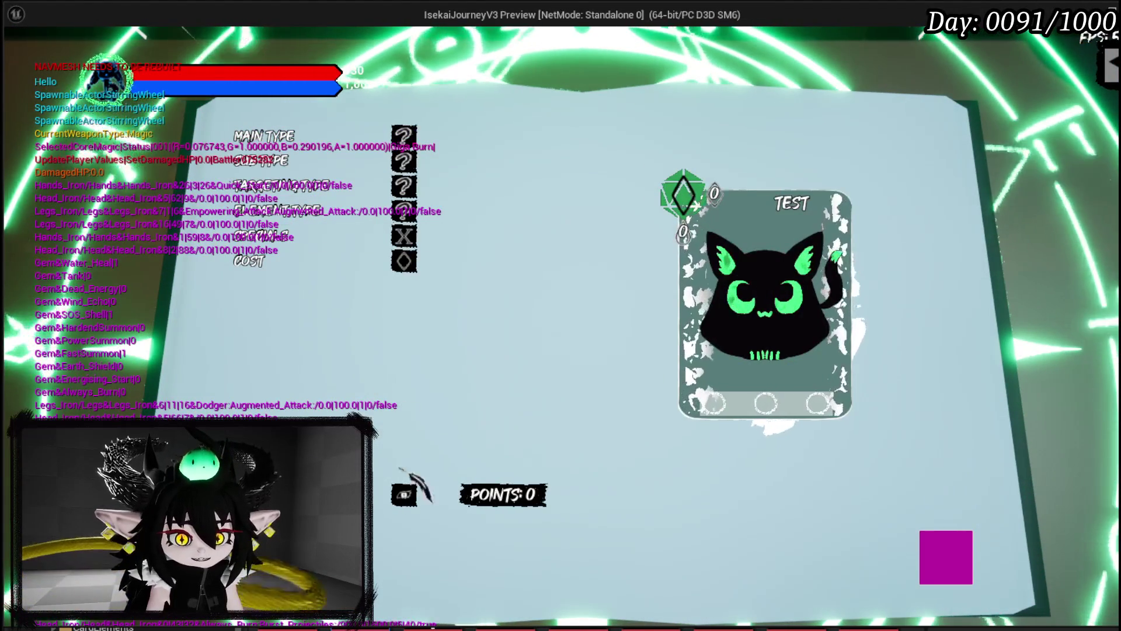
key("Return")
type("50")
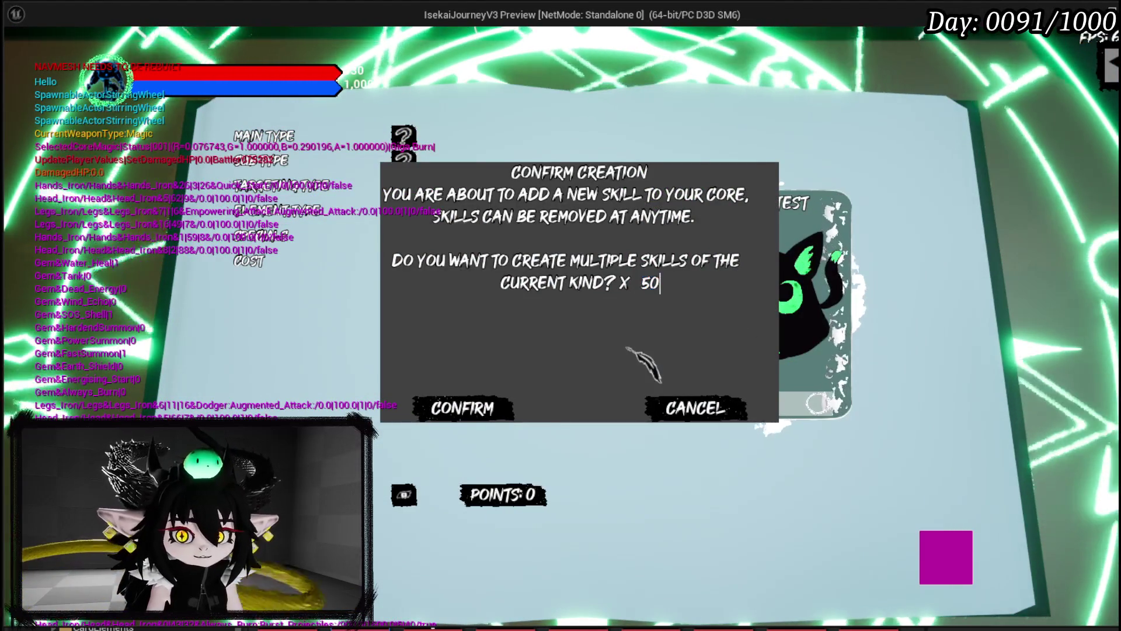
left_click(467, 409)
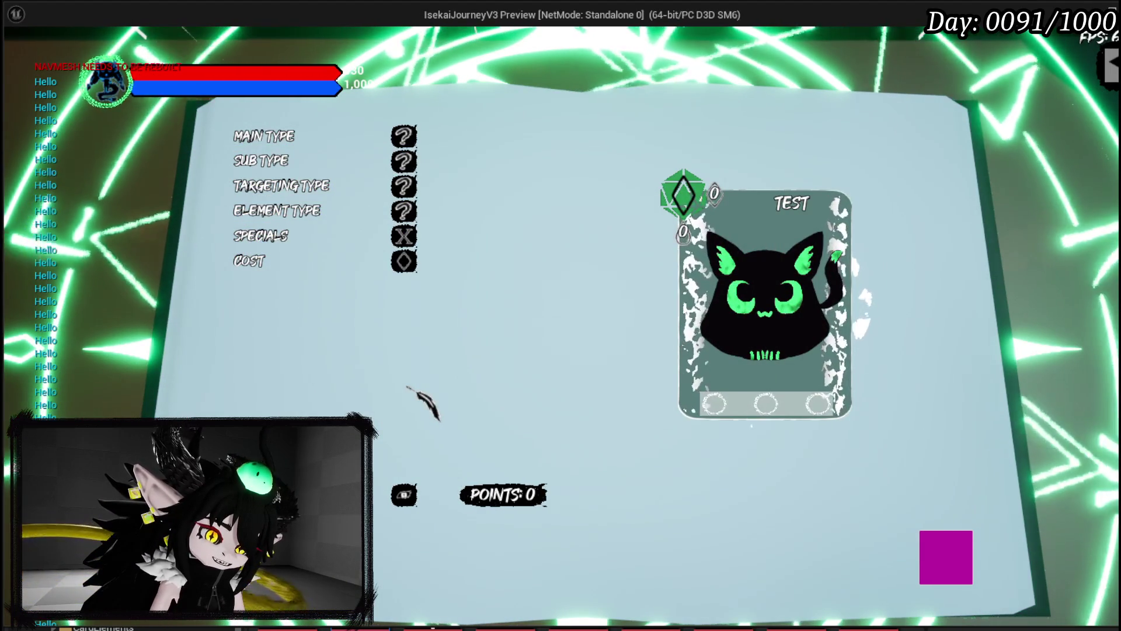
key("Escape")
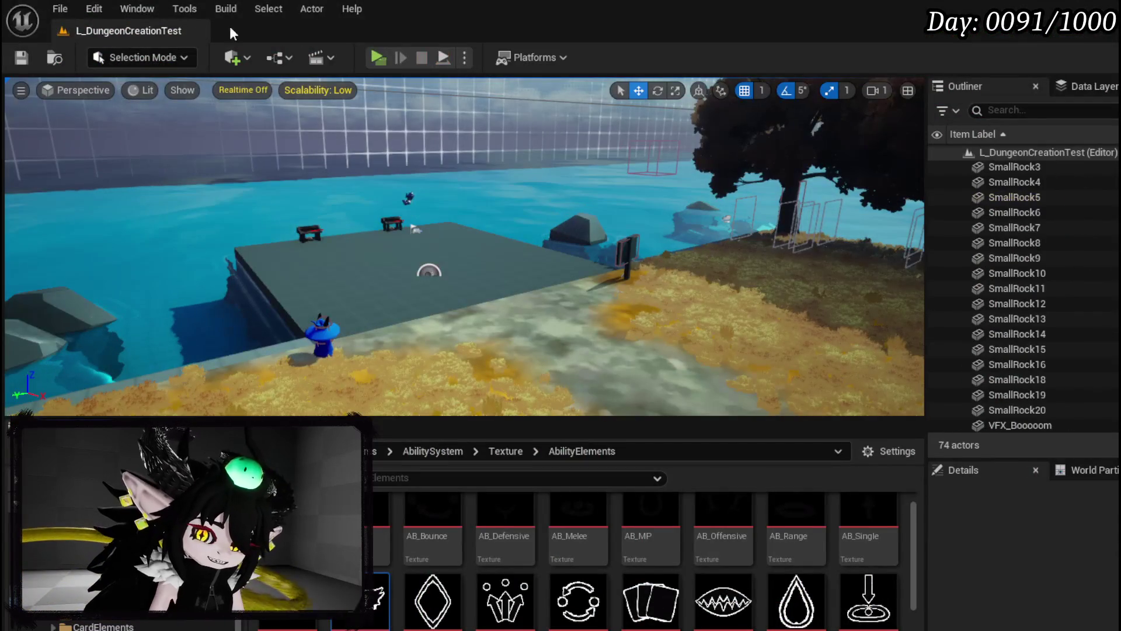
- Save the level and select WP_AbilityToolTipp in the widget Designer
left_click(14, 61)
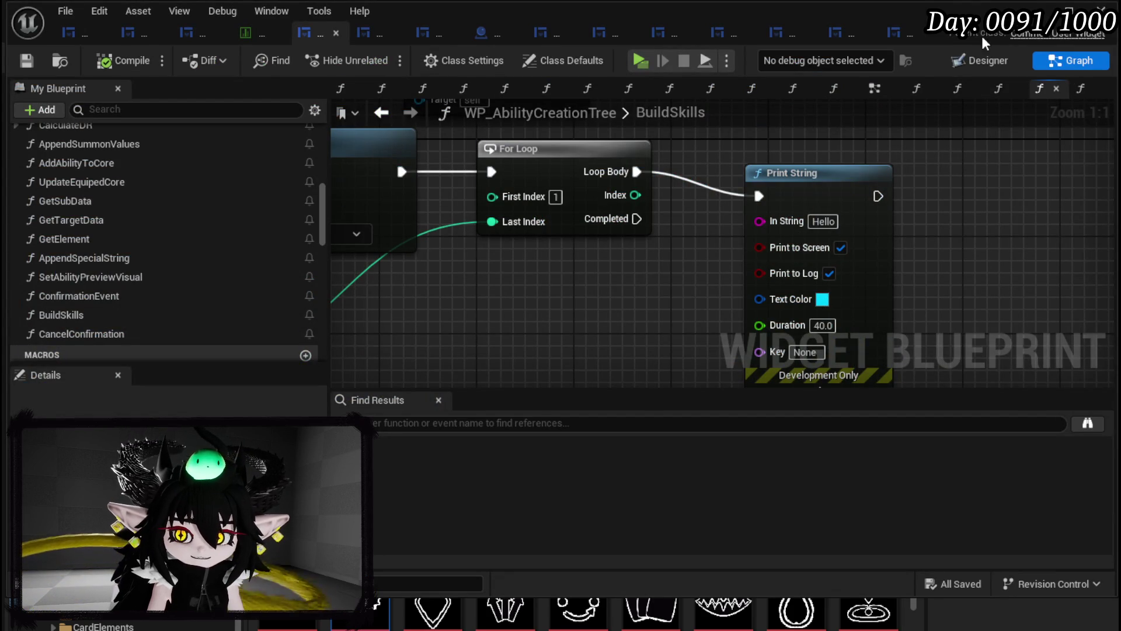
left_click(981, 60)
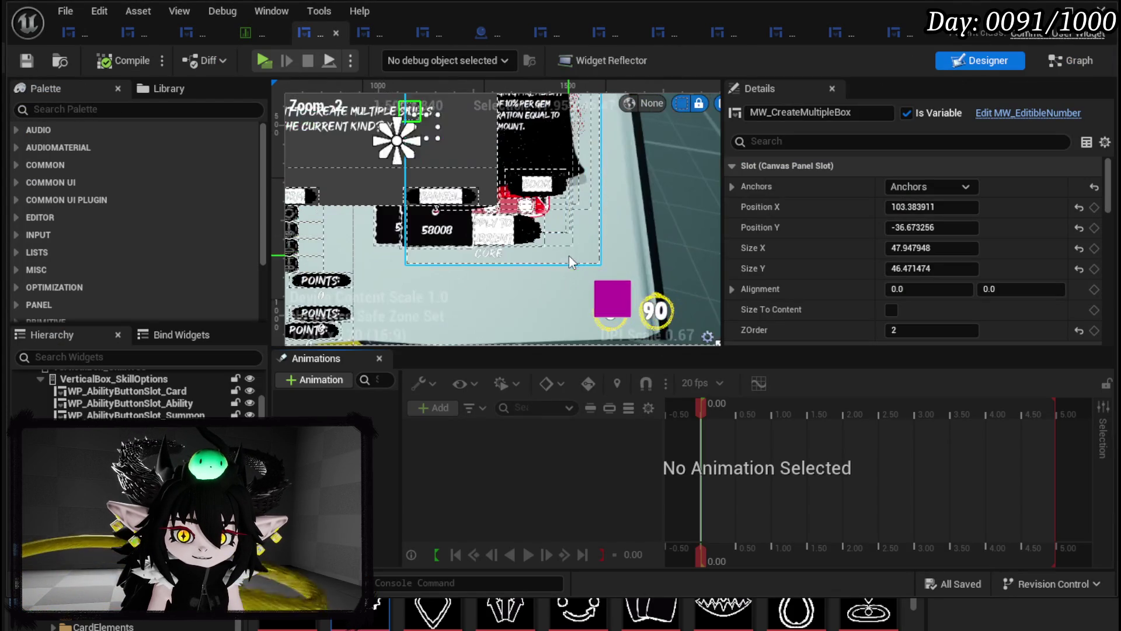
left_click(569, 257)
scroll(576, 233, "down", 3)
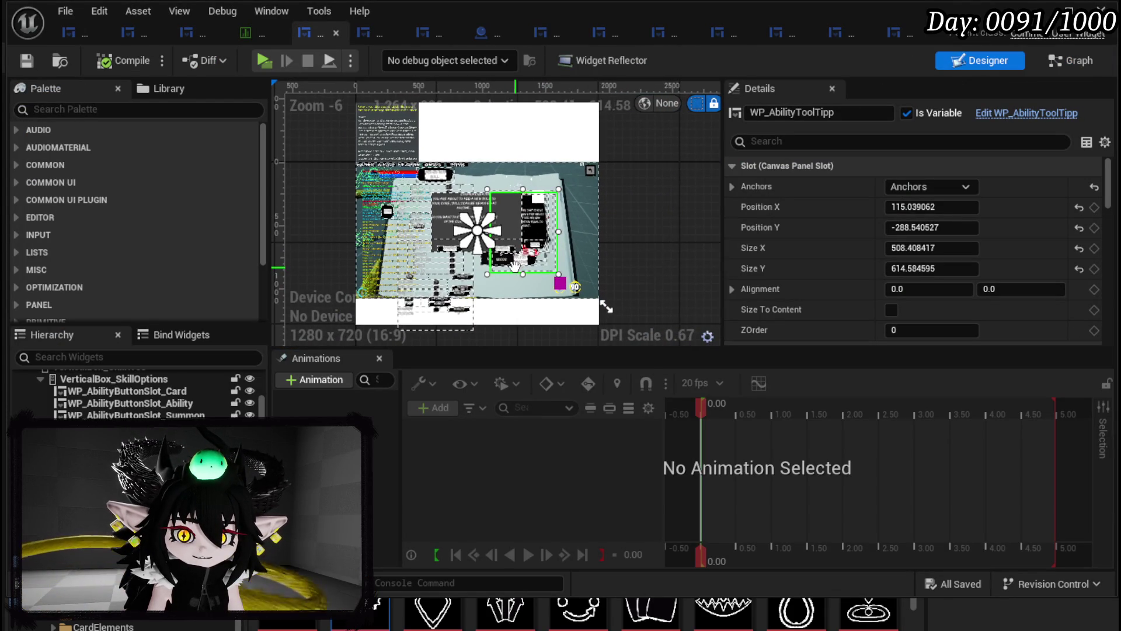
left_click_drag(514, 266, 534, 264)
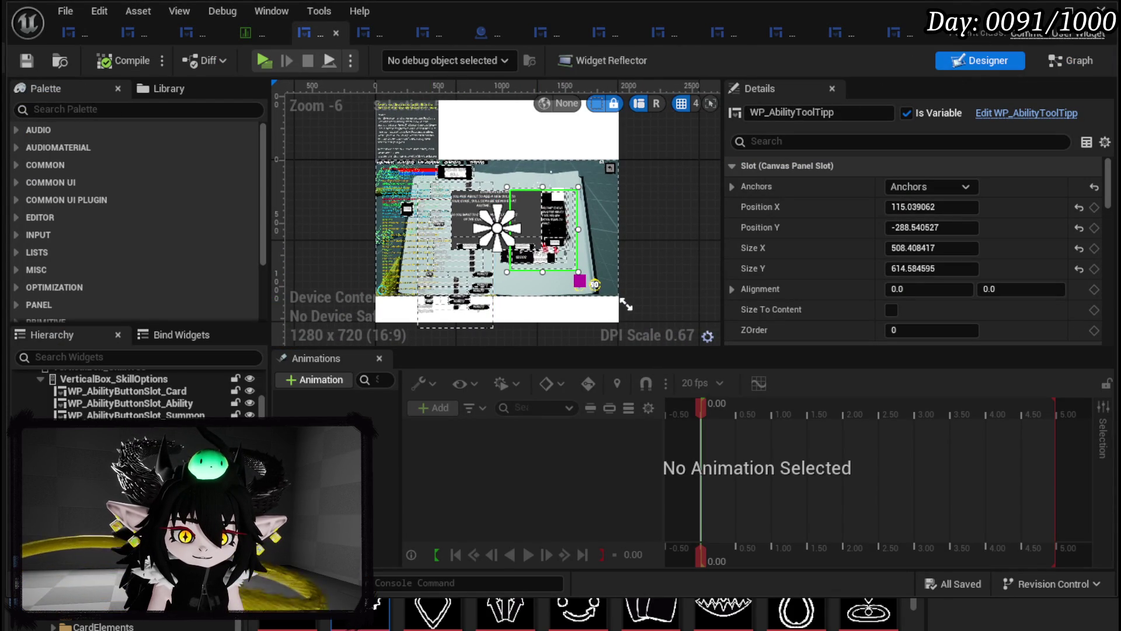
- Add a widget animation named BuildAnimation and compile and save the blueprint
left_click(310, 379)
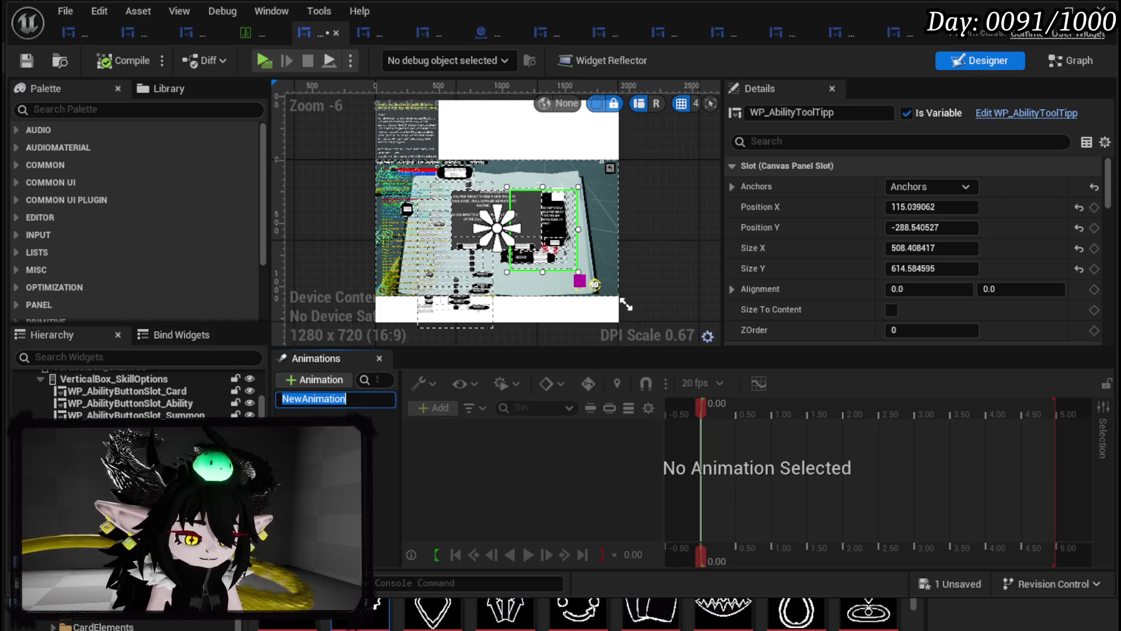
type("C")
key("BackSpace")
type("B")
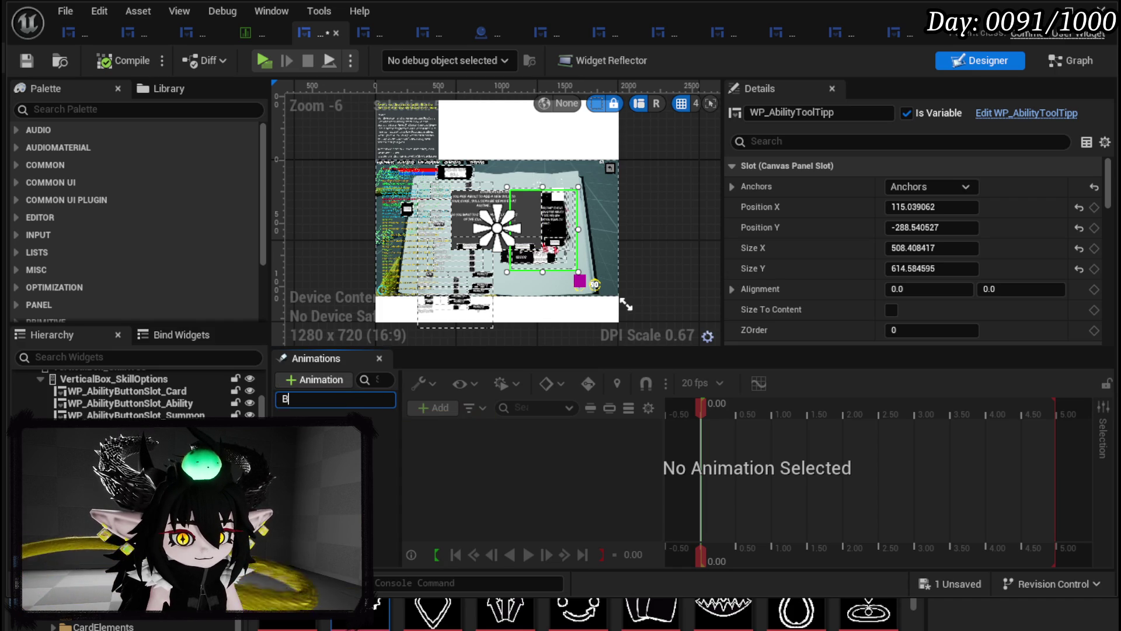
type("uildAnima")
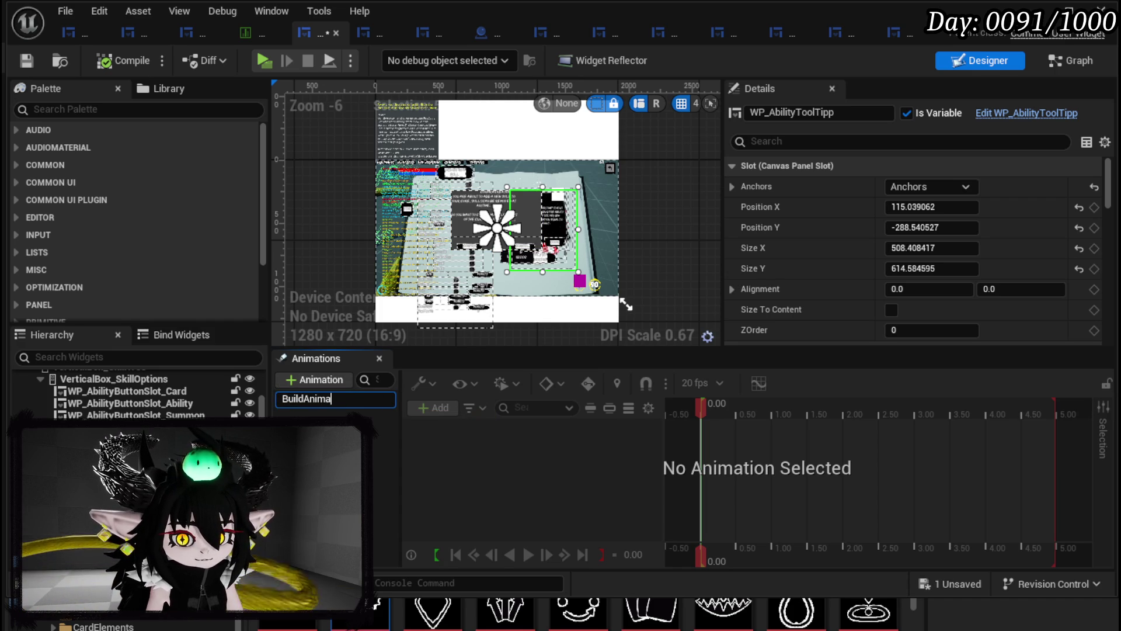
type("tion")
key("Return")
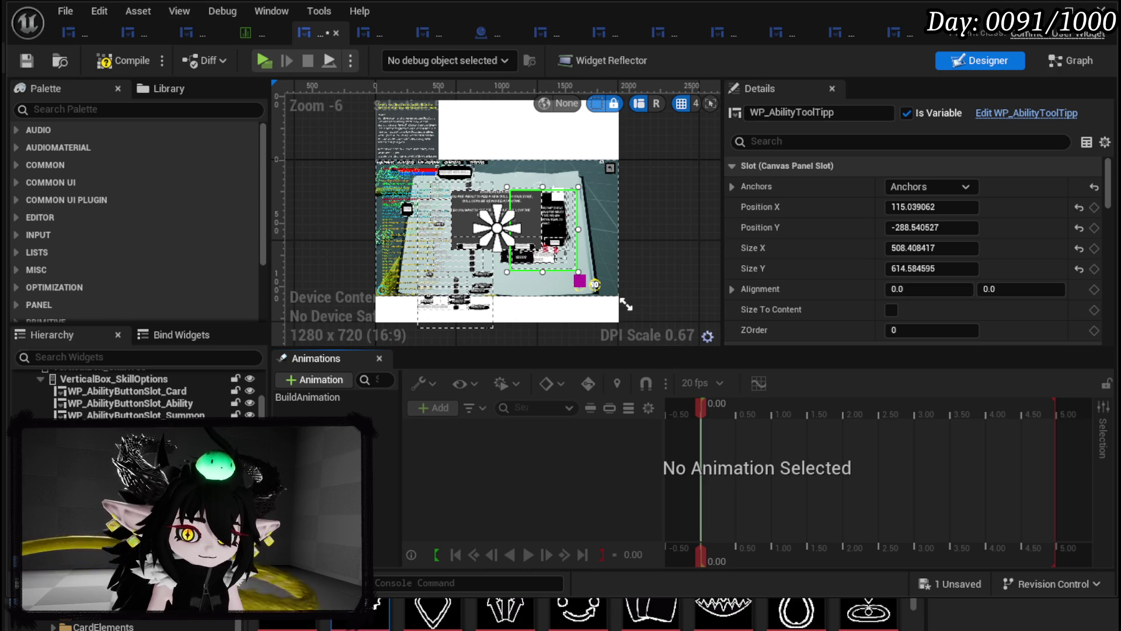
left_click(20, 58)
left_click(296, 397)
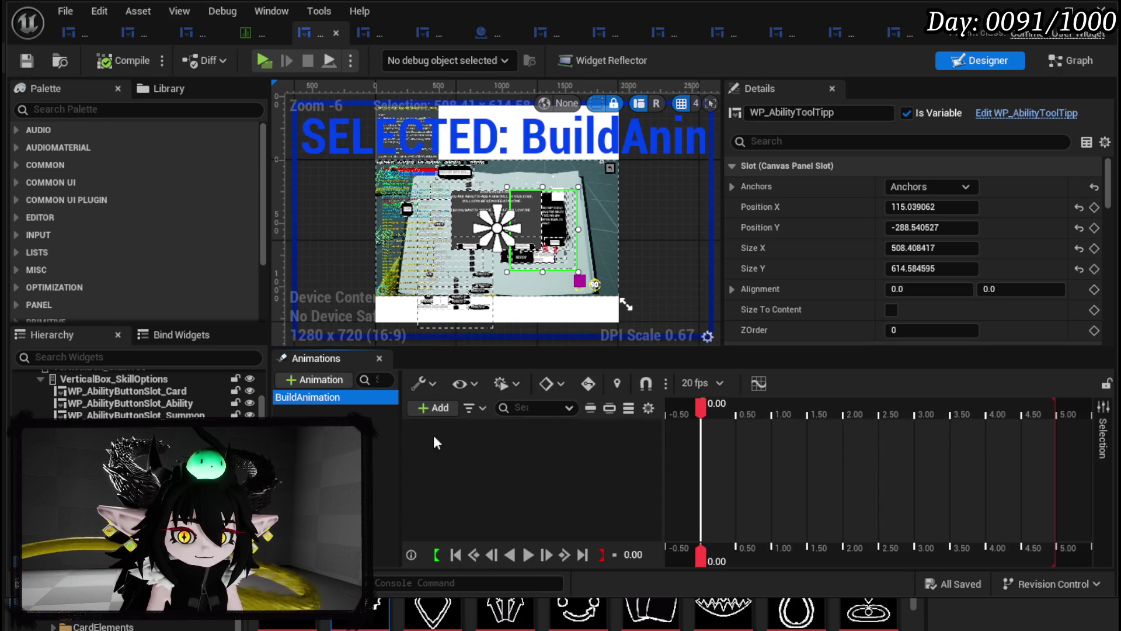
- Add WP_AbilityToolTipp to BuildAnimation and give it a Visibility track
right_click(315, 394)
left_click(298, 397)
left_click(436, 409)
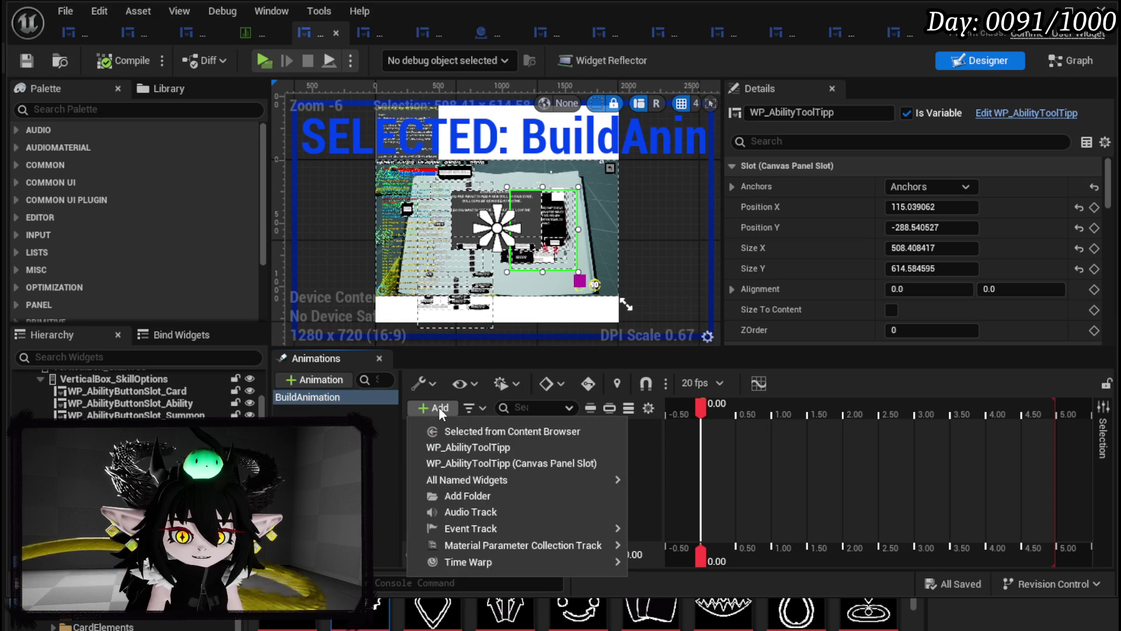
left_click(498, 452)
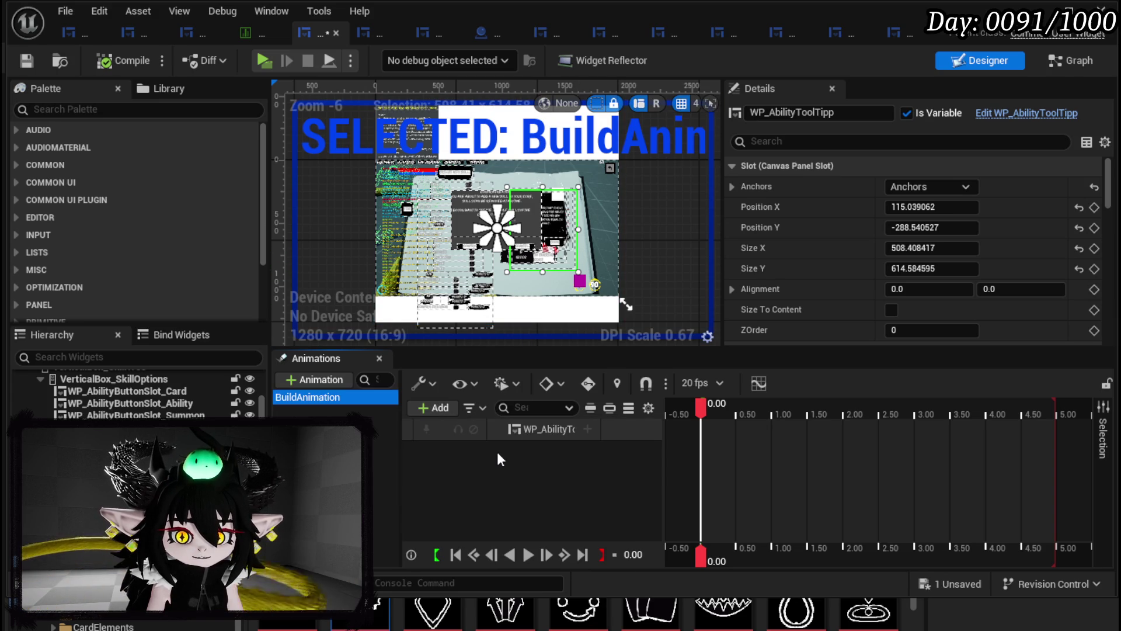
left_click_drag(661, 443, 718, 443)
left_click(645, 430)
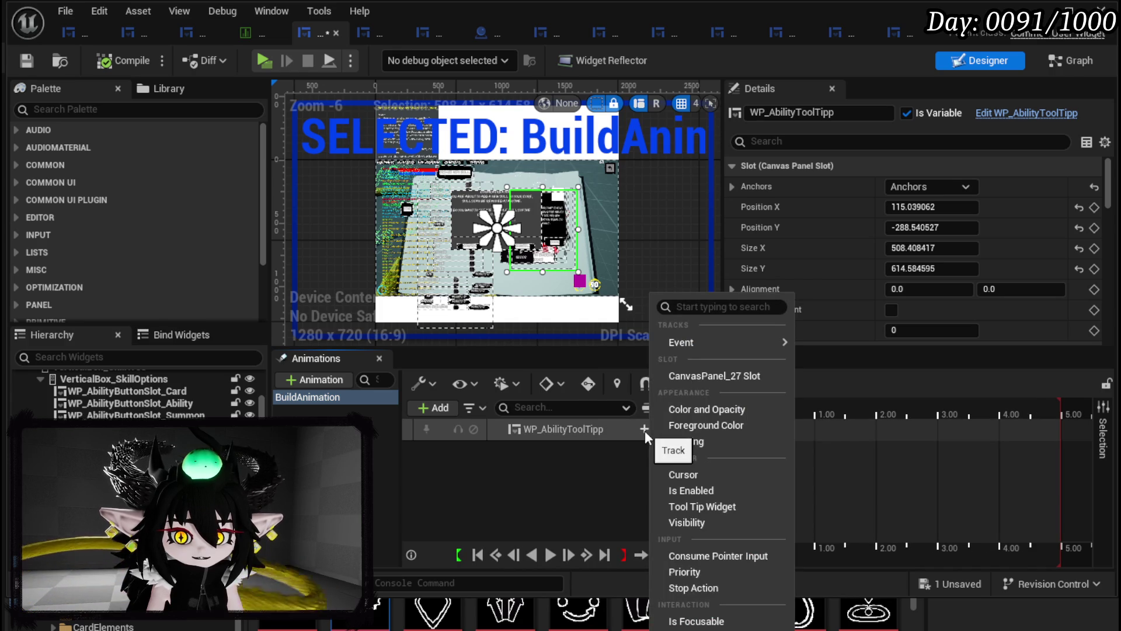
mouse_move(727, 340)
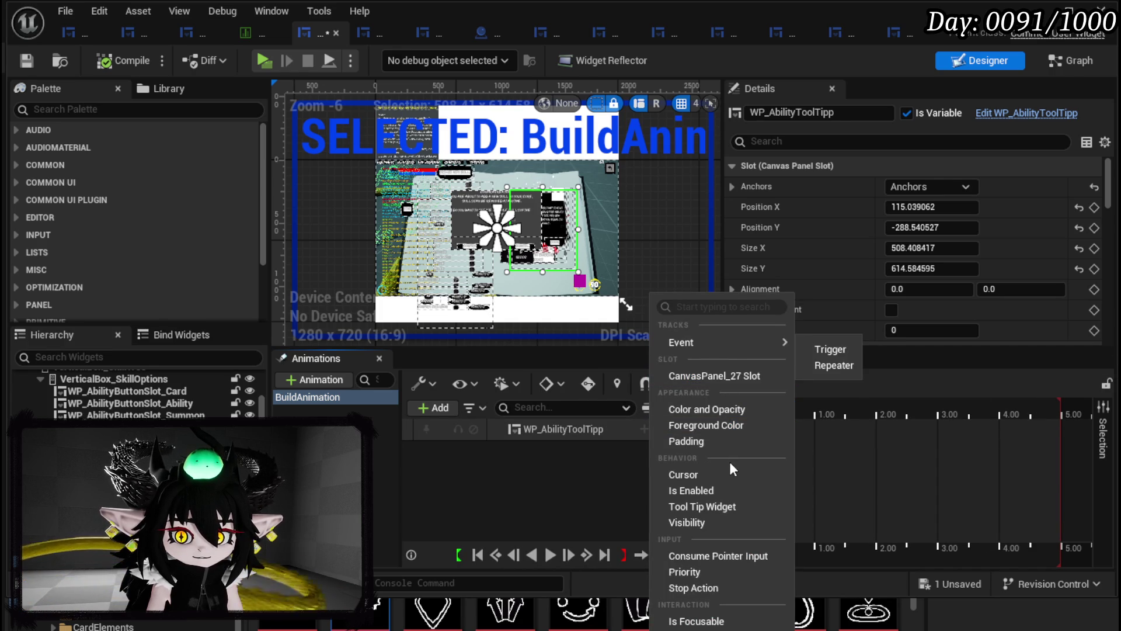
left_click(700, 522)
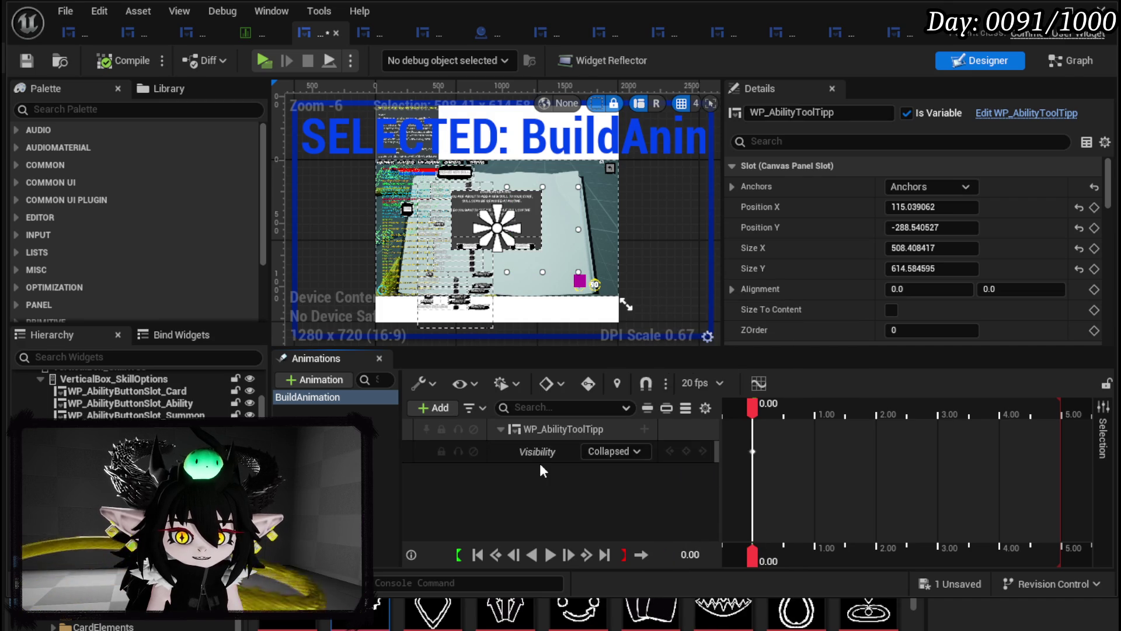
- Keep the starting visibility at Collapsed and key Visible at 0.08 seconds
left_click(623, 450)
left_click(625, 453)
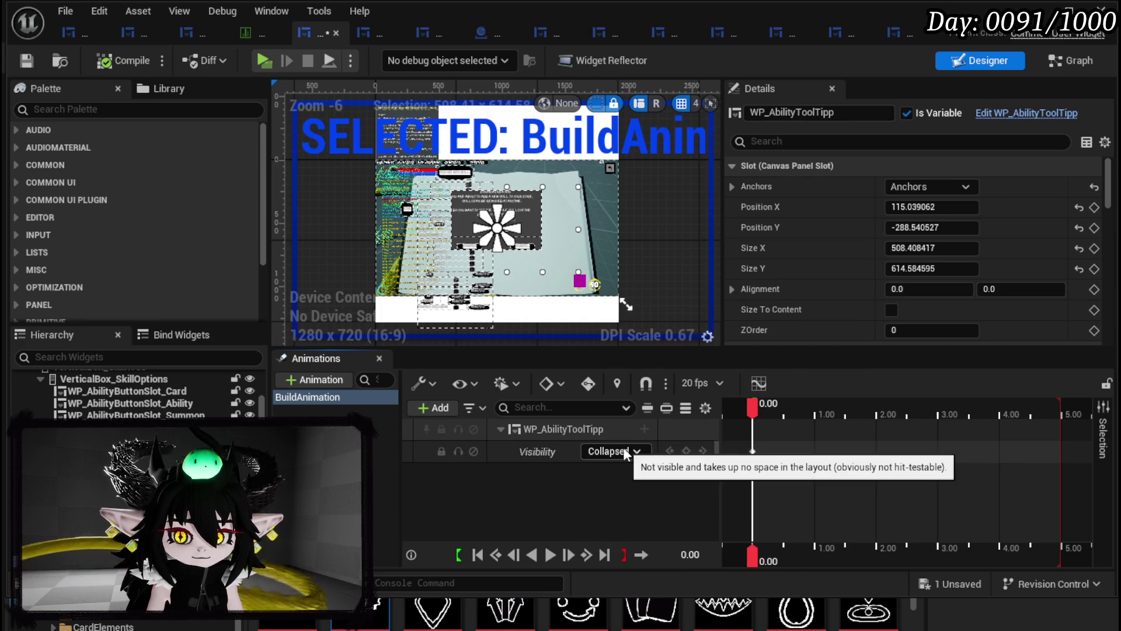
left_click(625, 453)
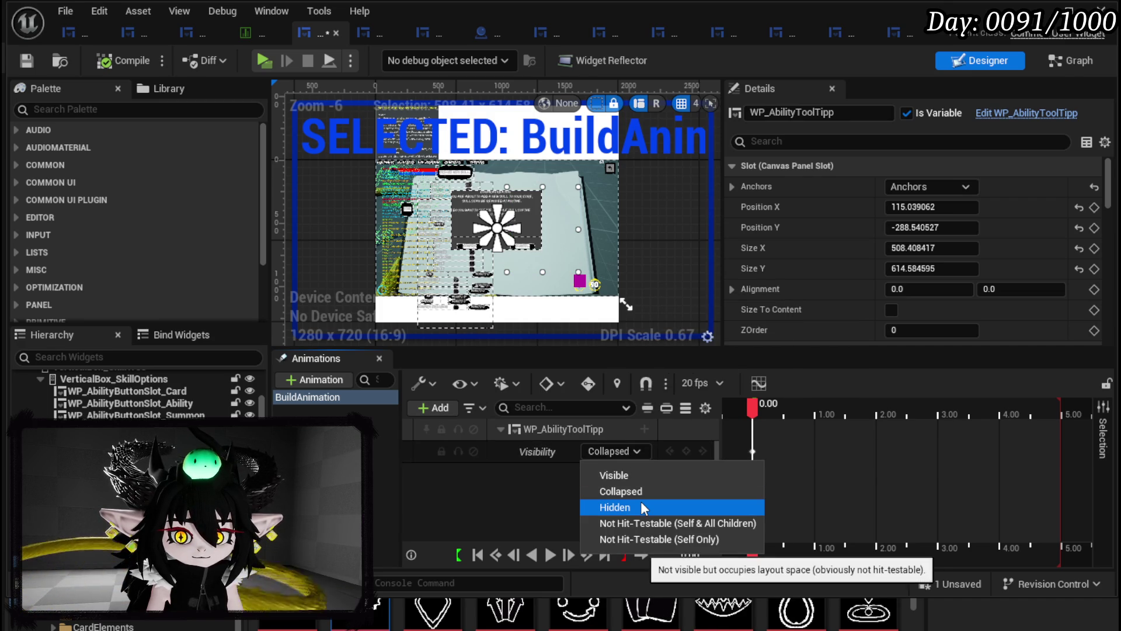
left_click(629, 472)
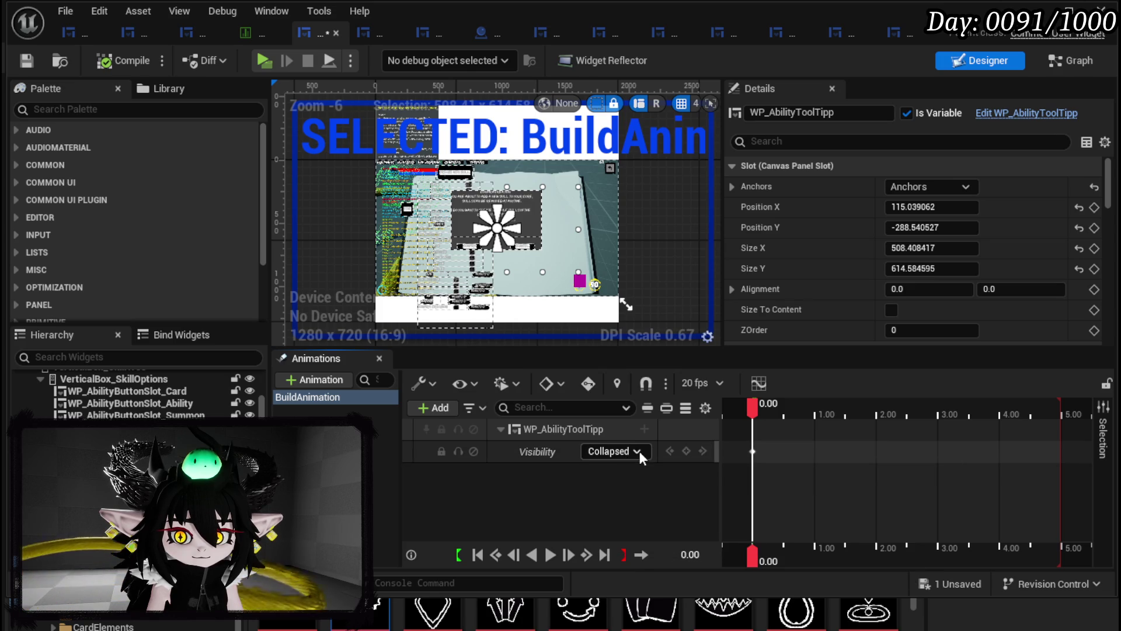
left_click(759, 414)
left_click_drag(759, 415, 758, 414)
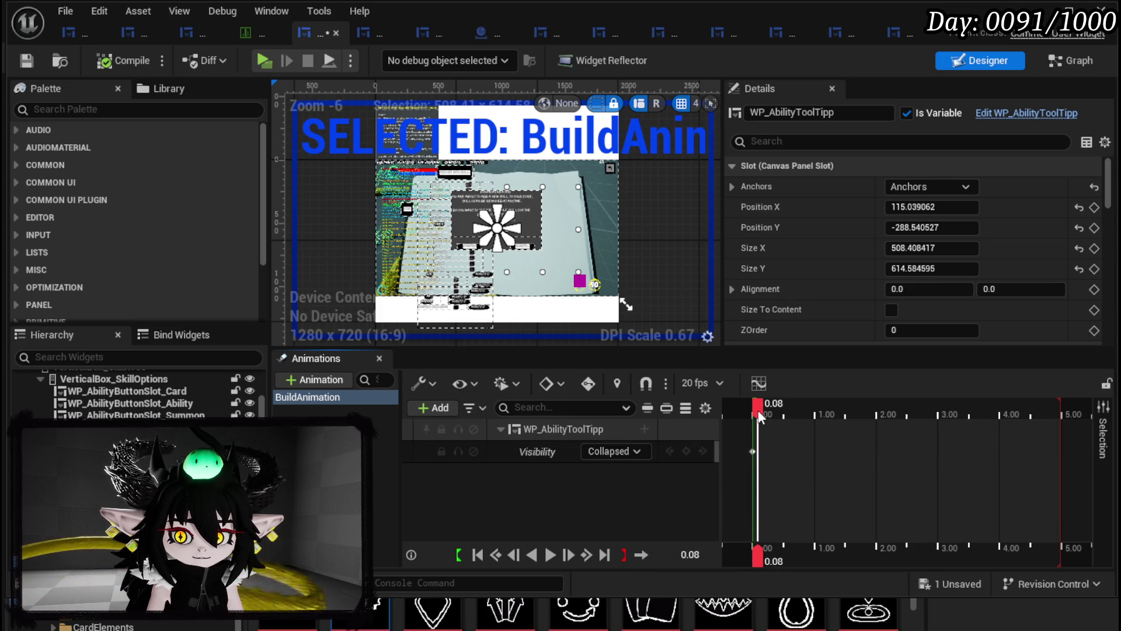
left_click(609, 453)
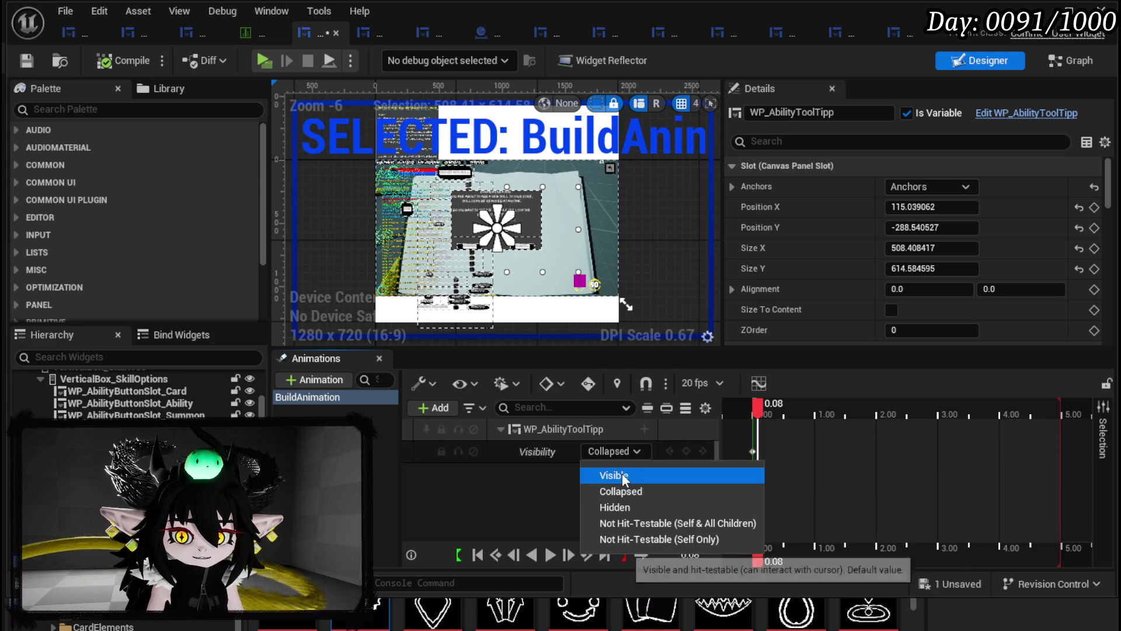
left_click(622, 474)
- Key Not Hit-Testable (Self & All Children) near 0.12 seconds, then select a key and undo, removing BuildAnimation
left_click_drag(757, 409, 762, 414)
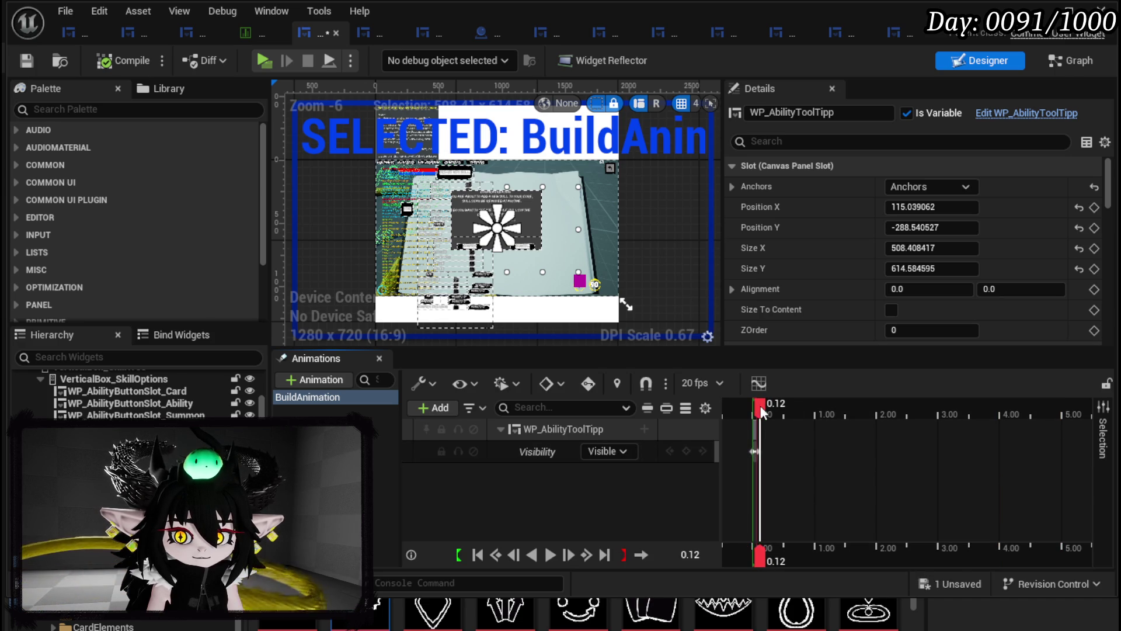
left_click(610, 452)
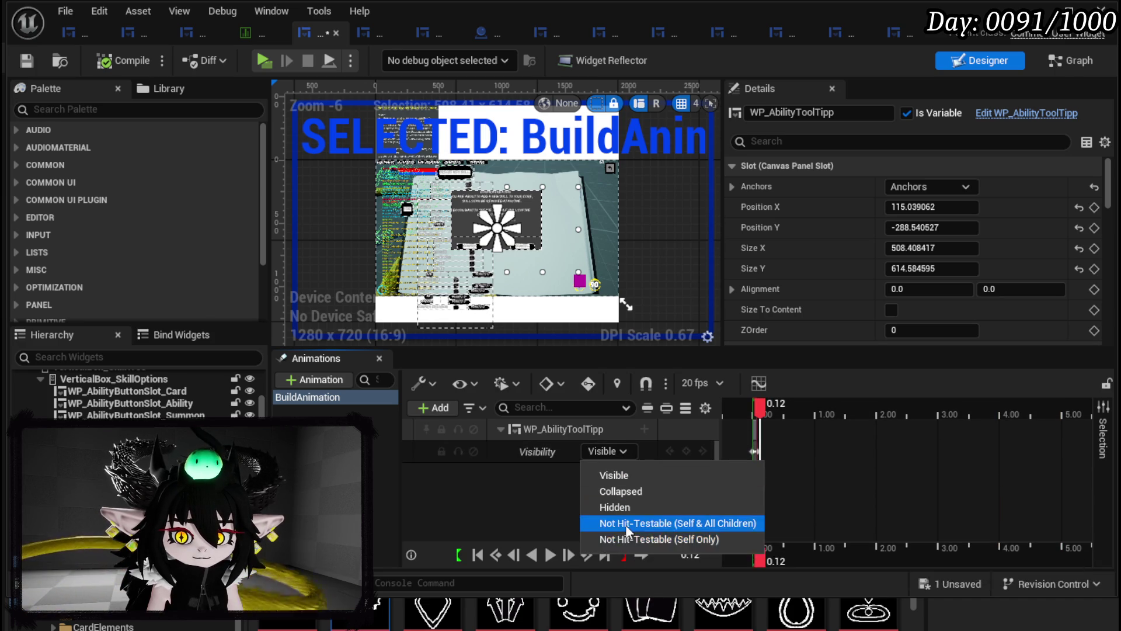
left_click(625, 523)
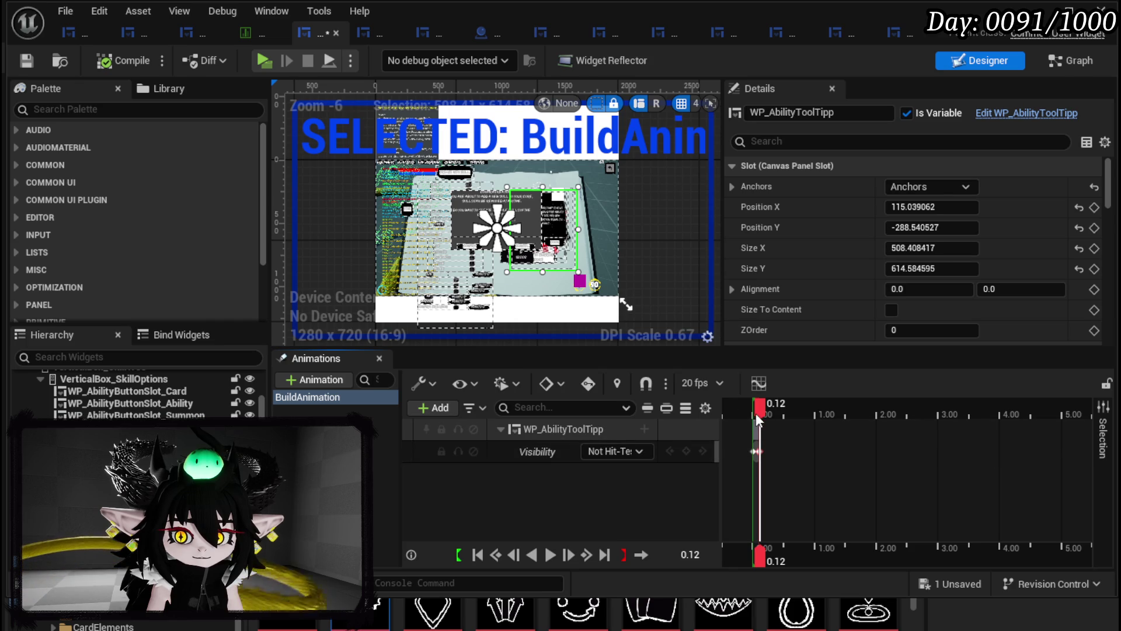
left_click_drag(762, 409, 795, 409)
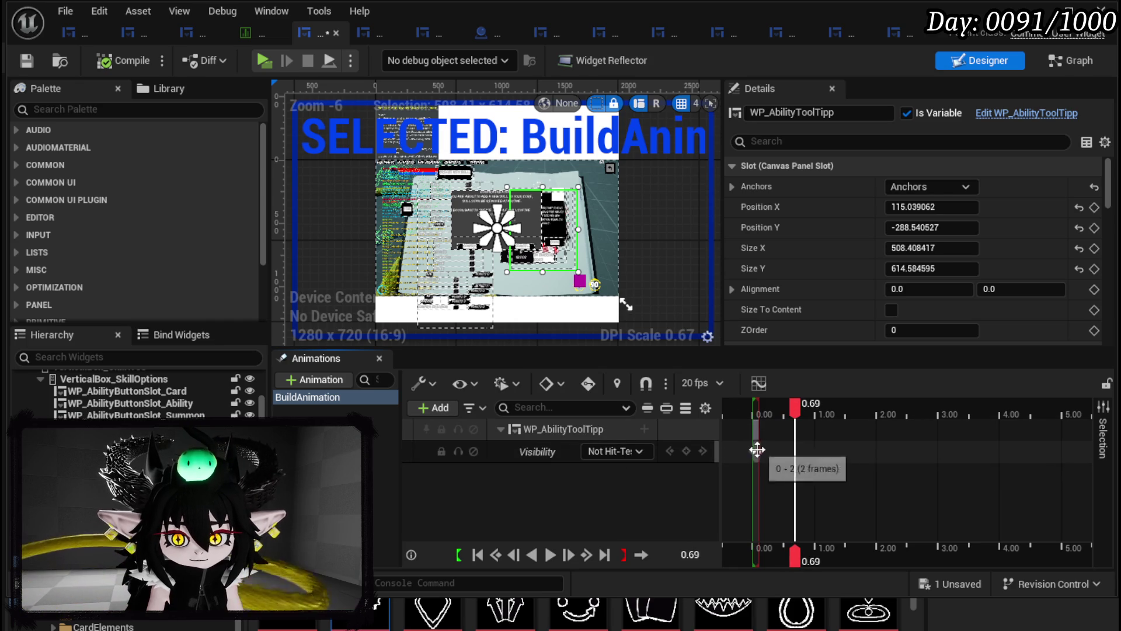
left_click(757, 451)
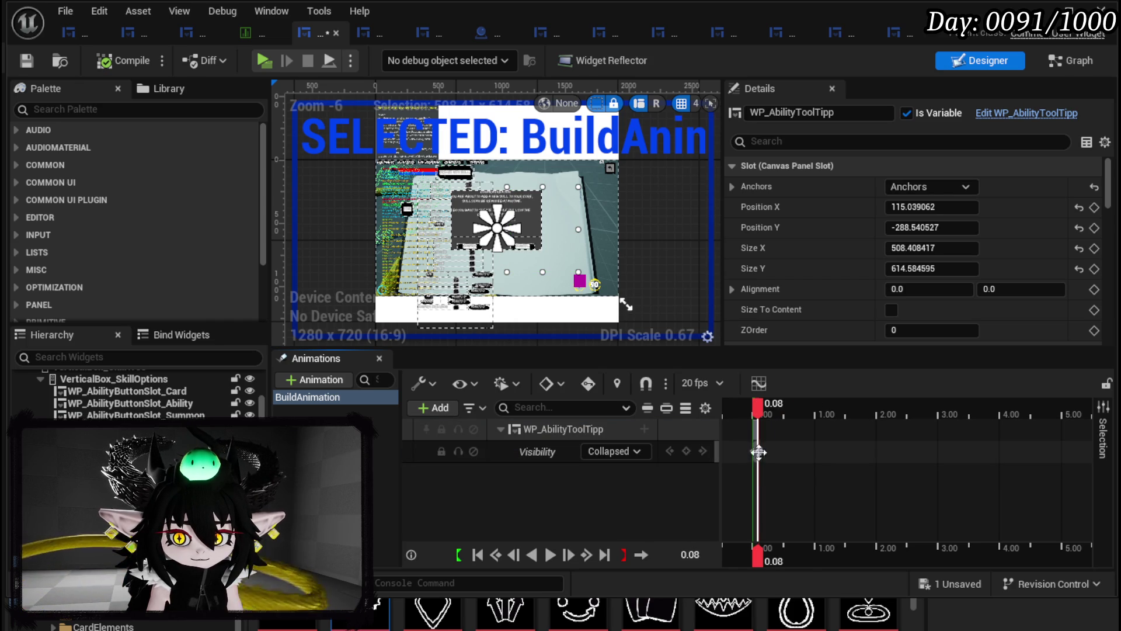
key("ctrl+z")
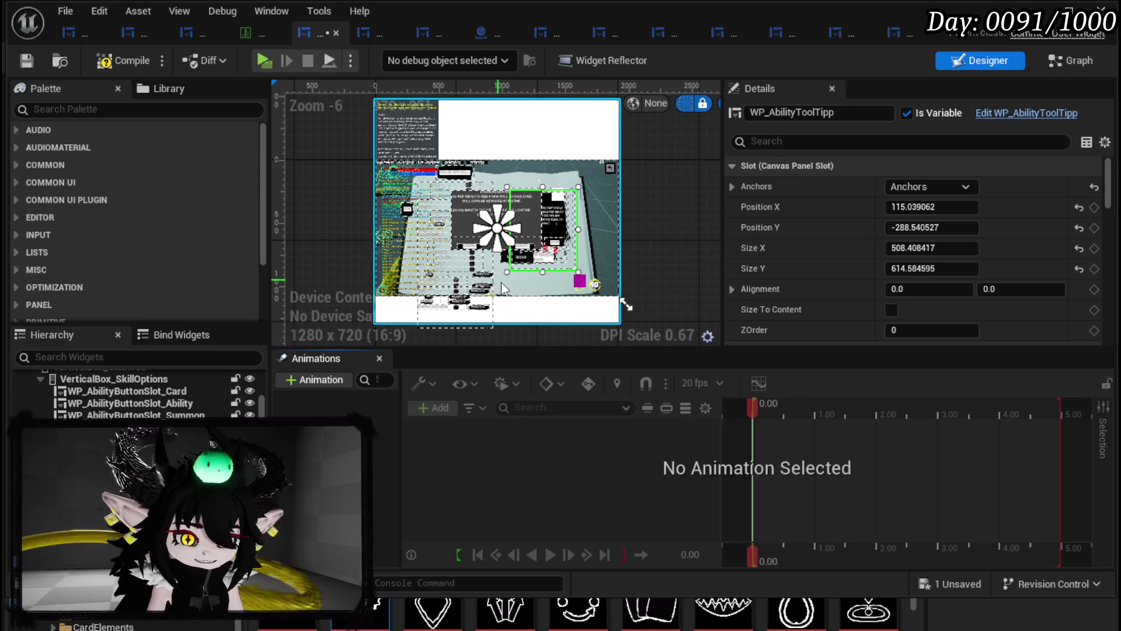
- Redo to bring back BuildAnimation, compile, and look over the BuildSkills graph
key("ctrl+y")
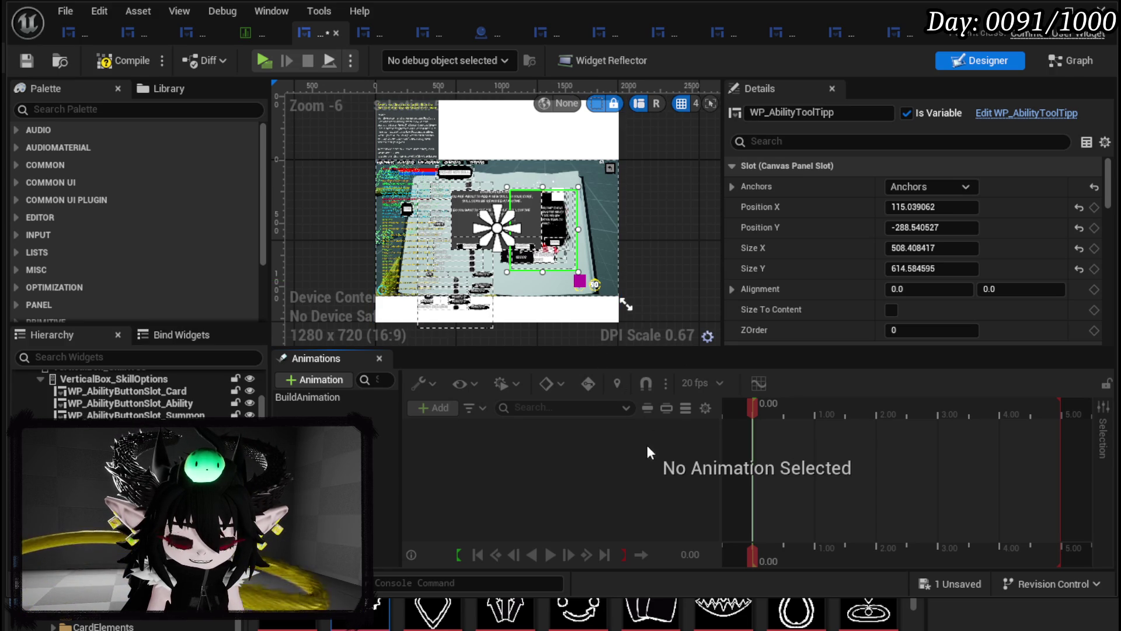
left_click(113, 64)
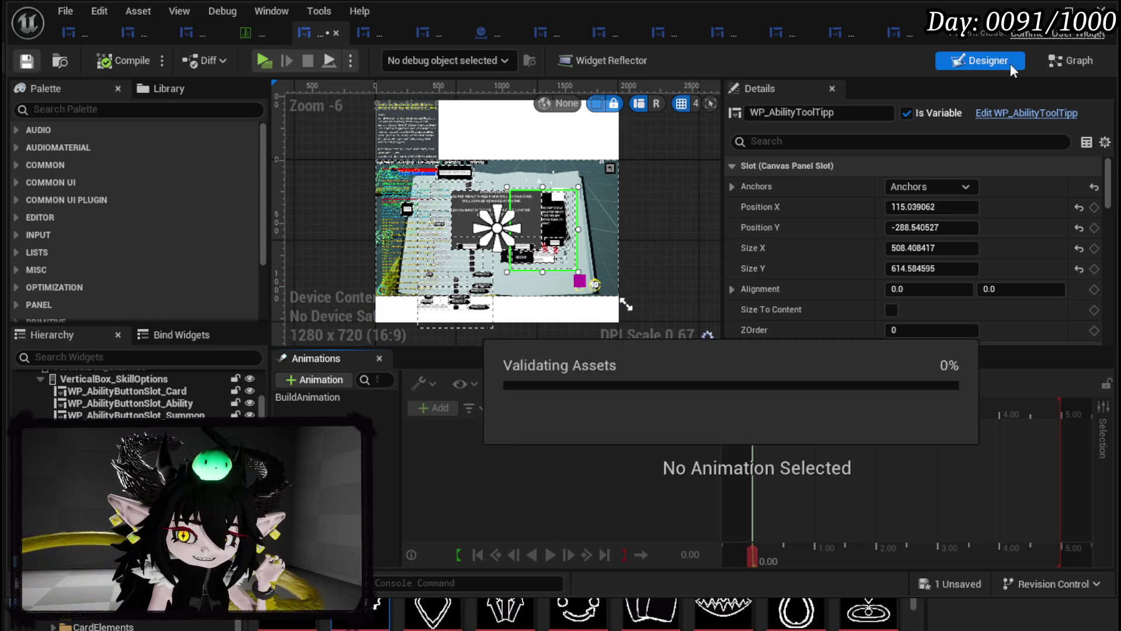
left_click(1070, 61)
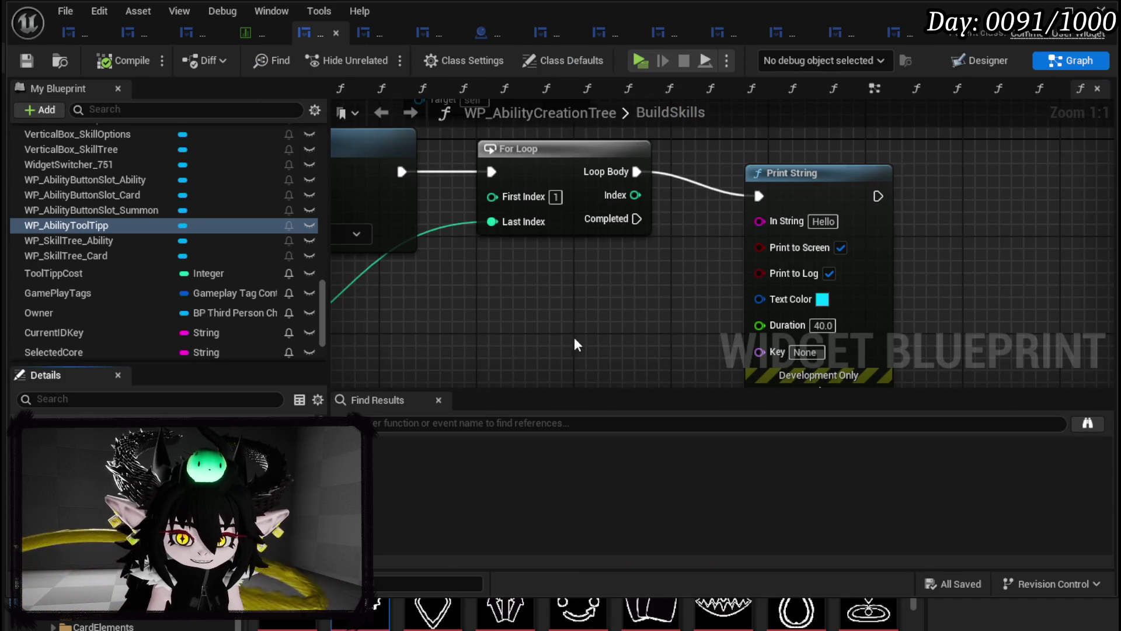
scroll(641, 318, "down", 2)
left_click_drag(717, 320, 729, 325)
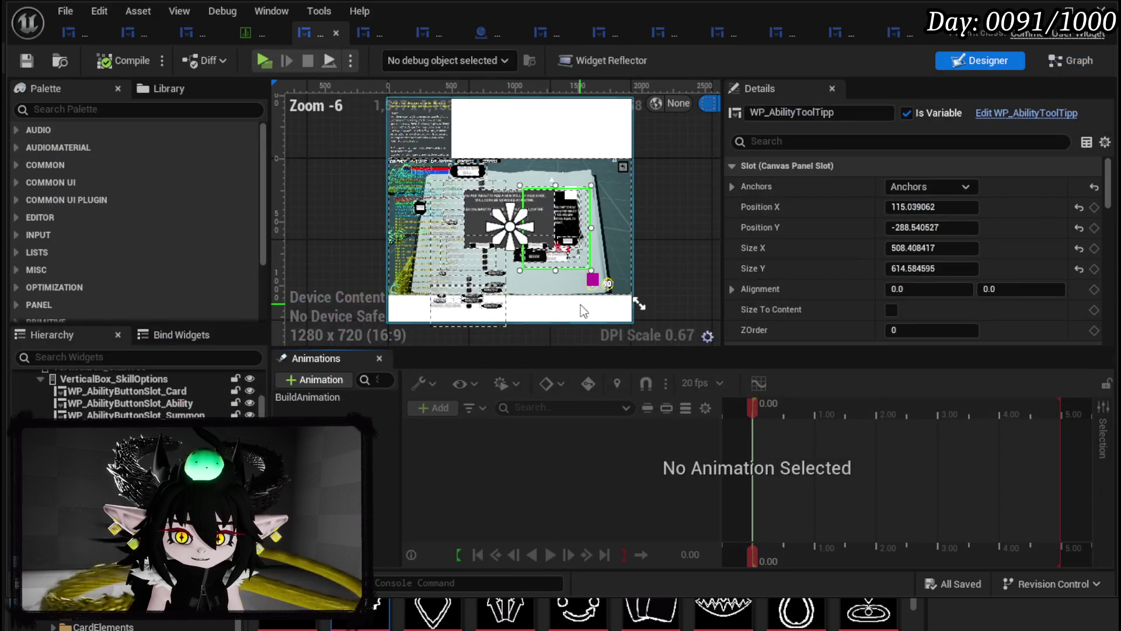
scroll(534, 288, "up", 4)
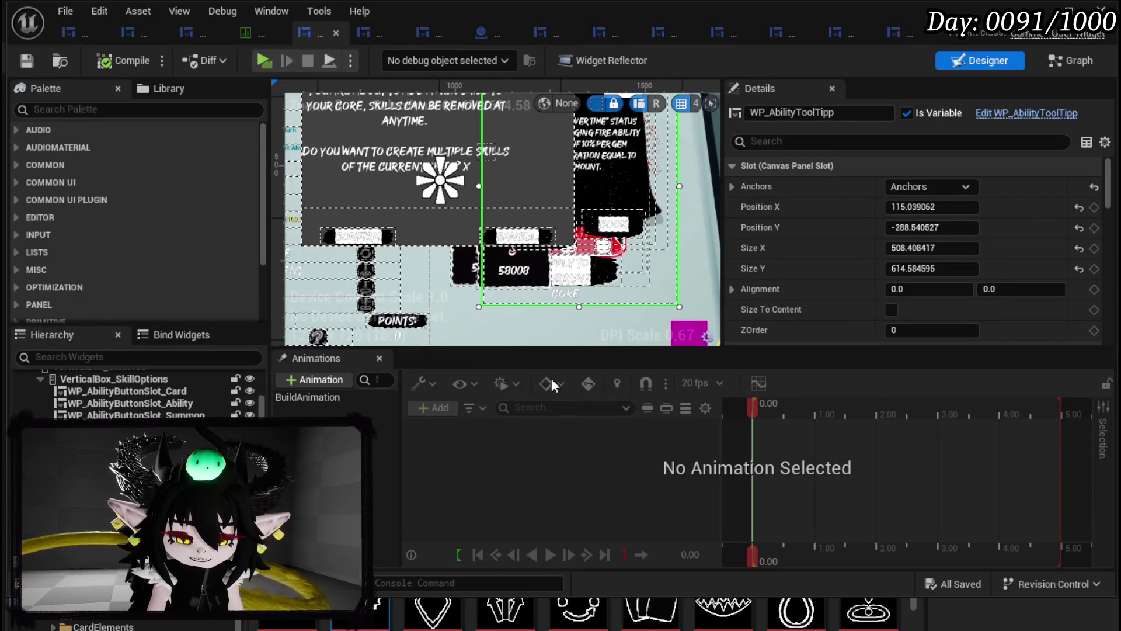
- In BuildAnimation, change the visibility key near 0.07 seconds to Not Hit-Testable (Self & All Children)
left_click(325, 397)
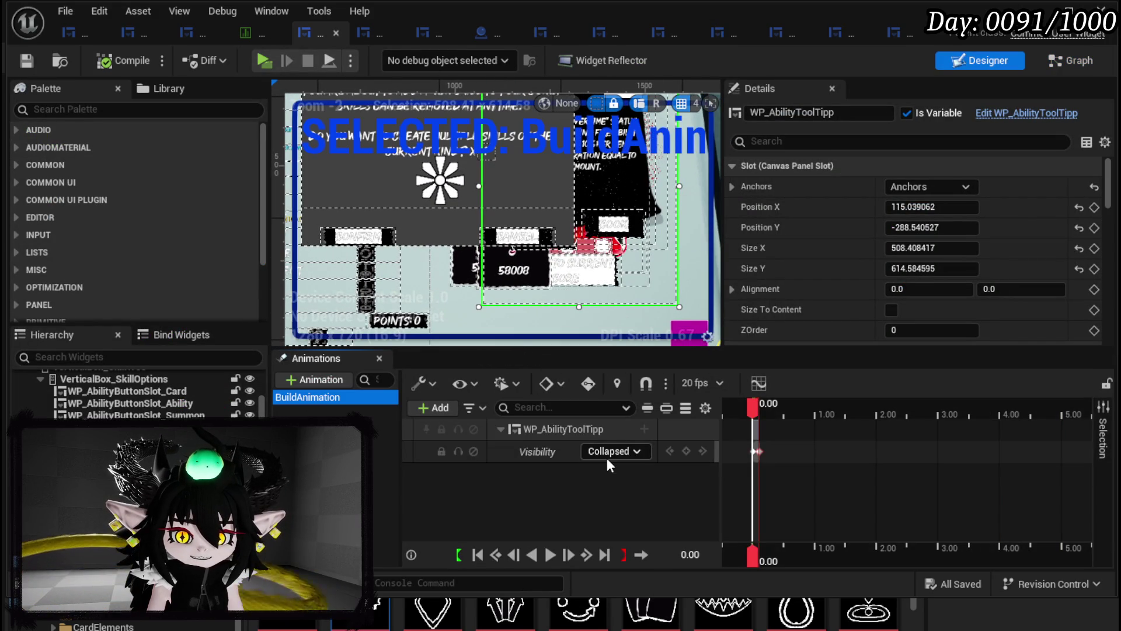
left_click(757, 407)
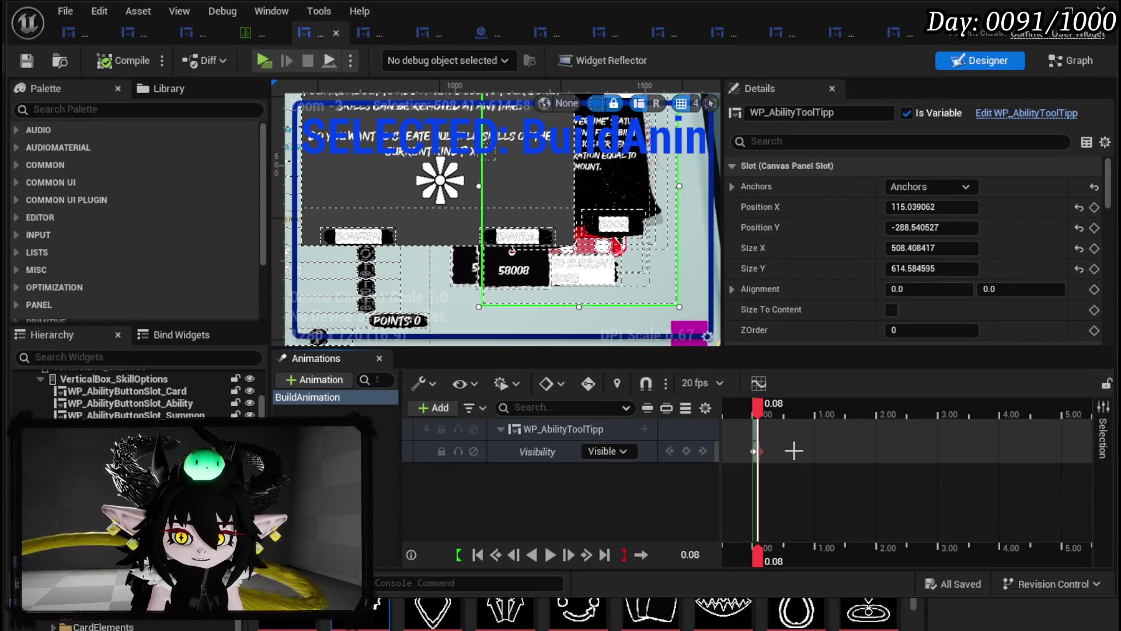
mouse_move(788, 450)
left_mouse_down()
mouse_move(765, 451)
mouse_move(817, 450)
left_mouse_up()
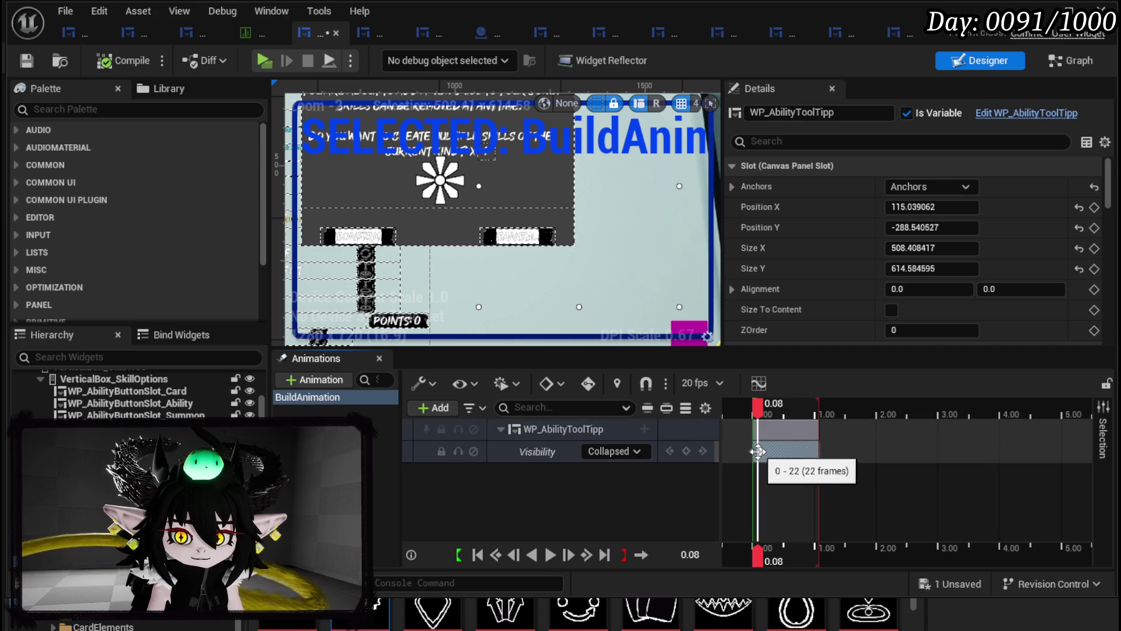
left_click(757, 408)
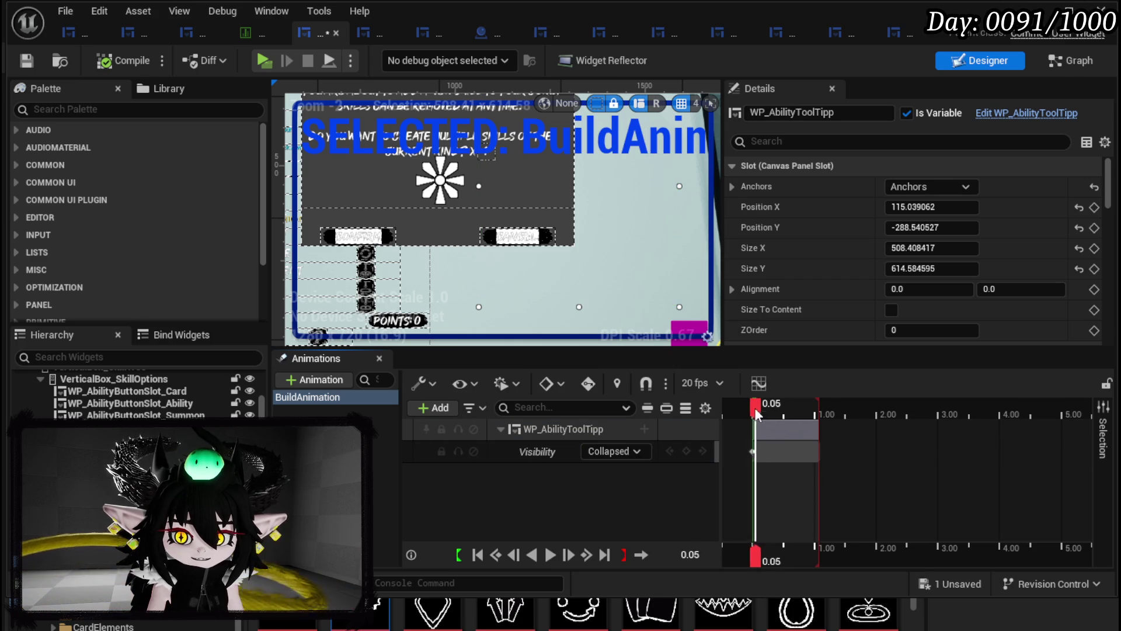
left_click_drag(757, 413, 759, 413)
left_click(621, 449)
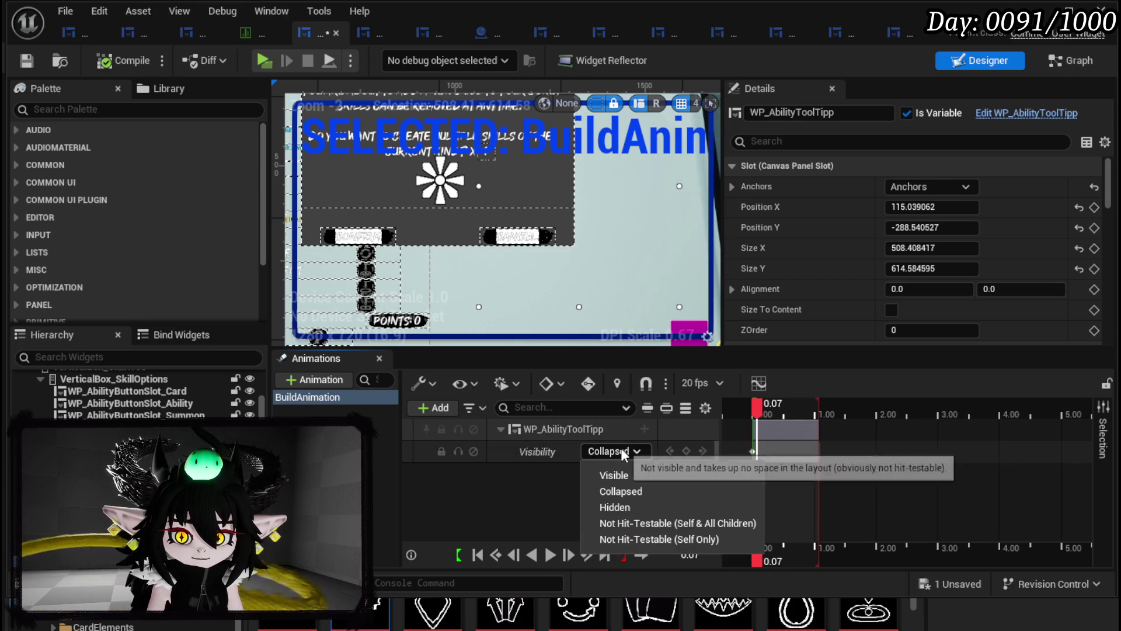
left_click(627, 521)
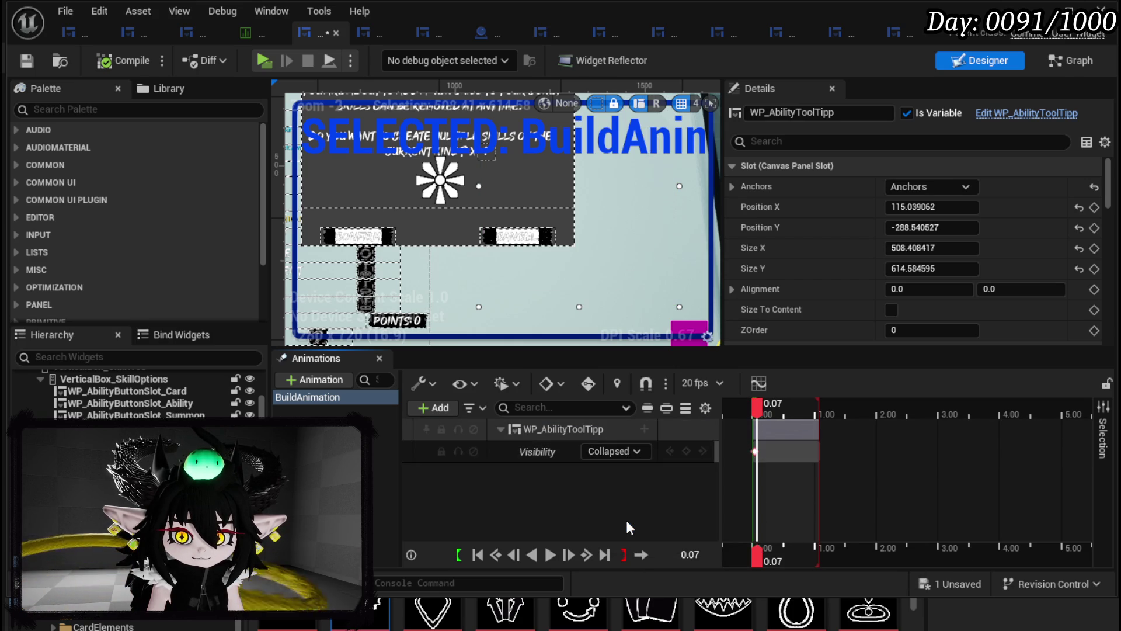
mouse_move(761, 405)
left_mouse_down()
mouse_move(818, 406)
mouse_move(789, 405)
mouse_move(804, 406)
left_mouse_up()
- Save the widget blueprint and bring up the properties available for a new track
left_click(27, 60)
left_click(645, 429)
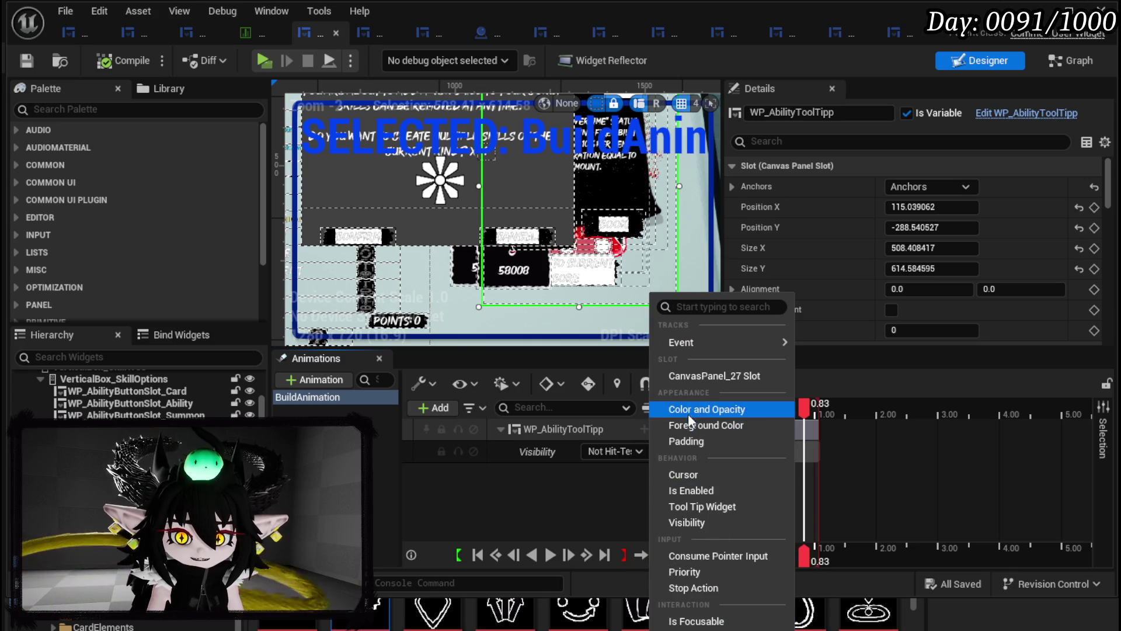
mouse_move(708, 349)
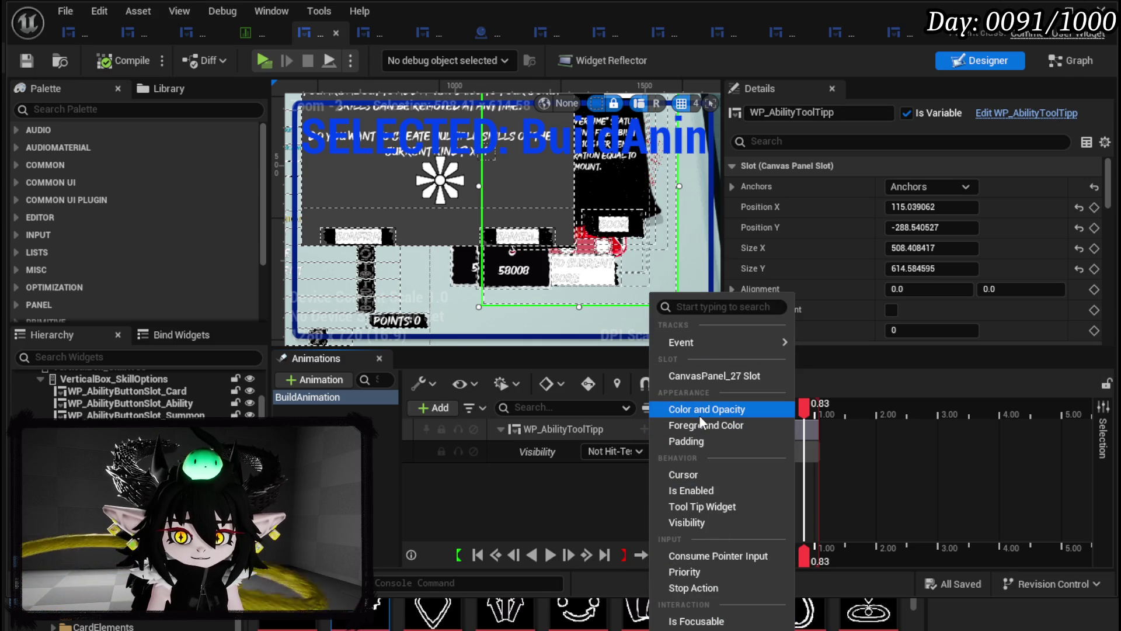
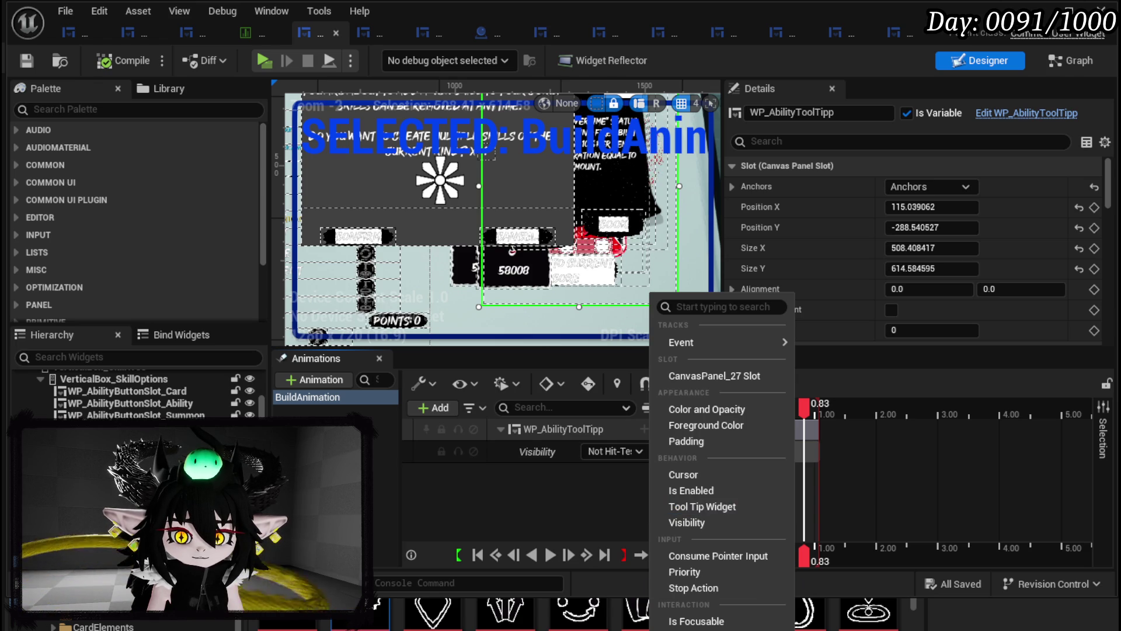
- Add a Transform track to WP_AbilityToolTipp and extend its section's start back to 0.00s
left_click(683, 624)
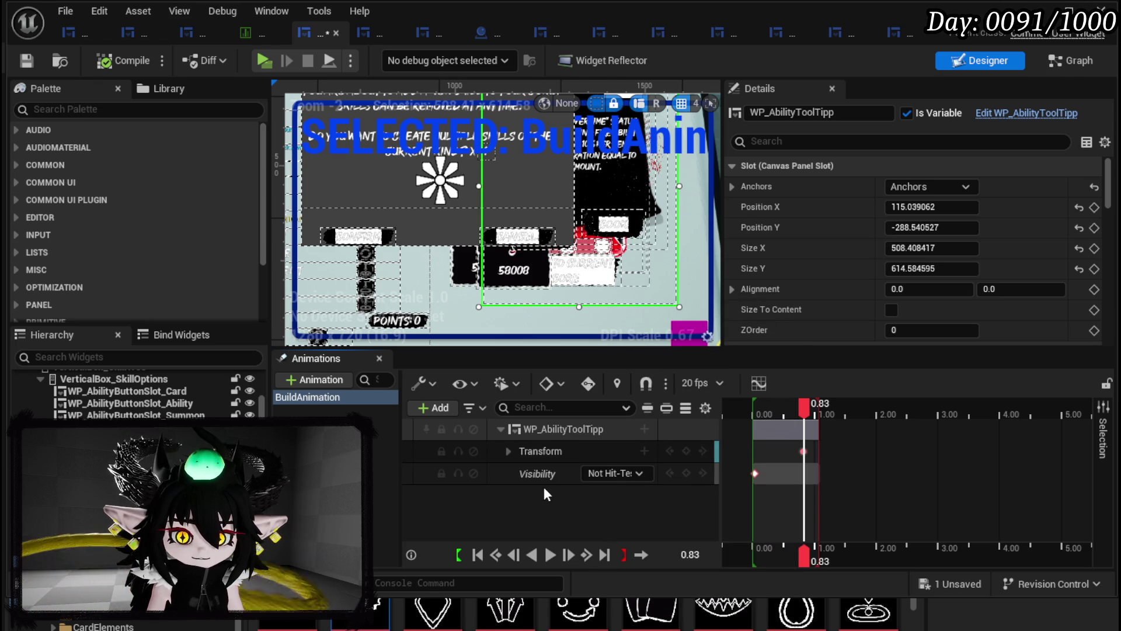
left_click(541, 450)
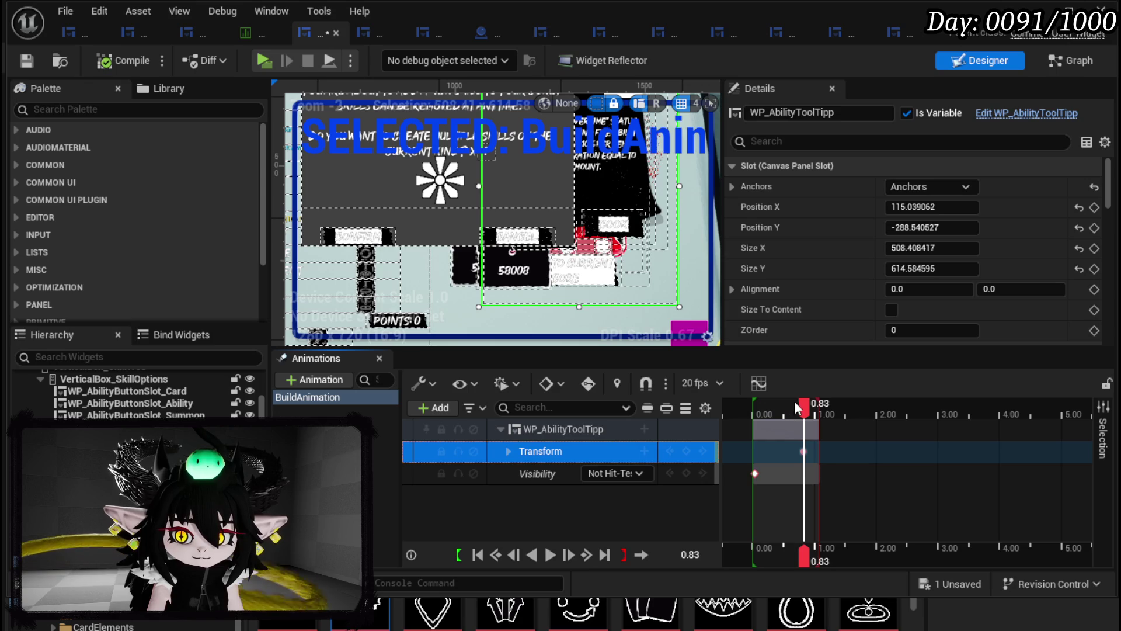
left_click_drag(803, 451, 783, 450)
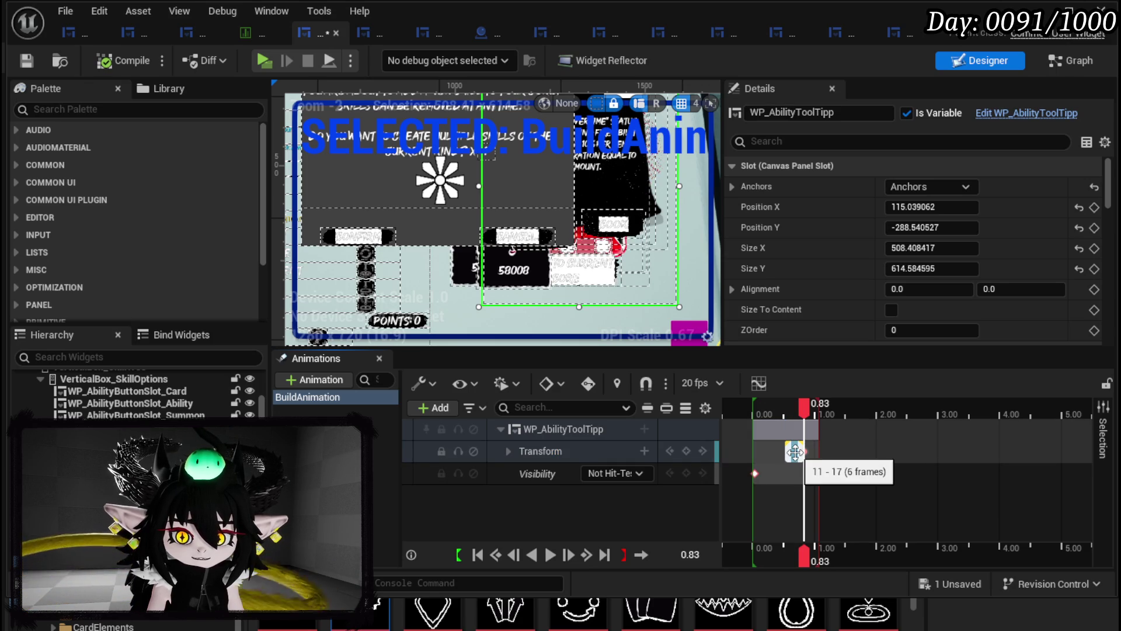
key("ctrl+z")
key("ctrl+z")
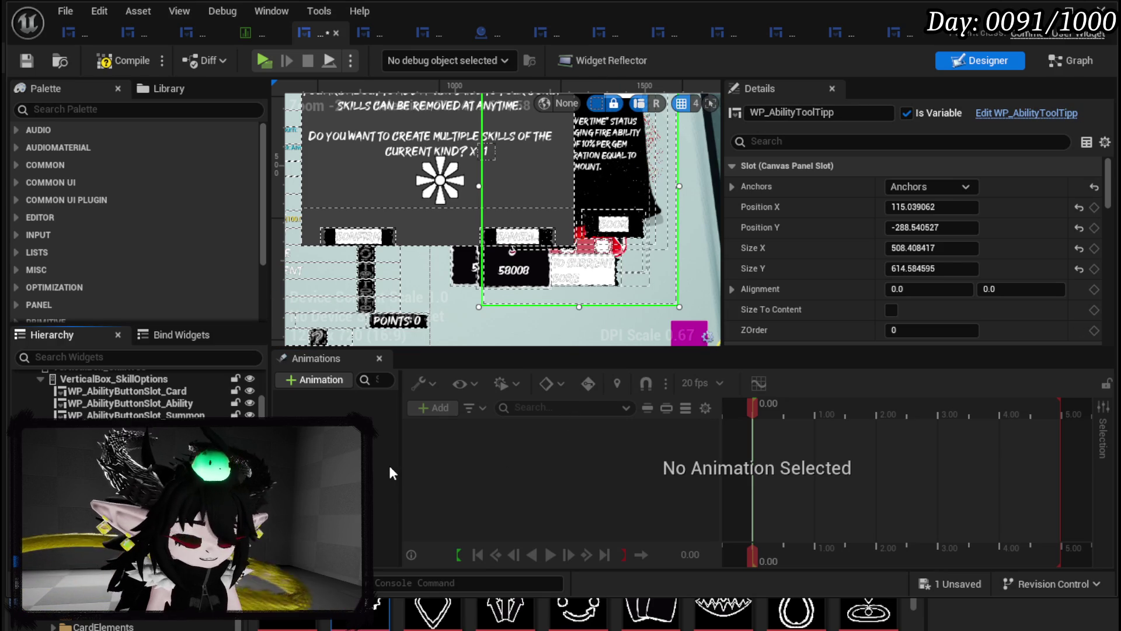
left_click(324, 397)
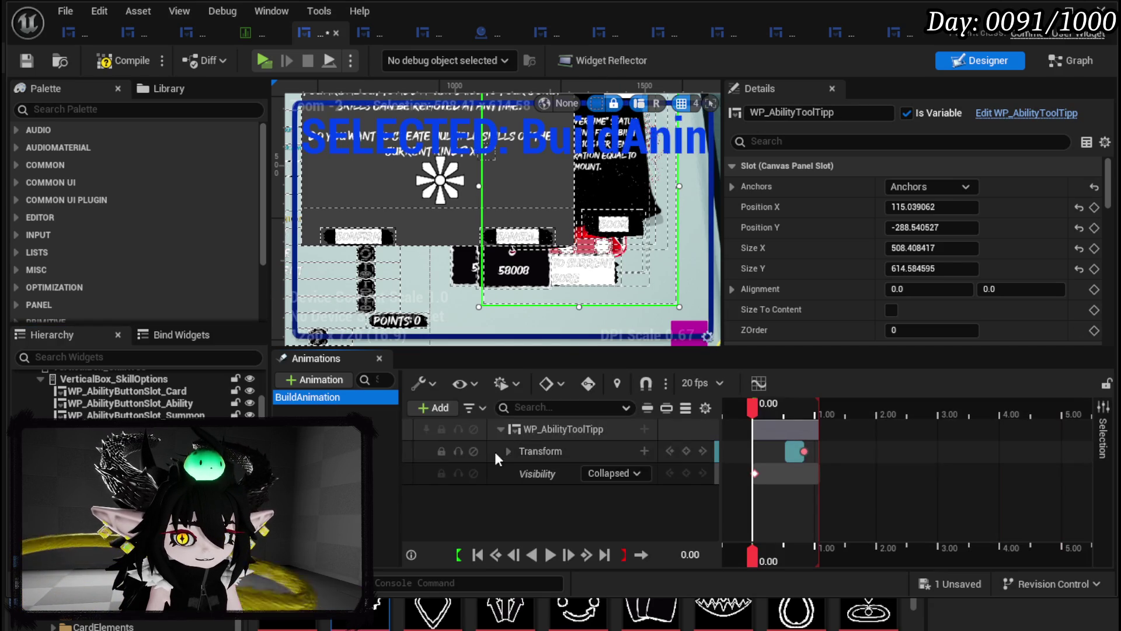
left_click(792, 451)
left_click_drag(789, 453, 754, 453)
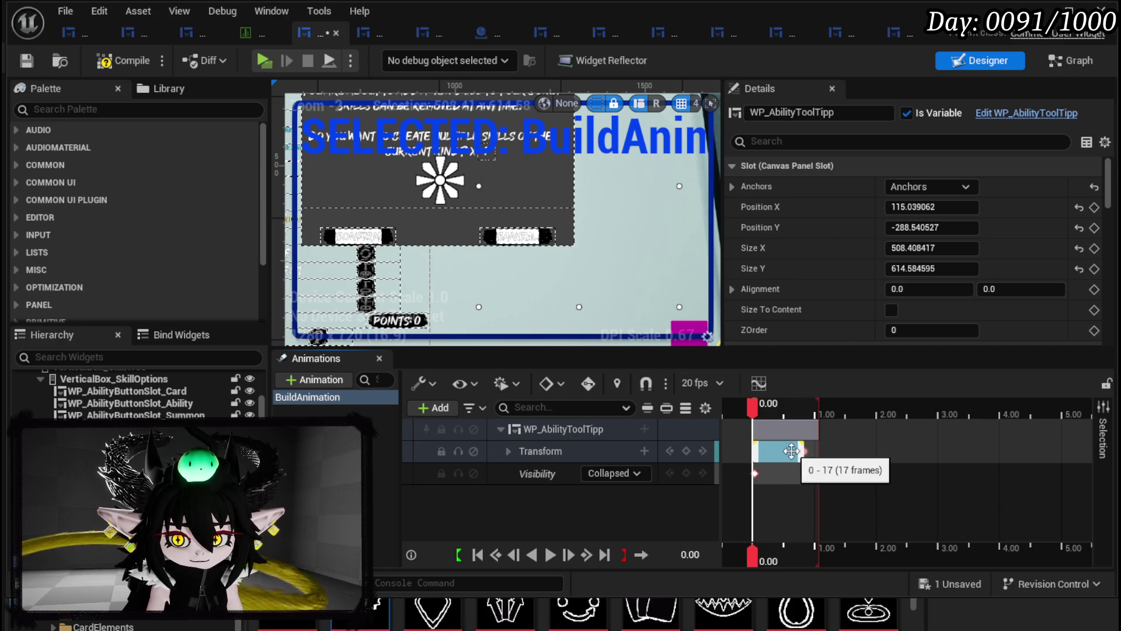
left_click(802, 451)
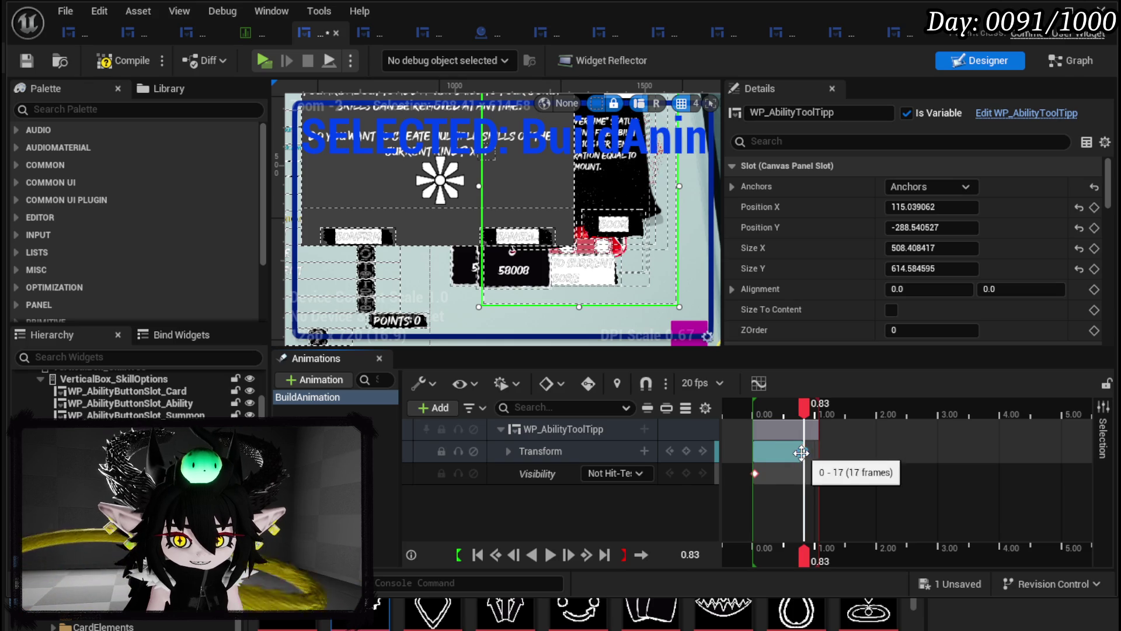
key("ctrl+z")
key("ctrl+z")
key("ctrl+z")
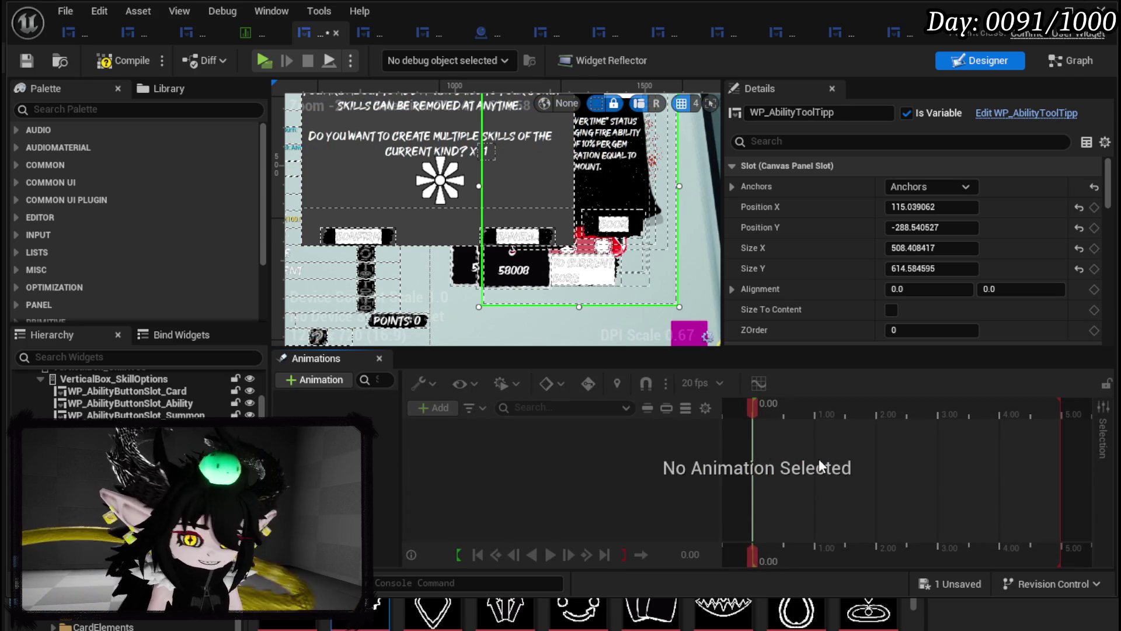
- Drag the end of BuildAnimation's Transform section out to about 1.09s
left_click(338, 400)
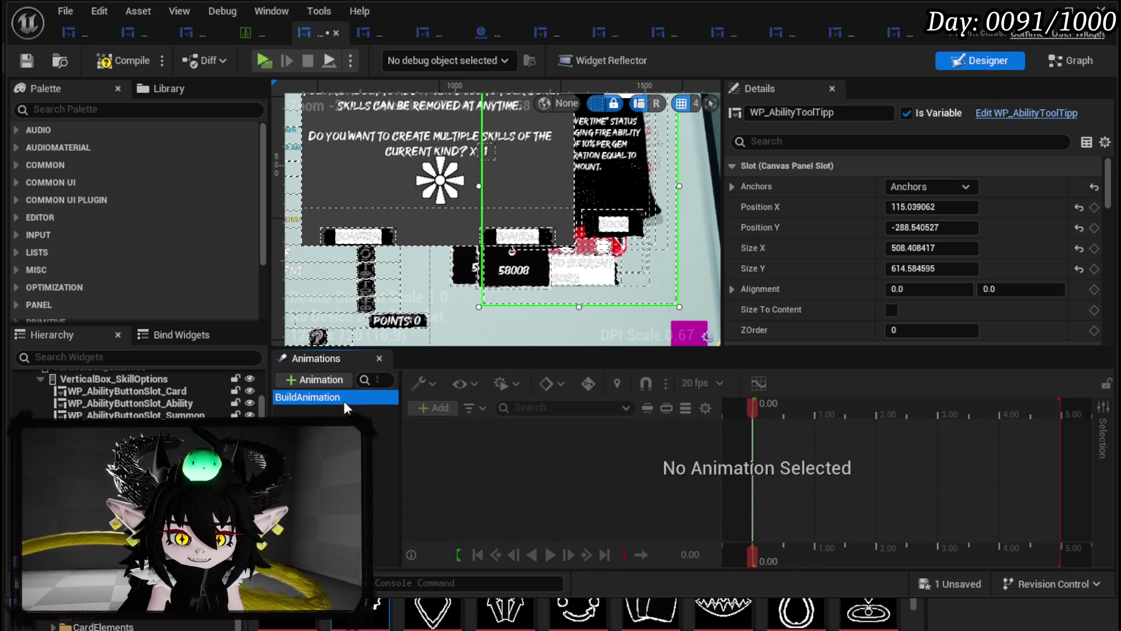
mouse_move(804, 452)
left_mouse_down()
mouse_move(795, 461)
mouse_move(817, 467)
mouse_move(817, 448)
left_mouse_up()
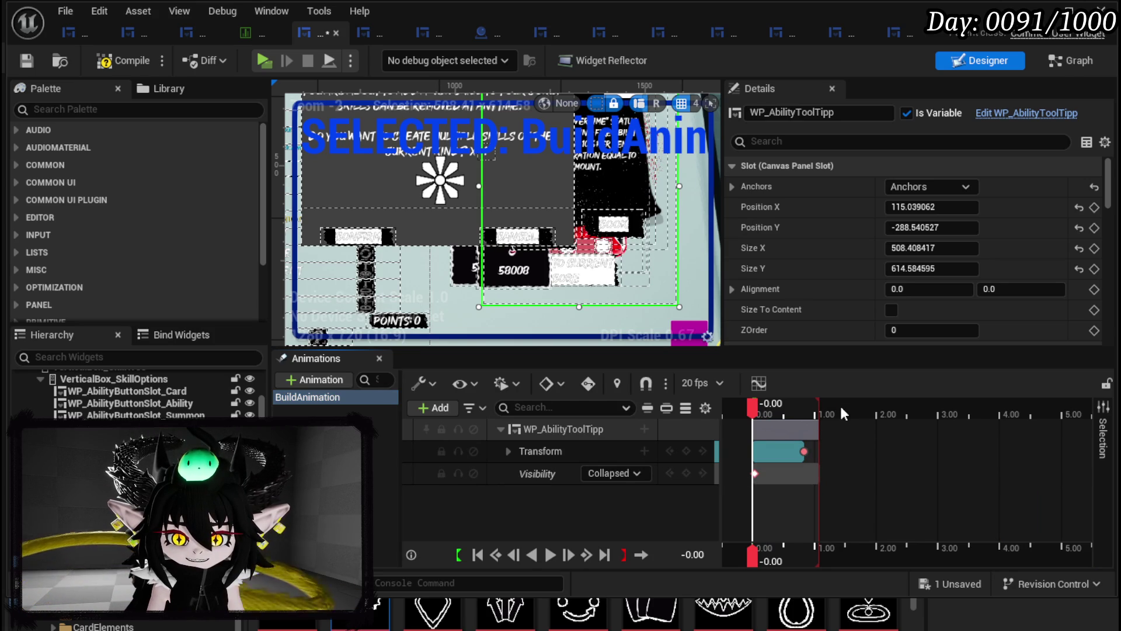
scroll(841, 465, "up", 3)
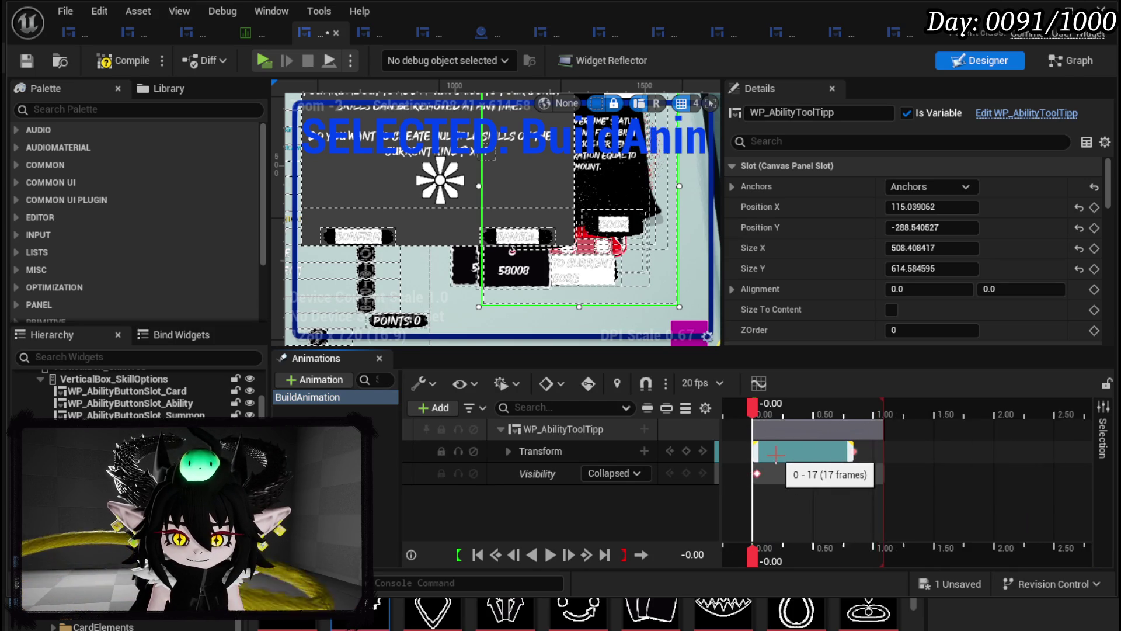
scroll(841, 465, "up", 2)
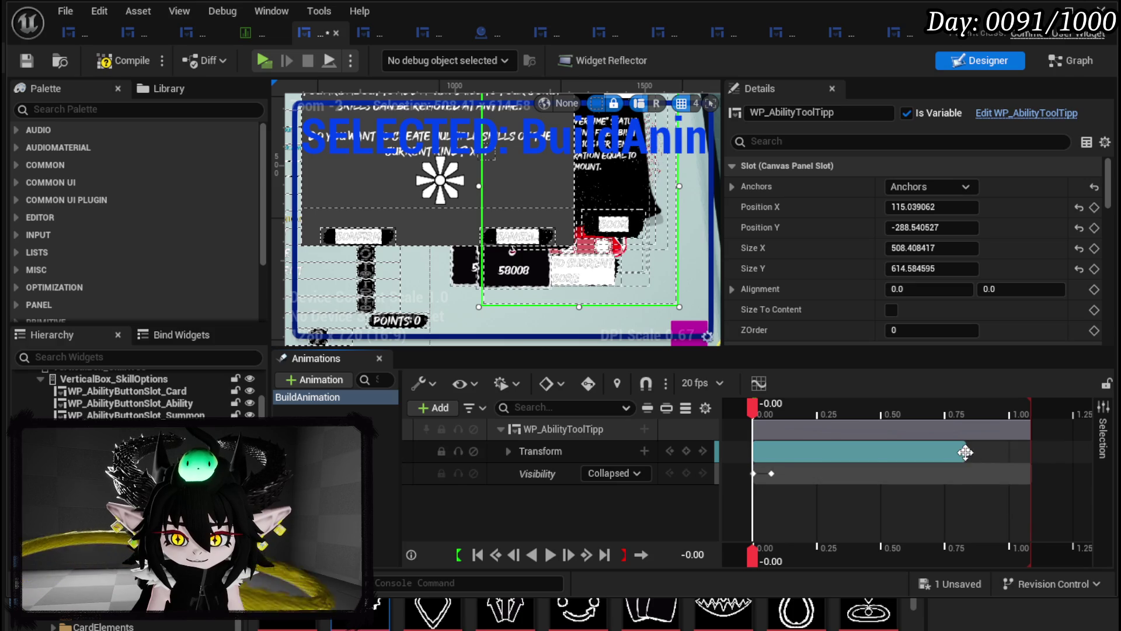
left_click(964, 449)
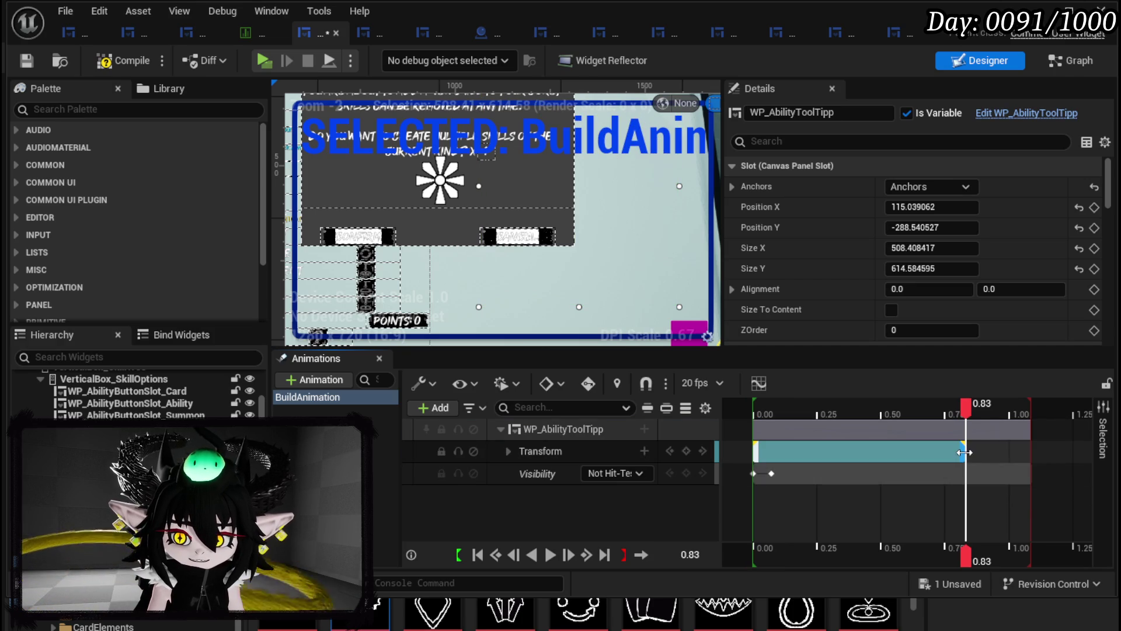
left_click_drag(996, 452, 1029, 453)
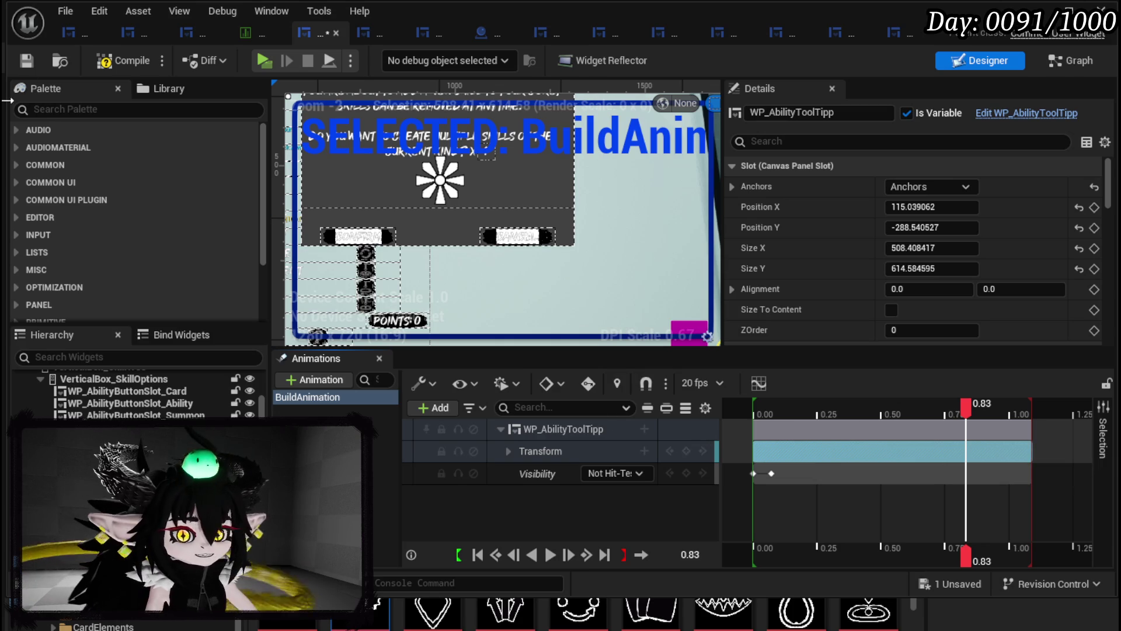
- Compile the widget blueprint and rewind the playhead to the start
left_click(131, 61)
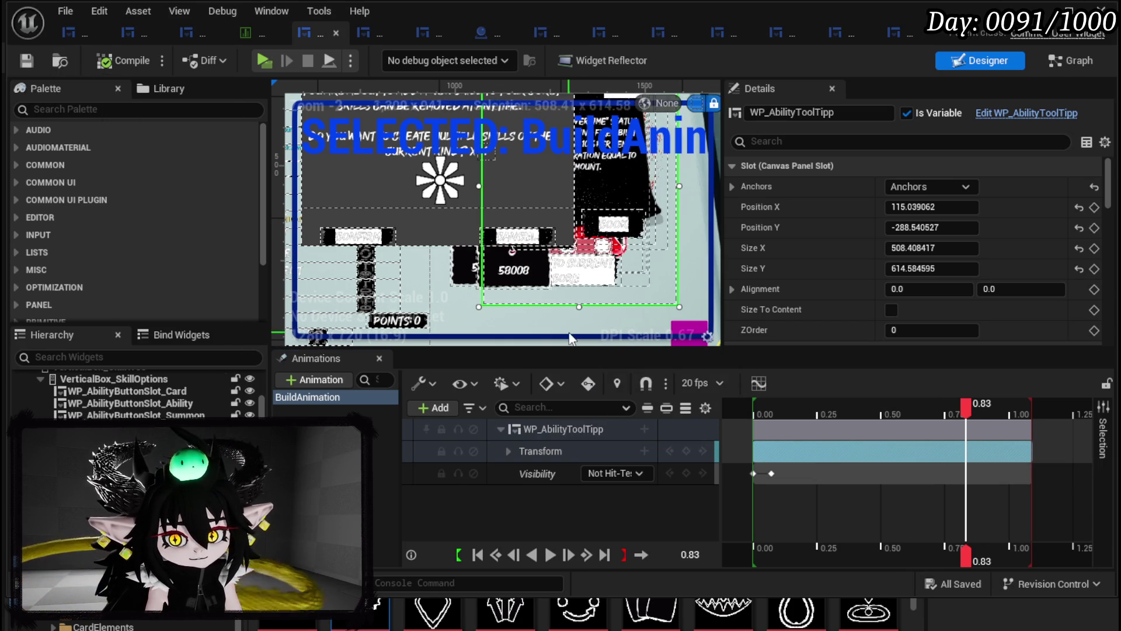
left_click_drag(966, 412, 752, 402)
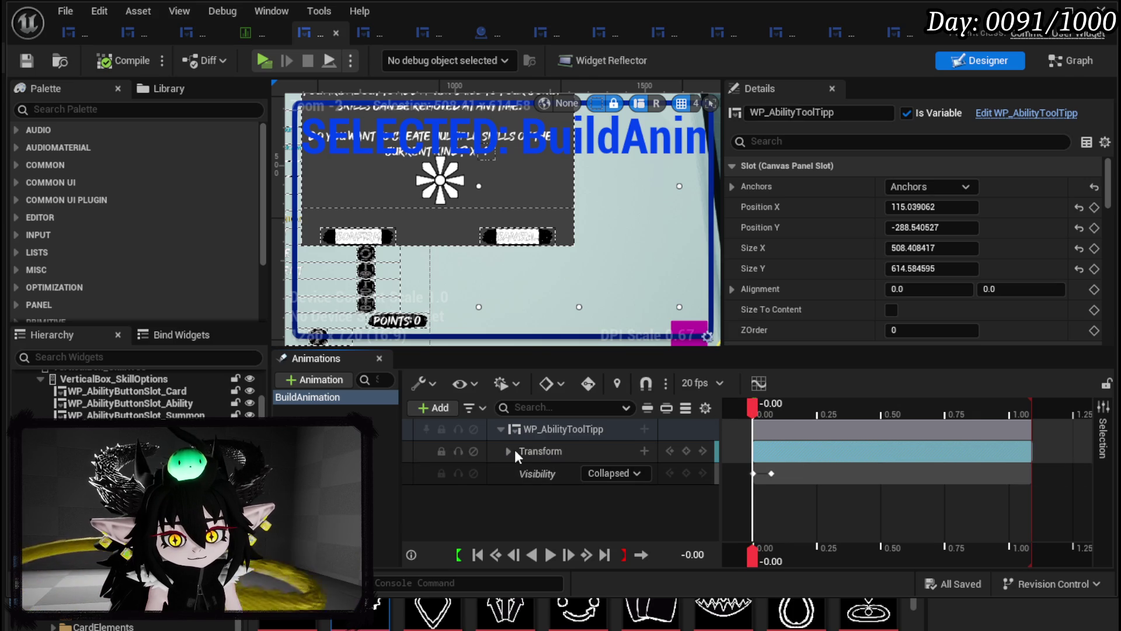
scroll(468, 337, "down", 3)
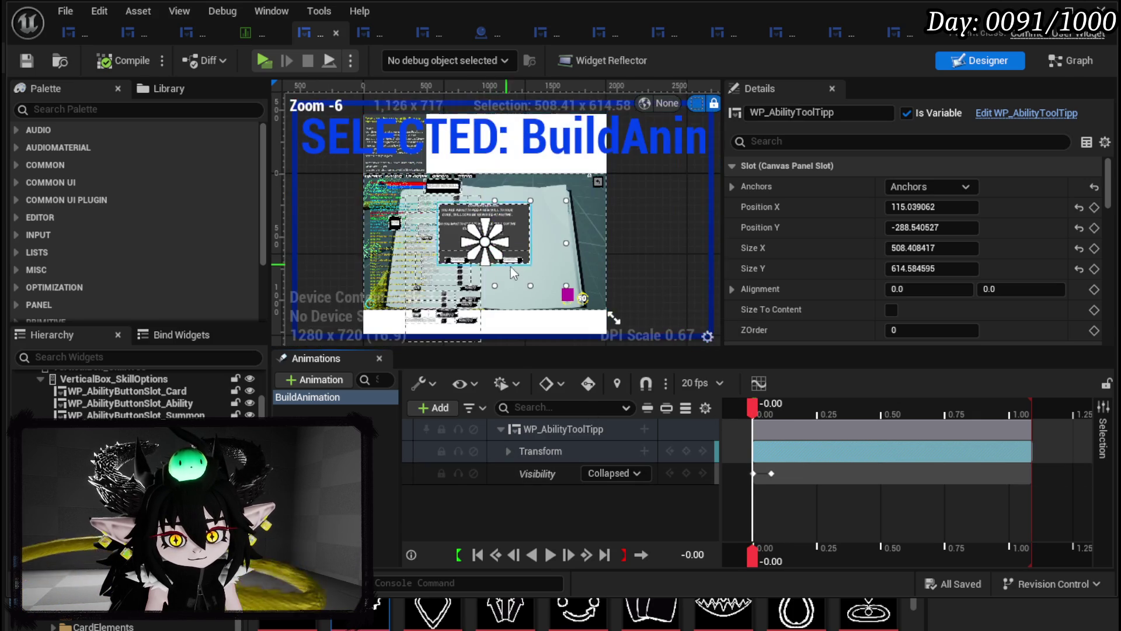
- Add a Translation keyframe at time zero on the Transform track
left_click(509, 451)
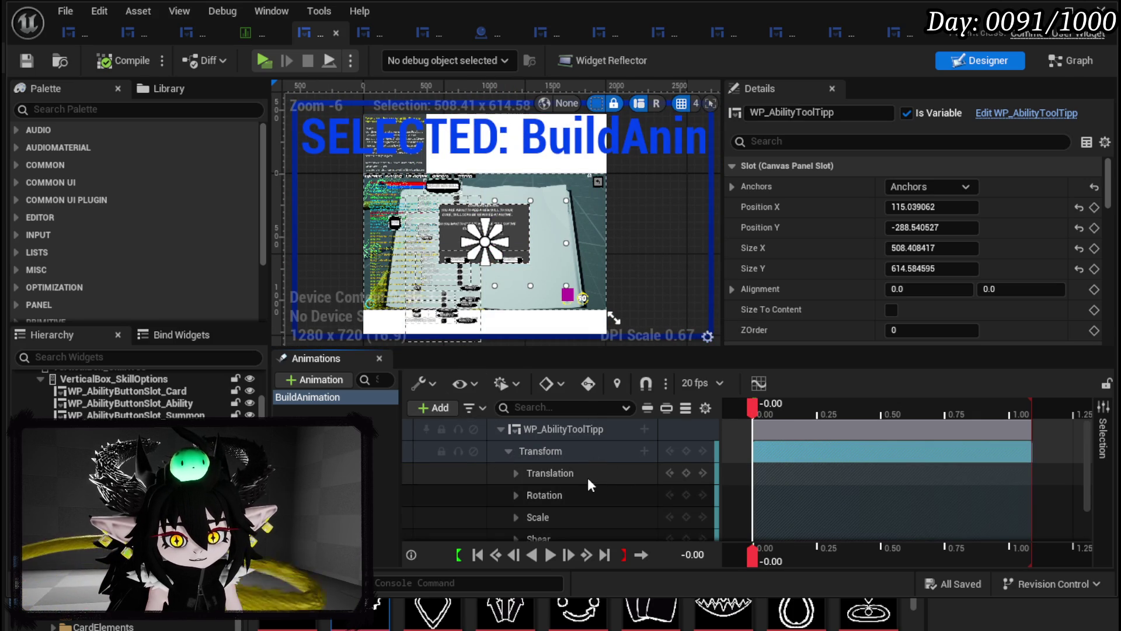
left_click(683, 472)
left_click(517, 474)
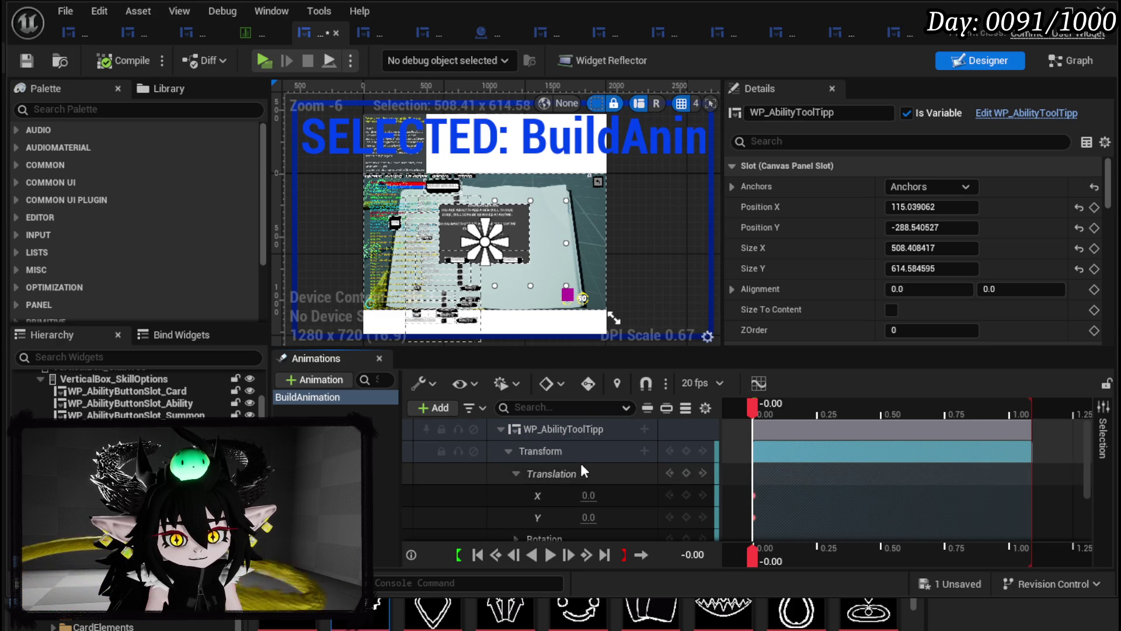
scroll(582, 464, "down", 1)
scroll(640, 453, "up", 1)
scroll(640, 454, "down", 2)
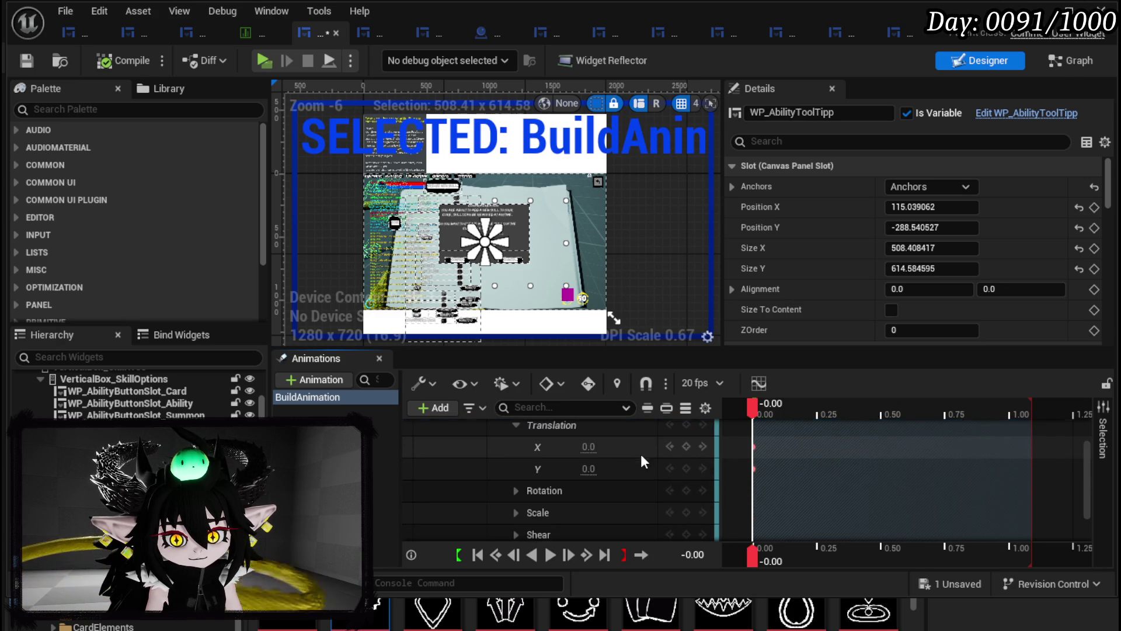
scroll(569, 483, "down", 1)
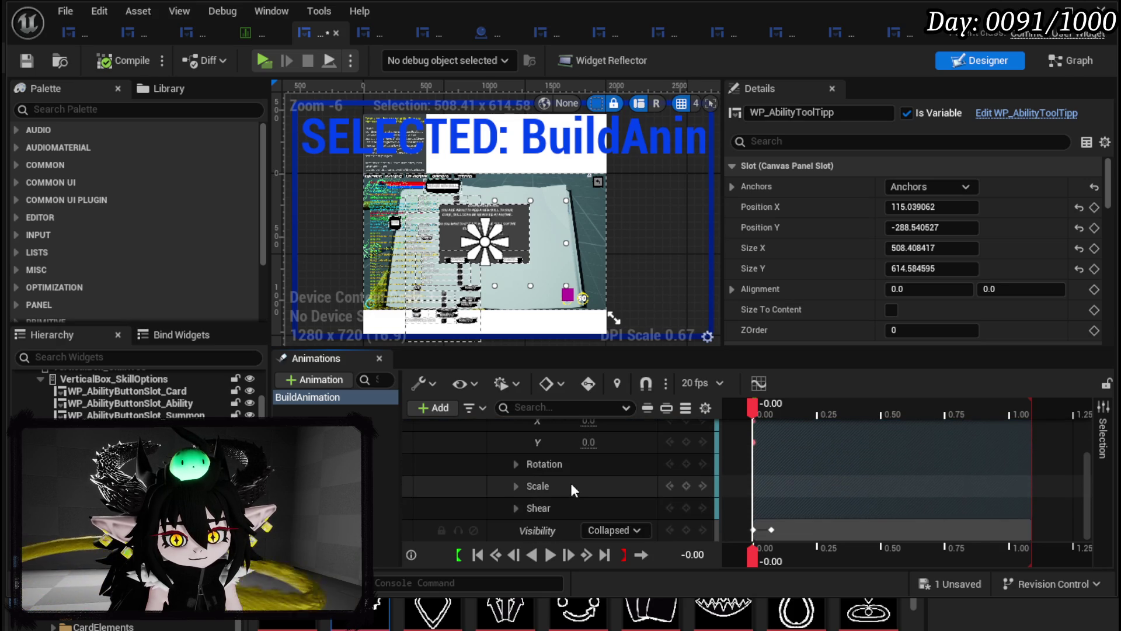
- Change the starting Visibility key from Collapsed to Visible
left_click(623, 530)
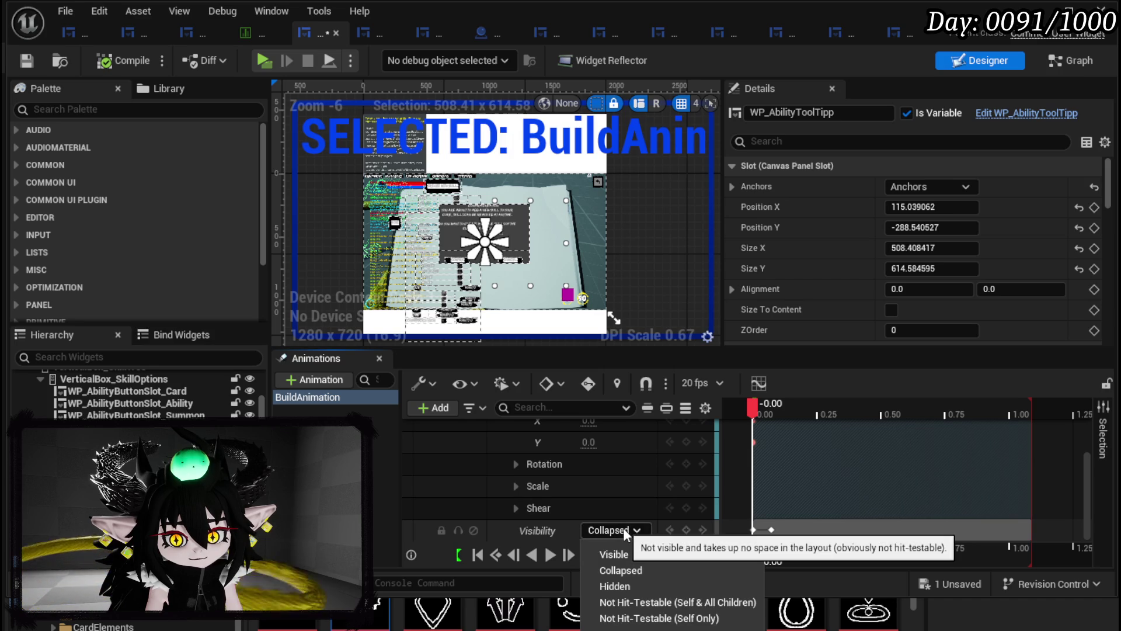
left_click(623, 529)
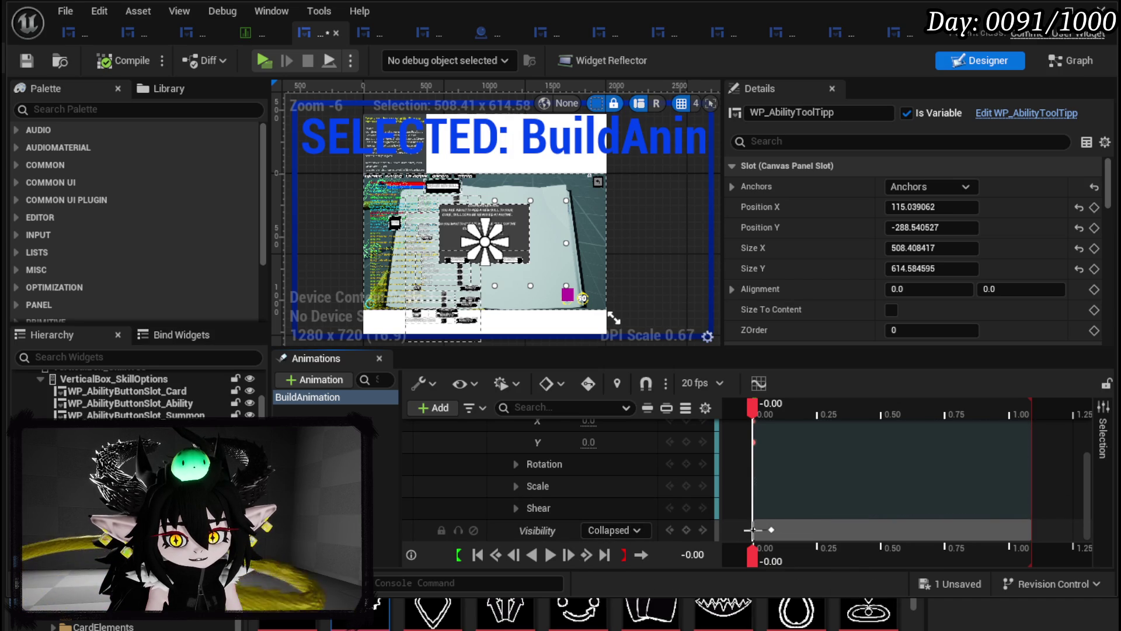
left_click(611, 531)
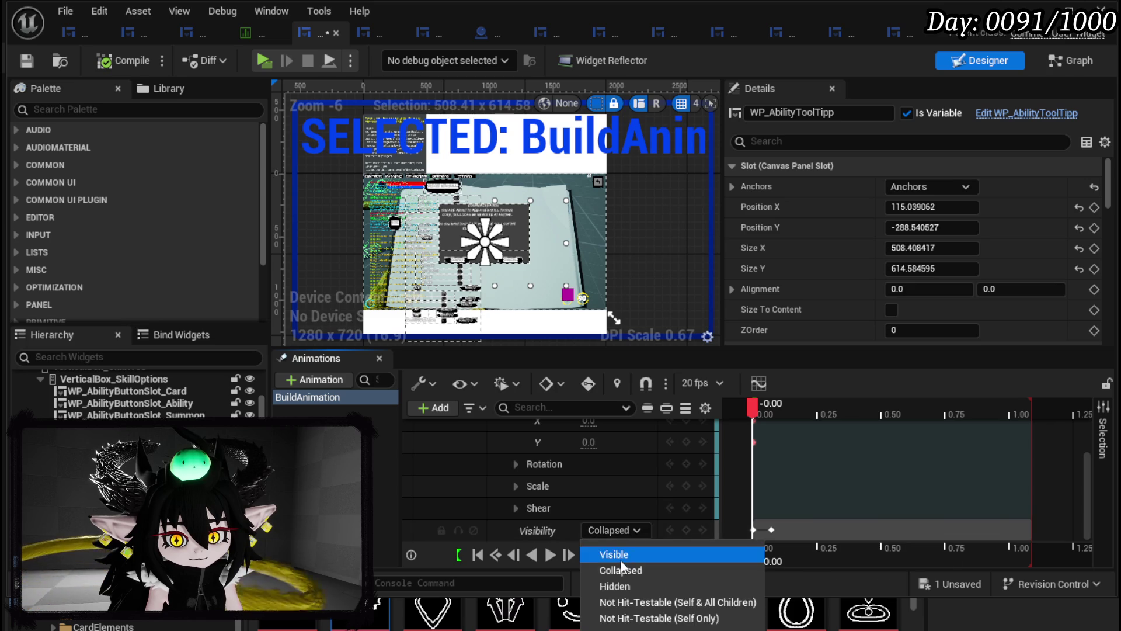
left_click(621, 559)
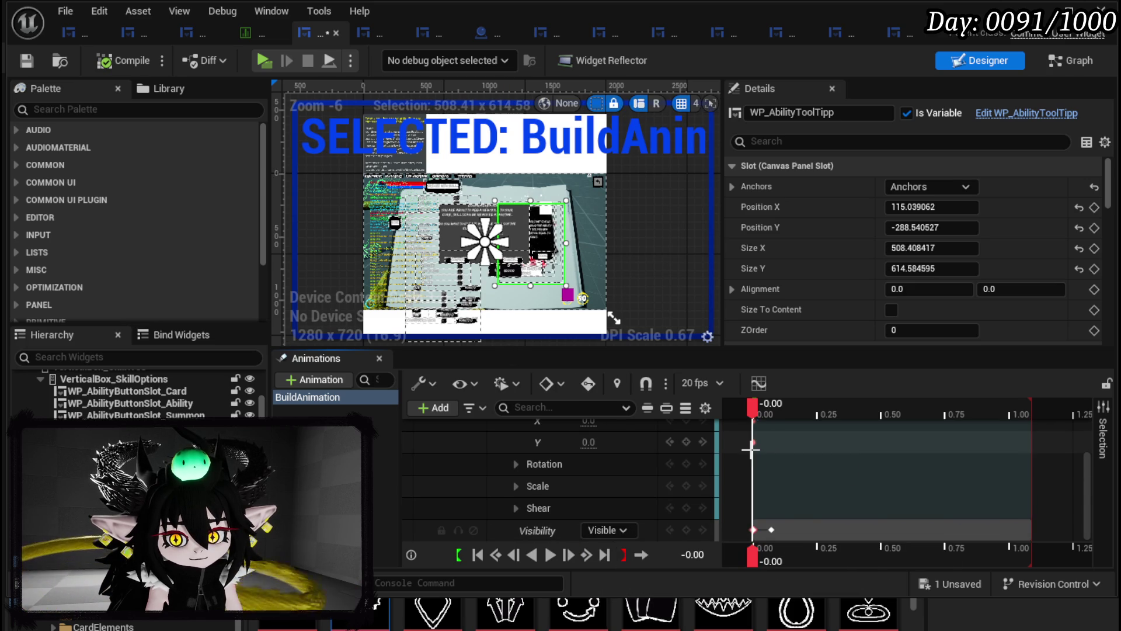
scroll(604, 461, "up", 2)
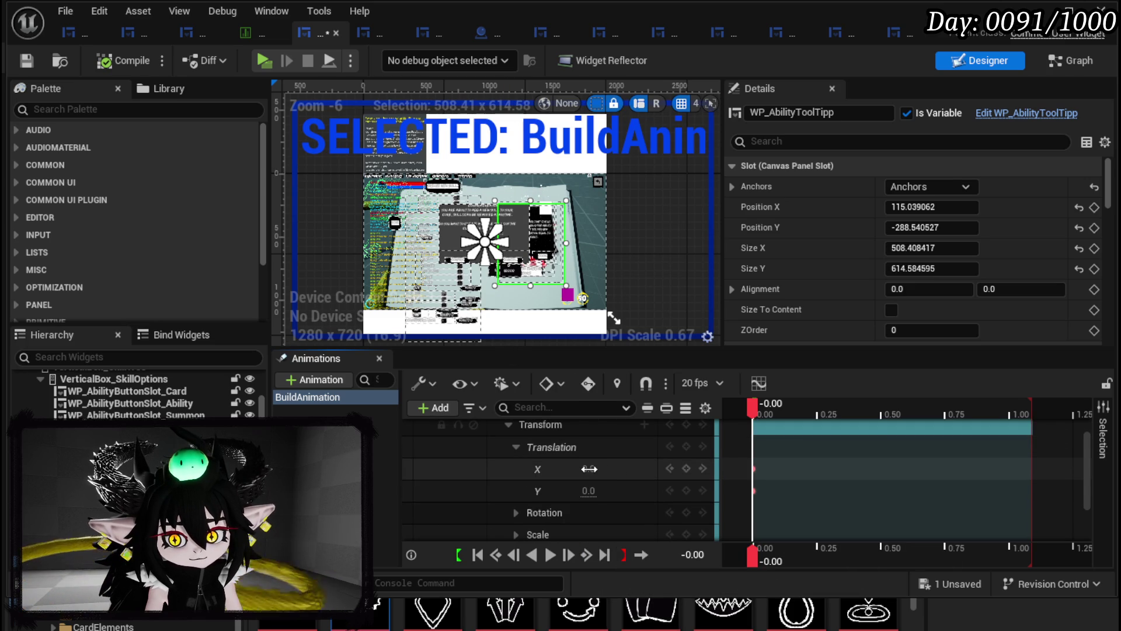
- Set the tooltip's starting Translation X to -335.0
mouse_move(601, 469)
left_mouse_down()
mouse_move(537, 468)
mouse_move(596, 473)
left_mouse_up()
left_click(595, 470)
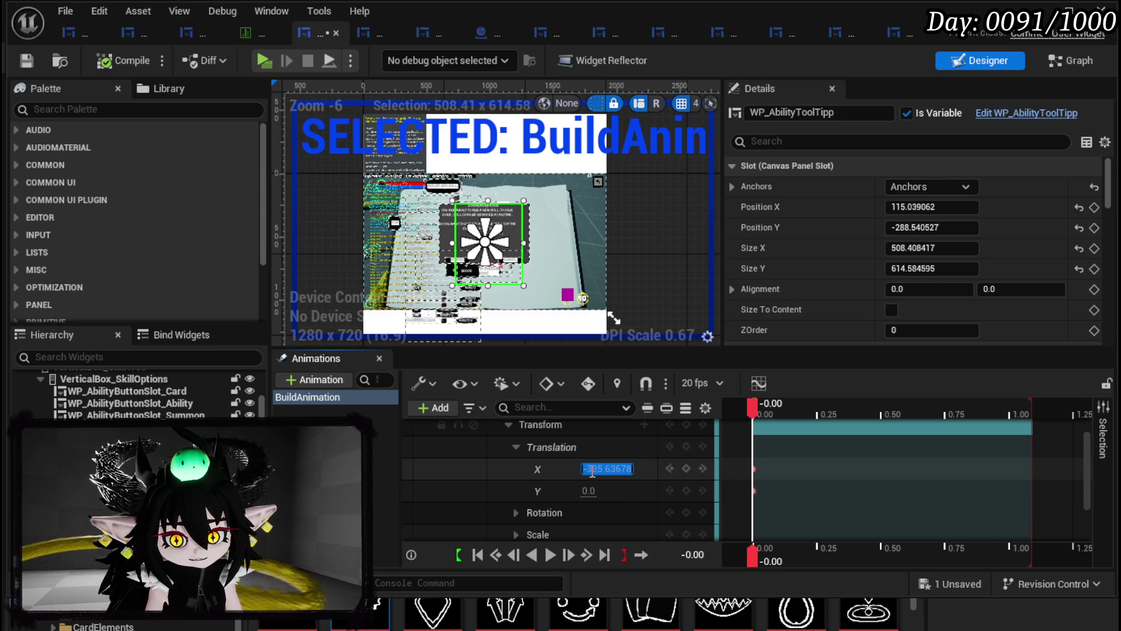
type("-3")
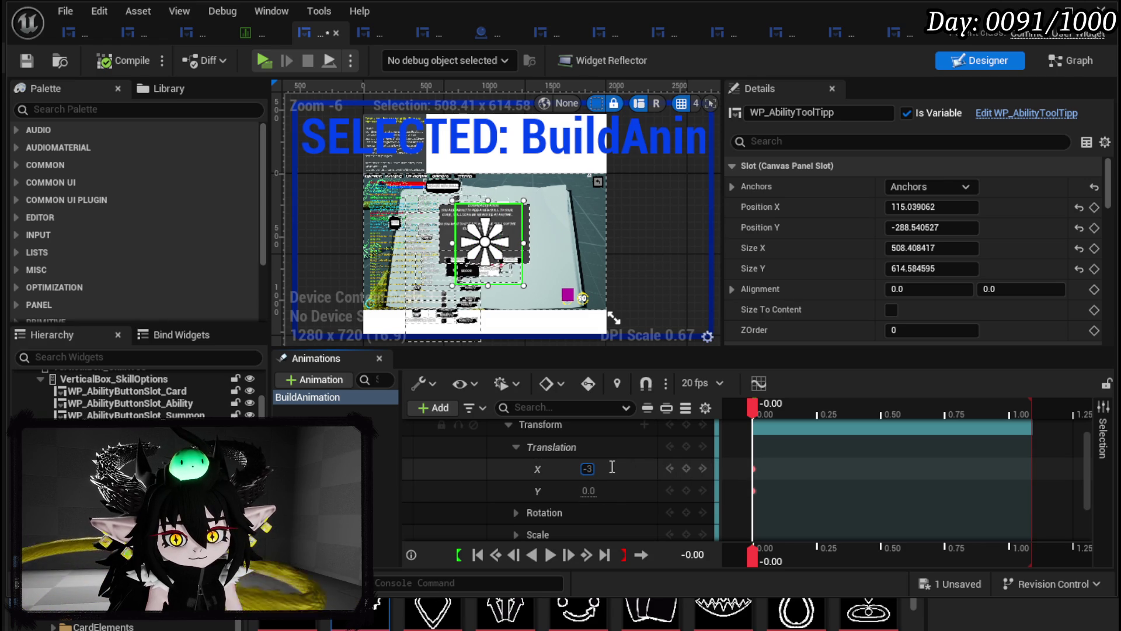
key("Return")
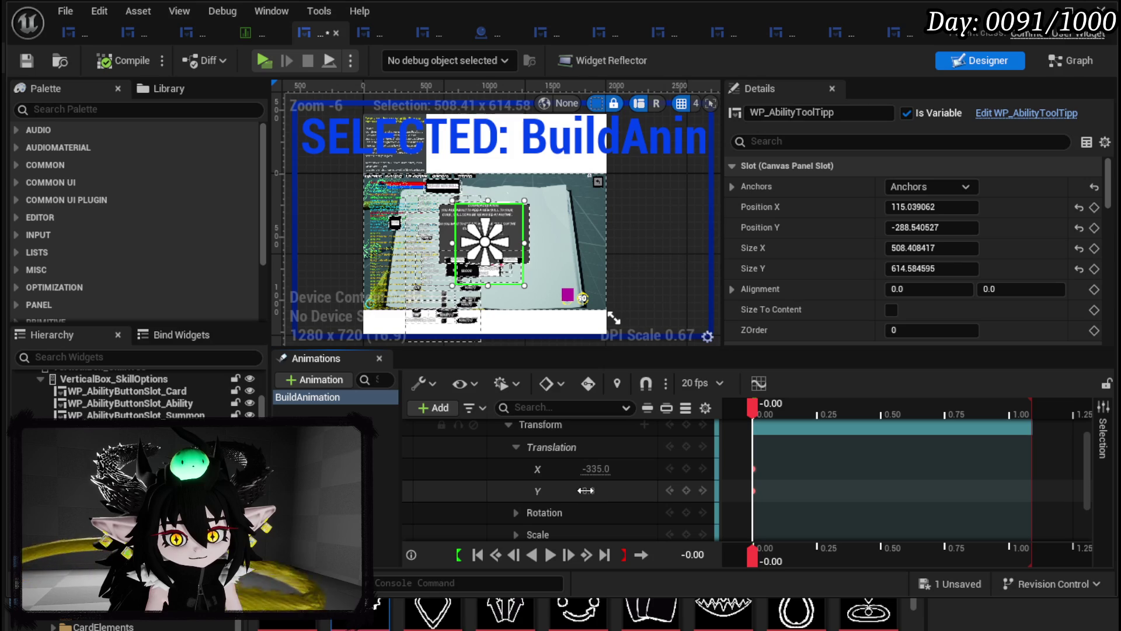
key("ctrl+z")
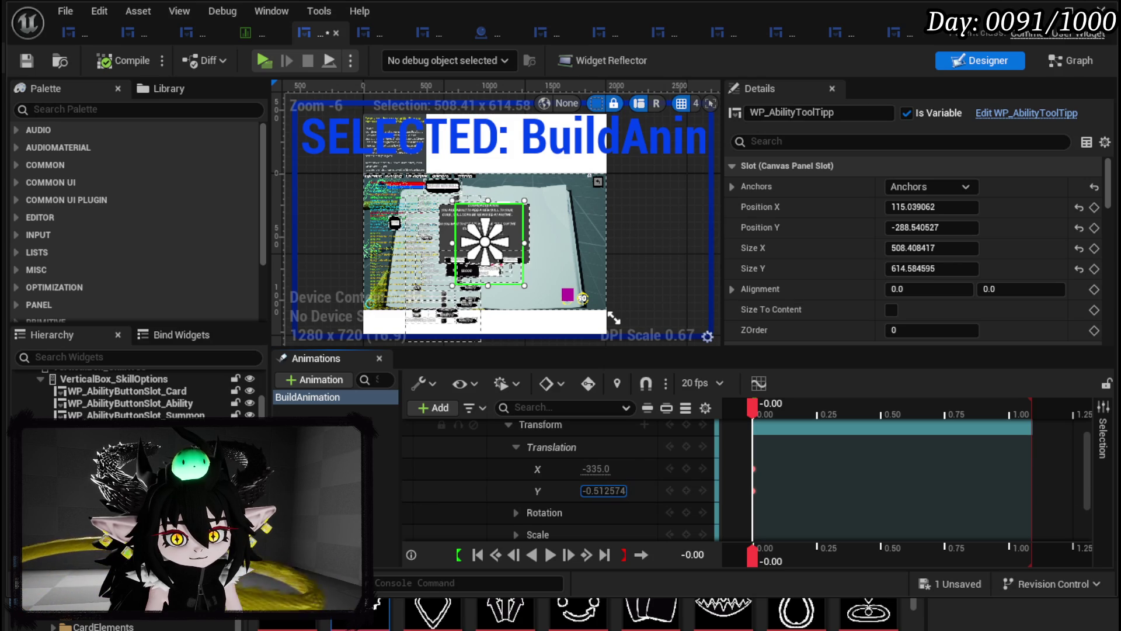
- Key a slight tilt on the Rotation Angle at time zero
left_click(516, 511)
scroll(598, 512, "down", 1)
left_click_drag(585, 510, 596, 510)
scroll(577, 512, "down", 1)
- Key the starting Scale at 1.4 on both X and Y
left_click(516, 506)
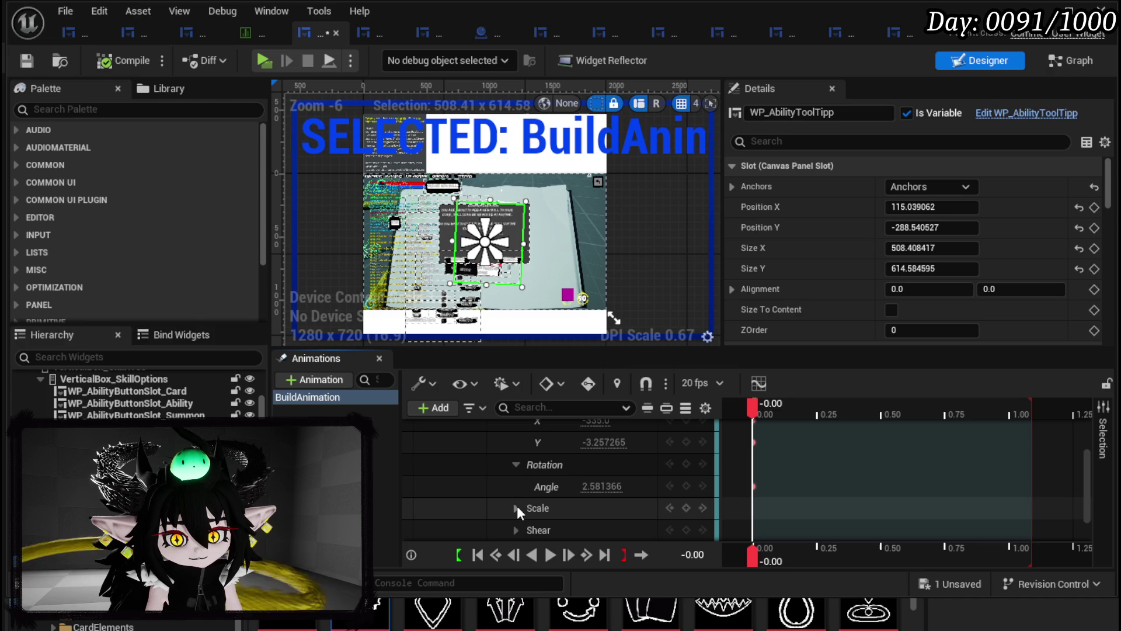
scroll(572, 509, "down", 1)
scroll(572, 509, "down", 1)
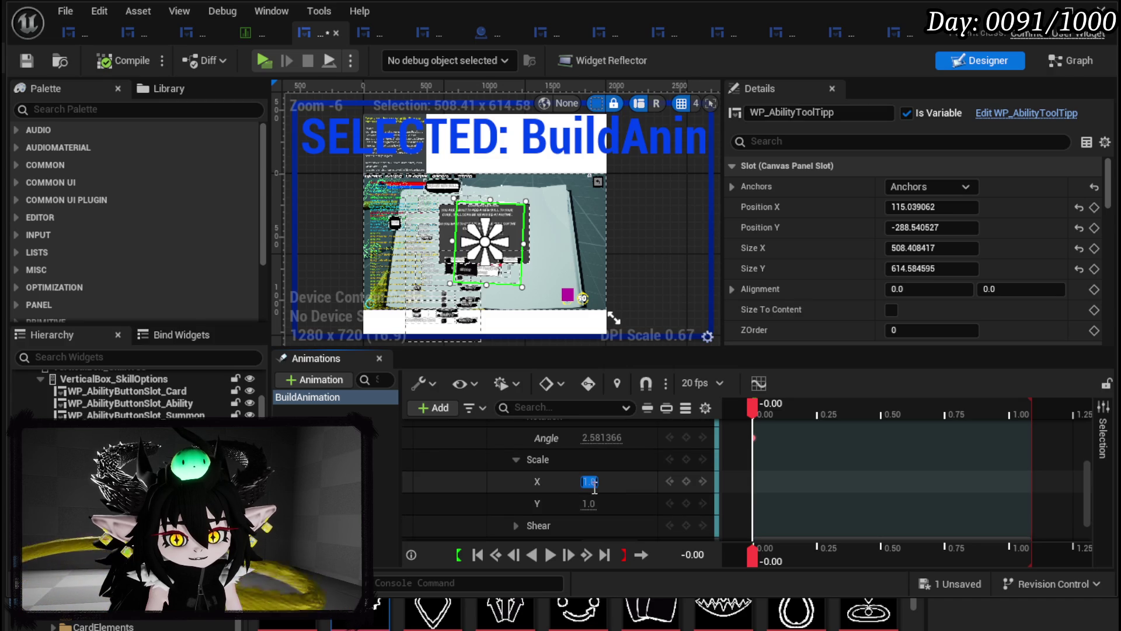
type("1.4")
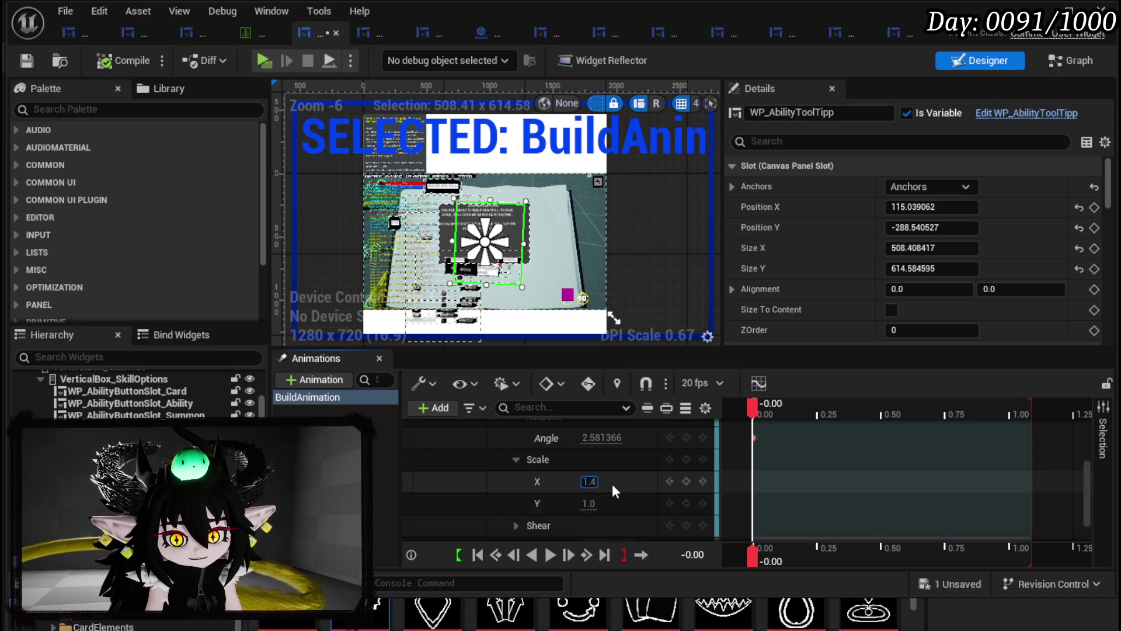
key("Return")
left_click(590, 503)
left_click(589, 503)
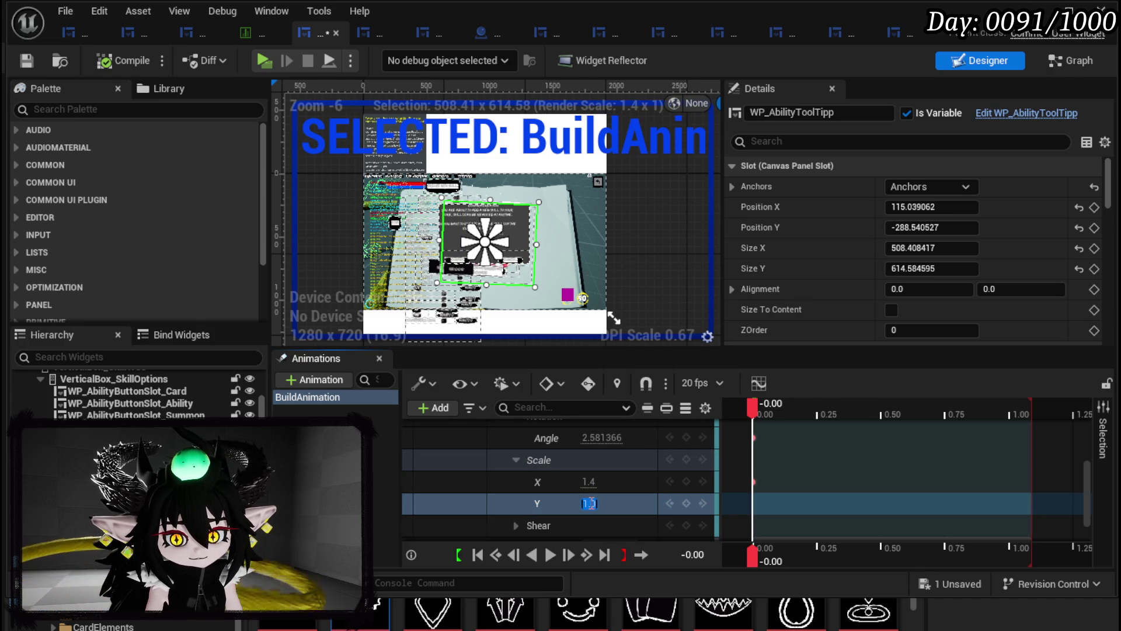
type("1.4")
key("Return")
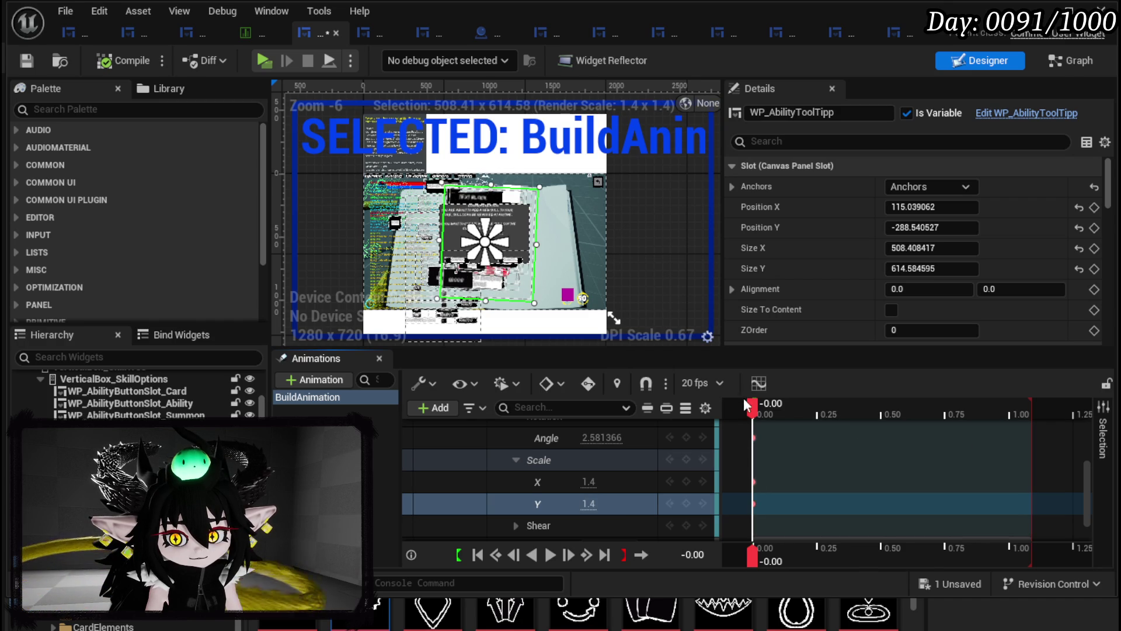
mouse_move(755, 403)
left_mouse_down()
mouse_move(930, 405)
mouse_move(875, 414)
left_mouse_up()
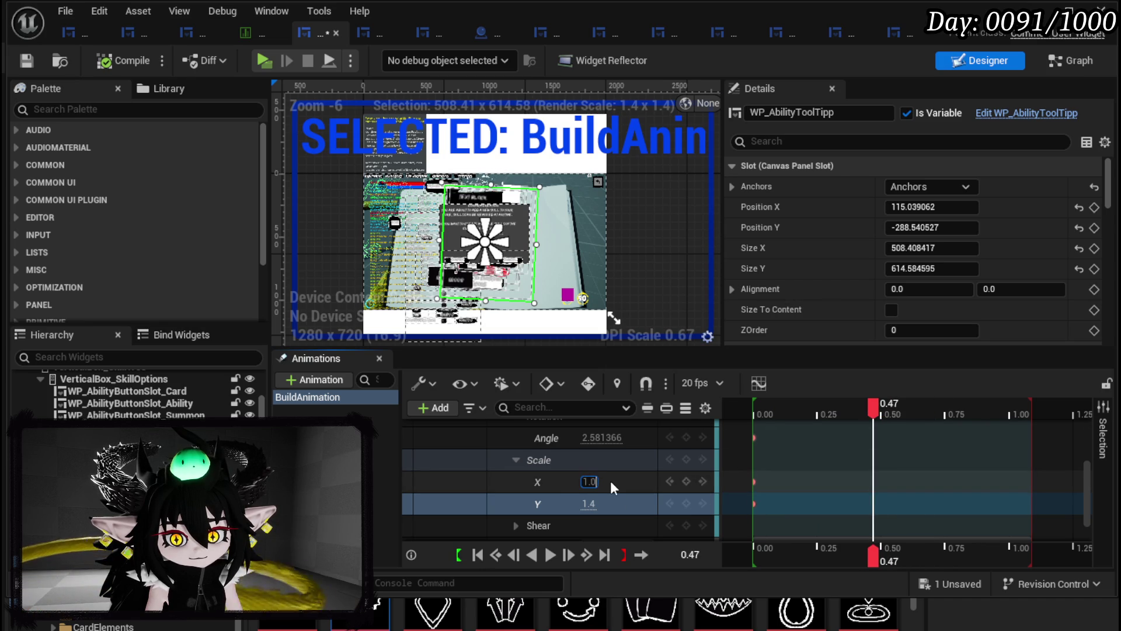
- Key Scale X and Y back to 1.0 at 0.47s
type("1")
key("Return")
left_click(589, 503)
type("1")
key("Return")
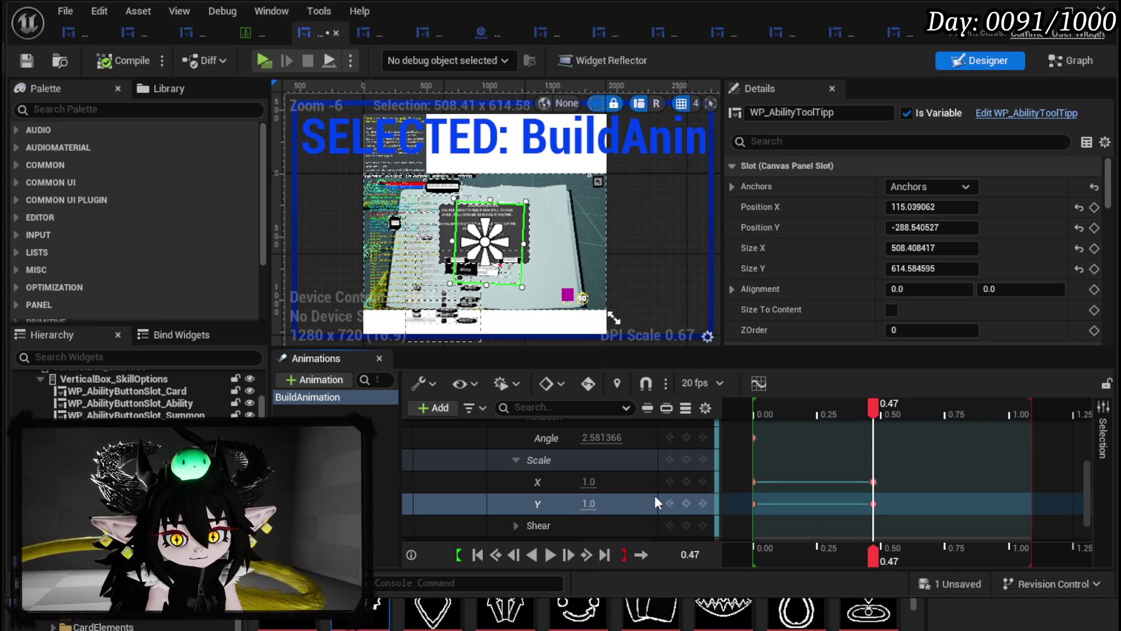
mouse_move(870, 410)
left_mouse_down()
mouse_move(729, 418)
mouse_move(928, 417)
mouse_move(869, 415)
mouse_move(881, 423)
mouse_move(890, 410)
left_mouse_up()
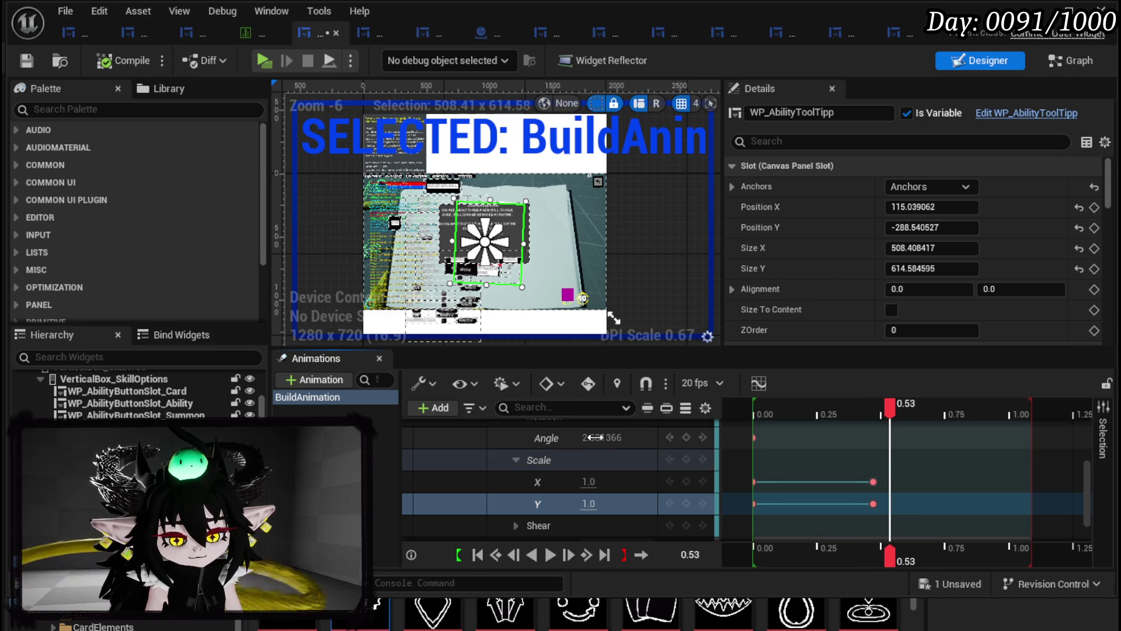
- Key Rotation Angle wobbles at 0.53s, 0.61s (near zero) and 0.66s (about 2.58), nudging one key to 0.60s
left_click_drag(608, 437, 595, 436)
left_click_drag(889, 409, 909, 408)
left_click_drag(602, 437, 597, 442)
left_click_drag(908, 408, 922, 408)
left_click_drag(602, 437, 593, 437)
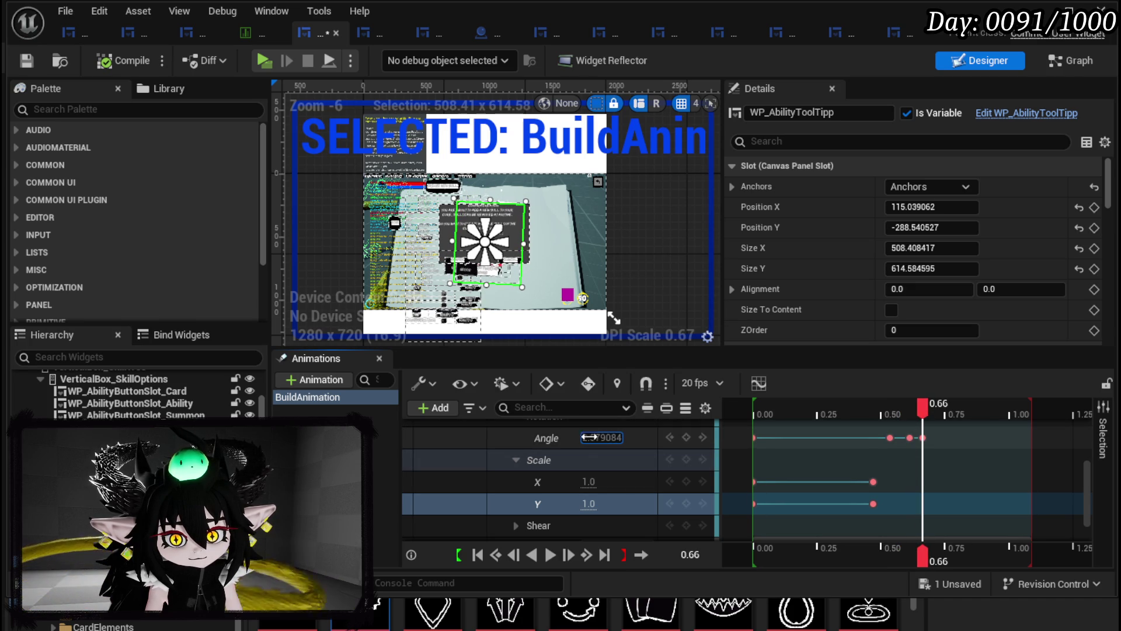
mouse_move(927, 408)
left_mouse_down()
mouse_move(751, 409)
mouse_move(924, 414)
left_mouse_up()
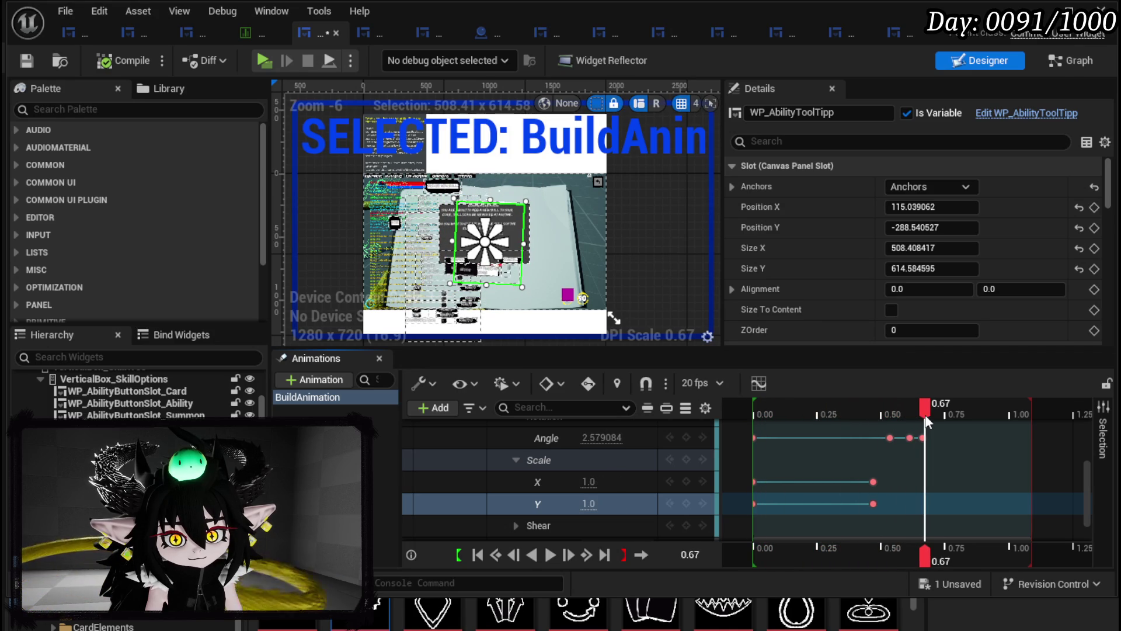
mouse_move(870, 460)
left_mouse_down()
mouse_move(941, 422)
mouse_move(903, 437)
mouse_move(873, 409)
mouse_move(816, 419)
mouse_move(896, 412)
mouse_move(867, 419)
mouse_move(885, 419)
left_mouse_up()
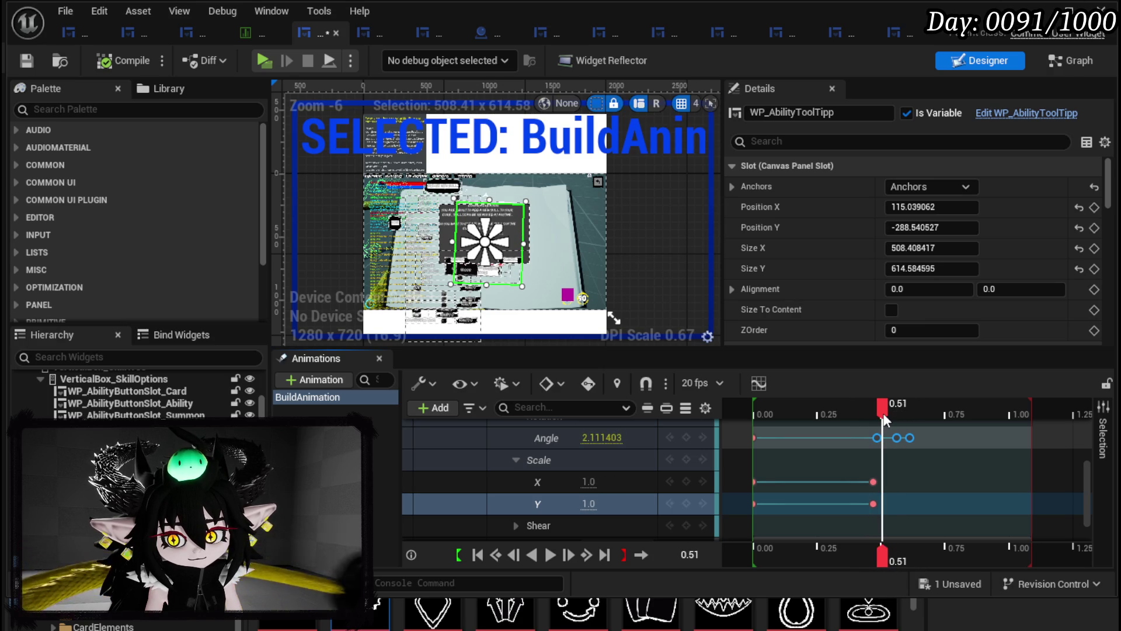
- Key Scale X and Y at 1.05 at 0.51s
left_click(590, 481)
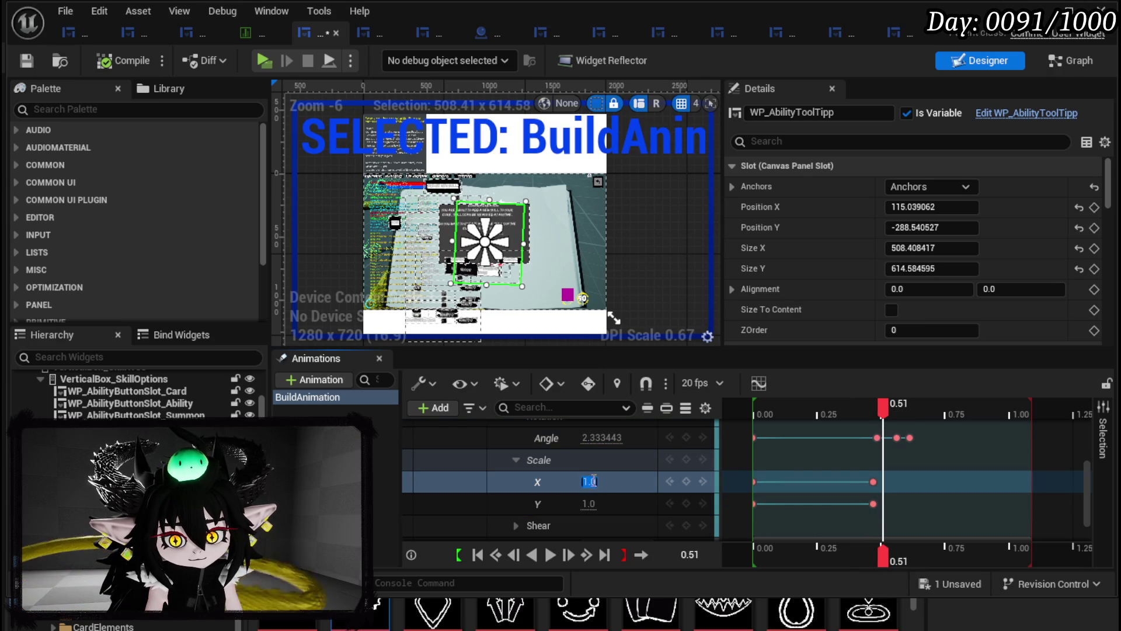
type("1.05")
key("Return")
left_click(600, 504)
type("1.05")
key("Return")
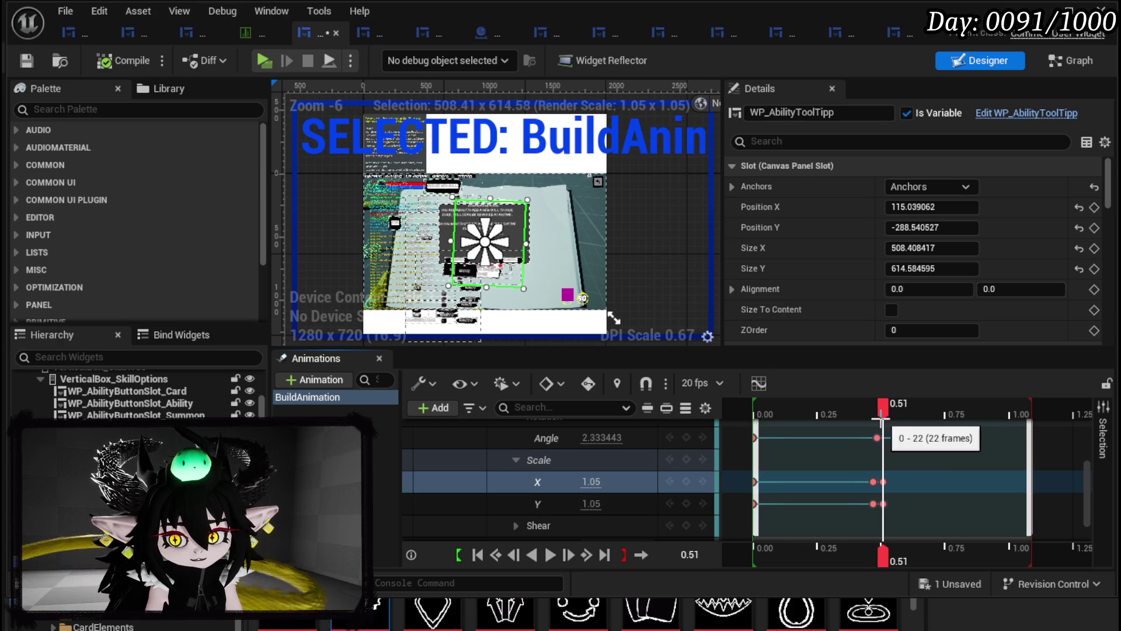
- Key Scale X and Y at 1.1 at 0.55s, then back to 1.0 at 0.61s
mouse_move(887, 412)
left_mouse_down()
mouse_move(774, 414)
mouse_move(912, 422)
mouse_move(895, 416)
left_mouse_up()
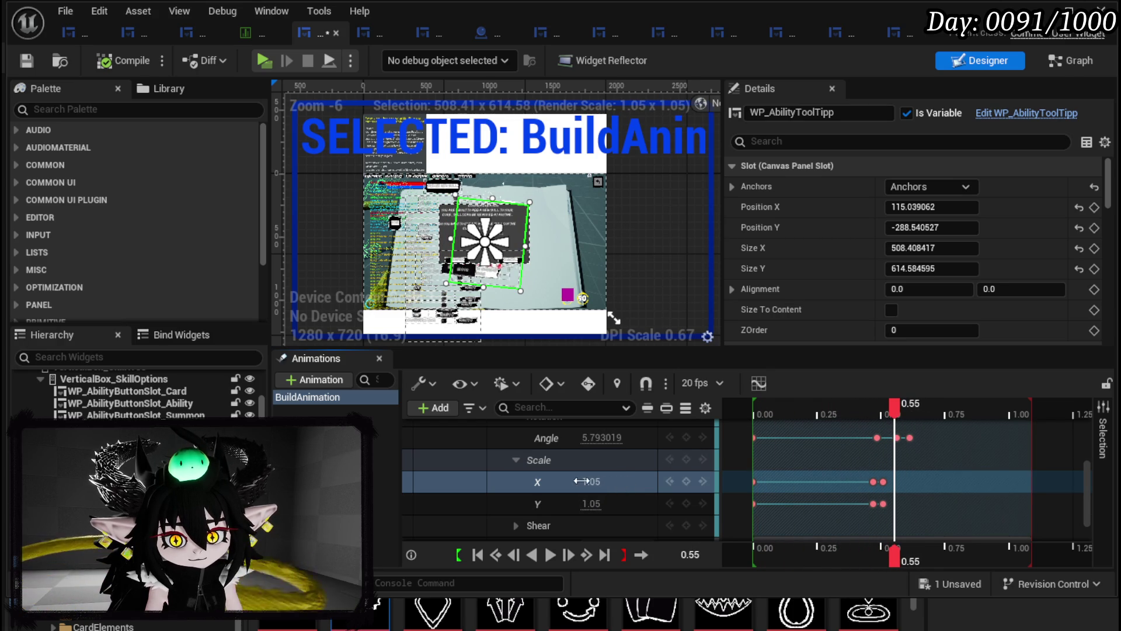
type("1.1")
key("Return")
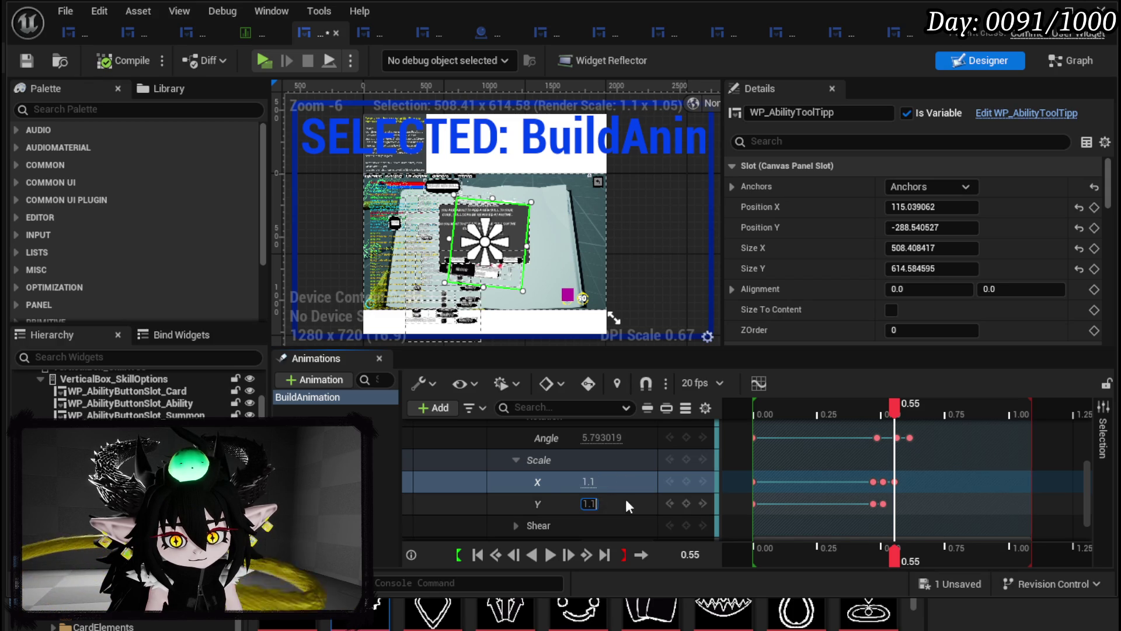
type("1.1")
key("Return")
left_click_drag(893, 411, 910, 408)
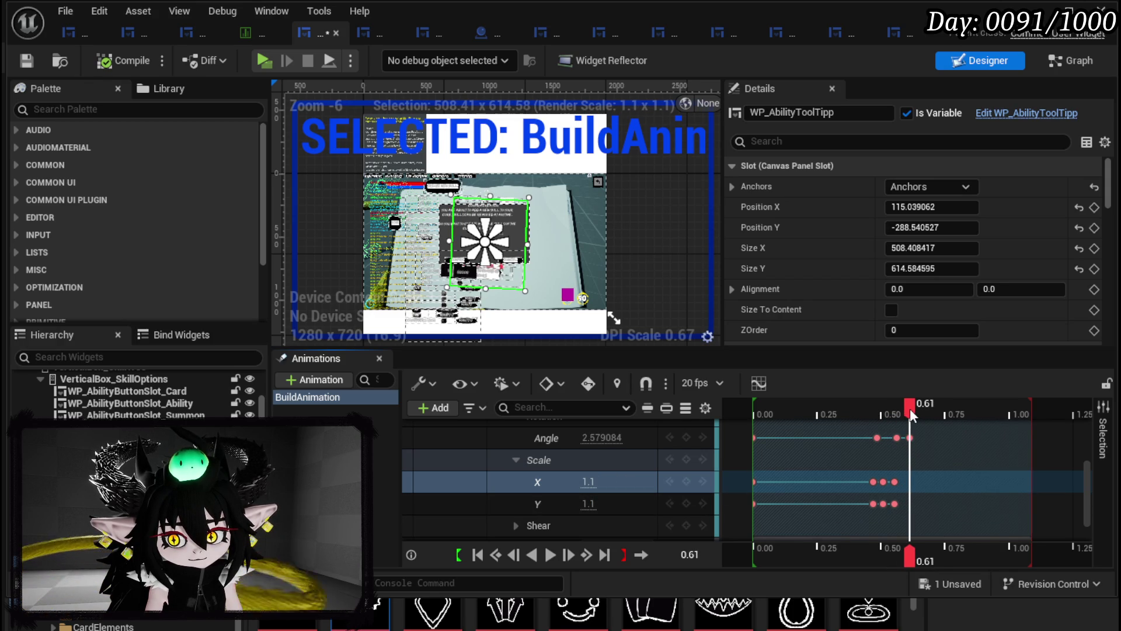
left_click(589, 482)
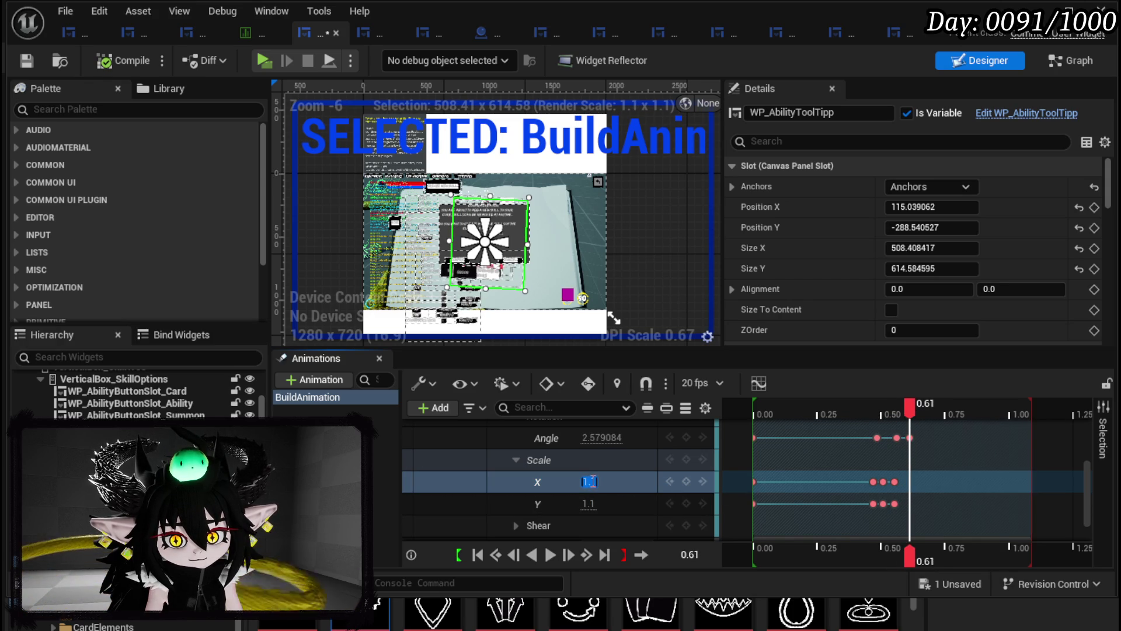
type("1")
key("Return")
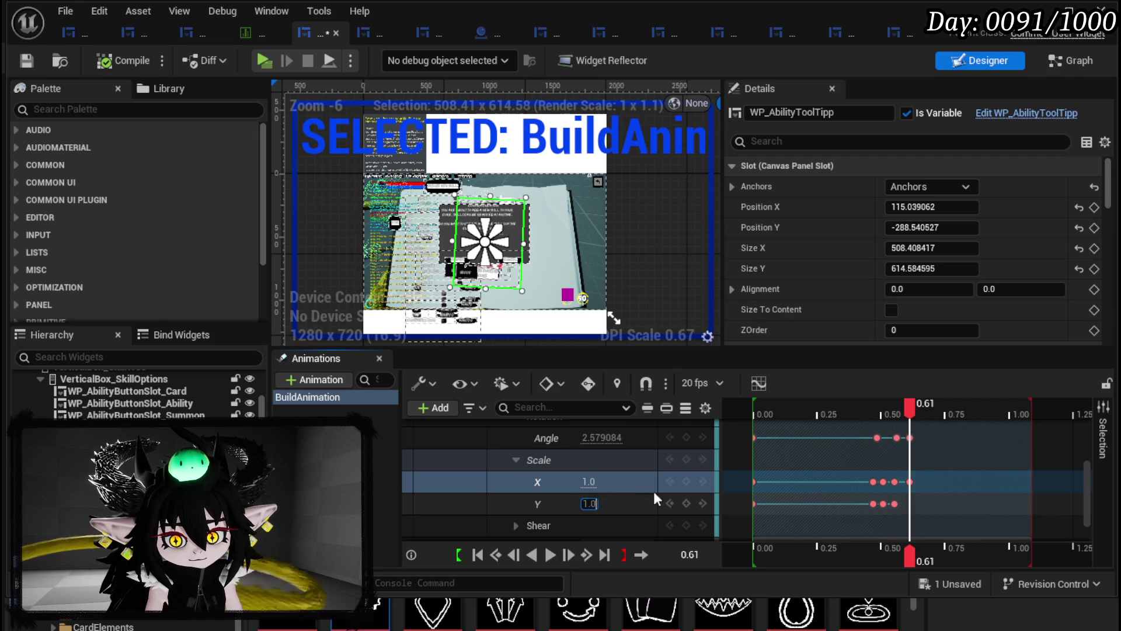
key("Return")
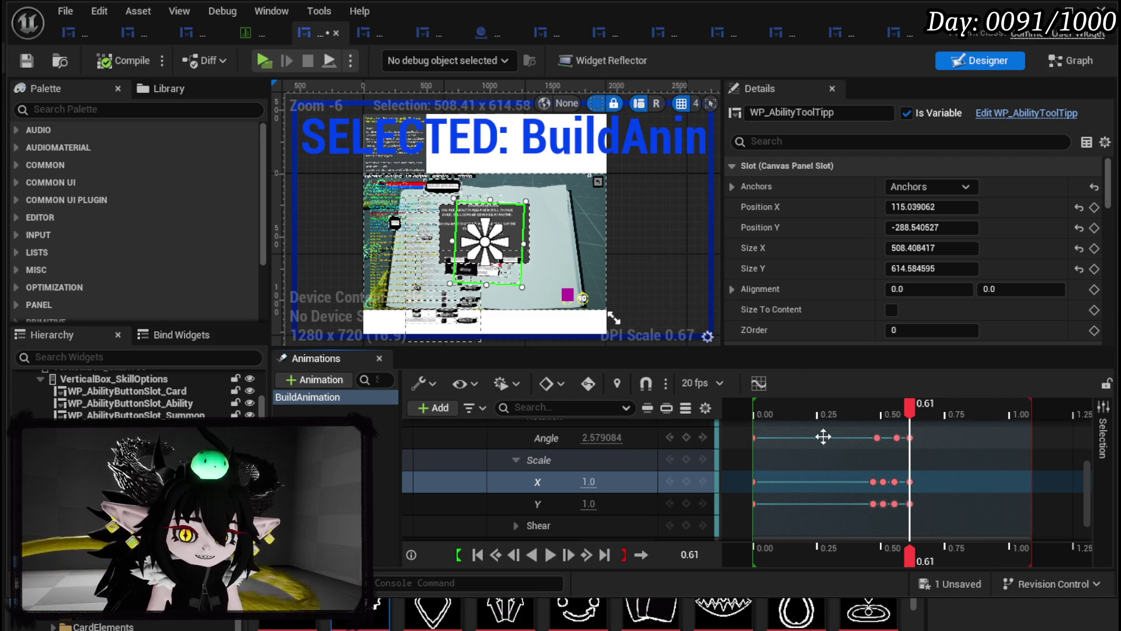
left_click_drag(911, 406, 925, 408)
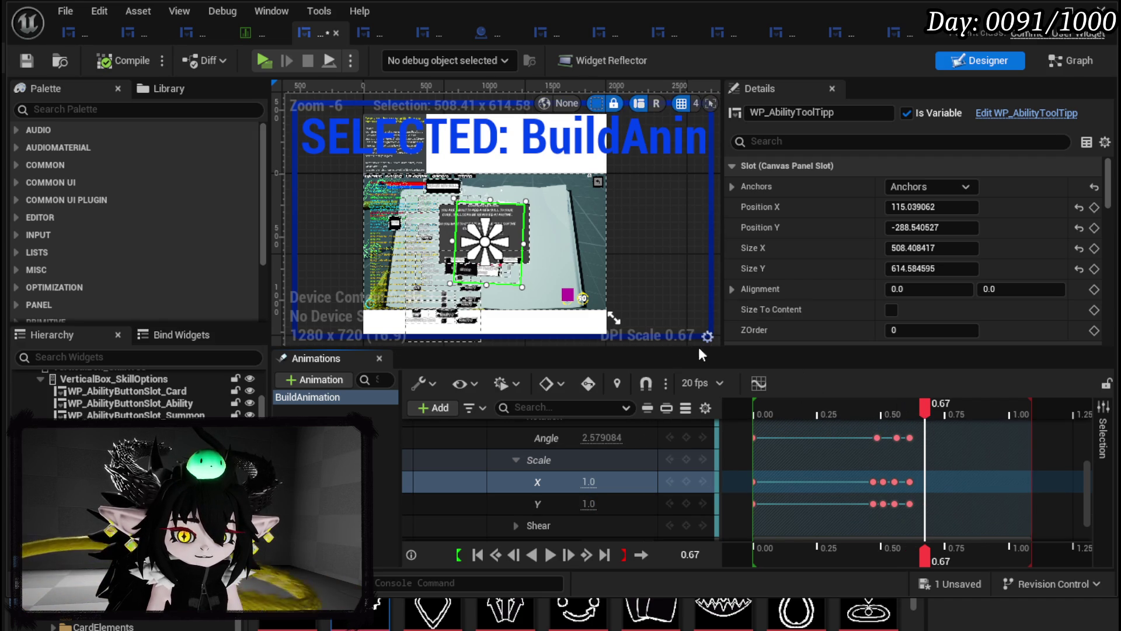
scroll(653, 477, "down", 1)
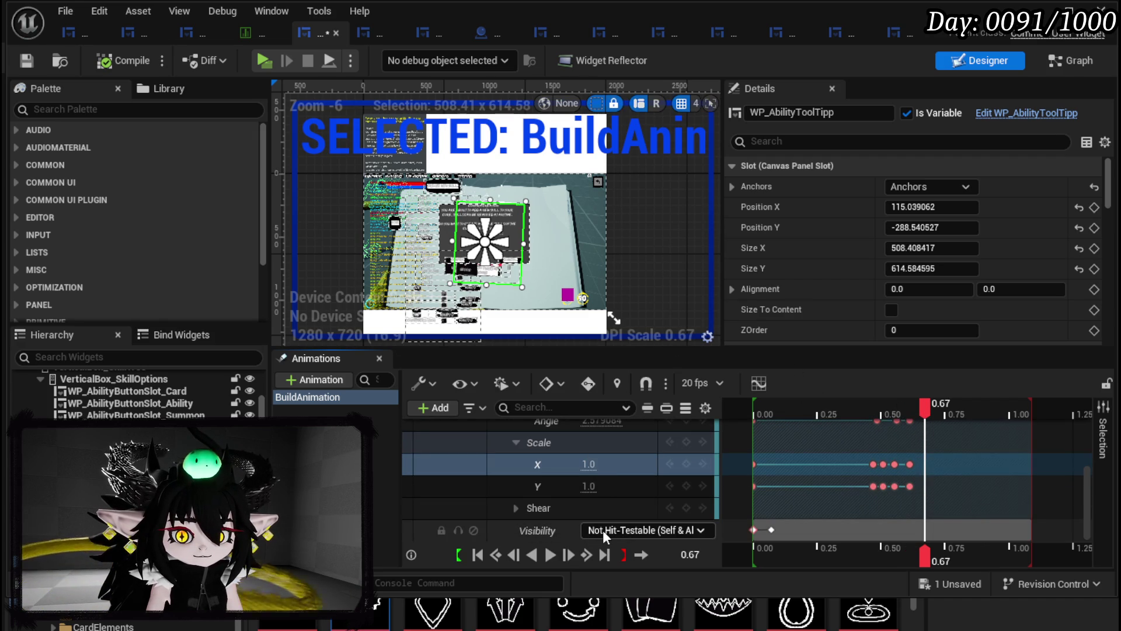
- Key the widget to Collapsed at 0.71s and end the playback range at 0.72s
left_click_drag(932, 409, 936, 411)
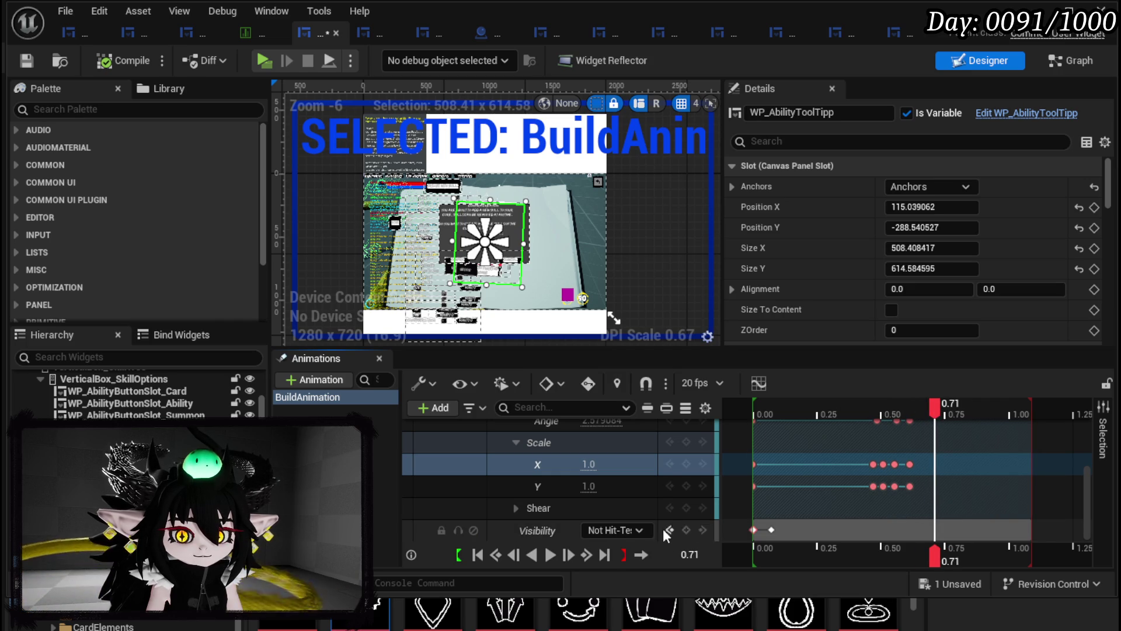
left_click(618, 529)
left_click(626, 571)
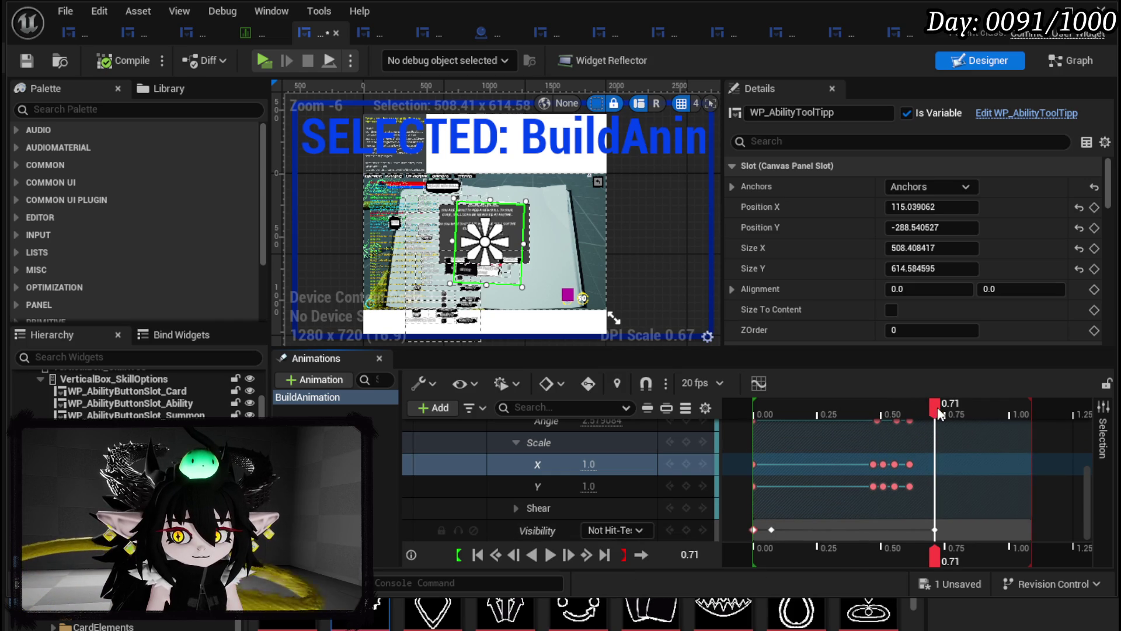
mouse_move(1032, 424)
left_mouse_down()
mouse_move(755, 413)
mouse_move(841, 413)
mouse_move(814, 413)
left_mouse_up()
- Make the starting Visibility Collapsed and move the visibility change earlier to 0.04s
left_click(769, 529)
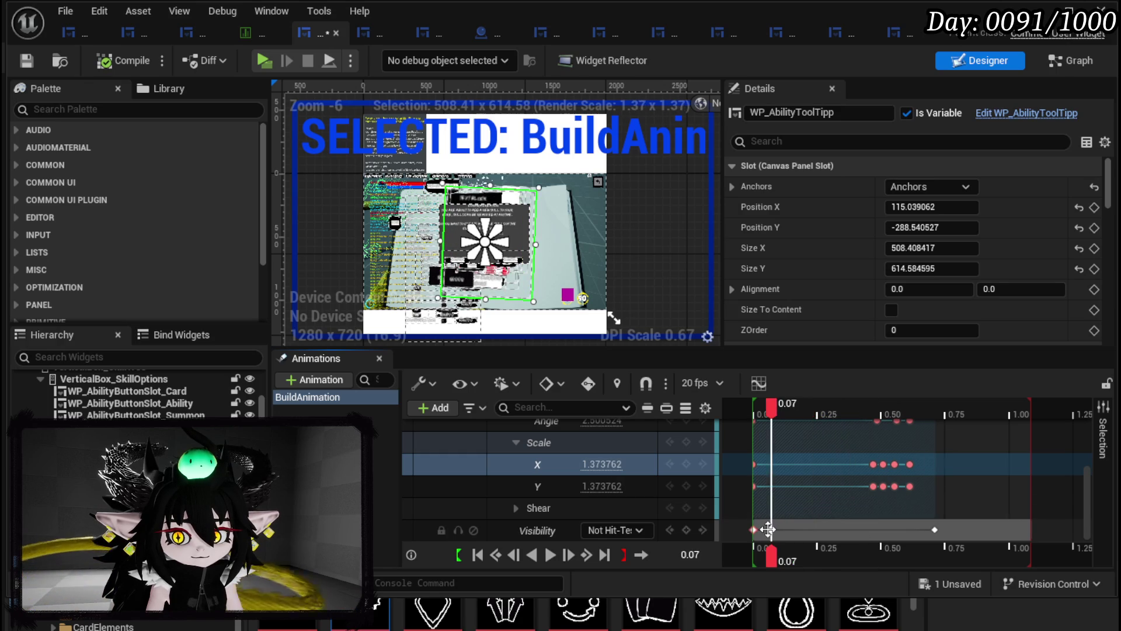
left_click(753, 530)
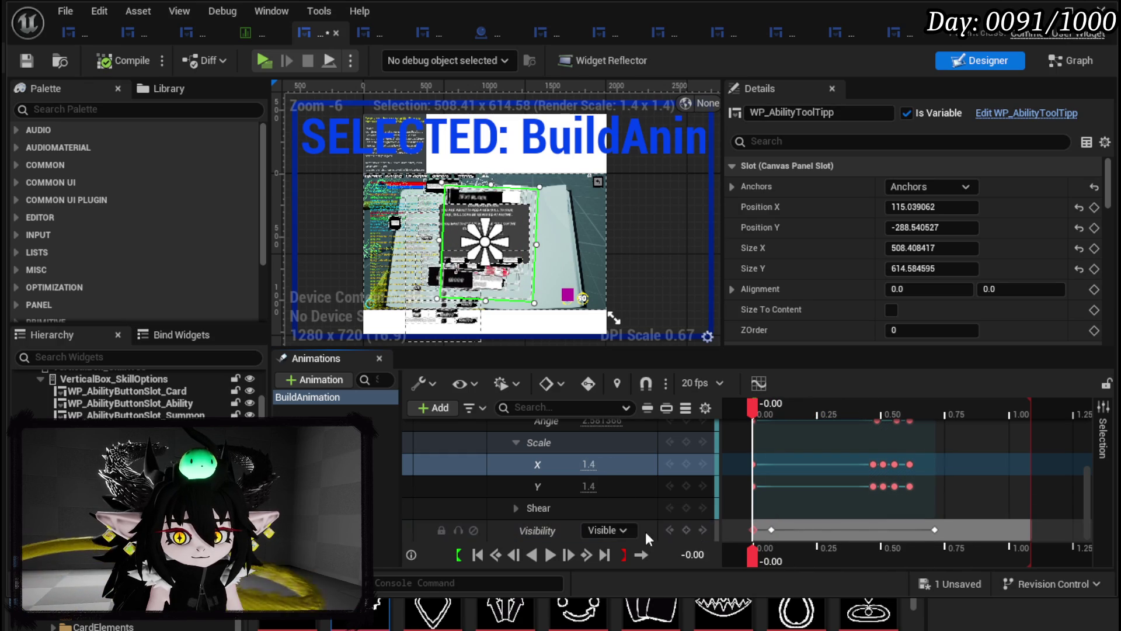
mouse_move(858, 501)
left_mouse_down()
mouse_move(887, 523)
mouse_move(779, 529)
left_mouse_up()
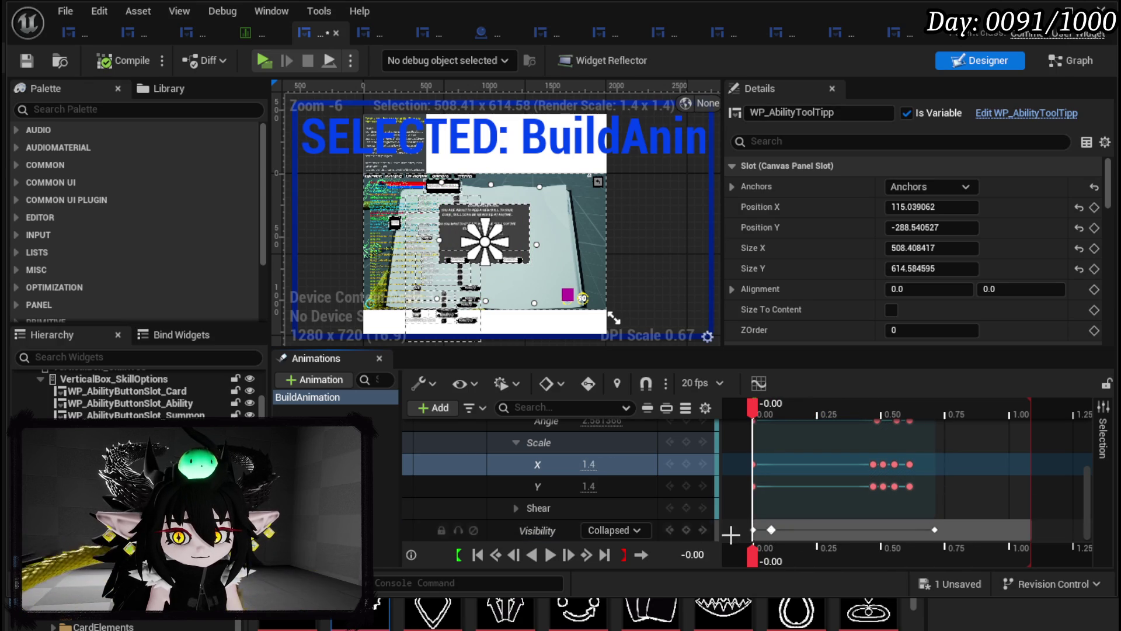
left_click(771, 529)
left_click_drag(771, 529, 765, 529)
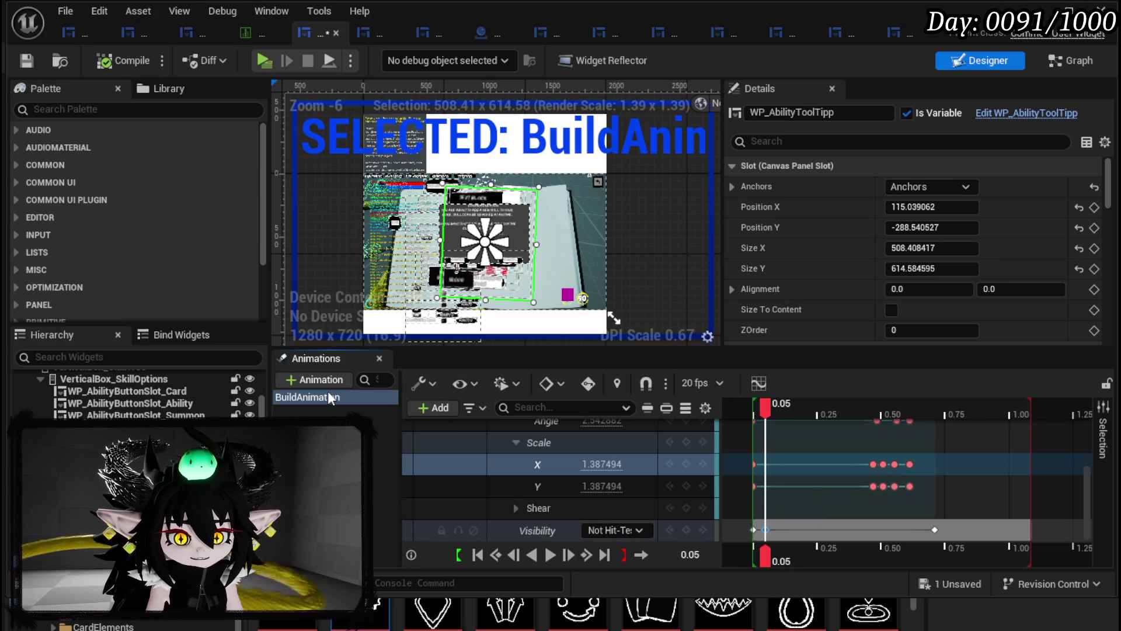
- Trim the Visibility section to end near 0.76s, preview the animation, and save
left_click(547, 555)
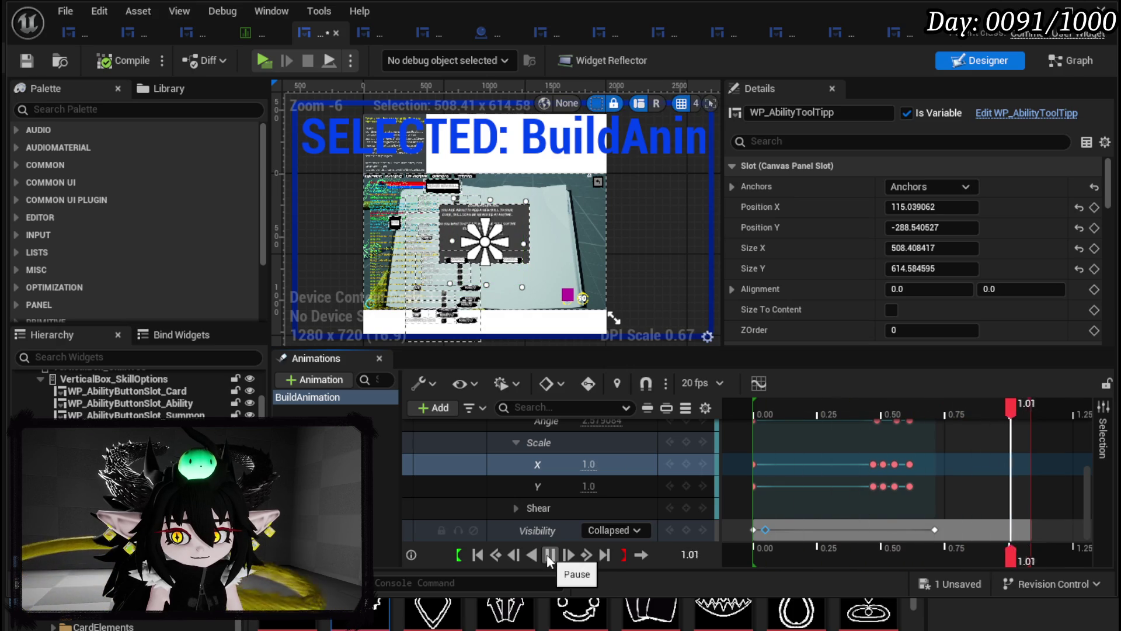
left_click(549, 554)
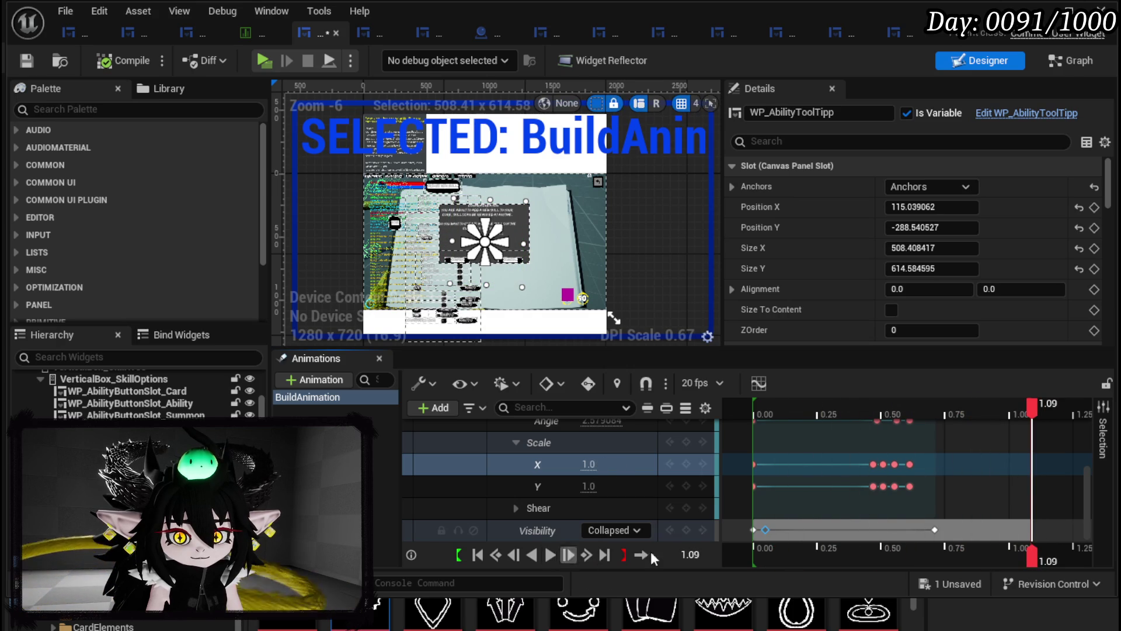
left_click_drag(1016, 530, 935, 531)
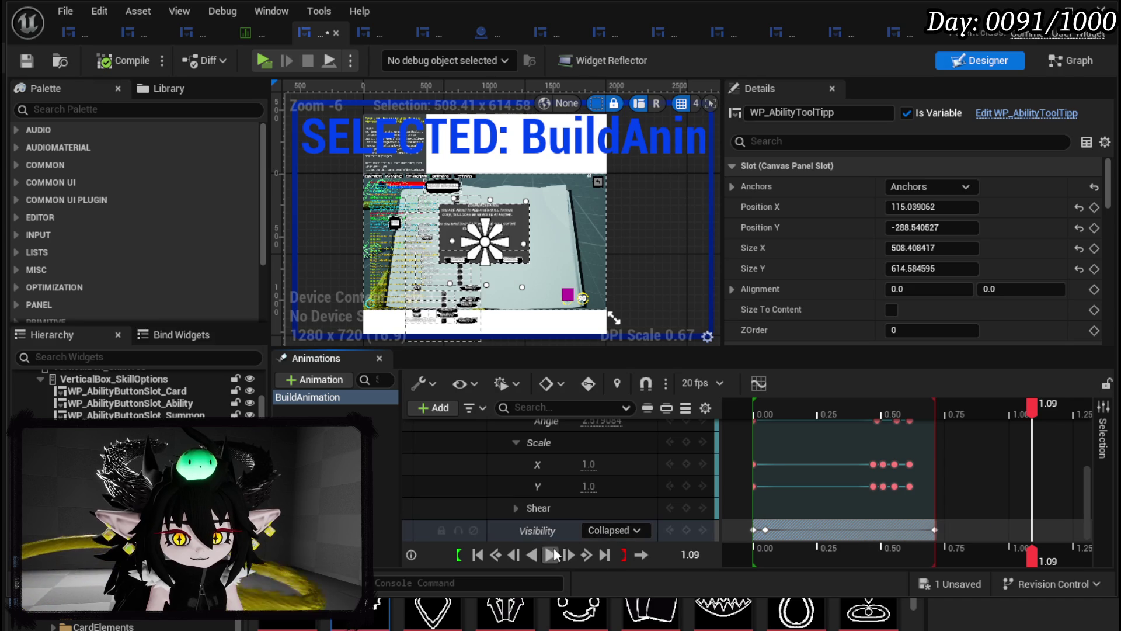
left_click(551, 553)
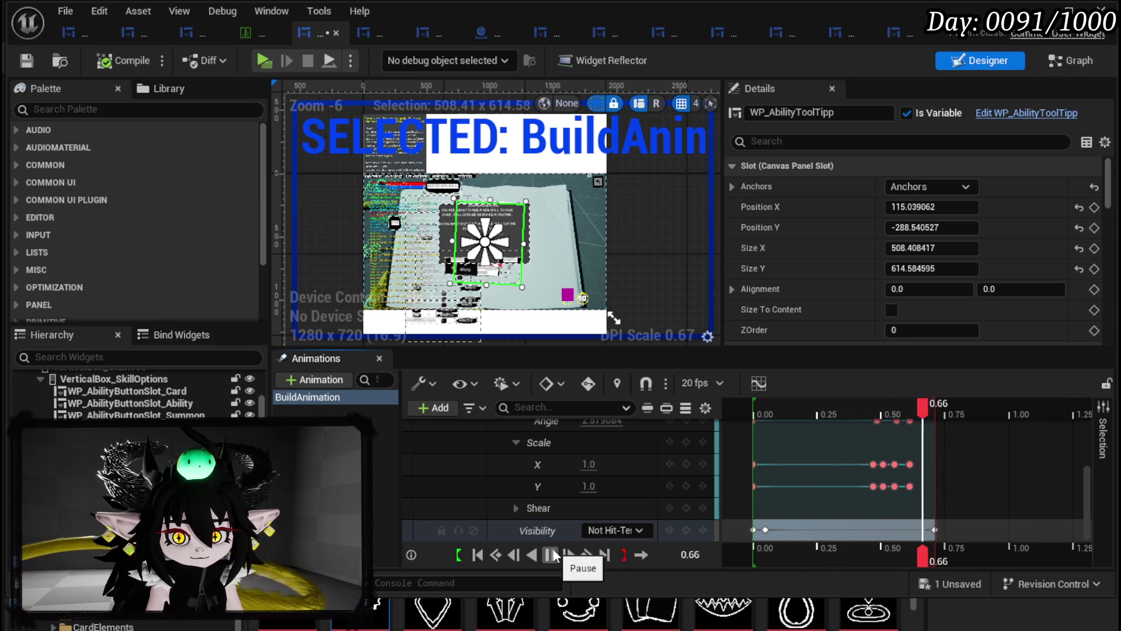
key("ctrl+s")
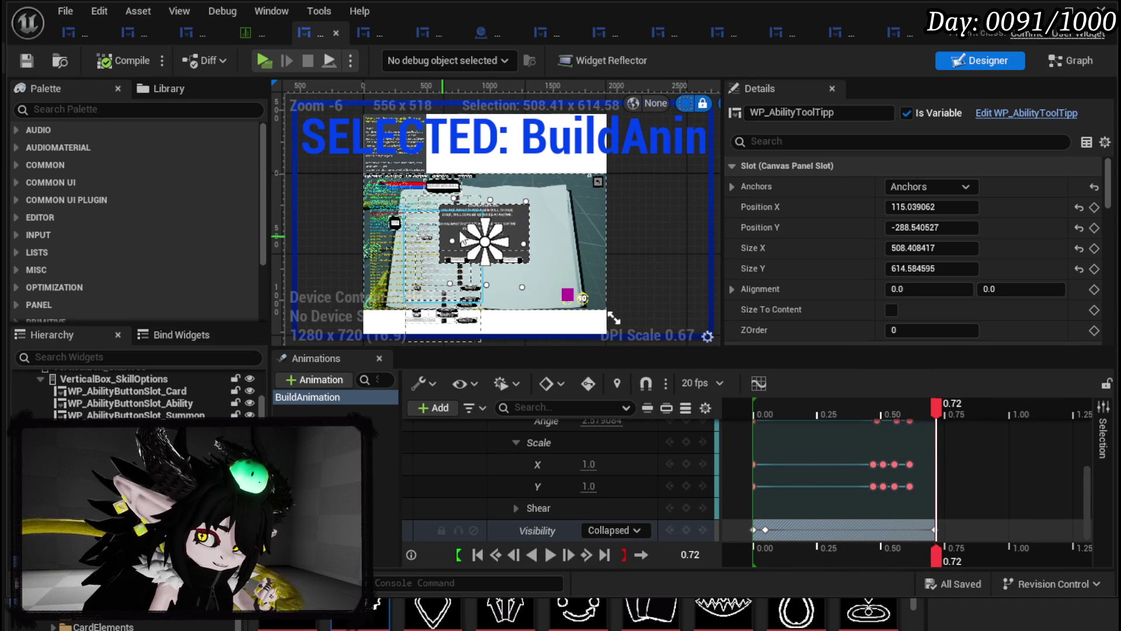
scroll(611, 482, "up", 3)
scroll(623, 472, "up", 3)
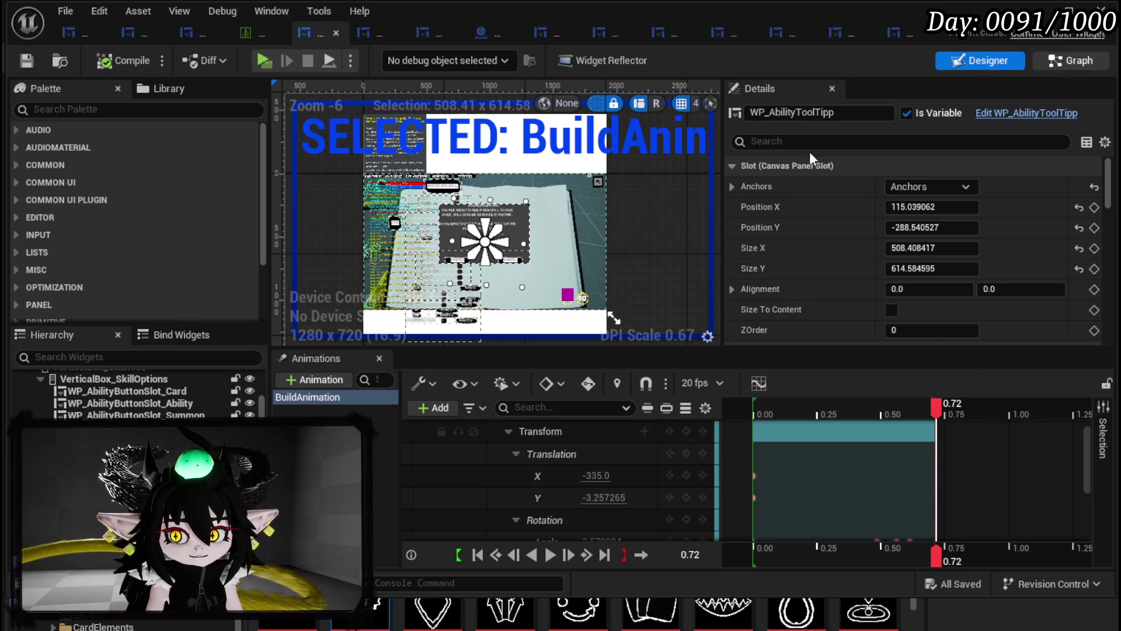
- Switch the widget editor from Designer to the Graph view
left_click(1068, 61)
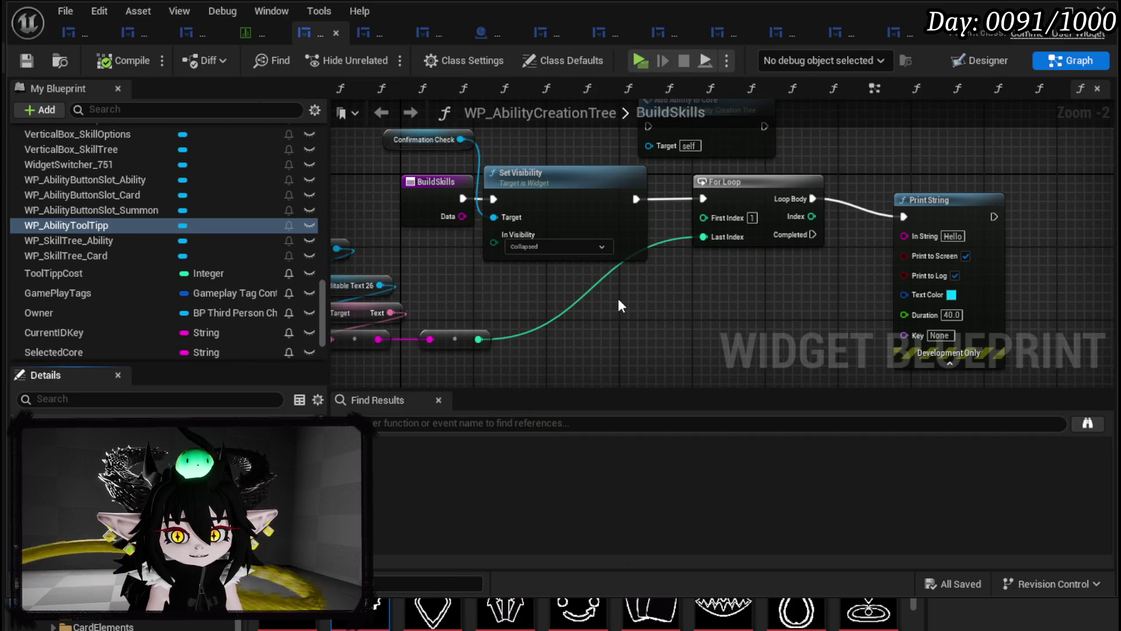
- Toggle between Designer and Graph views to bring up the BuildSkills graph
left_click_drag(786, 218, 814, 202)
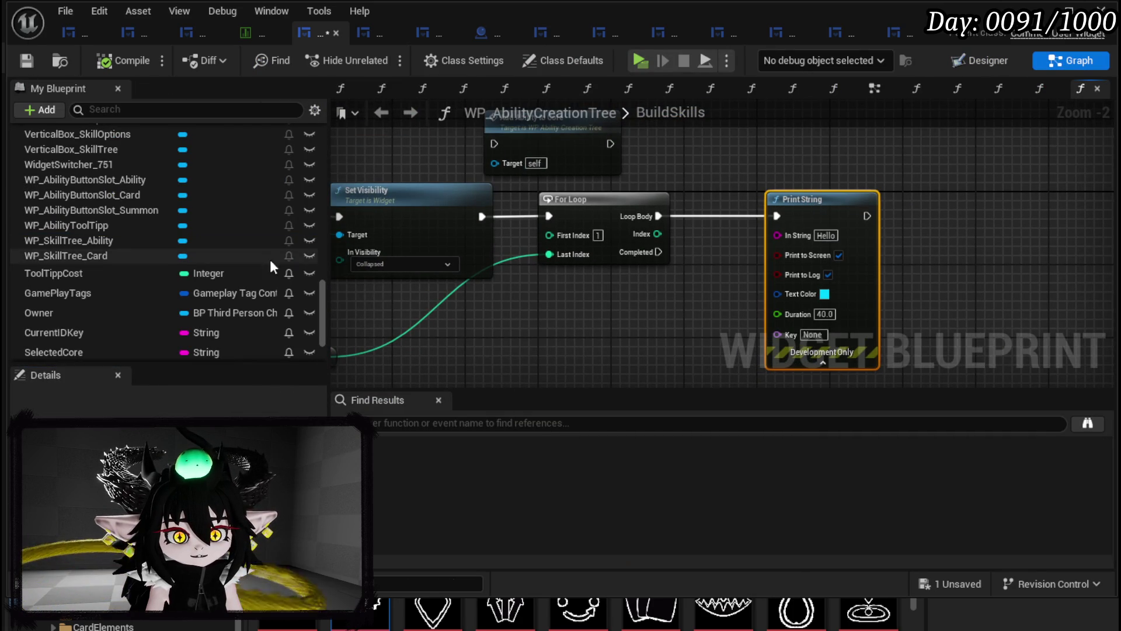
scroll(159, 259, "up", 10)
scroll(163, 266, "up", 2)
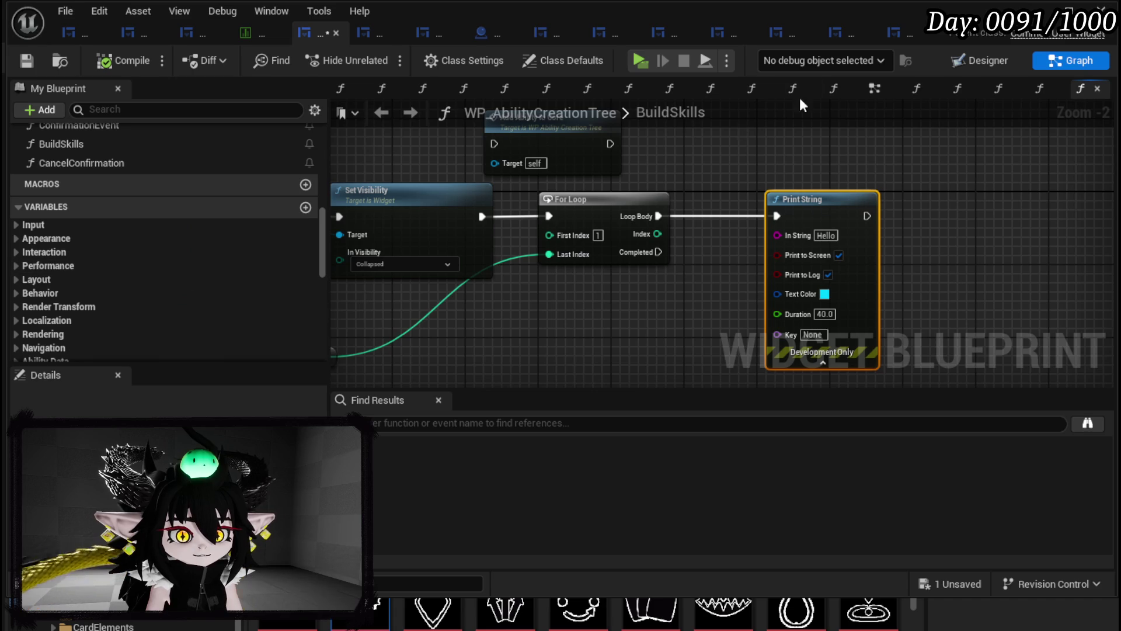
left_click(970, 61)
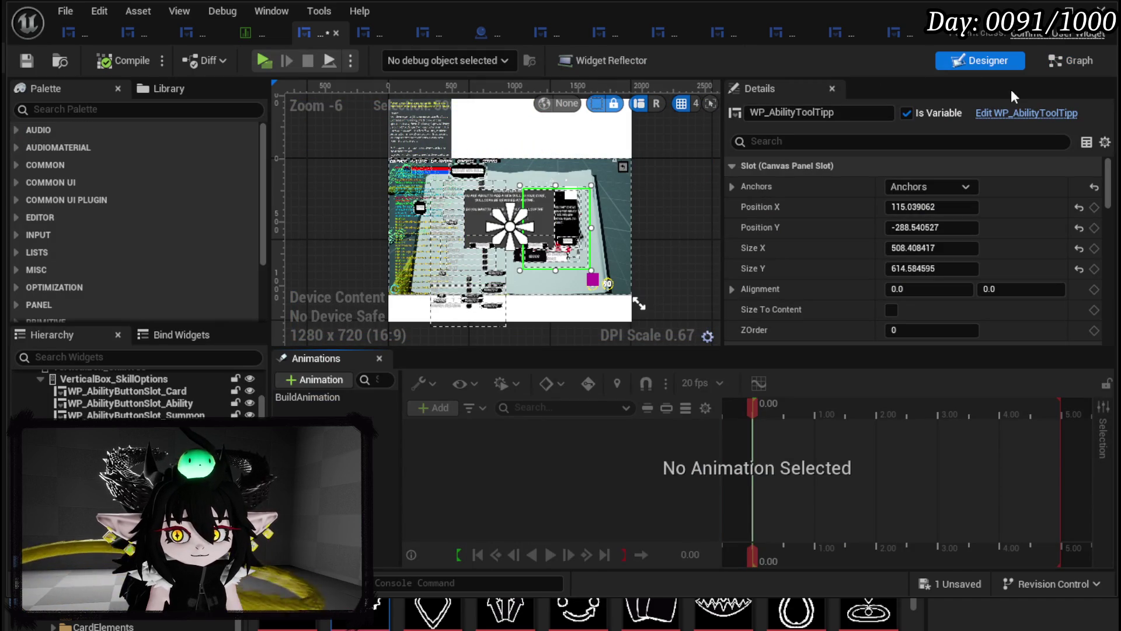
left_click(1069, 61)
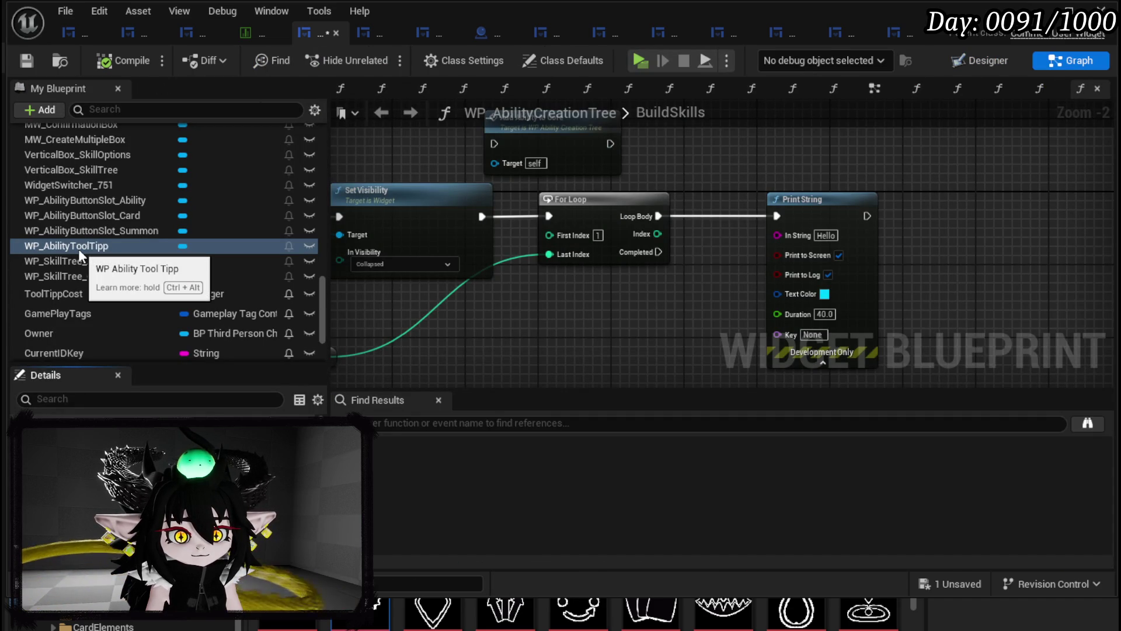
scroll(28, 250, "up", 5)
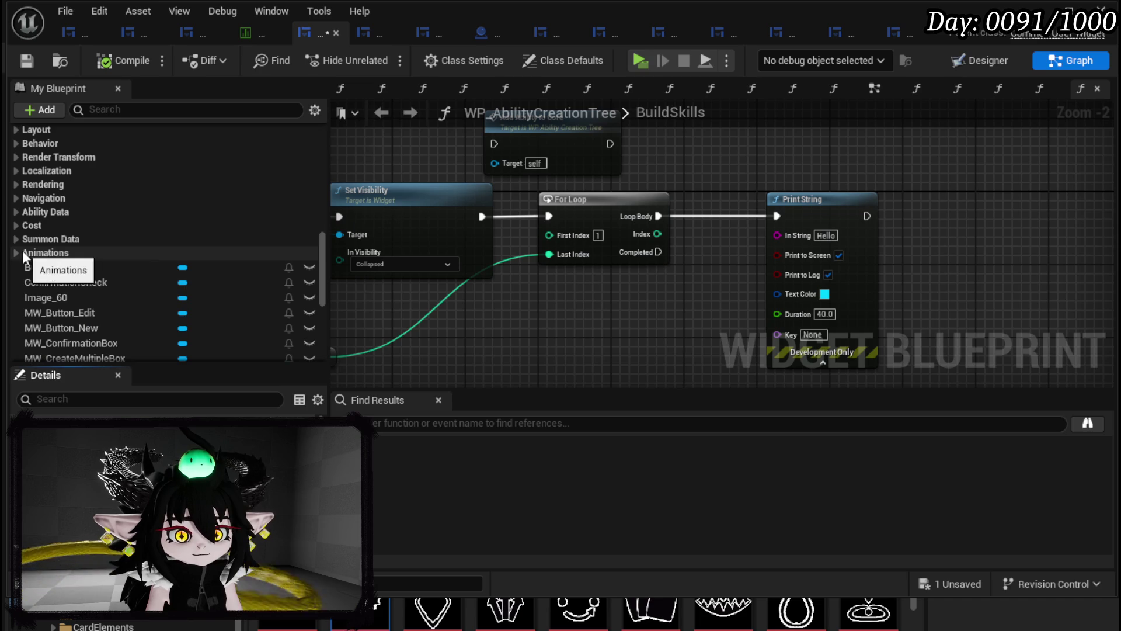
- Add a Play Animation node for BuildAnimation fed by For Loop Completed, then compile and save
mouse_move(64, 267)
left_mouse_down()
mouse_move(532, 358)
mouse_move(467, 336)
mouse_move(600, 334)
left_mouse_up()
type("Pla")
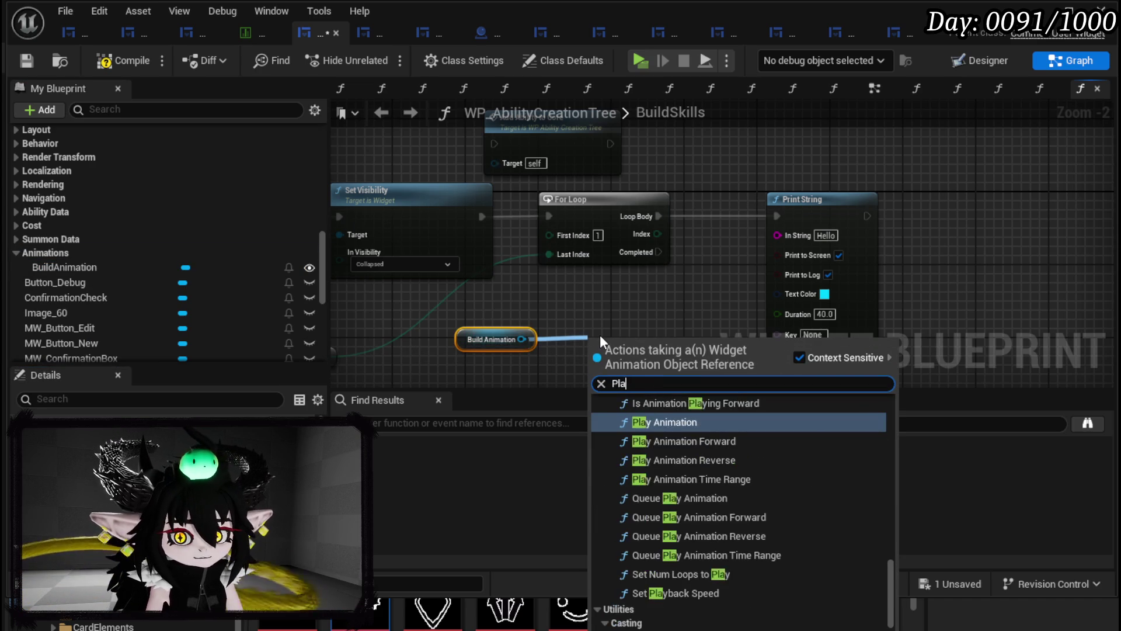
type("y animation")
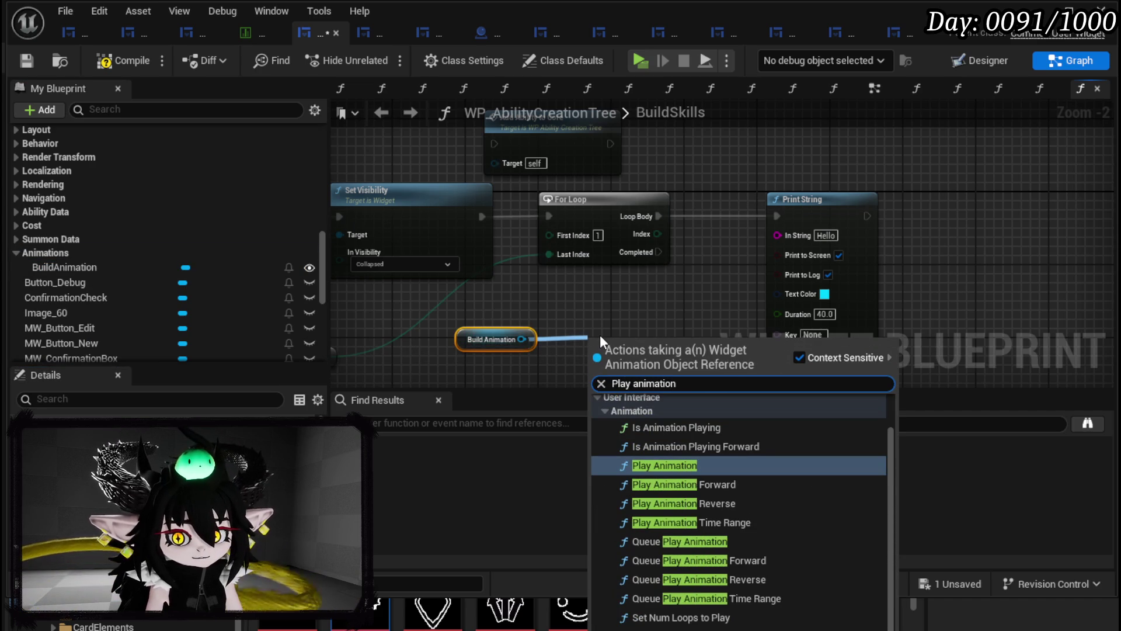
left_click(686, 465)
mouse_move(658, 252)
left_mouse_down()
mouse_move(607, 352)
mouse_move(593, 353)
mouse_move(622, 134)
mouse_move(664, 184)
left_mouse_up()
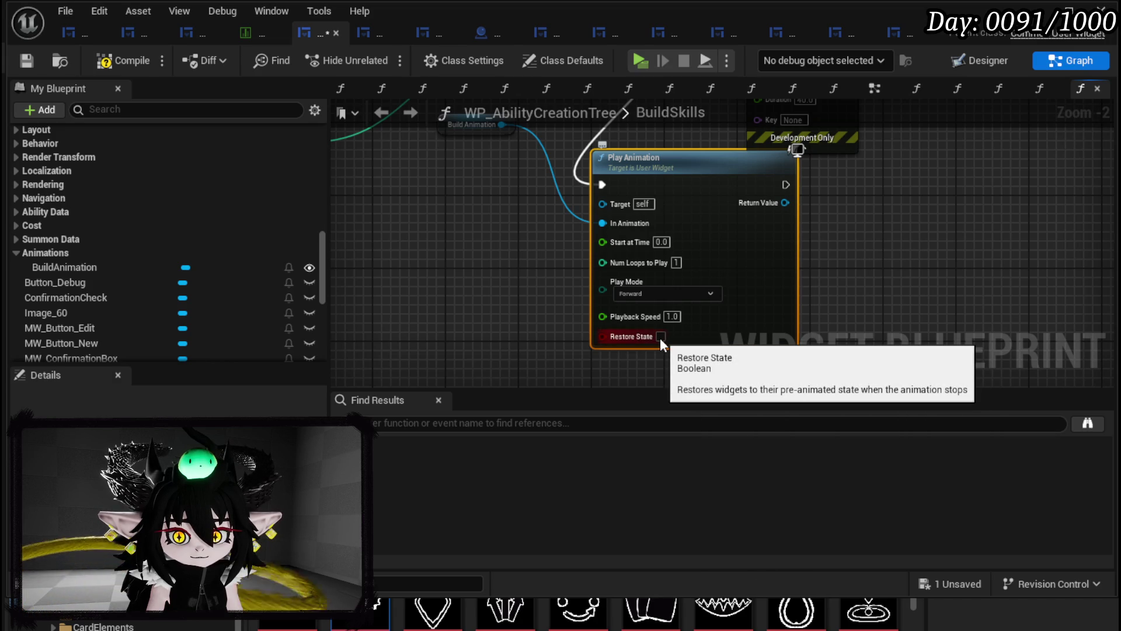
left_click_drag(635, 313, 542, 265)
left_click_drag(488, 199, 543, 263)
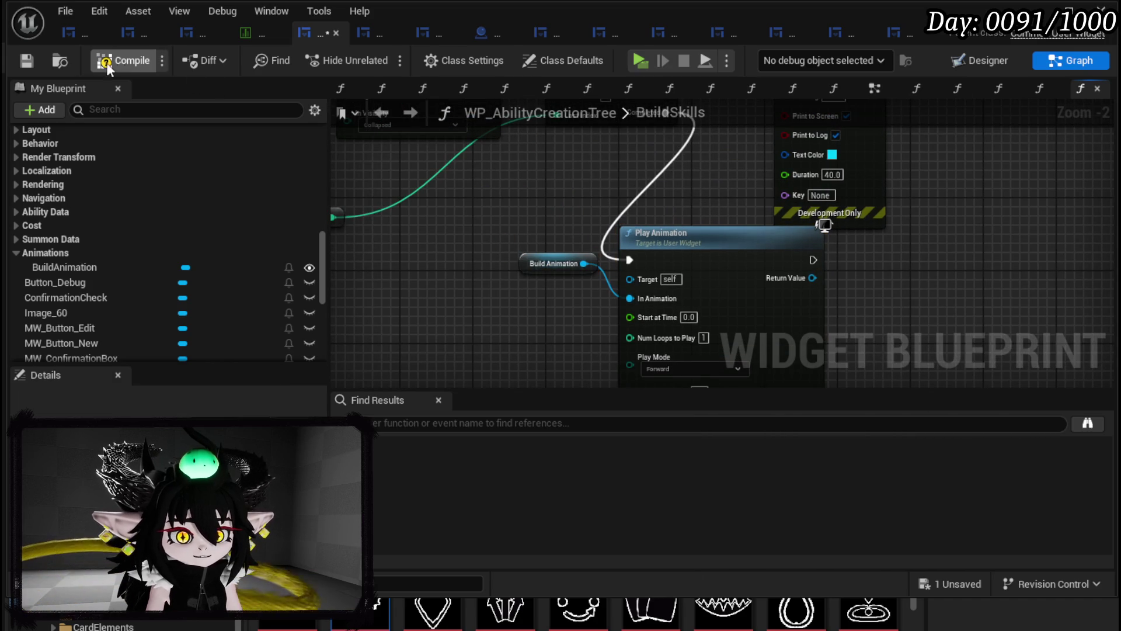
left_click(27, 63)
left_click(1039, 11)
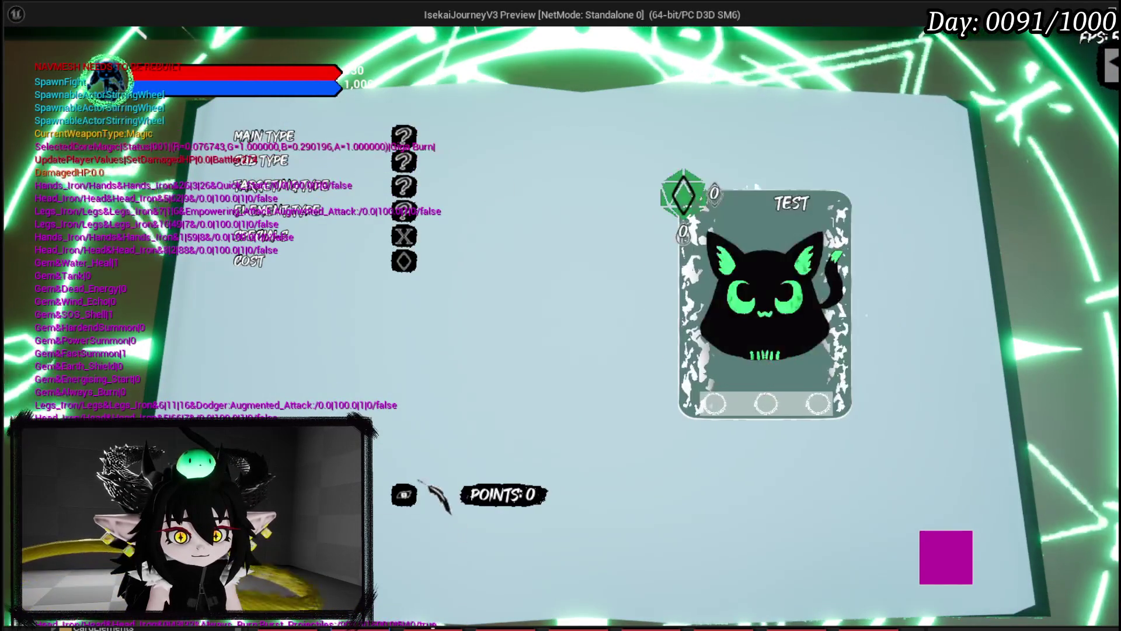
- Create several TEST card skills via CONFIRM, then stop play and save the level
left_click(404, 495)
left_click(464, 387)
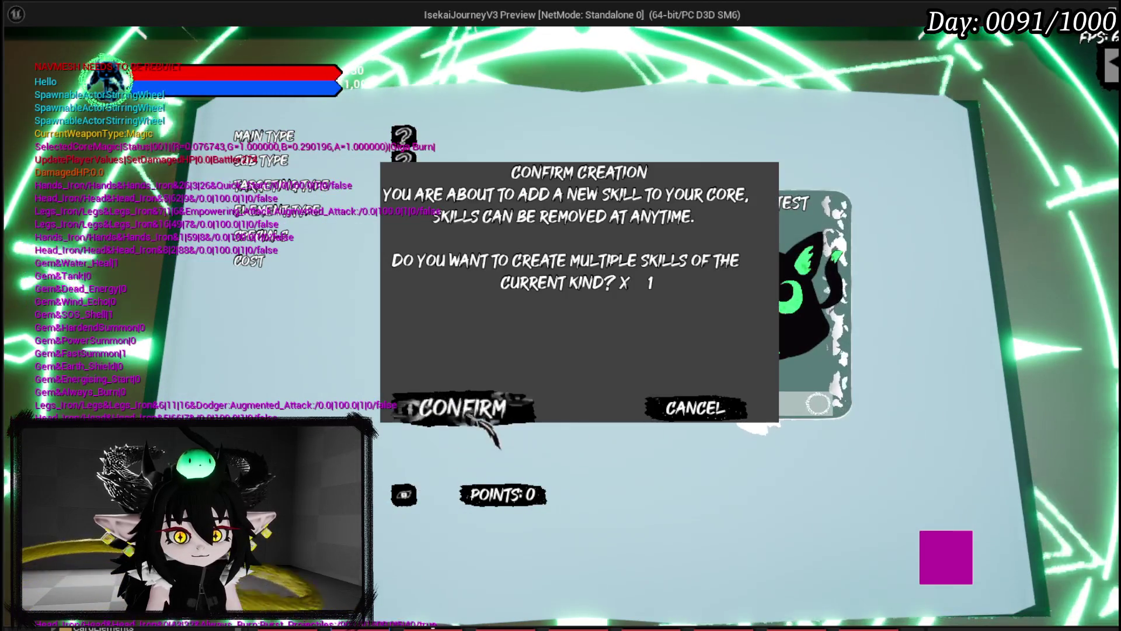
left_click(461, 406)
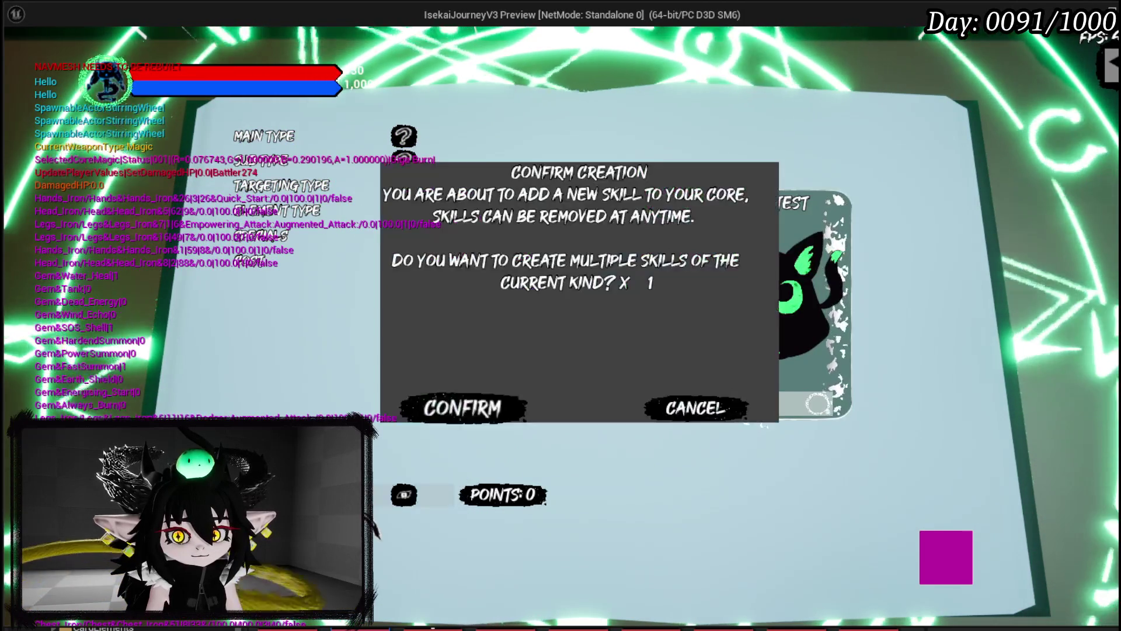
left_click(461, 405)
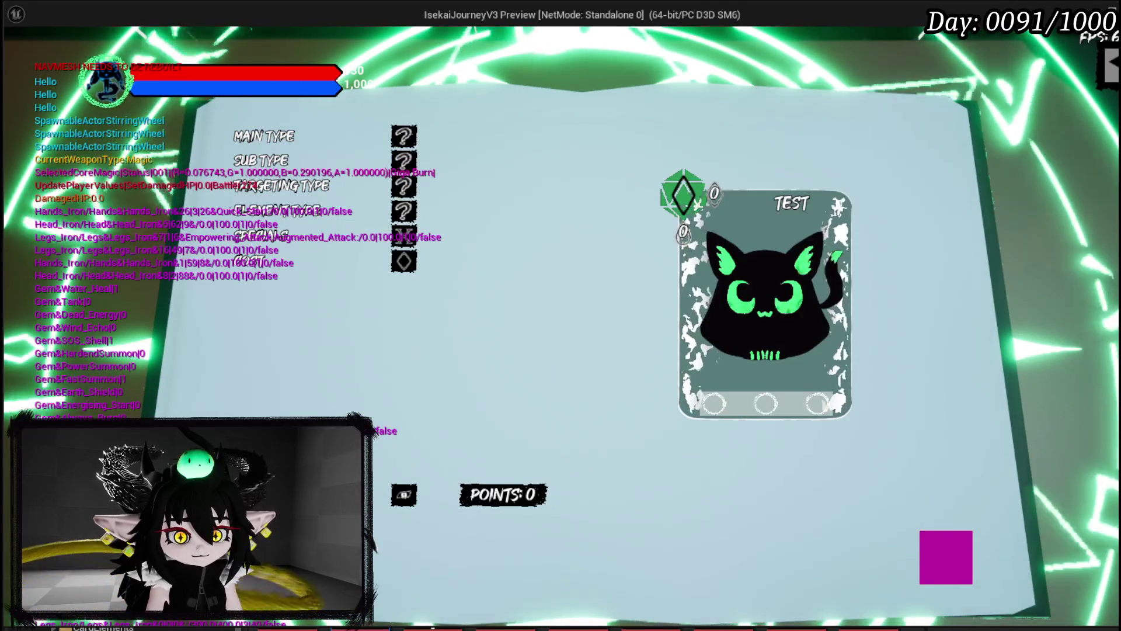
left_click(464, 424)
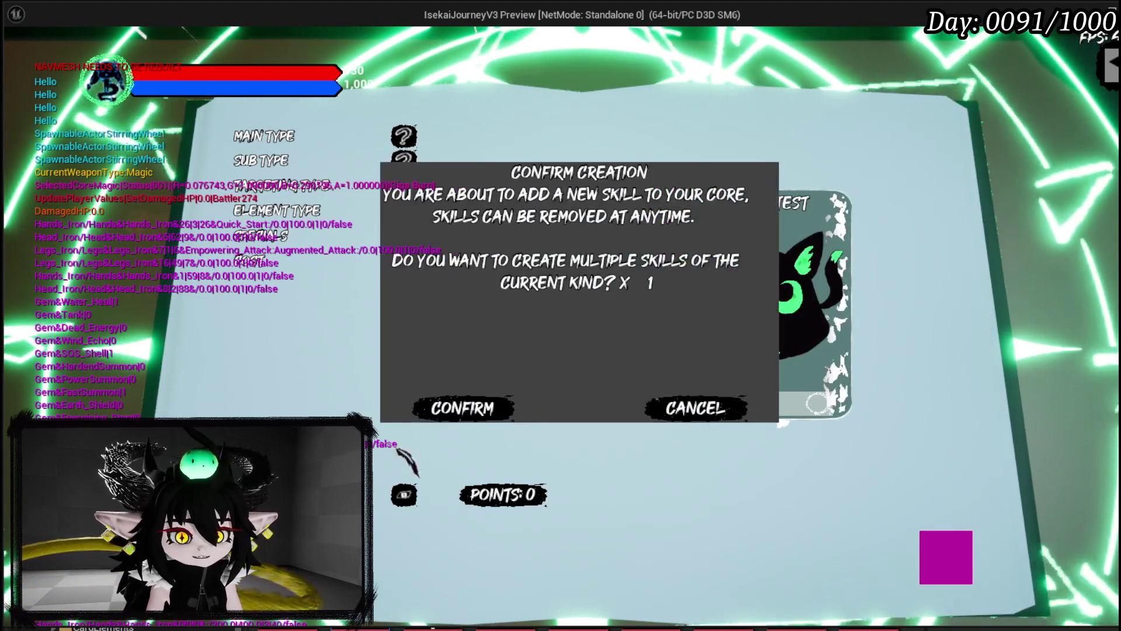
left_click(462, 405)
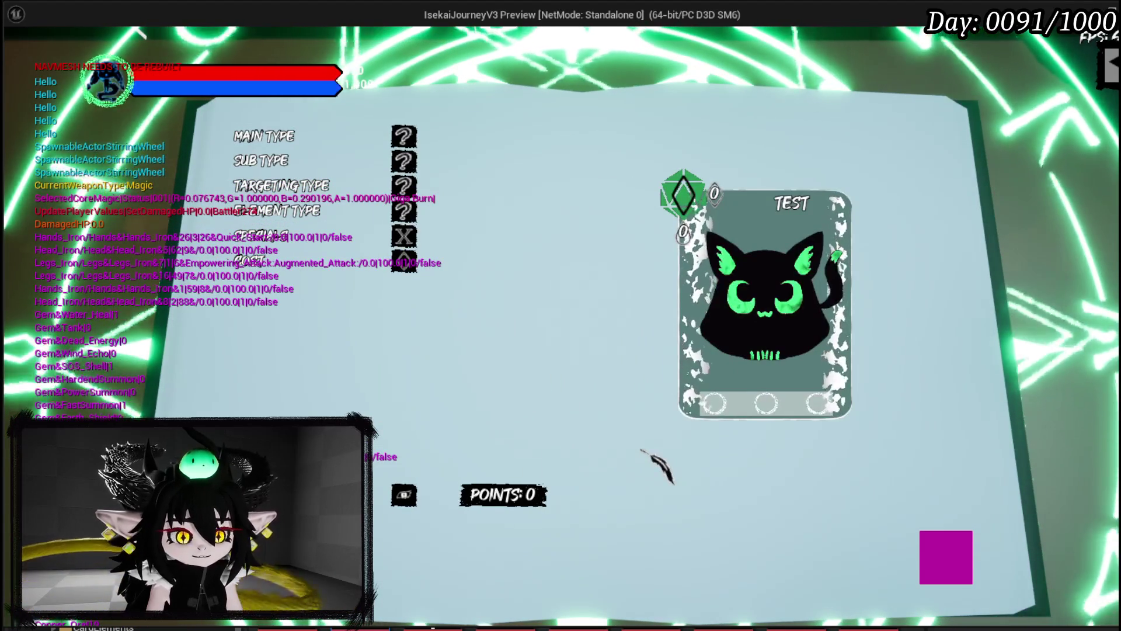
key("Escape")
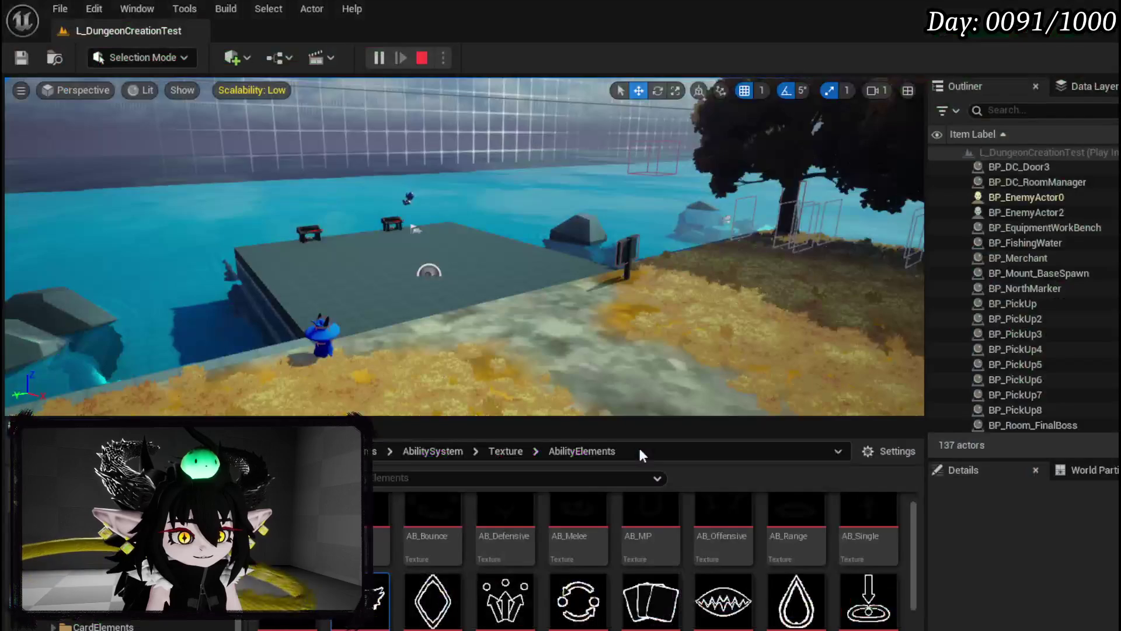
left_click(21, 57)
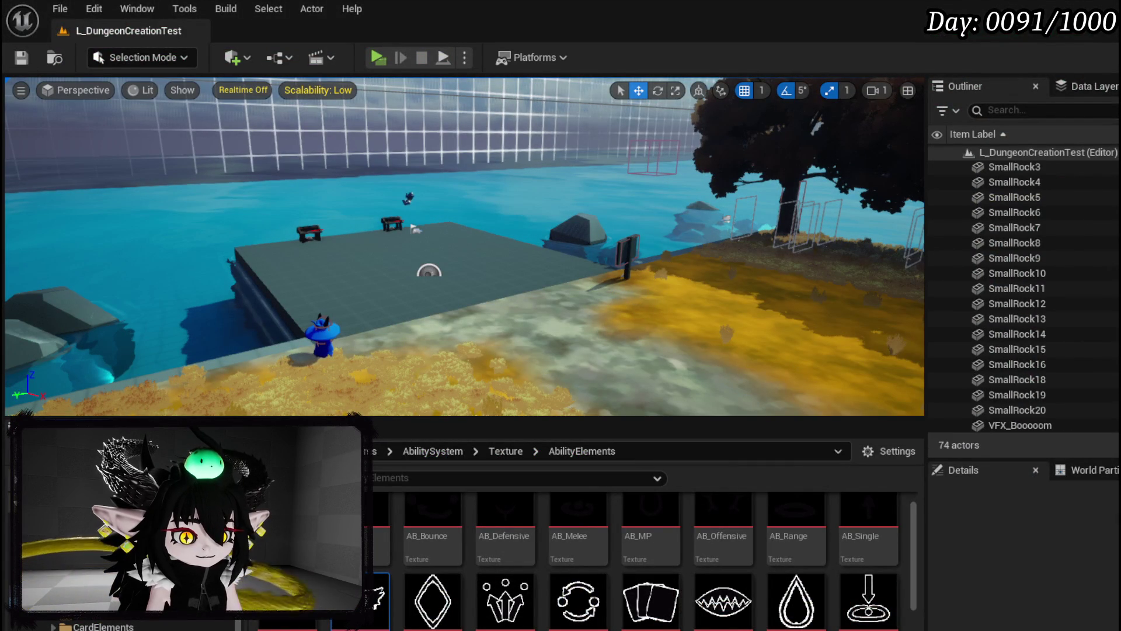
- Tidy the Print String, Play Animation and Build Animation nodes in BuildSkills, save, and return to Designer
key("alt+Tab")
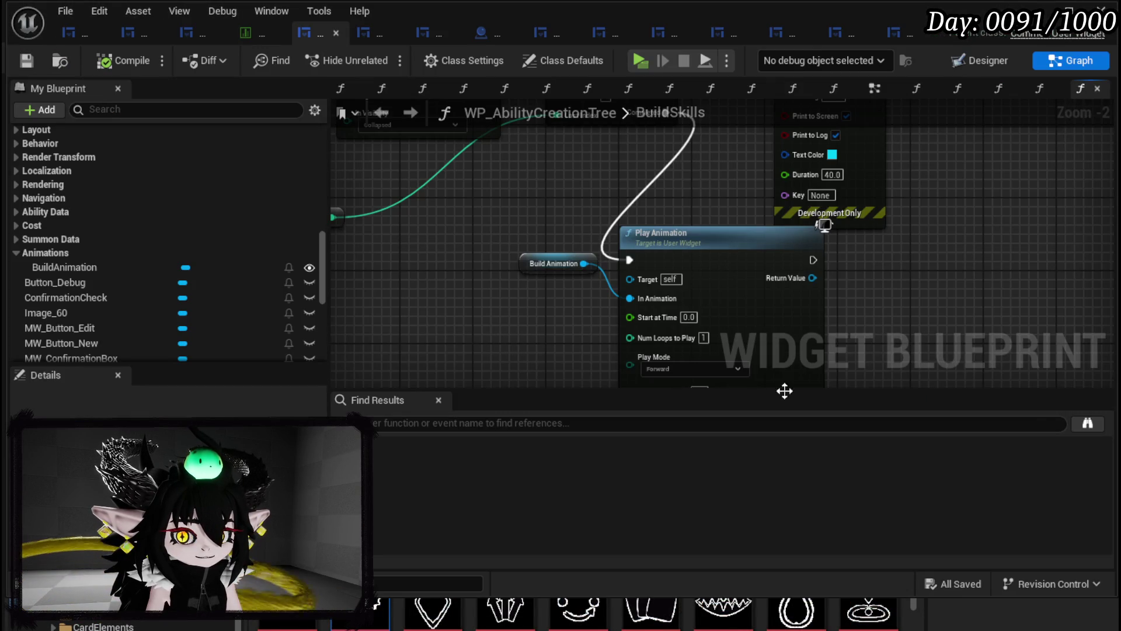
scroll(904, 310, "down", 1)
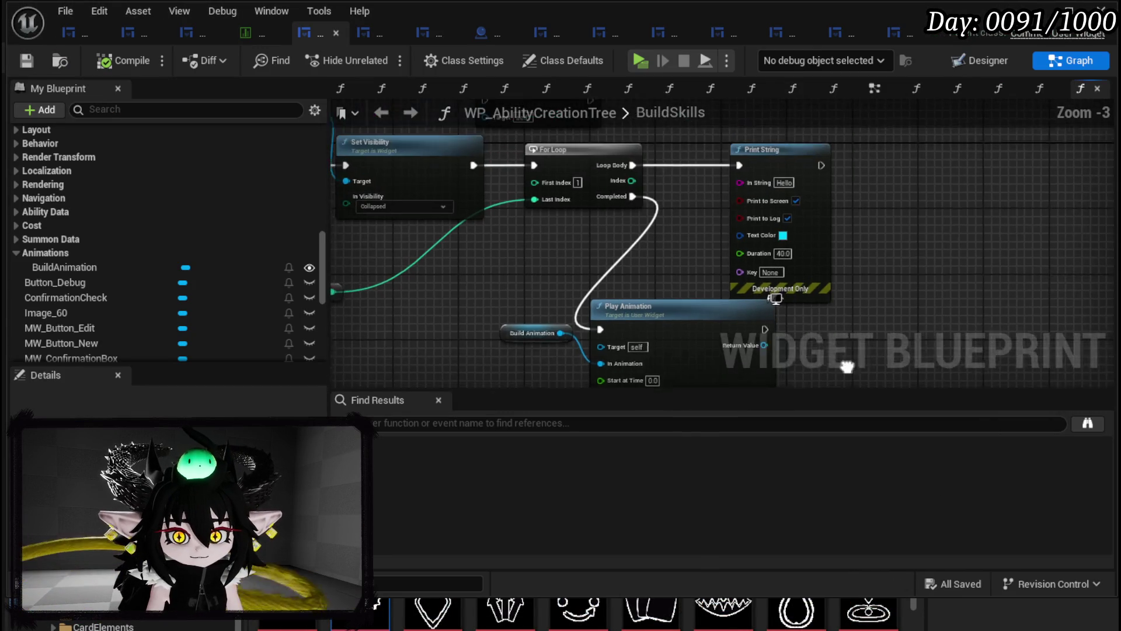
left_click_drag(769, 177, 911, 178)
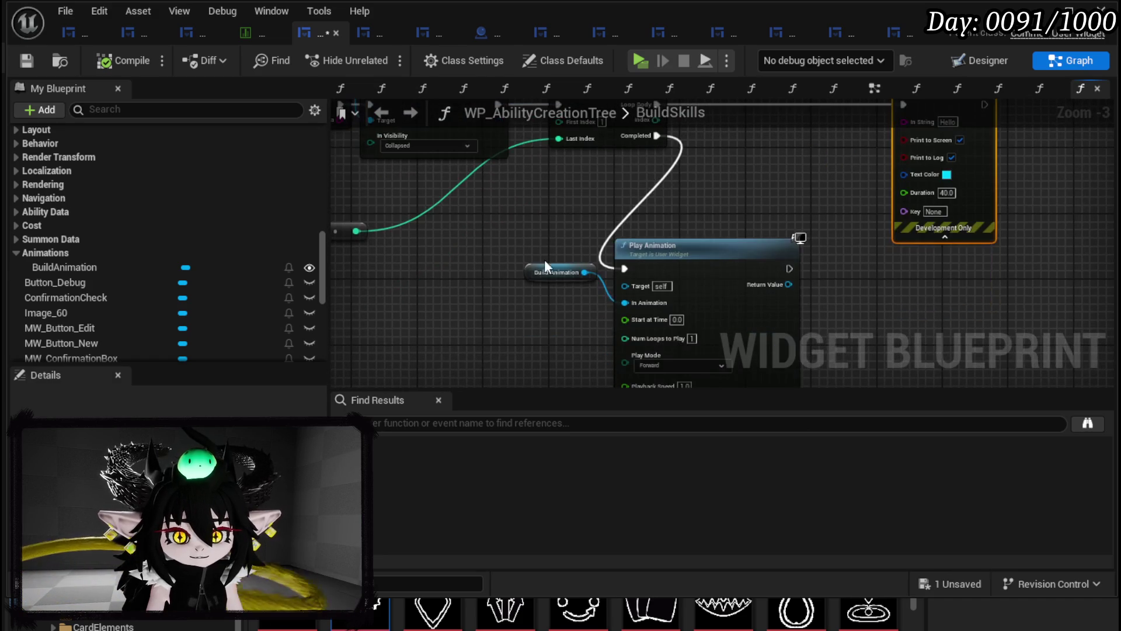
left_click_drag(713, 245, 758, 258)
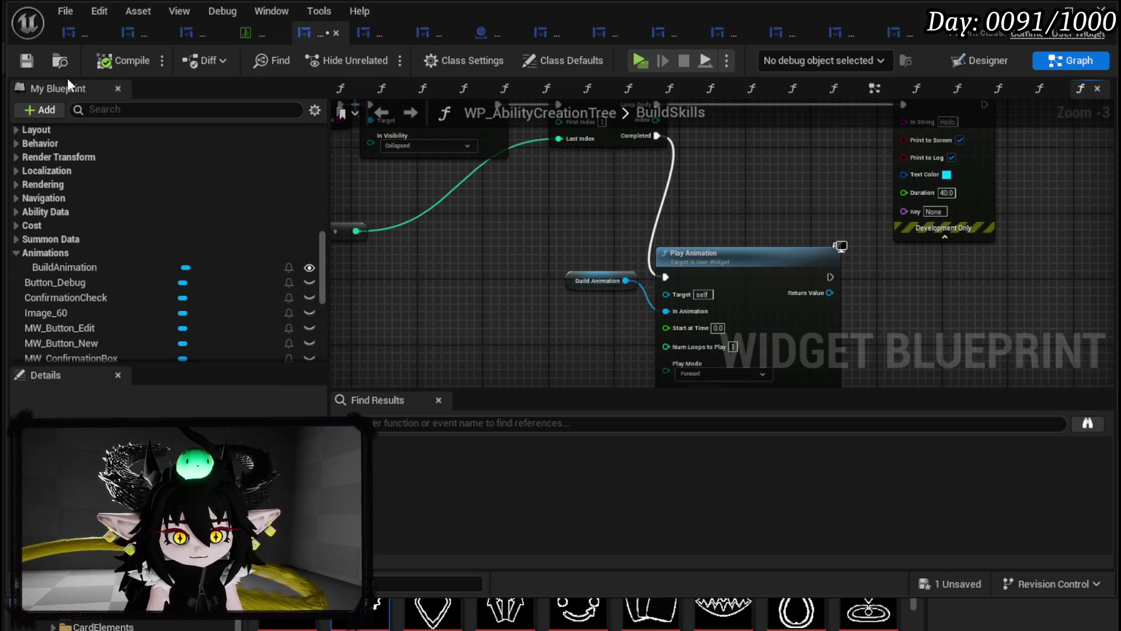
left_click(26, 60)
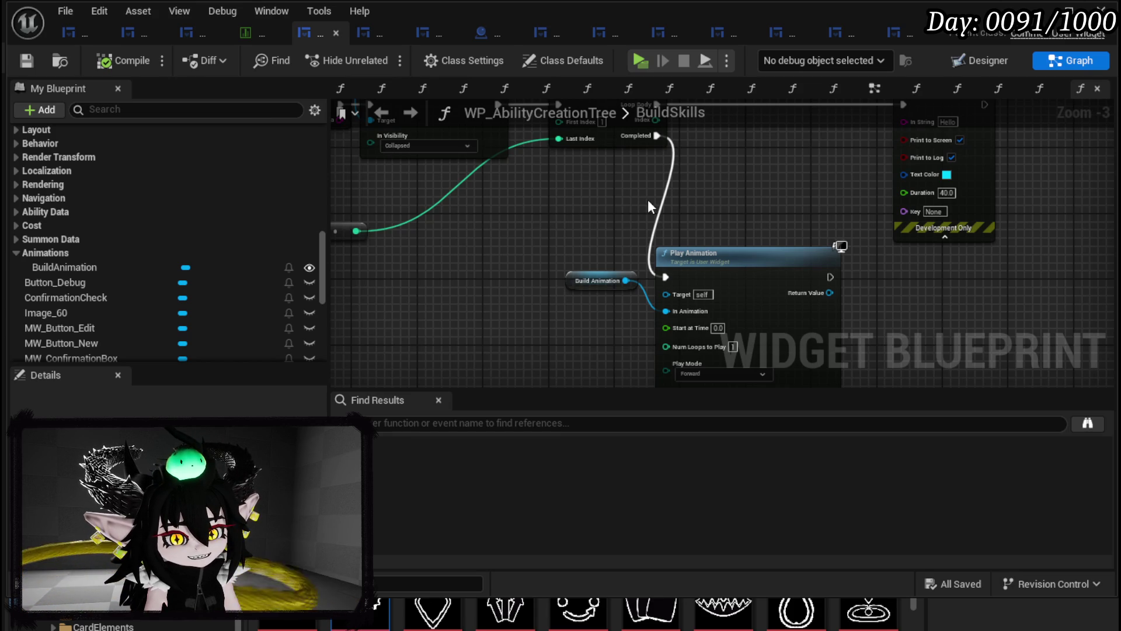
left_click(984, 61)
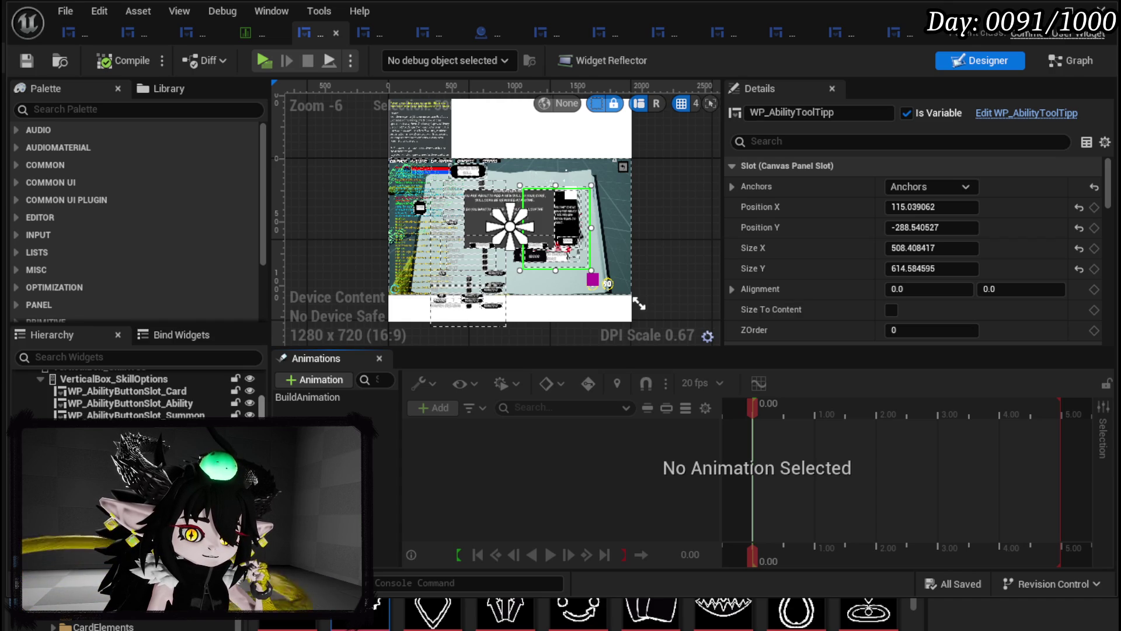
- Duplicate the selected WP_AbilityToolTipp widget with Ctrl+D into copies _1, _2 and _3
left_click(525, 216)
left_click(526, 216)
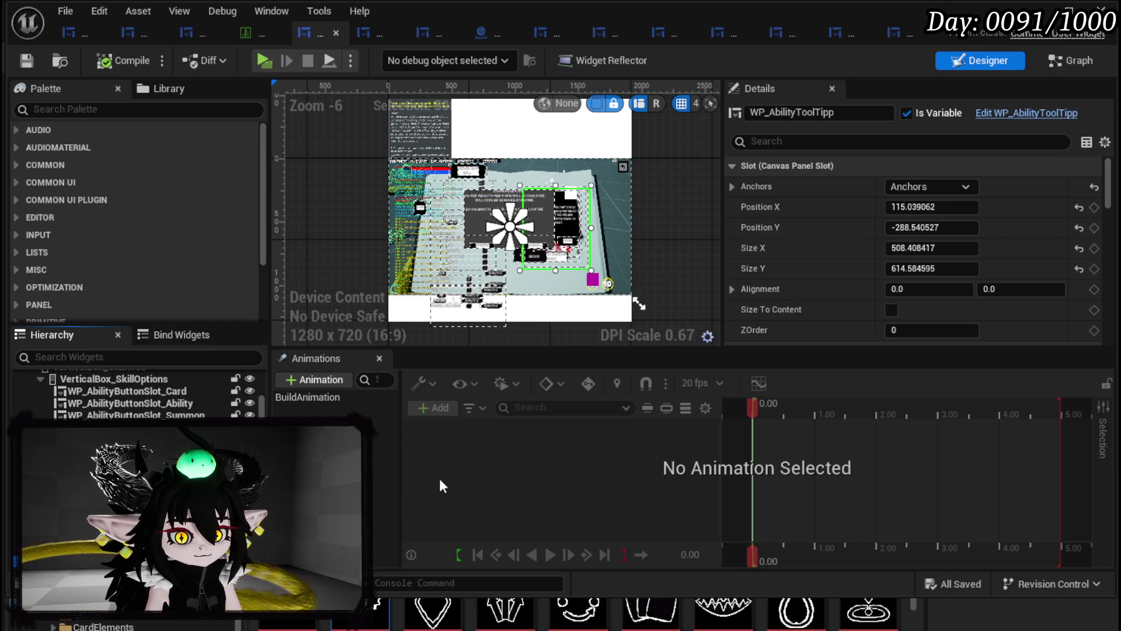
key("ctrl+d")
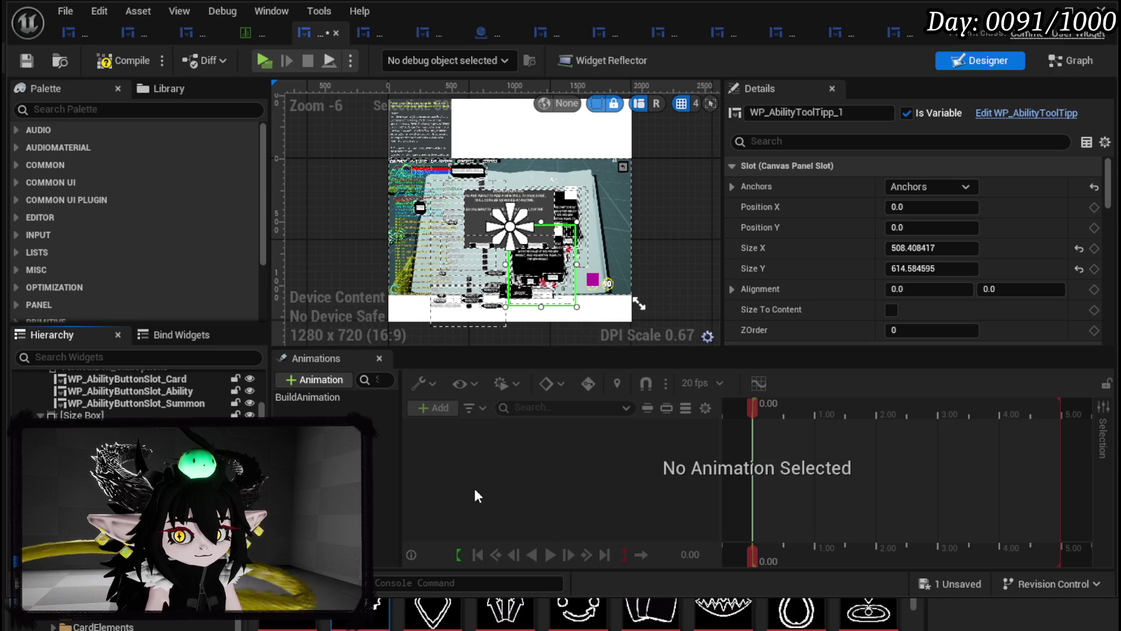
key("ctrl+d")
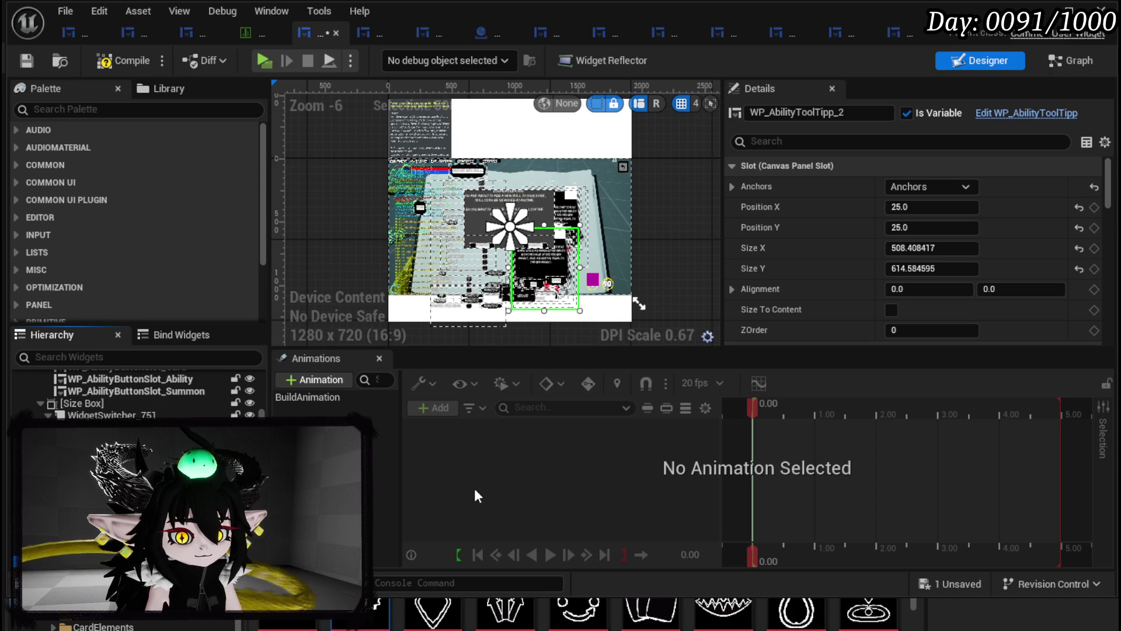
key("ctrl+d")
key("ctrl+z")
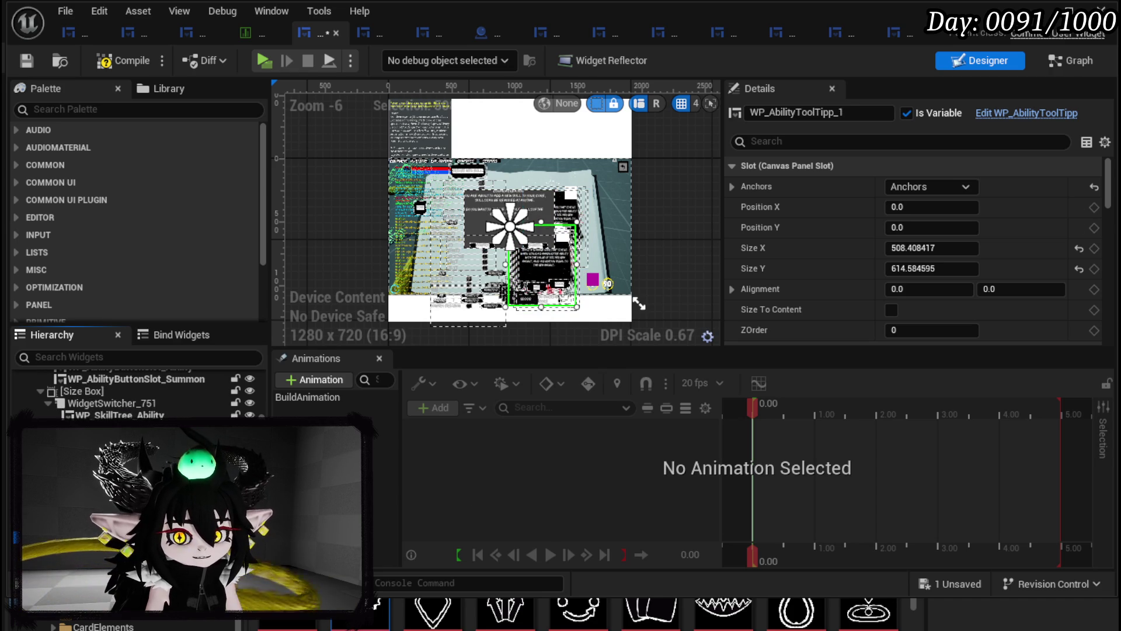
key("ctrl+z")
key("ctrl+y")
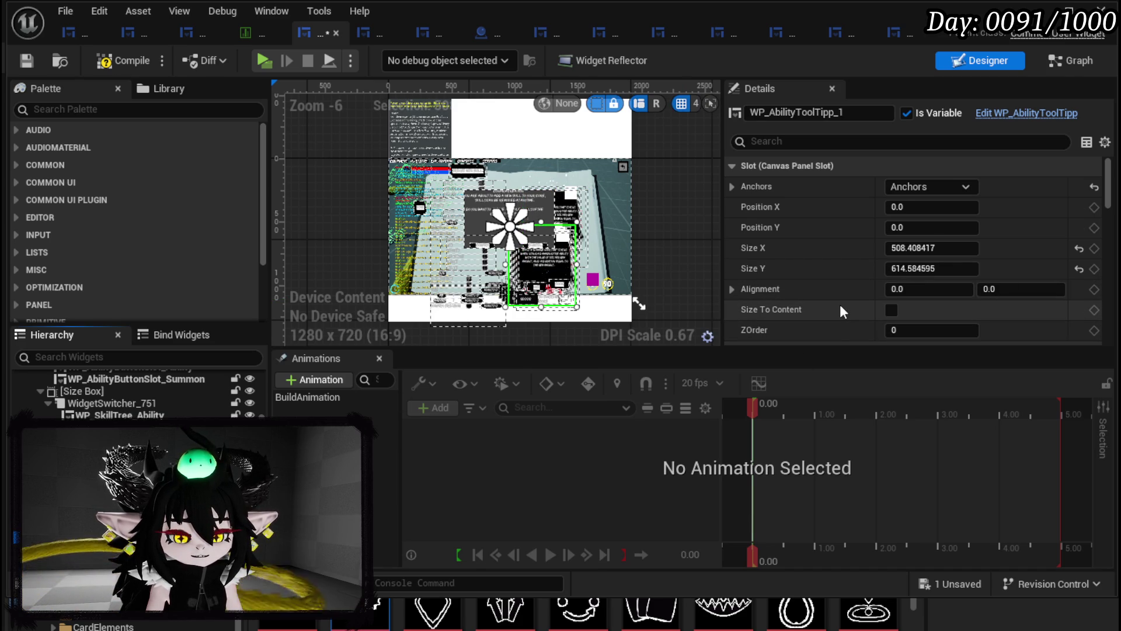
- Inspect and collapse the BuildAnimation tracks, then move BuildSkills' For Loop node down and left
left_click(321, 398)
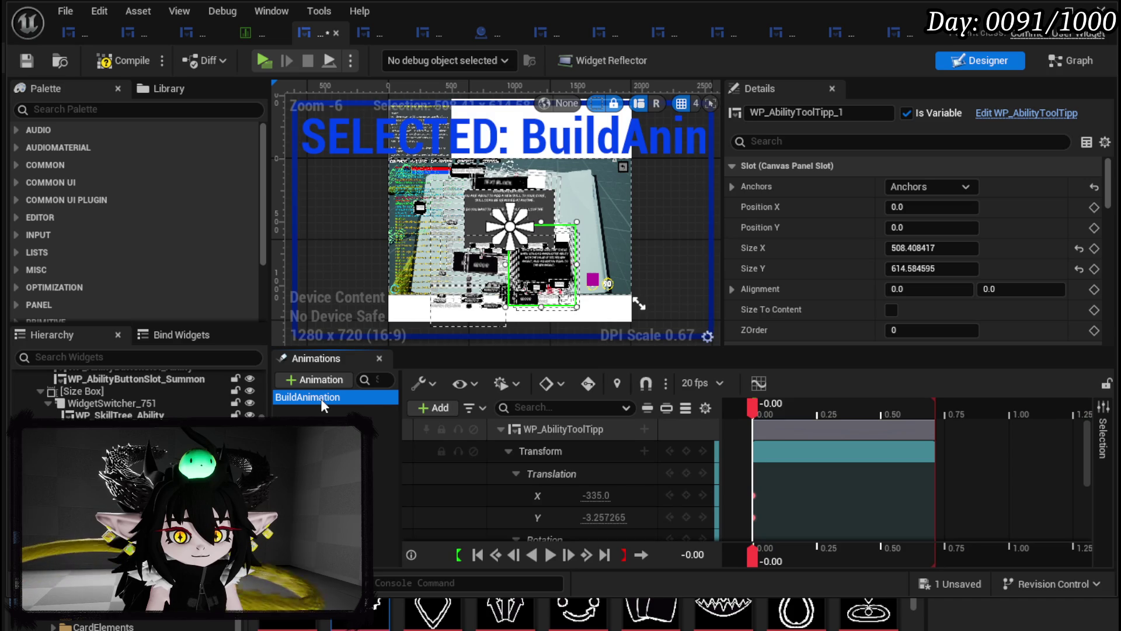
left_click(500, 430)
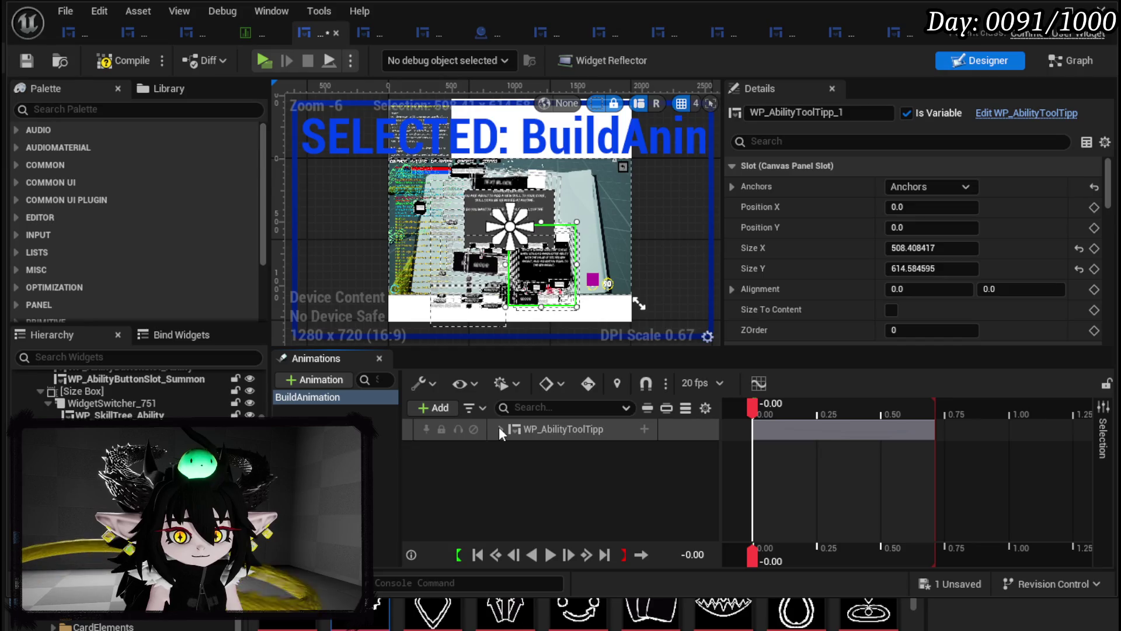
left_click(336, 432)
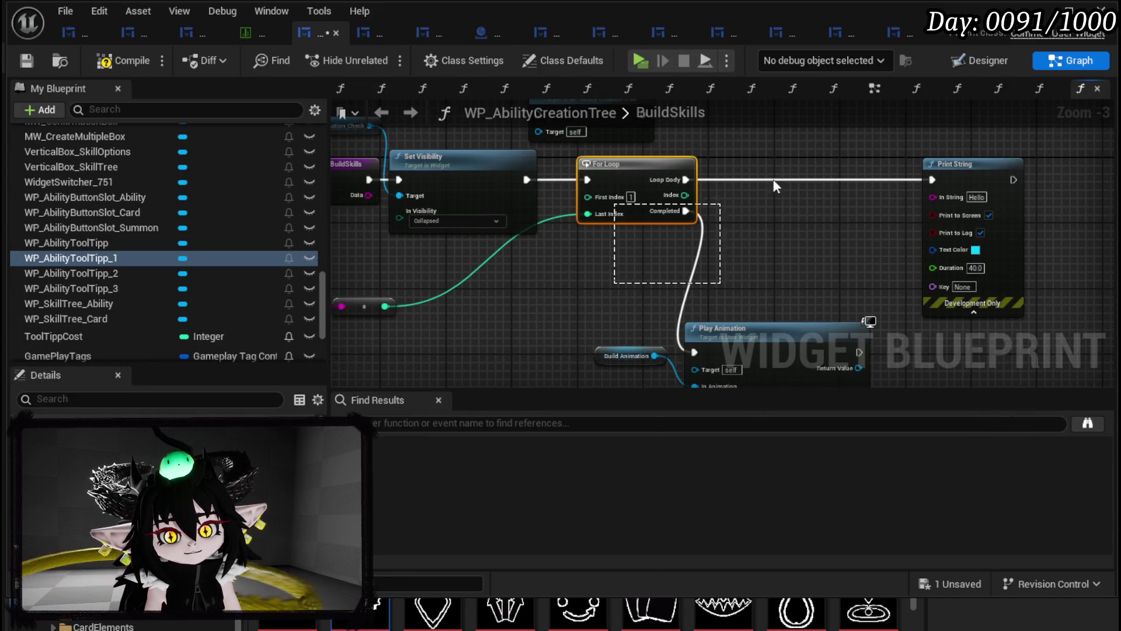
left_click_drag(773, 180, 798, 176)
left_click_drag(618, 177, 583, 235)
- Nudge the Build Animation node down slightly and pan the graph to the For Loop area
right_click(610, 191)
left_click(593, 177)
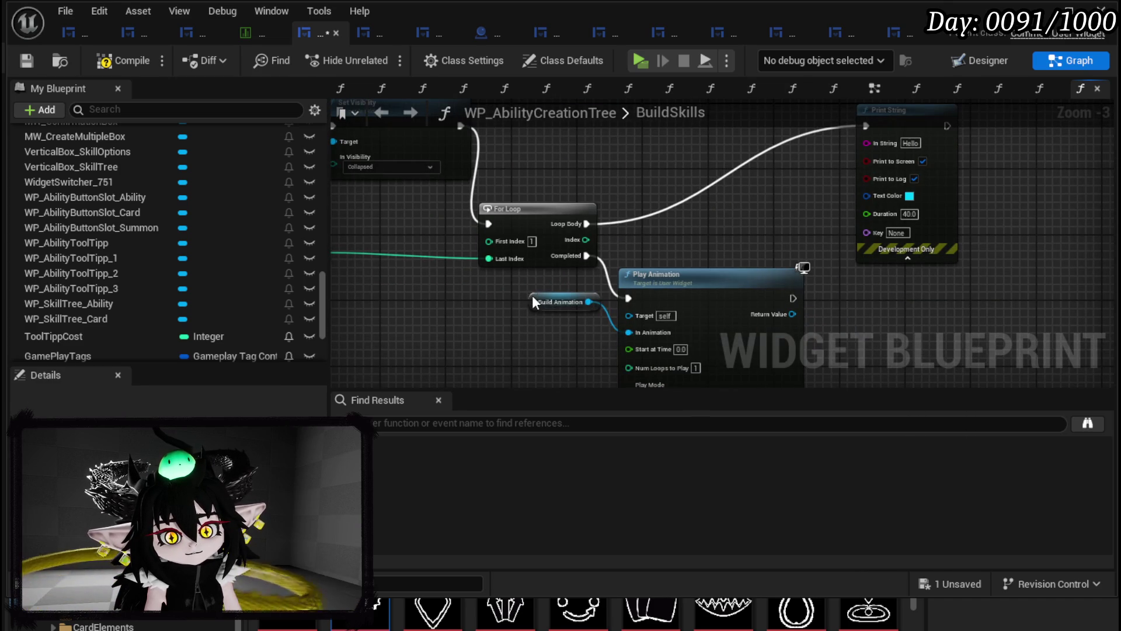
left_click_drag(531, 298, 541, 330)
left_click_drag(664, 211, 525, 239)
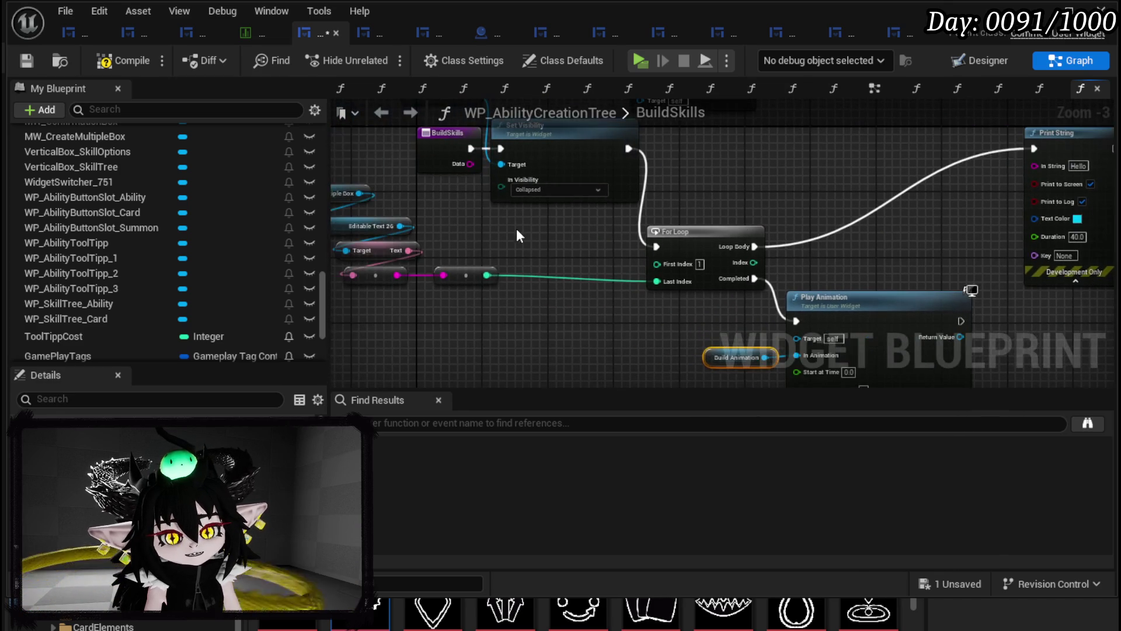
left_click(482, 285)
mouse_move(498, 329)
left_mouse_down()
mouse_move(498, 353)
mouse_move(481, 365)
left_mouse_up()
left_click_drag(553, 309, 356, 248)
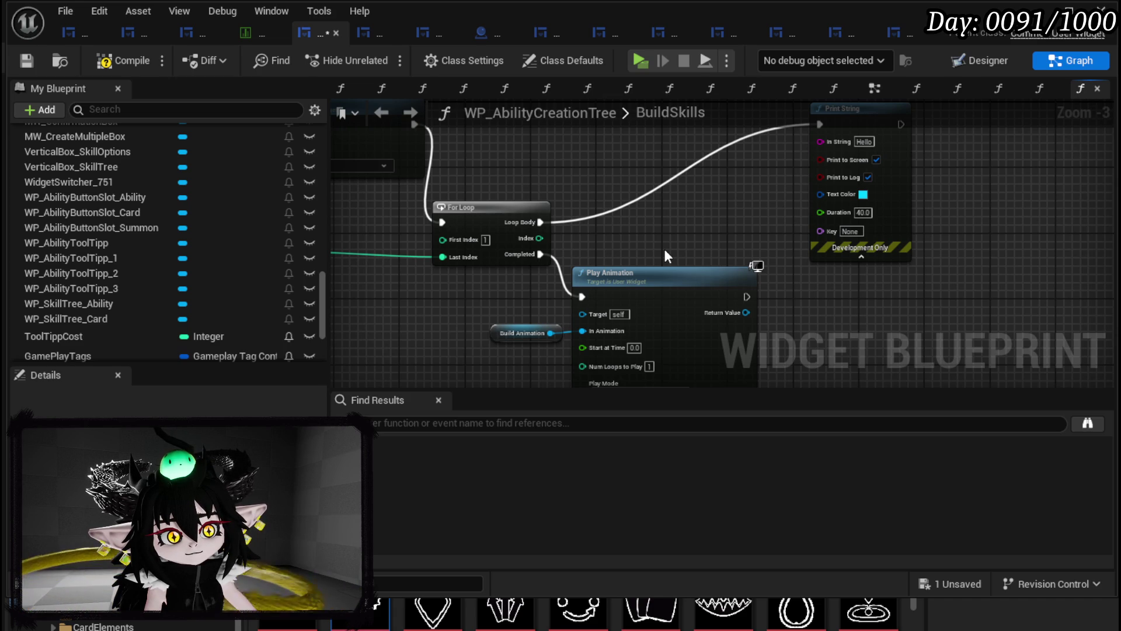
- Move For Loop up-right and place Play Animation with Build Animation further left, at mid-graph
mouse_move(664, 249)
left_mouse_down()
mouse_move(750, 356)
mouse_move(720, 271)
mouse_move(683, 277)
left_mouse_up()
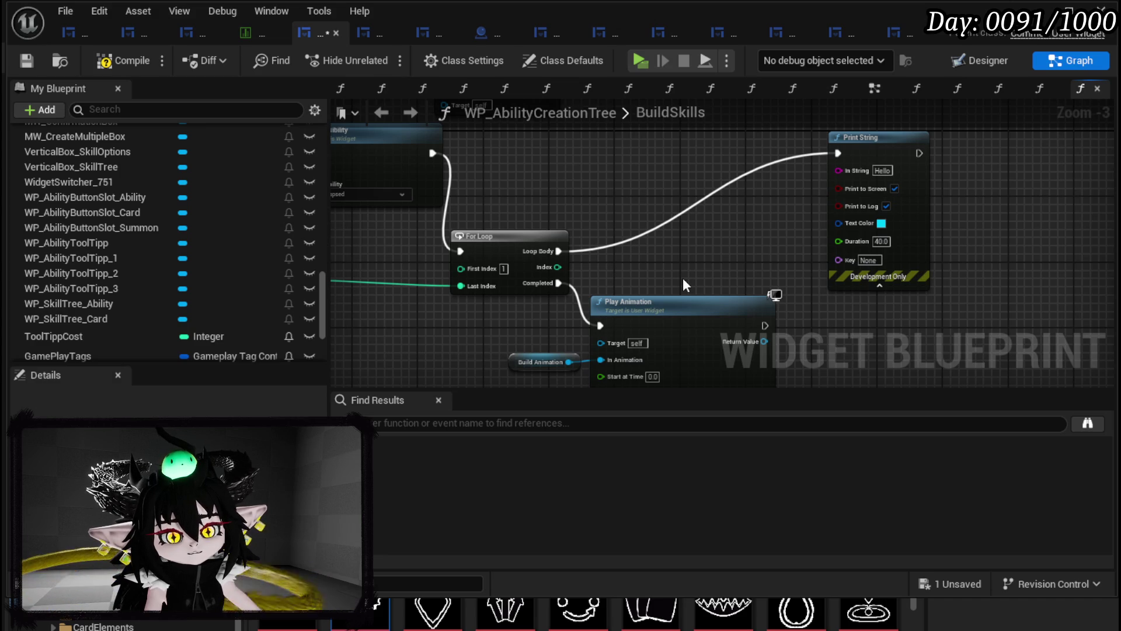
left_click_drag(682, 278, 707, 205)
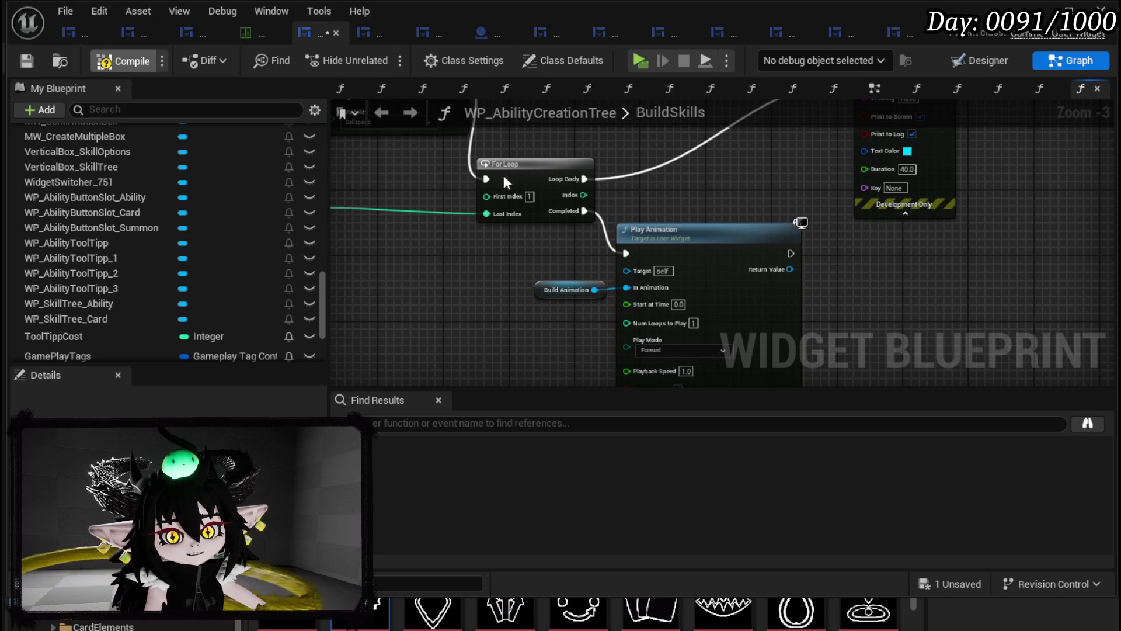
mouse_move(530, 143)
left_mouse_down()
mouse_move(489, 224)
mouse_move(529, 150)
mouse_move(510, 146)
left_mouse_up()
left_click_drag(496, 303, 509, 211)
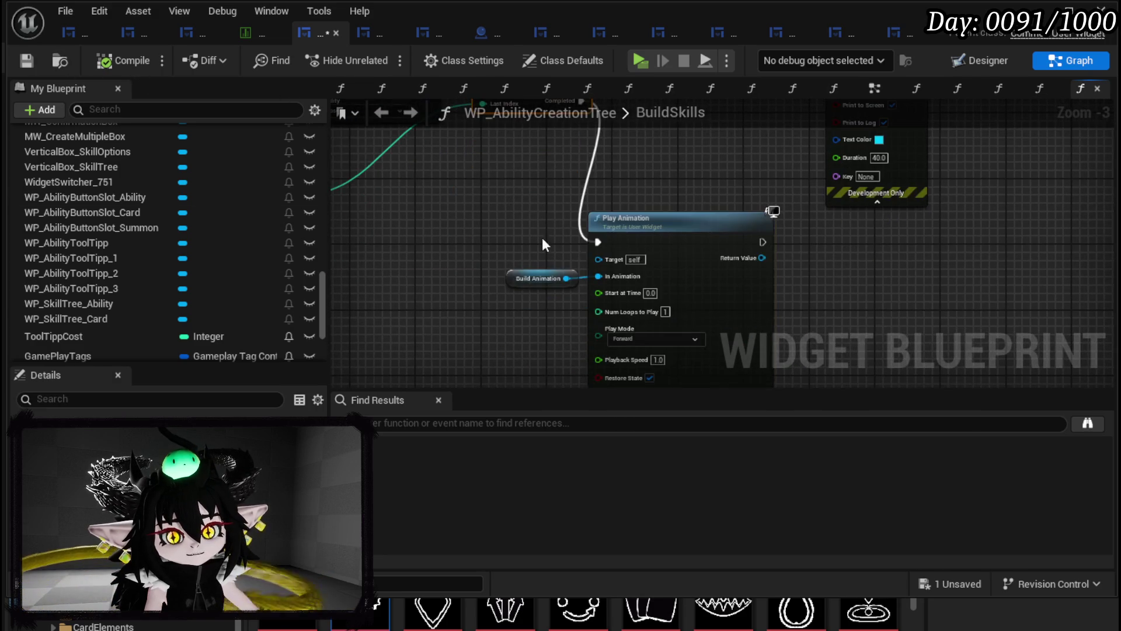
mouse_move(672, 223)
left_mouse_down()
mouse_move(568, 233)
mouse_move(619, 336)
mouse_move(621, 242)
left_mouse_up()
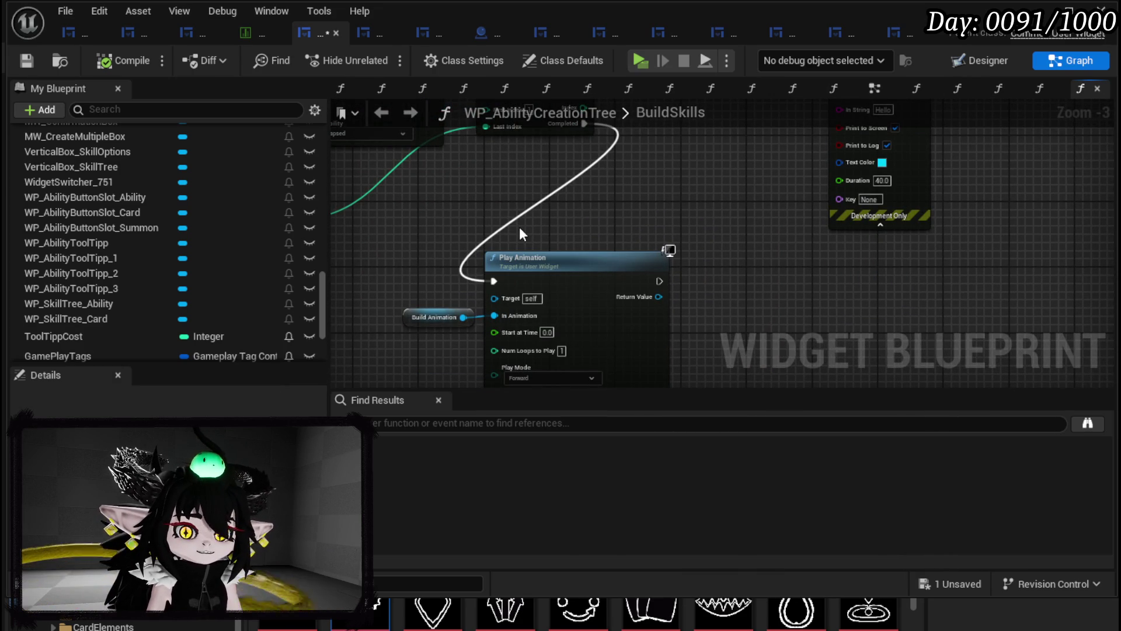
left_click_drag(452, 219, 544, 300)
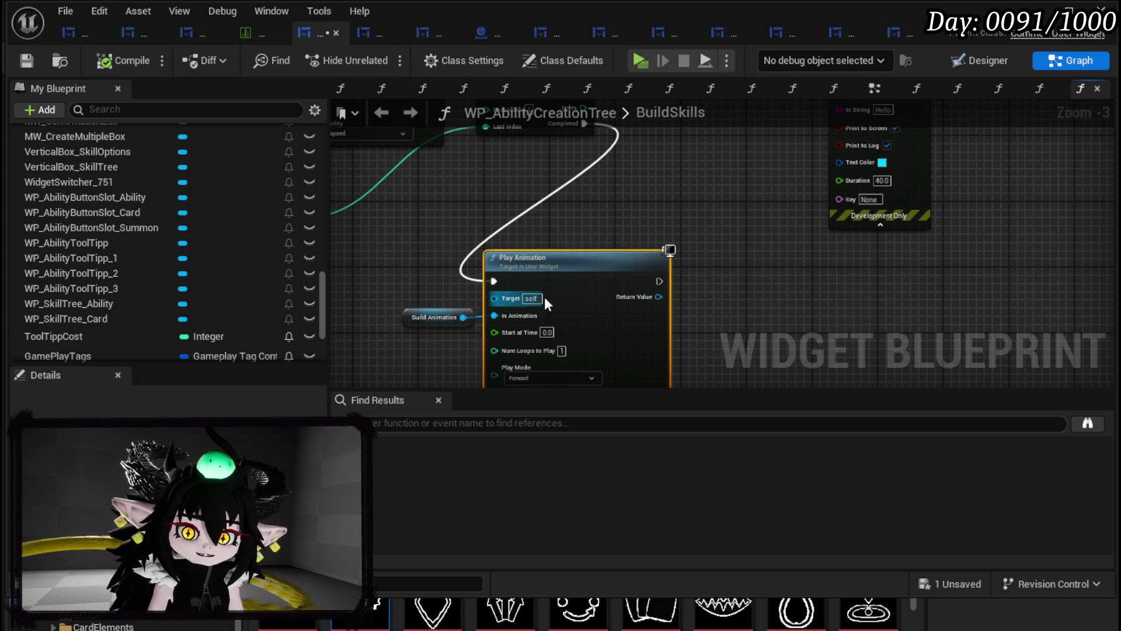
mouse_move(456, 195)
left_mouse_down()
mouse_move(479, 266)
mouse_move(573, 296)
left_mouse_up()
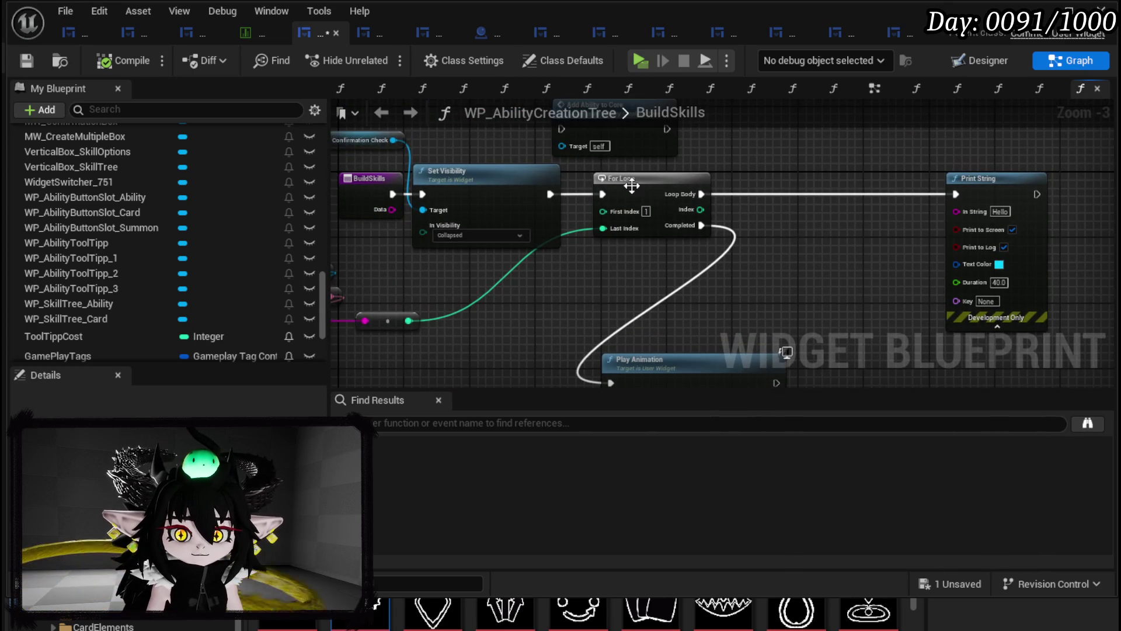
mouse_move(604, 338)
left_mouse_down()
mouse_move(594, 294)
mouse_move(502, 245)
mouse_move(565, 213)
mouse_move(490, 243)
mouse_move(483, 231)
mouse_move(509, 310)
left_mouse_up()
left_click(618, 173)
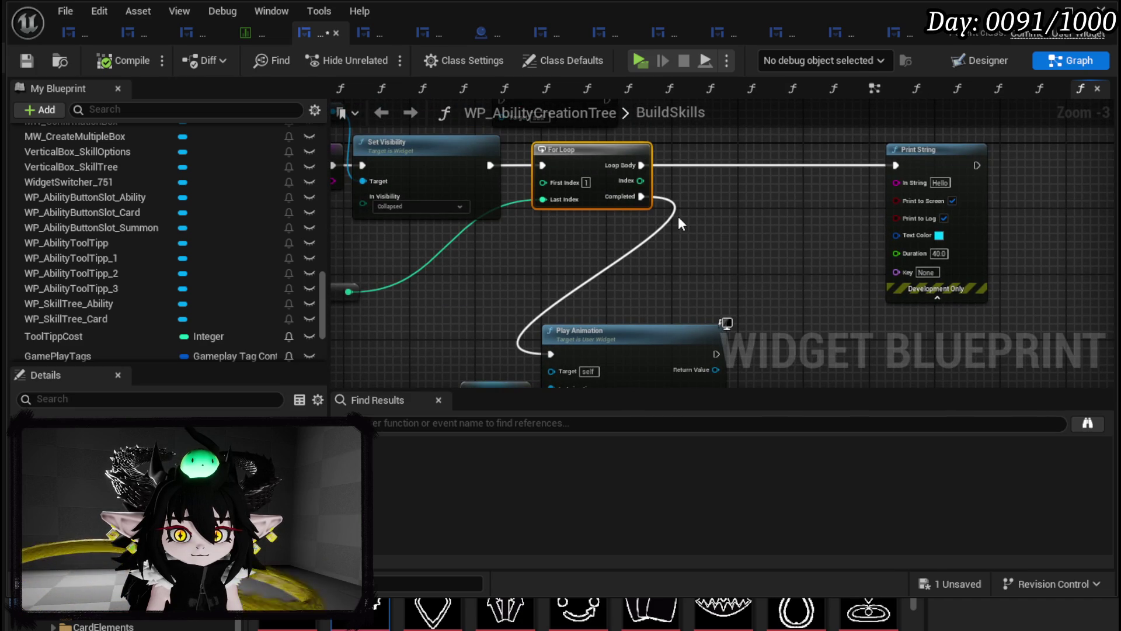
- Replace the For Loop with a Set Timer by Event node wired from Set Visibility
key("Delete")
left_click_drag(583, 242, 602, 300)
left_click_drag(509, 223, 576, 230)
type("set timer by")
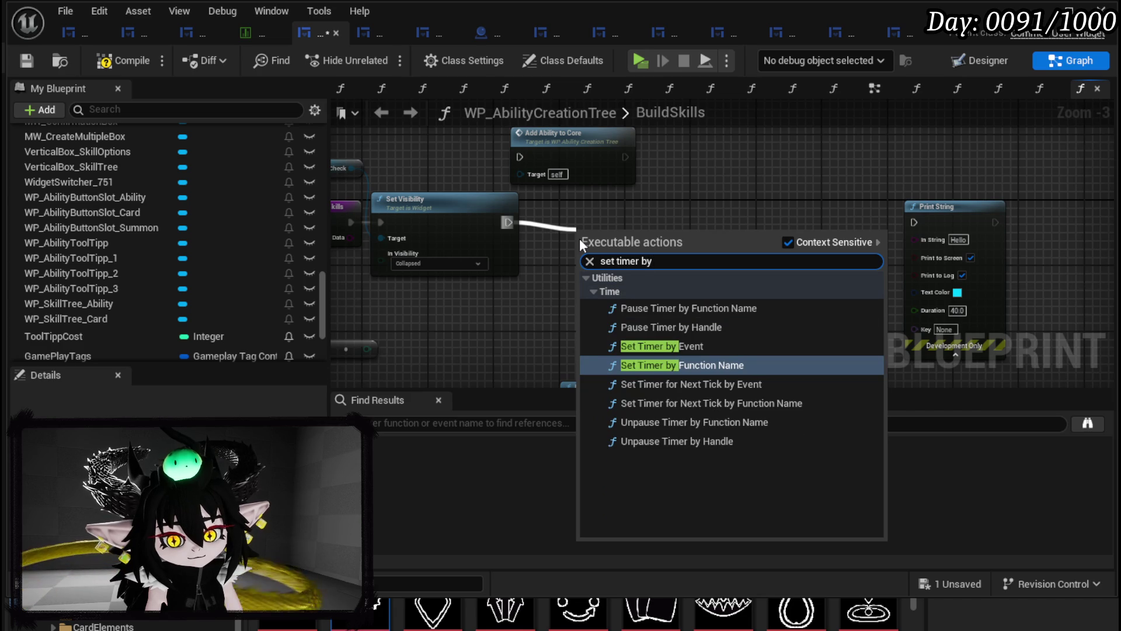
left_click(677, 344)
key("q")
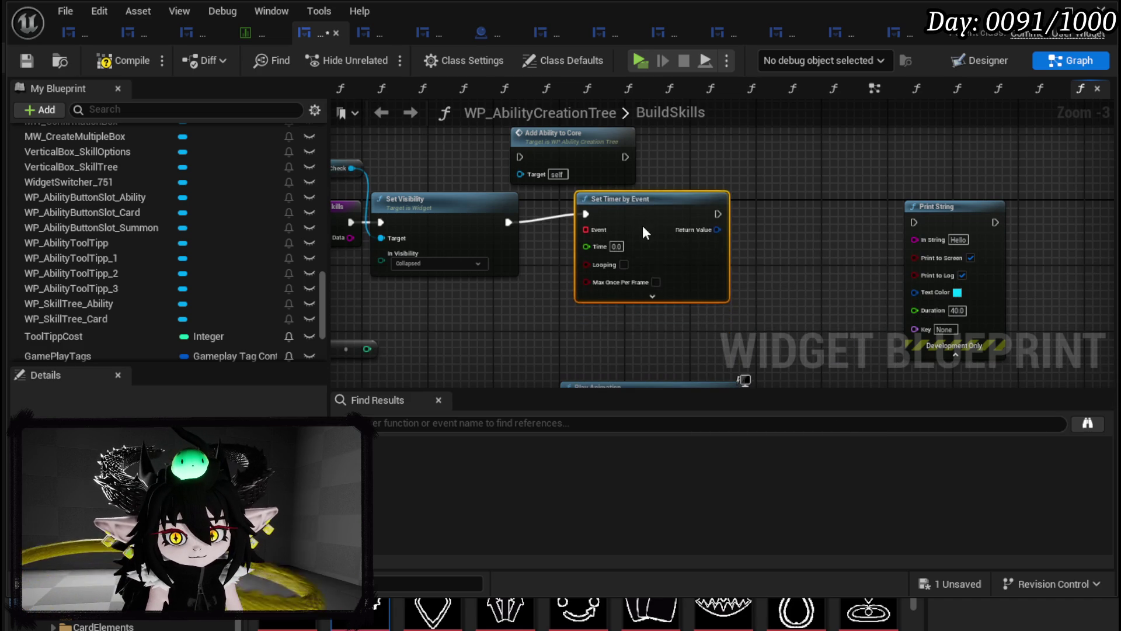
- Add a new function named BuildCardAnimation to the widget blueprint and save
scroll(111, 212, "up", 3)
scroll(117, 211, "up", 15)
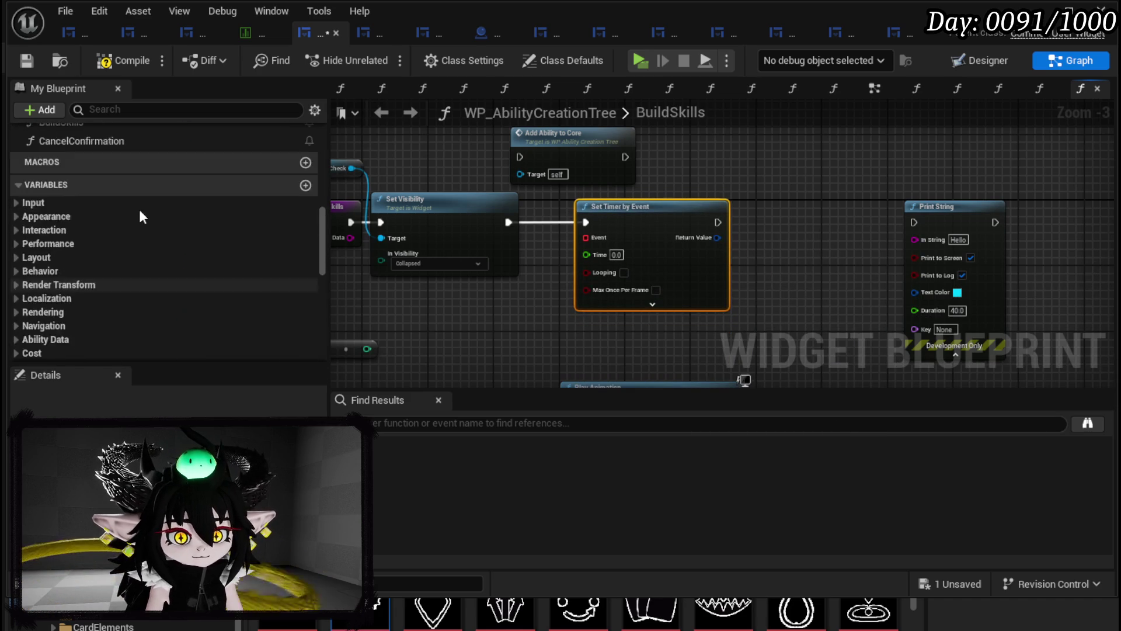
left_click(304, 179)
type("BuildCardAnima")
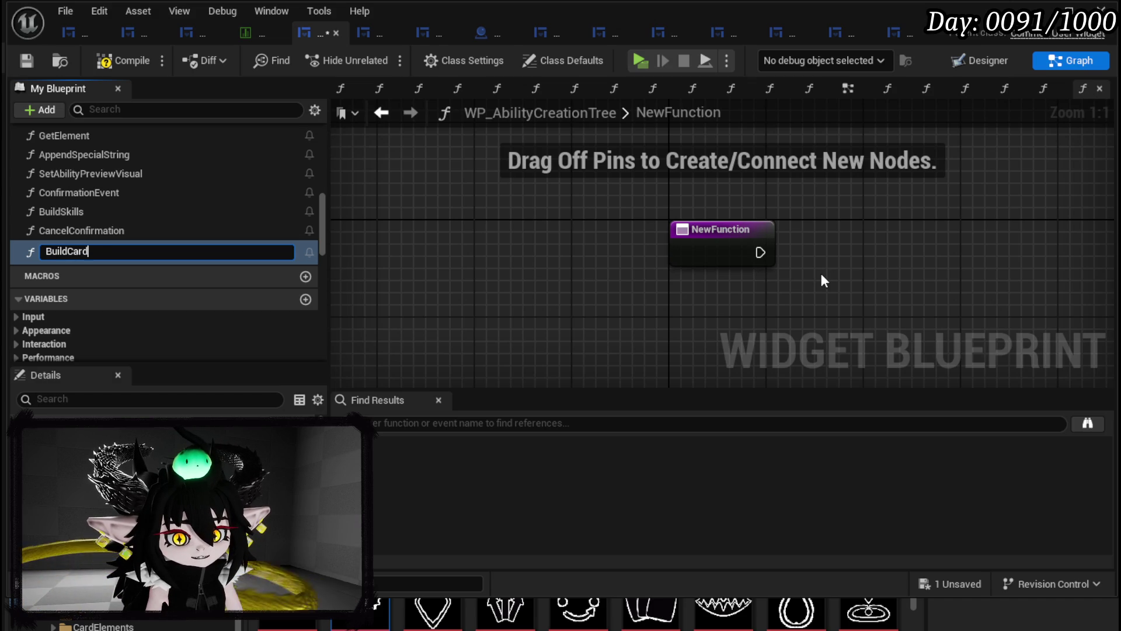
type("tion")
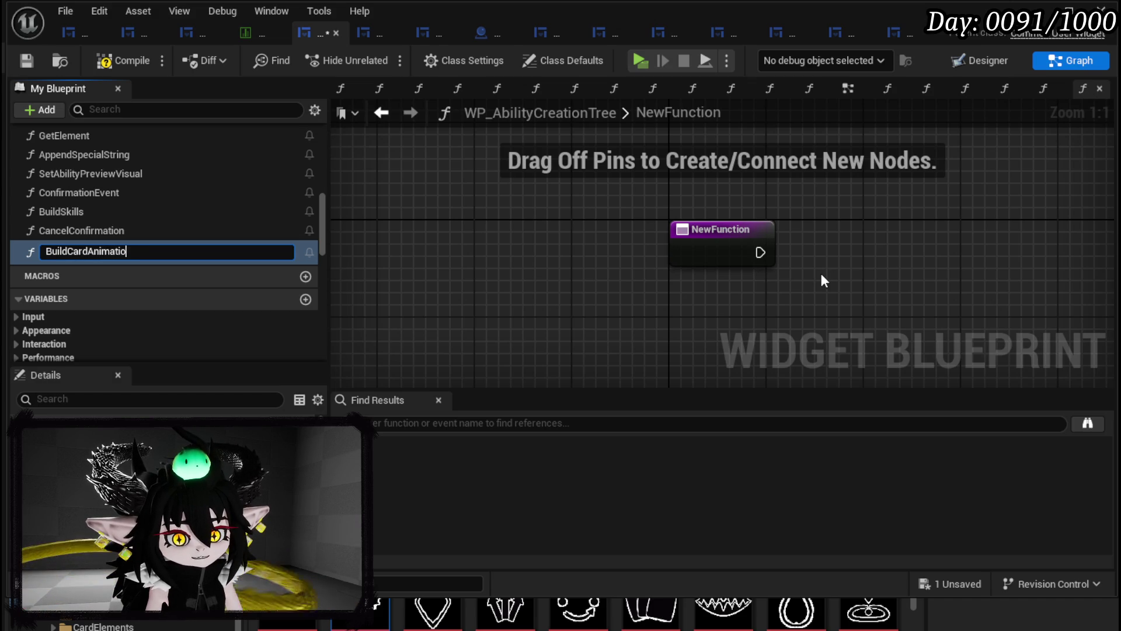
key("Return")
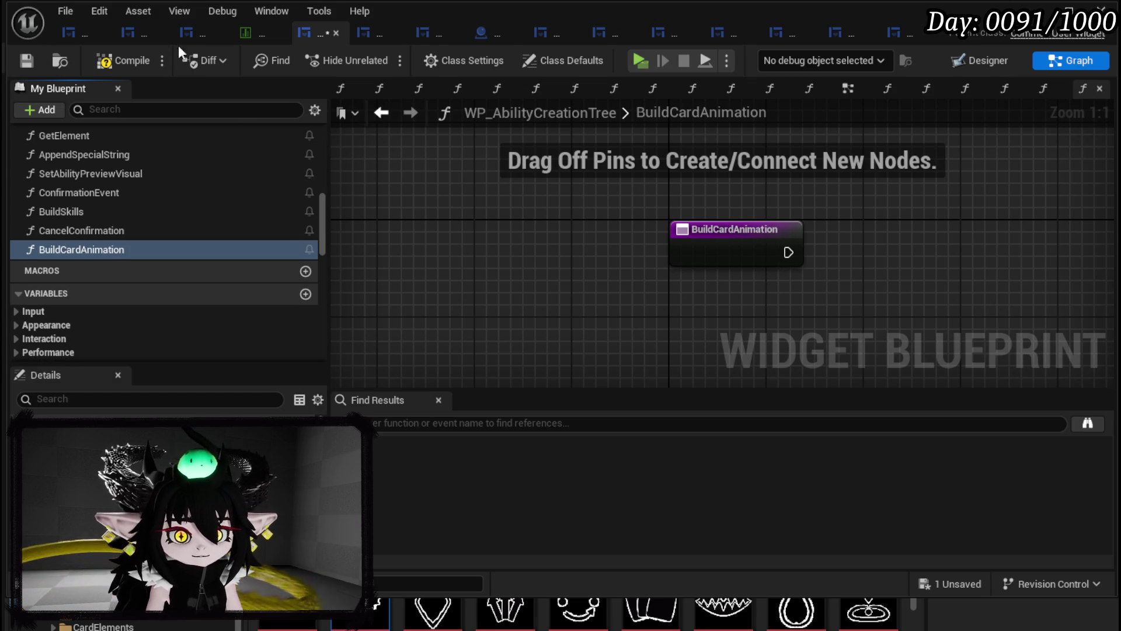
left_click(28, 61)
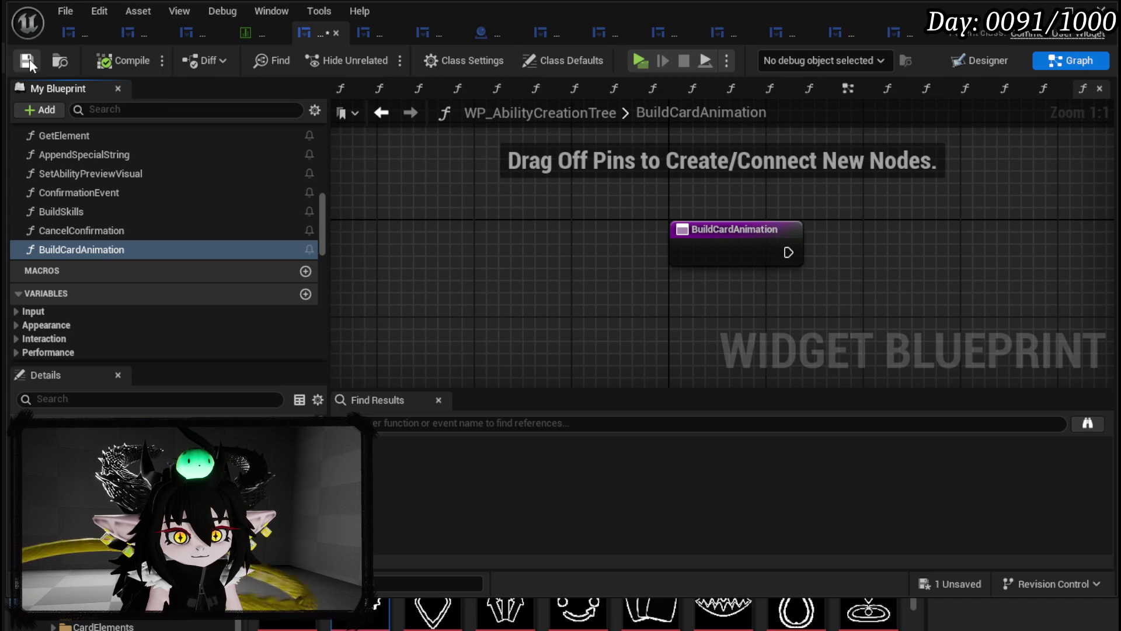
- Reposition the BuildCardAnimation entry node, undo the unwanted New Param output, then compile and save
left_click(734, 245)
left_click_drag(783, 292, 526, 258)
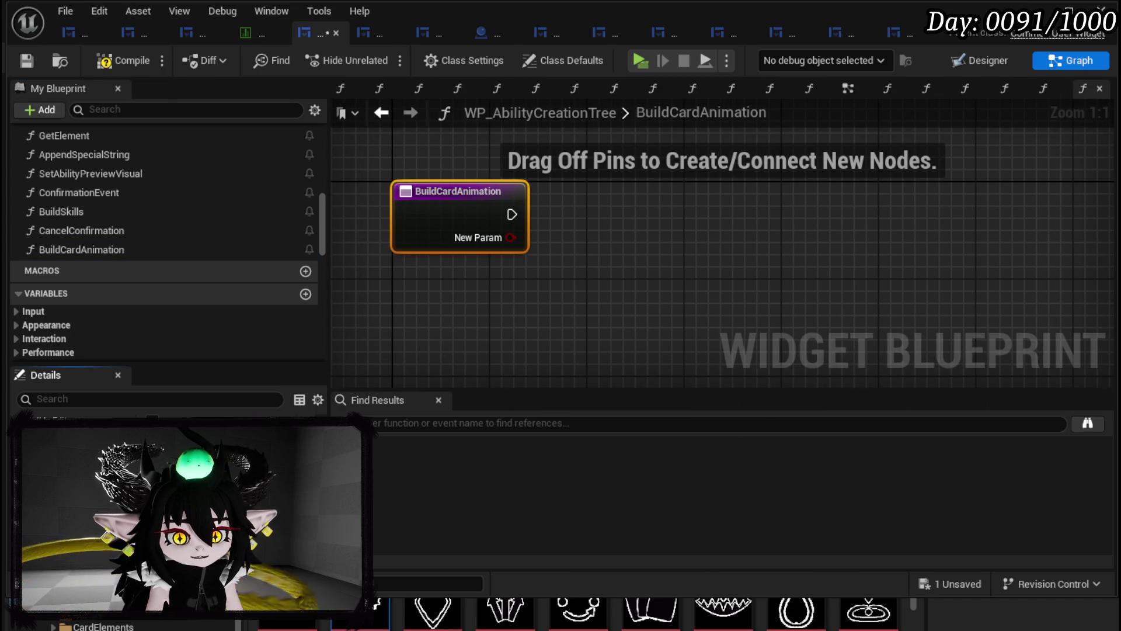
key("ctrl+z")
left_click(604, 242)
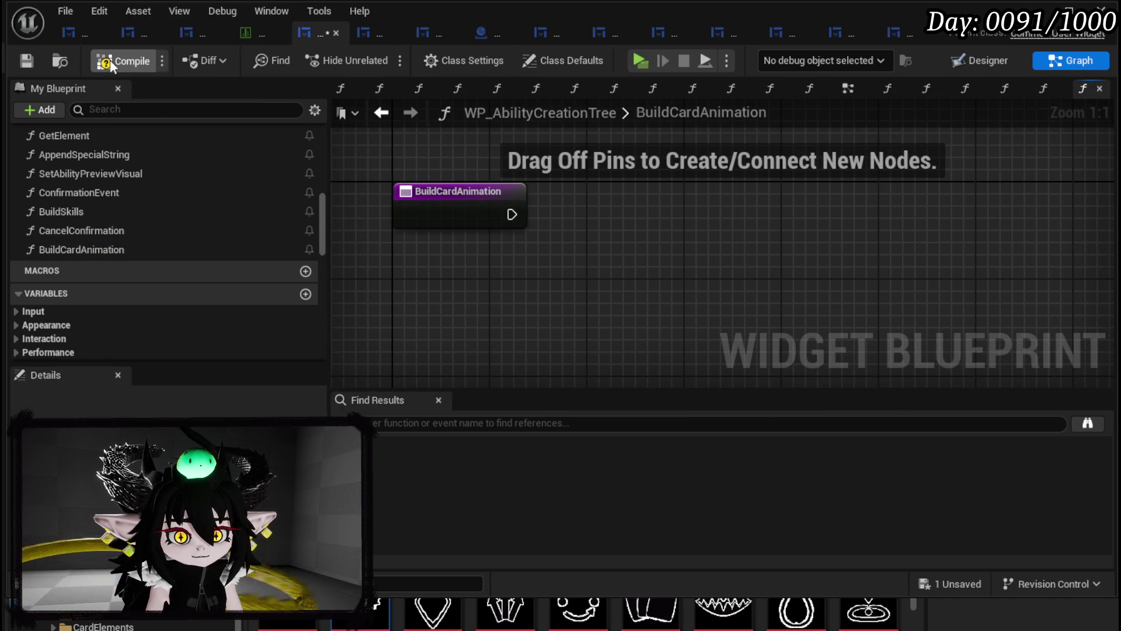
left_click(26, 57)
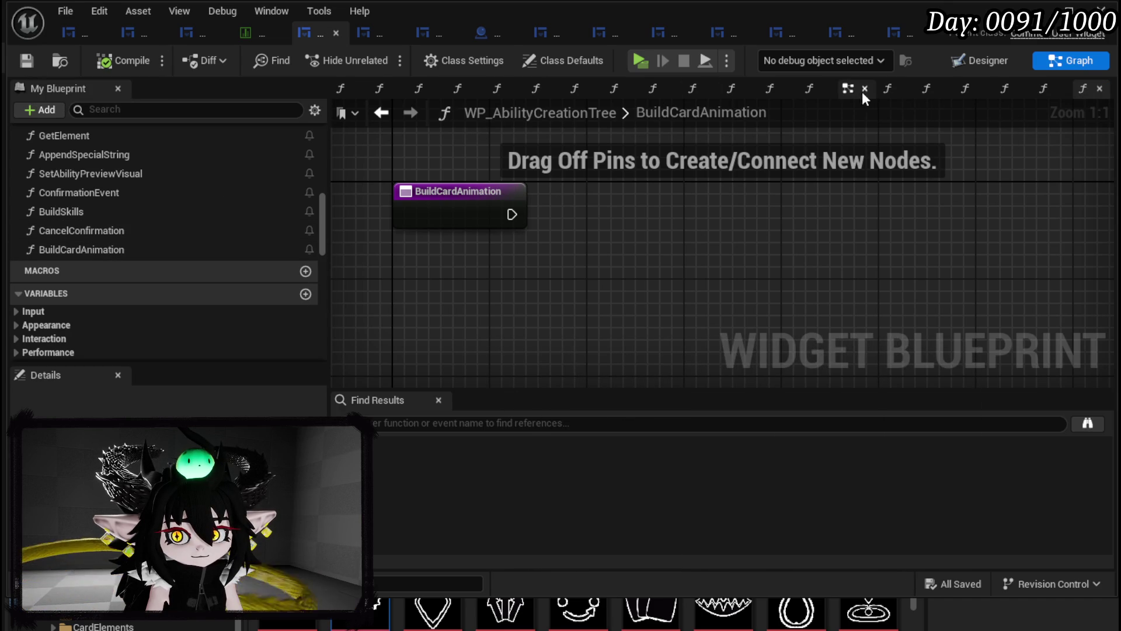
- Put BuildCardAnimation's tab beside EventGraph, close the other function tabs, and open BuildSkills
left_click_drag(852, 89, 340, 89)
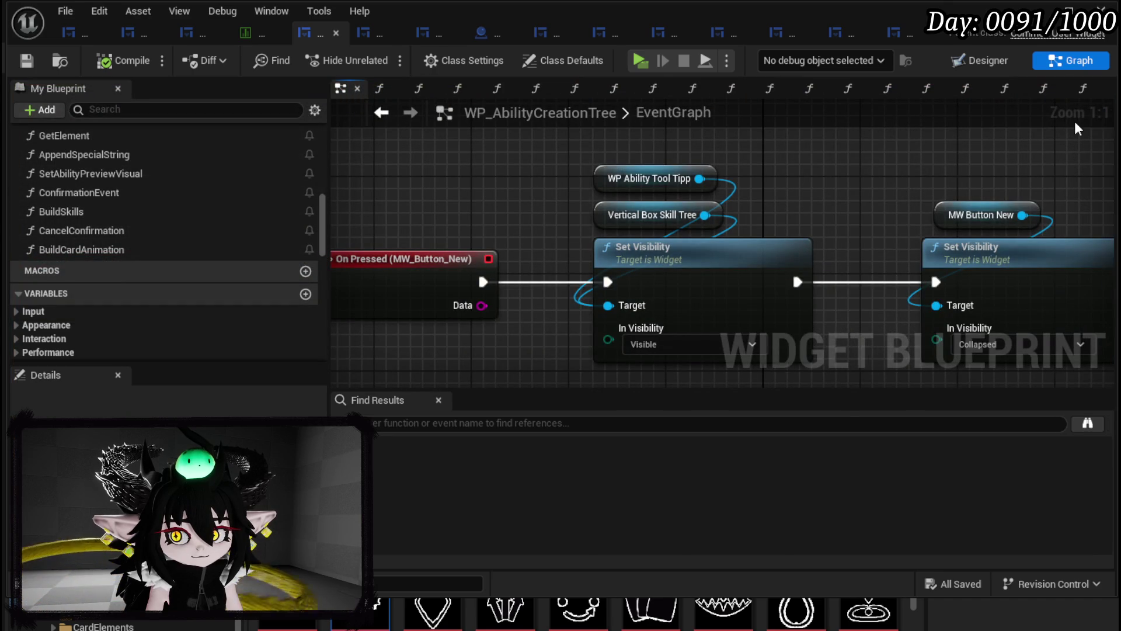
left_click(1084, 94)
left_click_drag(1085, 93, 359, 97)
right_click(377, 90)
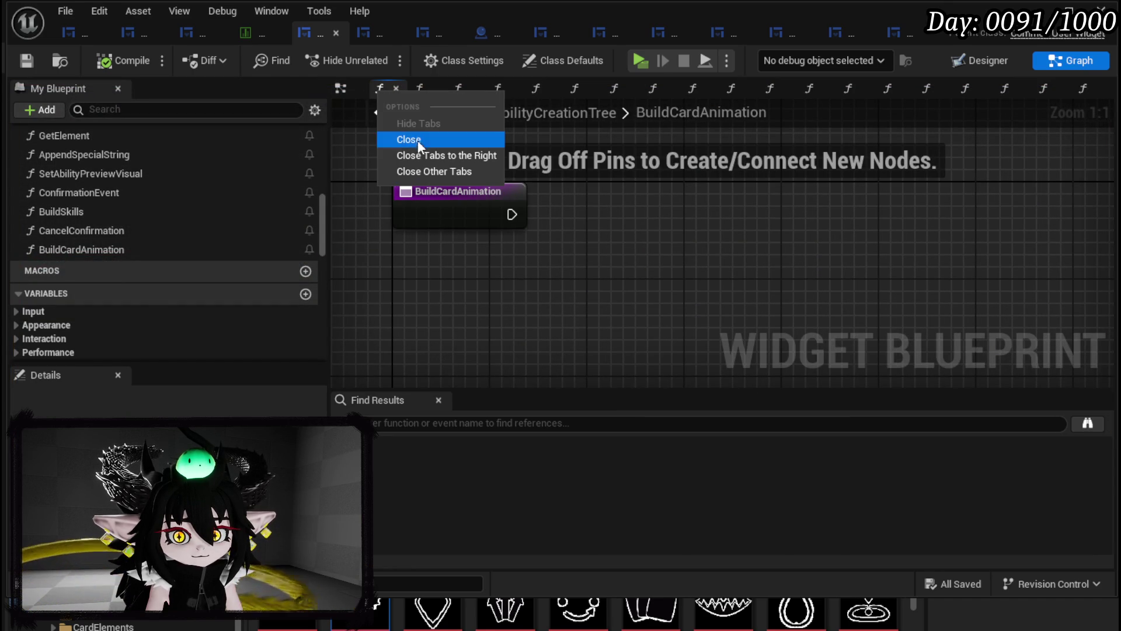
left_click(402, 155)
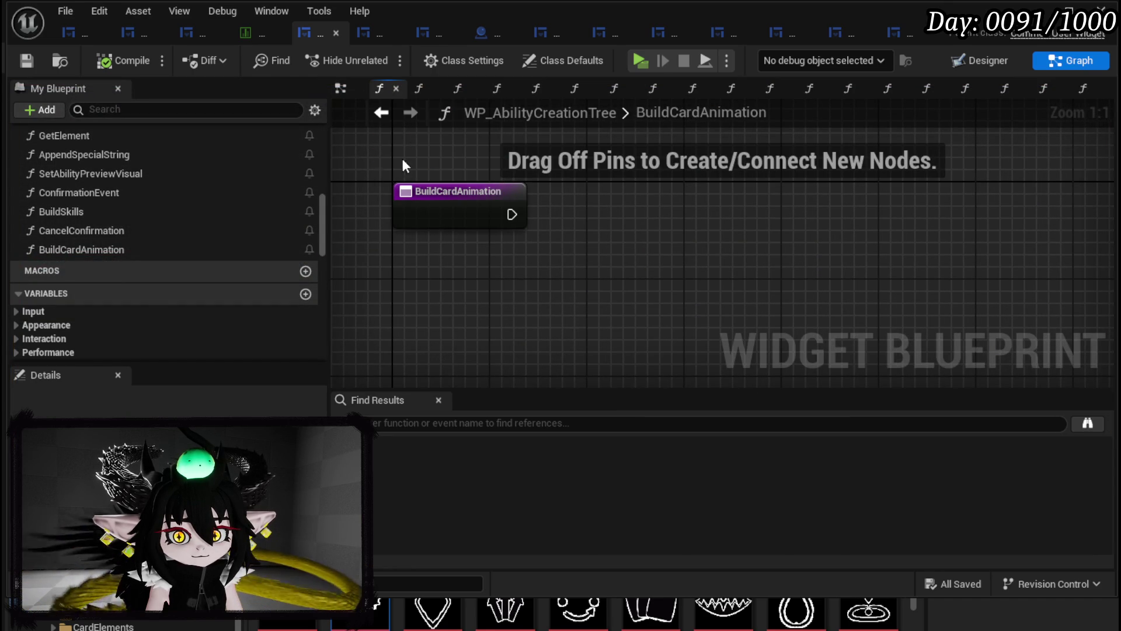
double_click(88, 210)
scroll(675, 245, "up", 3)
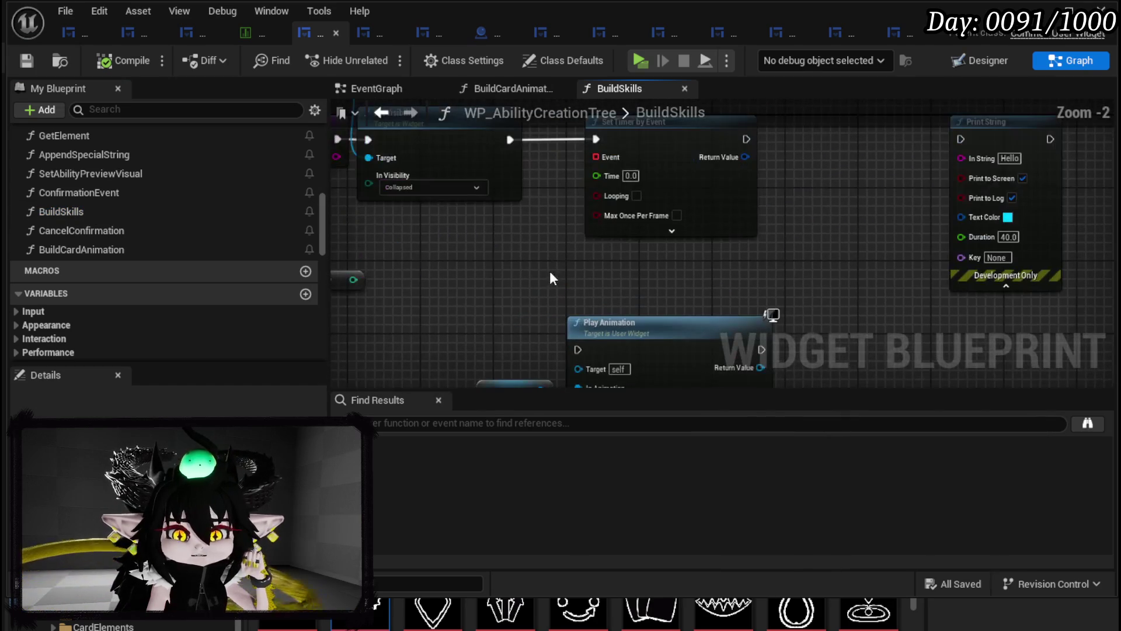
- Feed the timer's Event pin from a Create Event node bound to BuildCardAnimation
left_click_drag(596, 156, 551, 225)
type("C")
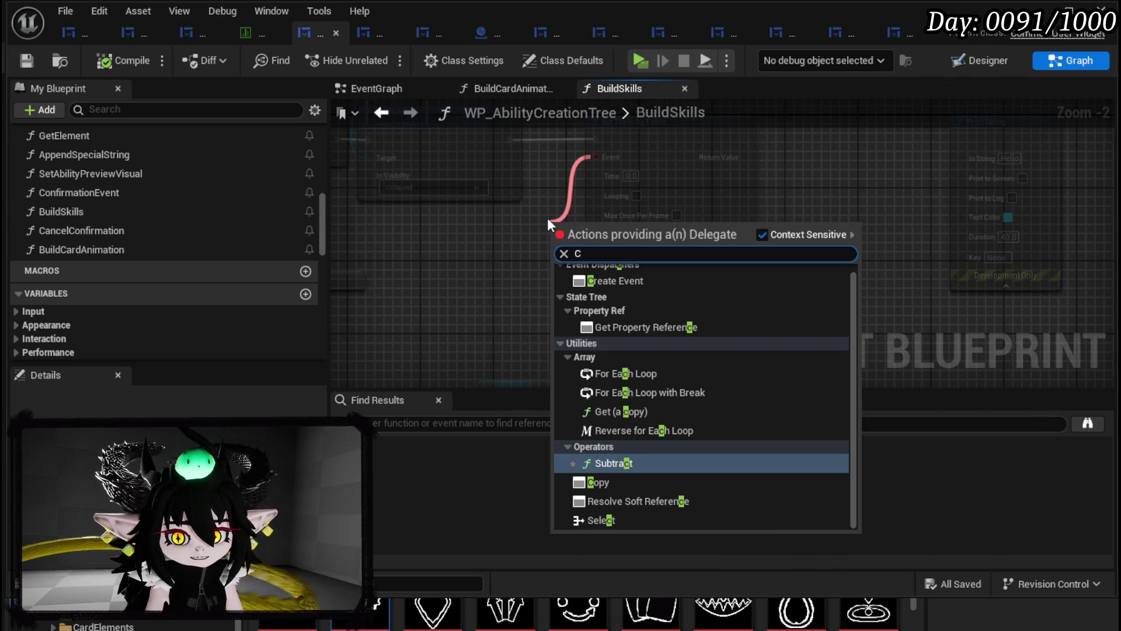
type("reate")
key("Return")
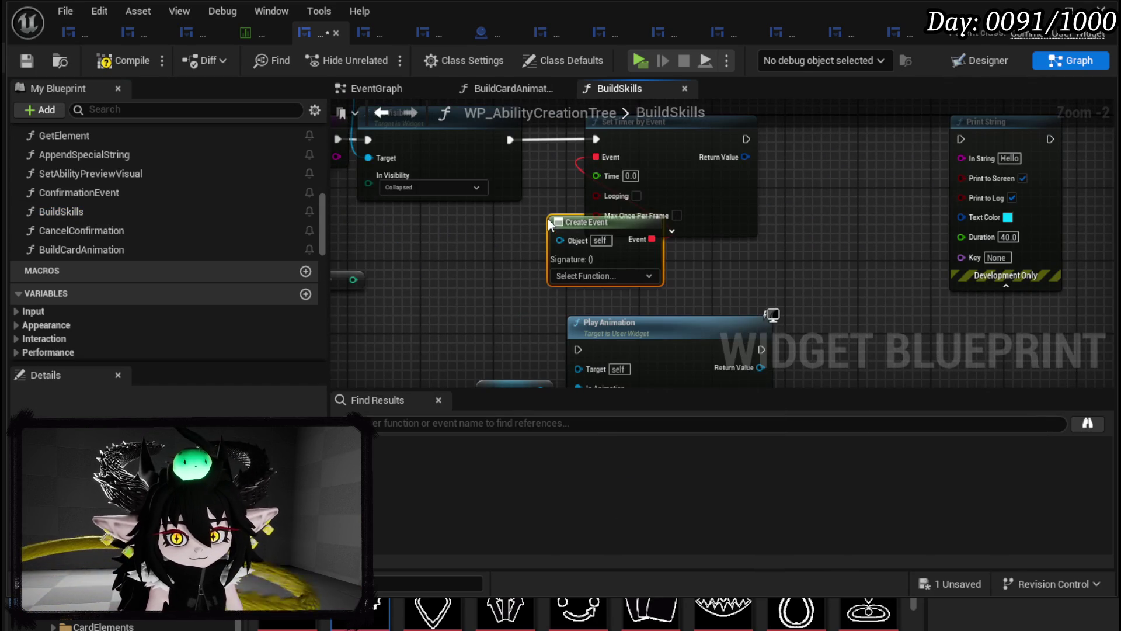
left_click_drag(559, 233, 467, 269)
left_click(479, 313)
type("B")
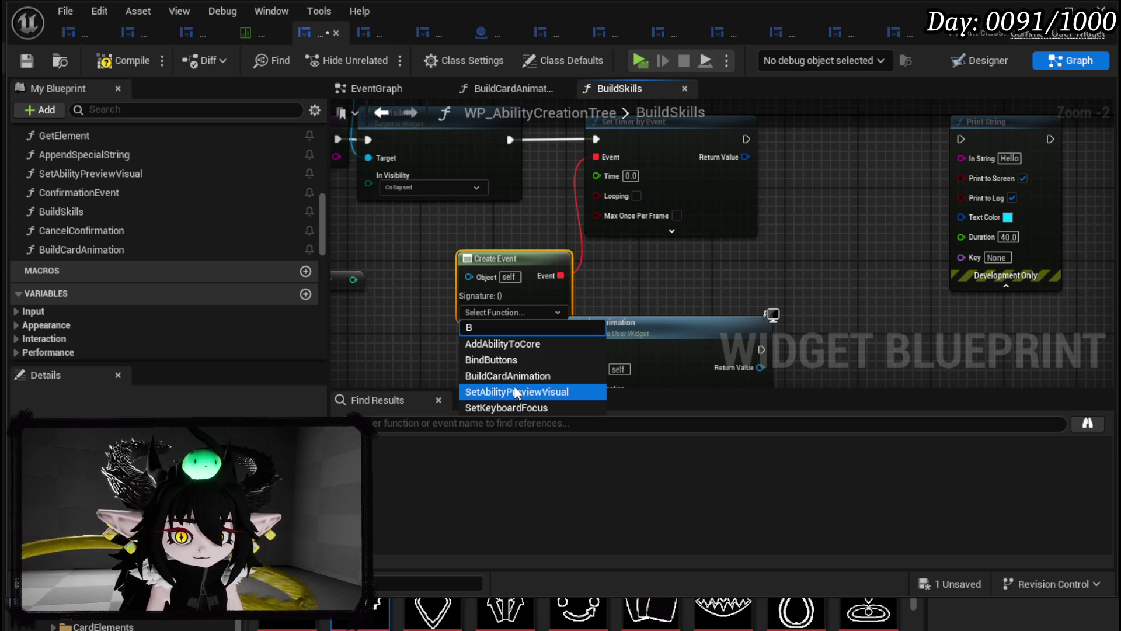
left_click(509, 376)
- Add a Build Card Animation call wired after the Set Timer by Event node
mouse_move(520, 243)
left_mouse_down()
mouse_move(517, 299)
mouse_move(673, 228)
left_mouse_up()
mouse_move(90, 249)
left_mouse_down()
mouse_move(926, 141)
mouse_move(909, 153)
mouse_move(941, 169)
mouse_move(1003, 123)
left_mouse_up()
mouse_move(932, 230)
left_mouse_down()
mouse_move(812, 227)
mouse_move(799, 254)
mouse_move(682, 282)
mouse_move(822, 261)
mouse_move(929, 302)
left_mouse_up()
- Branch on a Greater (>) check of the integer result: True to timer, False to Build Card Animation
left_click_drag(502, 286, 605, 159)
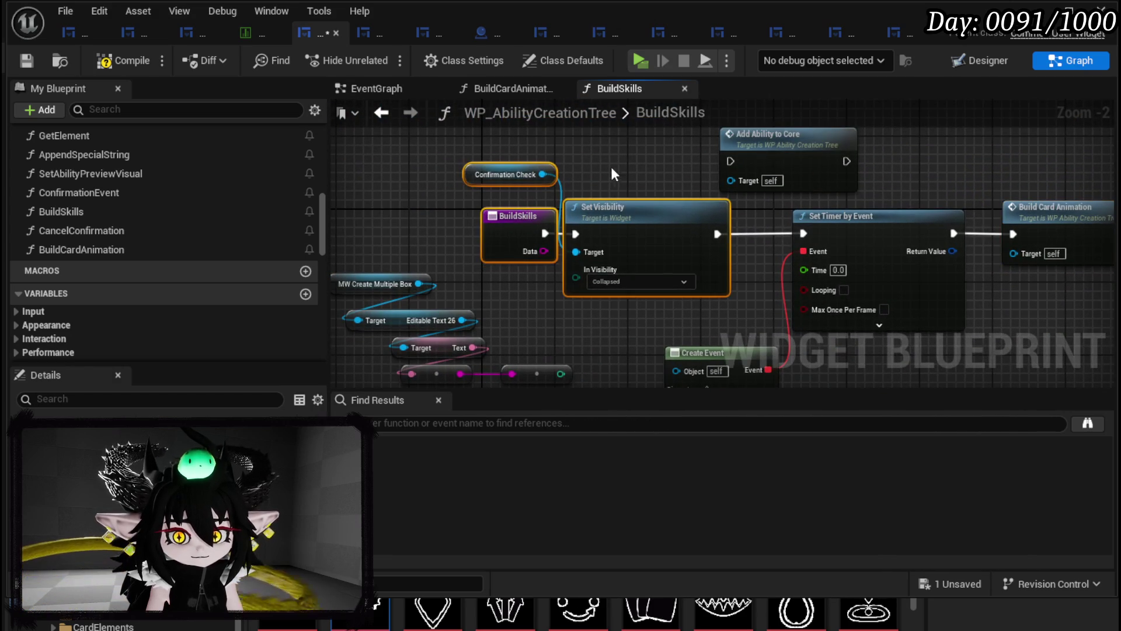
left_click_drag(610, 226, 553, 222)
left_click_drag(628, 267, 546, 209)
left_click_drag(479, 306, 521, 274)
type("grea")
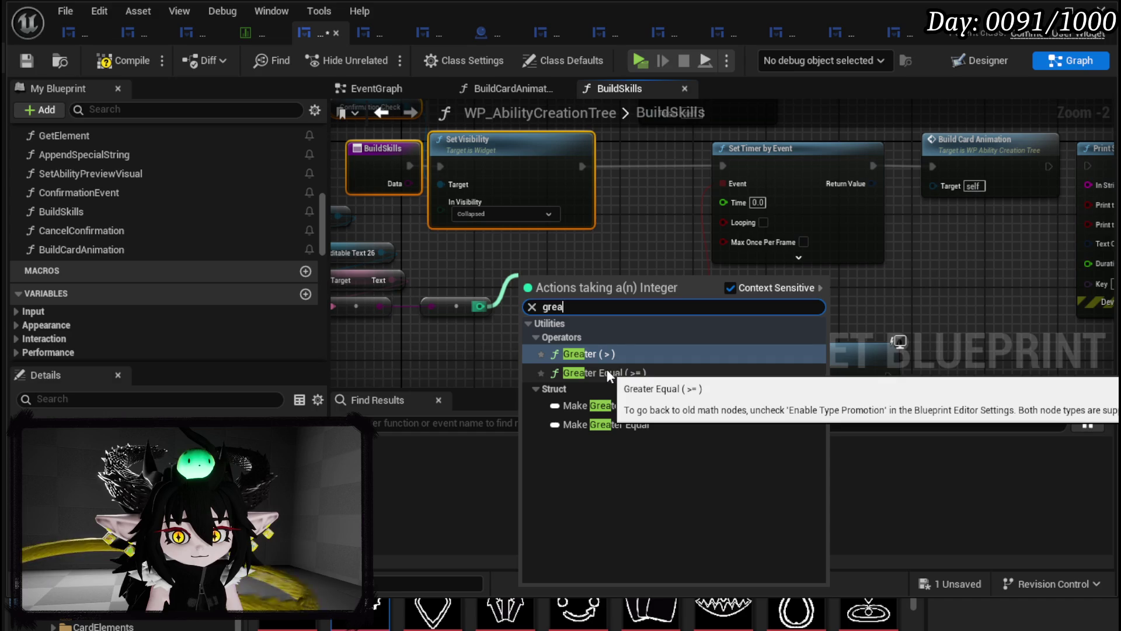
left_click(599, 357)
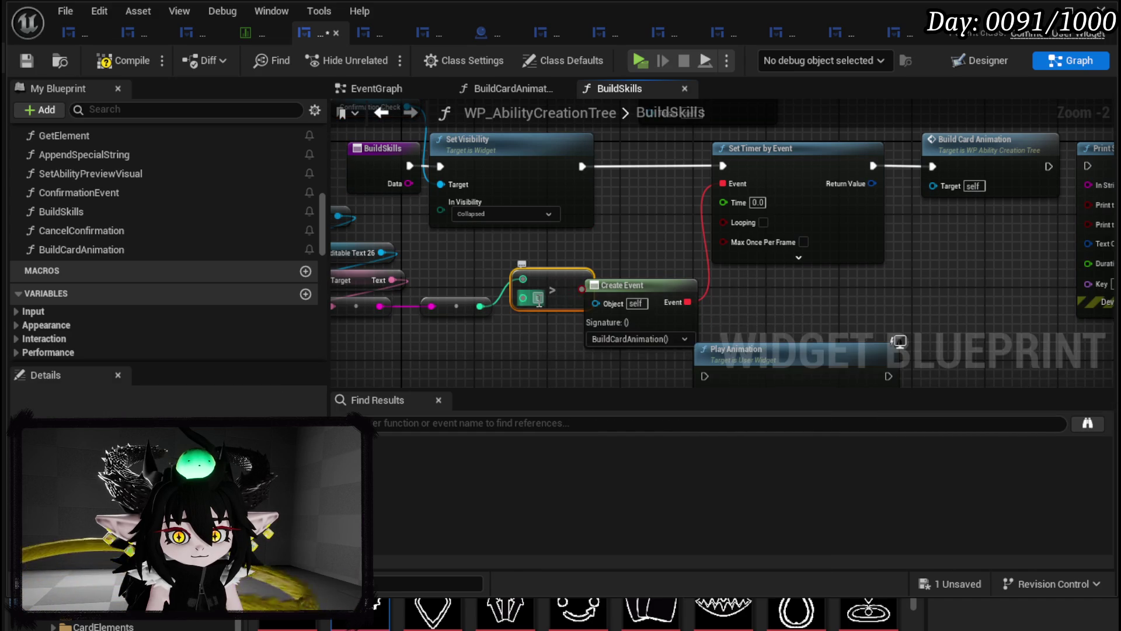
mouse_move(572, 290)
left_mouse_down()
mouse_move(632, 197)
mouse_move(581, 166)
mouse_move(637, 169)
mouse_move(595, 170)
mouse_move(622, 166)
left_mouse_up()
left_click_drag(560, 223, 602, 181)
left_click_drag(514, 226, 563, 180)
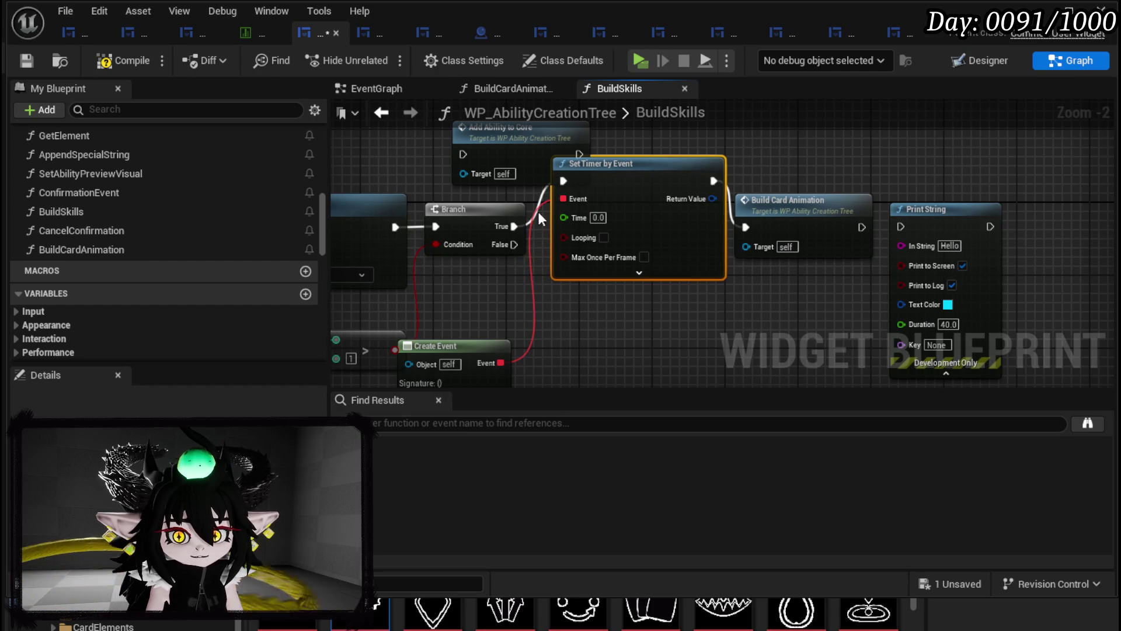
mouse_move(514, 244)
left_mouse_down()
mouse_move(745, 228)
mouse_move(788, 237)
left_mouse_up()
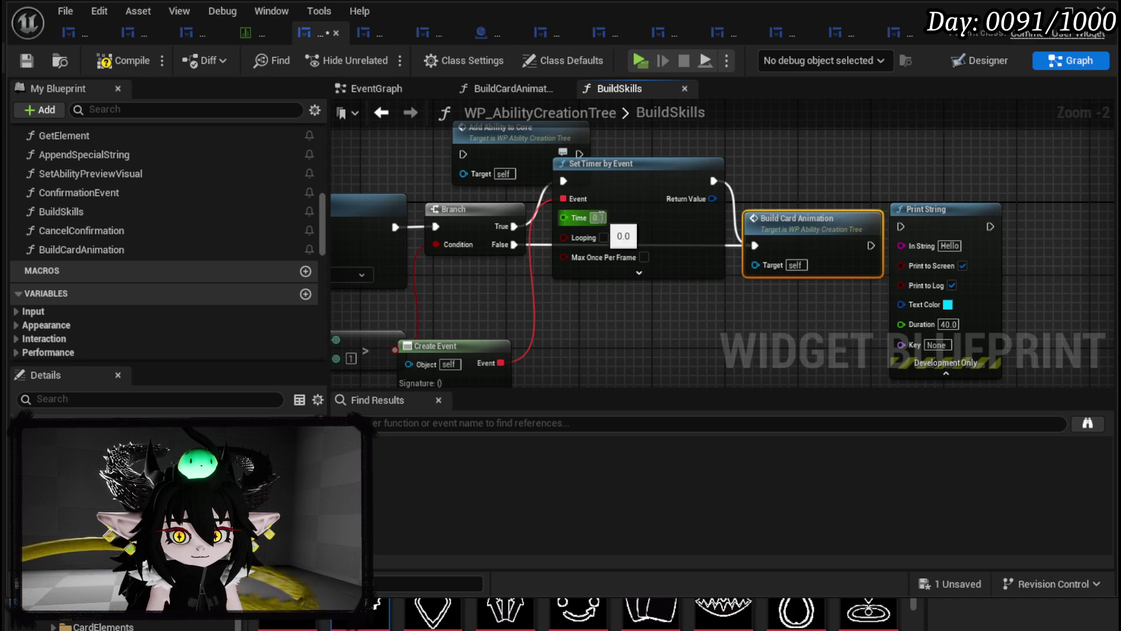
- Rearrange Build Card Animation, Create Event and Add Ability to Core nodes for a cleaner layout
mouse_move(829, 182)
left_mouse_down()
mouse_move(818, 191)
mouse_move(780, 163)
left_mouse_up()
left_click_drag(666, 212, 717, 213)
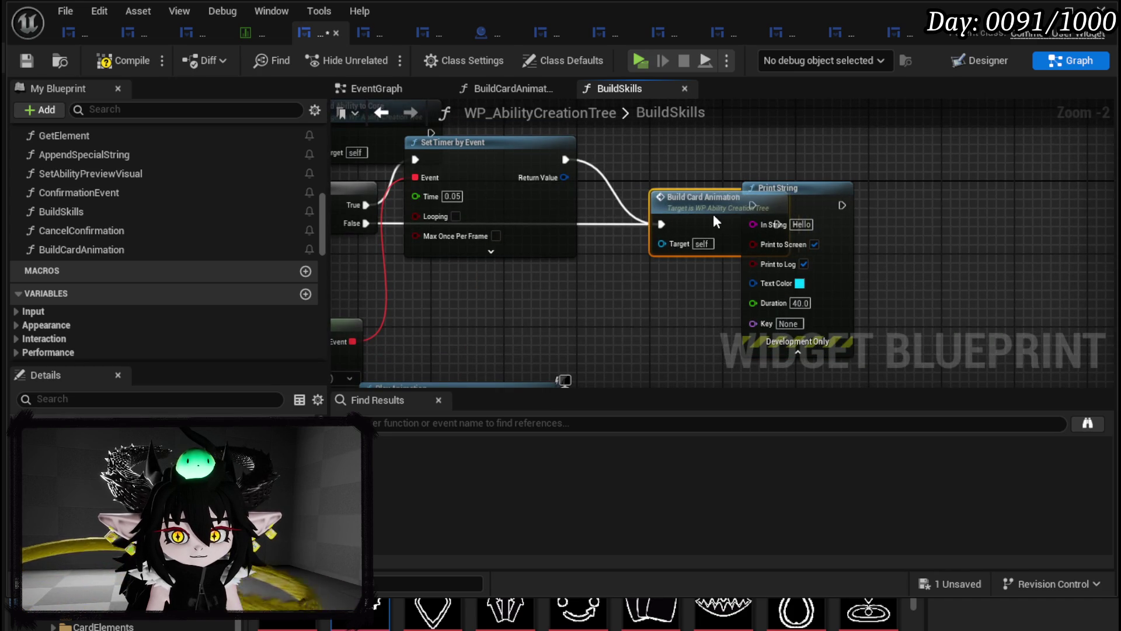
scroll(444, 292, "down", 1)
mouse_move(350, 312)
left_mouse_down()
mouse_move(464, 312)
mouse_move(494, 288)
mouse_move(509, 387)
left_mouse_up()
left_click_drag(541, 219, 578, 169)
mouse_move(825, 264)
left_mouse_down()
mouse_move(650, 176)
mouse_move(993, 229)
mouse_move(1010, 254)
left_mouse_up()
right_click(577, 198)
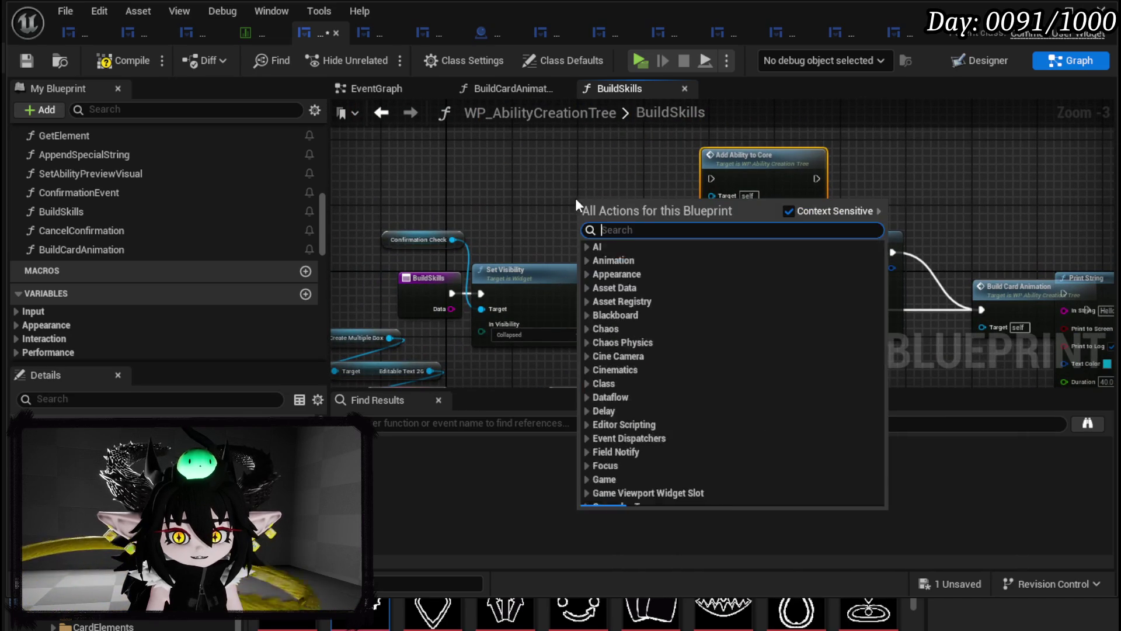
- Add a For Loop node to BuildSkills and move it clear of the timer
type("Loop")
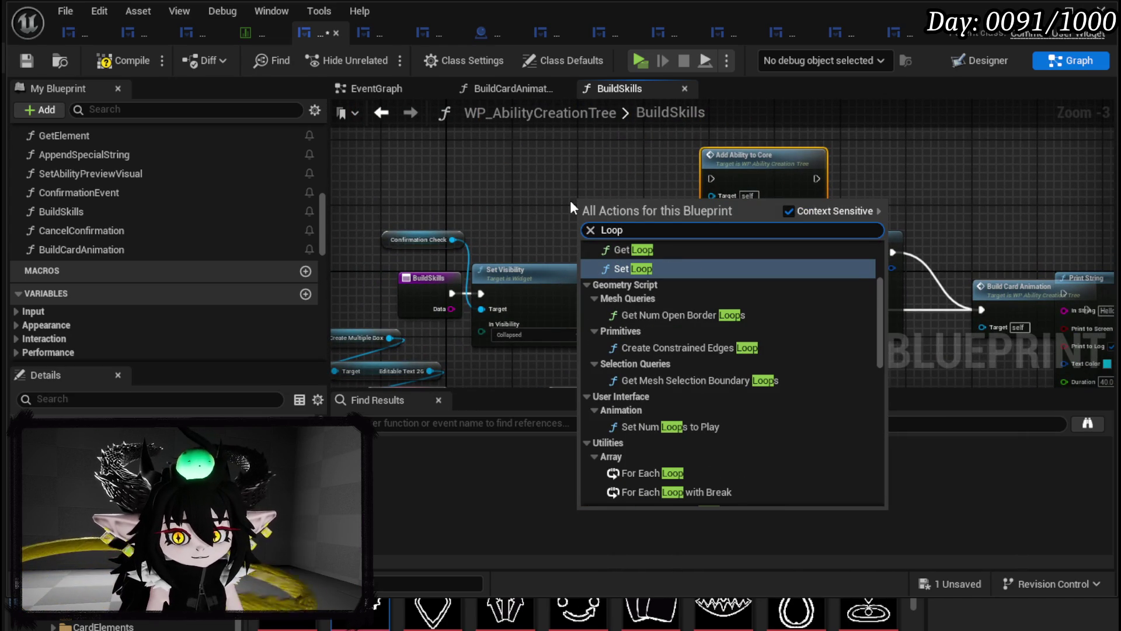
scroll(701, 321, "down", 10)
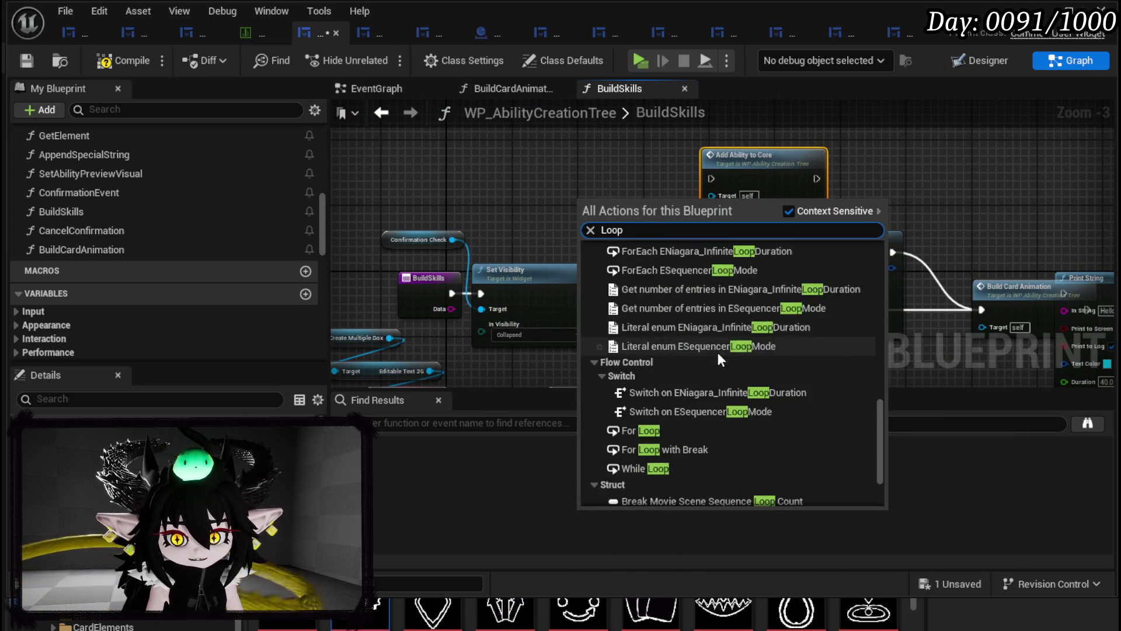
scroll(718, 354, "down", 3)
left_click(677, 340)
mouse_move(618, 205)
left_mouse_down()
mouse_move(521, 163)
mouse_move(622, 191)
left_mouse_up()
left_click_drag(742, 267, 596, 226)
left_click(805, 342)
mouse_move(797, 342)
left_mouse_down()
mouse_move(683, 363)
mouse_move(676, 231)
mouse_move(654, 260)
mouse_move(663, 275)
mouse_move(839, 273)
left_mouse_up()
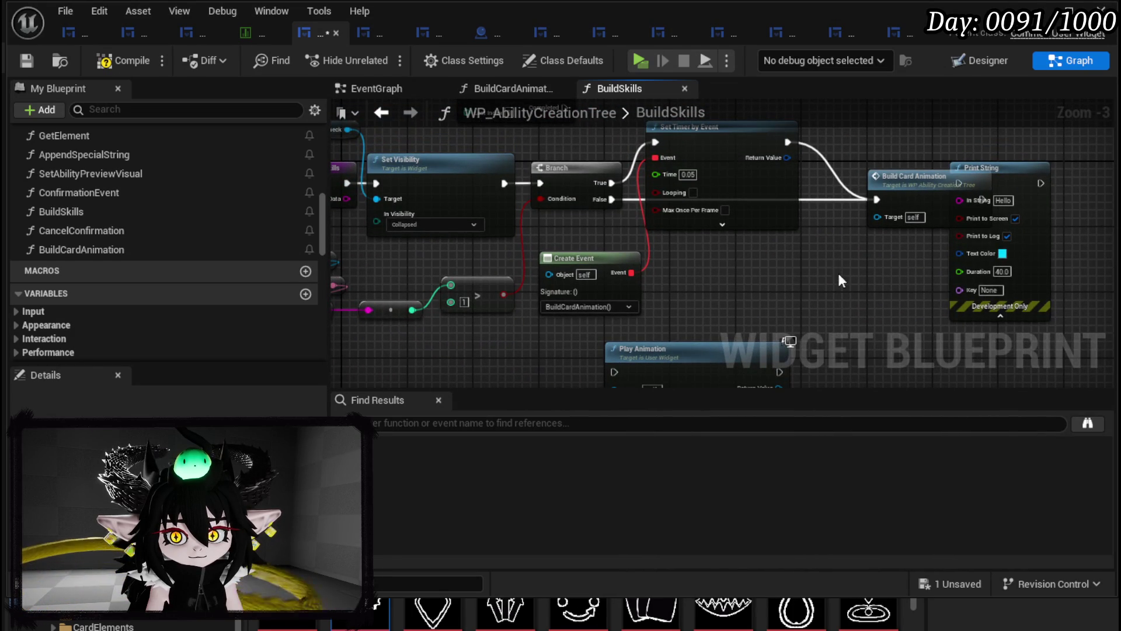
- Paste the Play Animation and Build Animation nodes into BuildCardAnimation, wire the entry, compile and save
left_click(796, 218)
mouse_move(747, 292)
left_mouse_down()
mouse_move(797, 195)
mouse_move(656, 319)
left_mouse_up()
left_click(749, 252)
left_click_drag(697, 283, 717, 215)
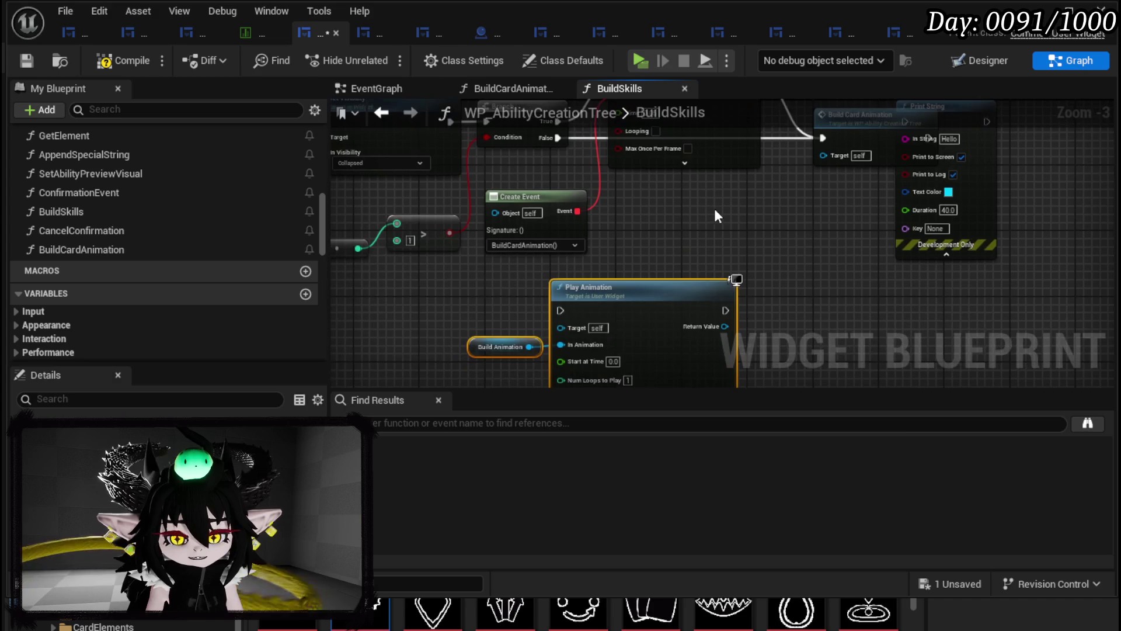
double_click(68, 245)
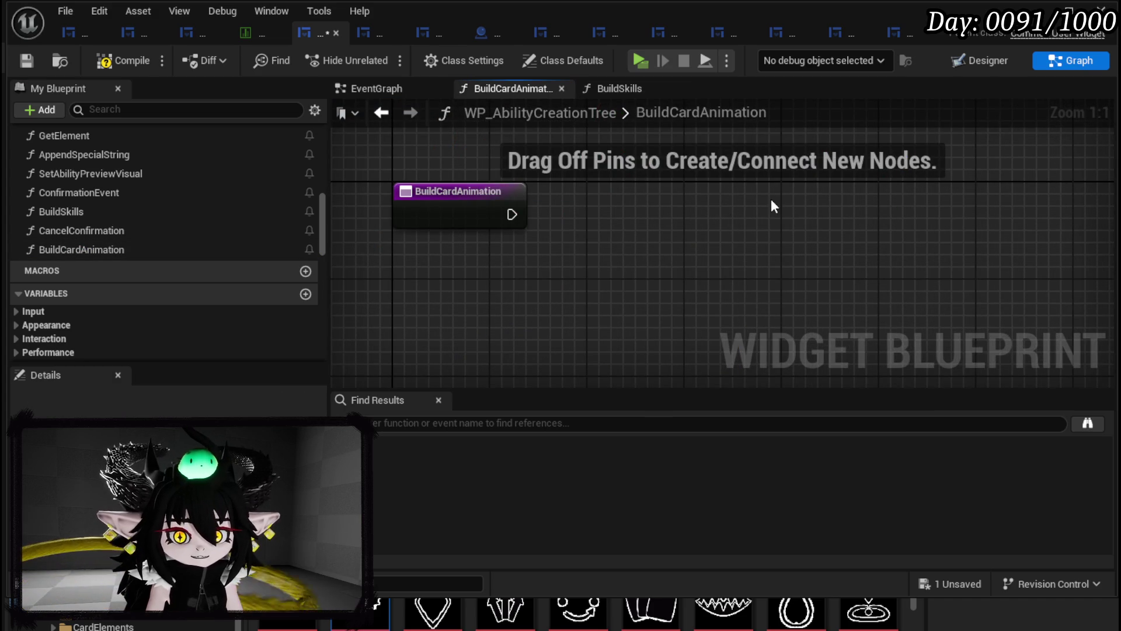
key("ctrl+v")
mouse_move(509, 215)
left_mouse_down()
mouse_move(723, 214)
mouse_move(531, 252)
mouse_move(653, 226)
mouse_move(374, 220)
left_mouse_up()
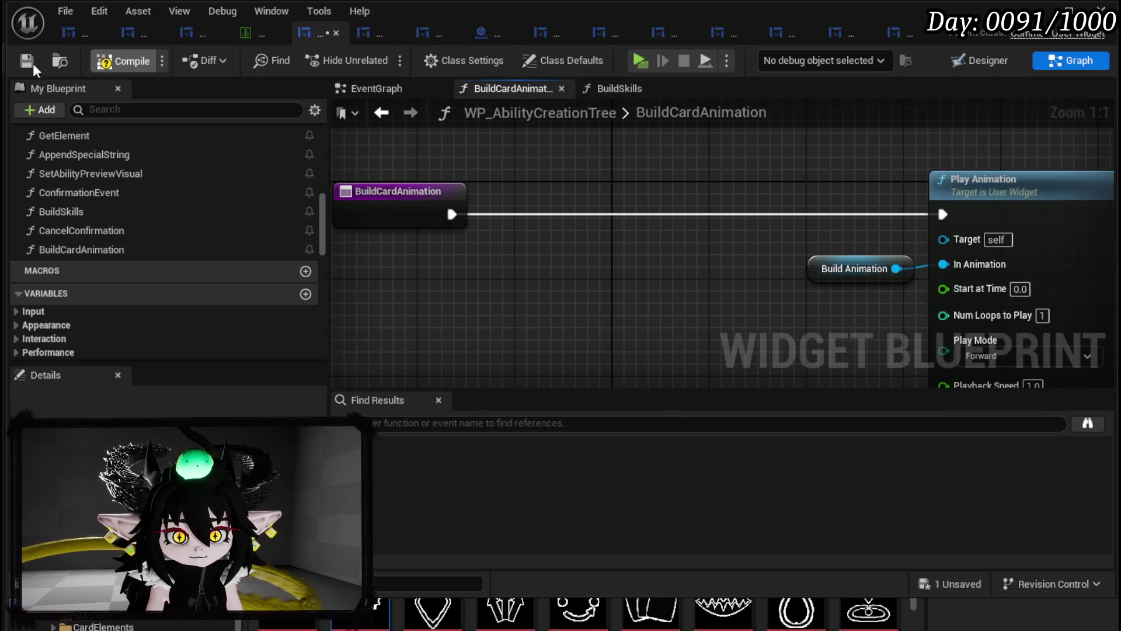
left_click(19, 55)
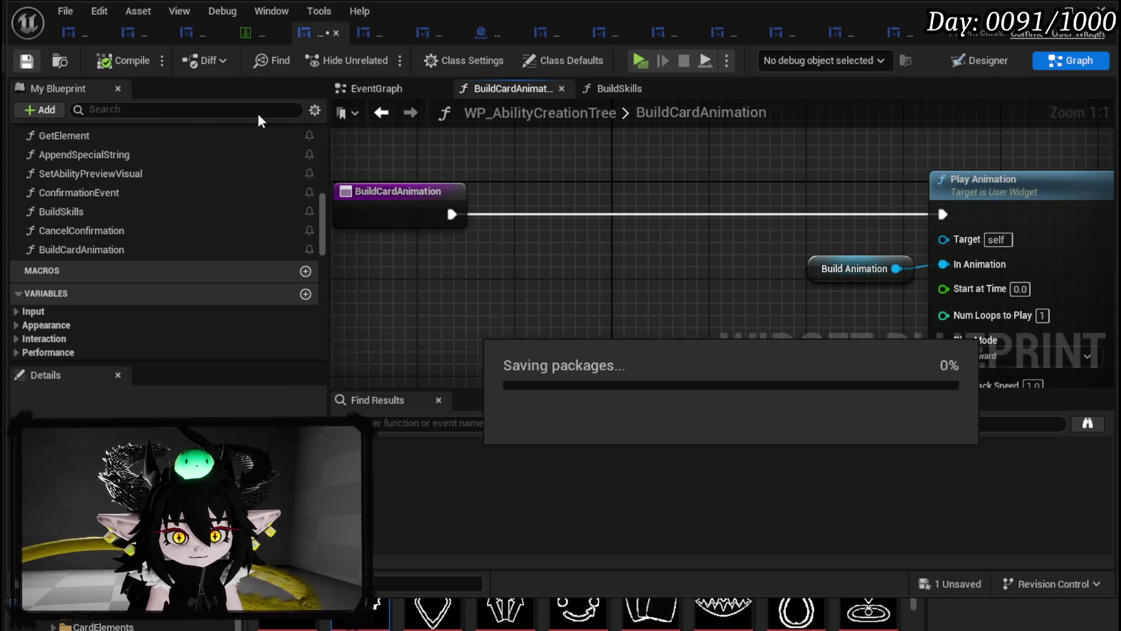
left_click(410, 113)
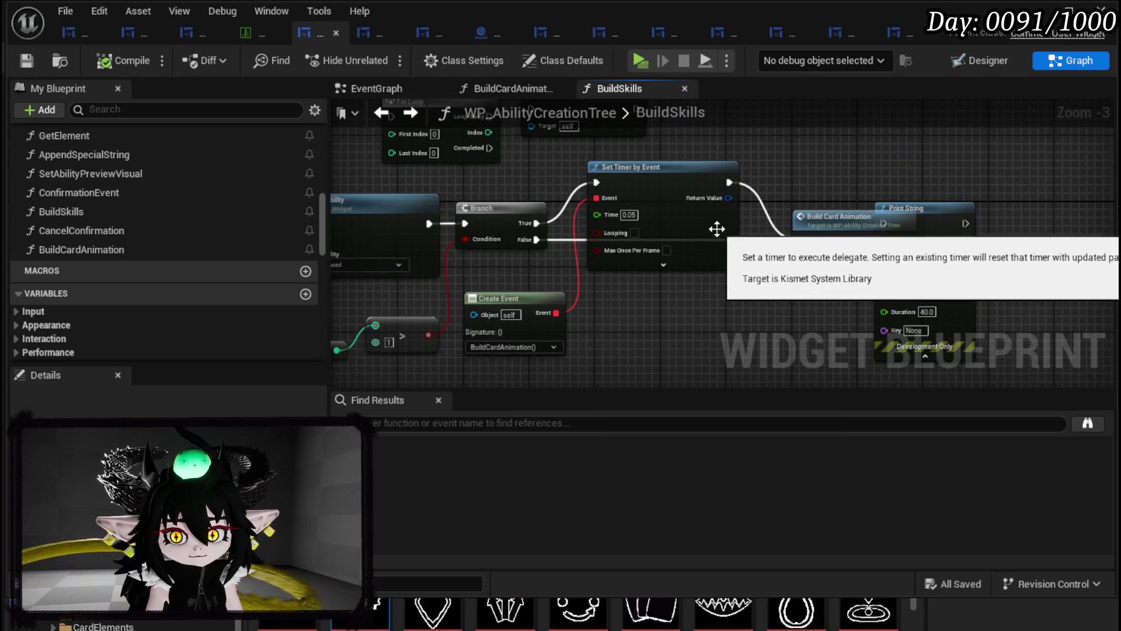
mouse_move(723, 201)
left_mouse_down()
mouse_move(548, 267)
mouse_move(636, 251)
left_mouse_up()
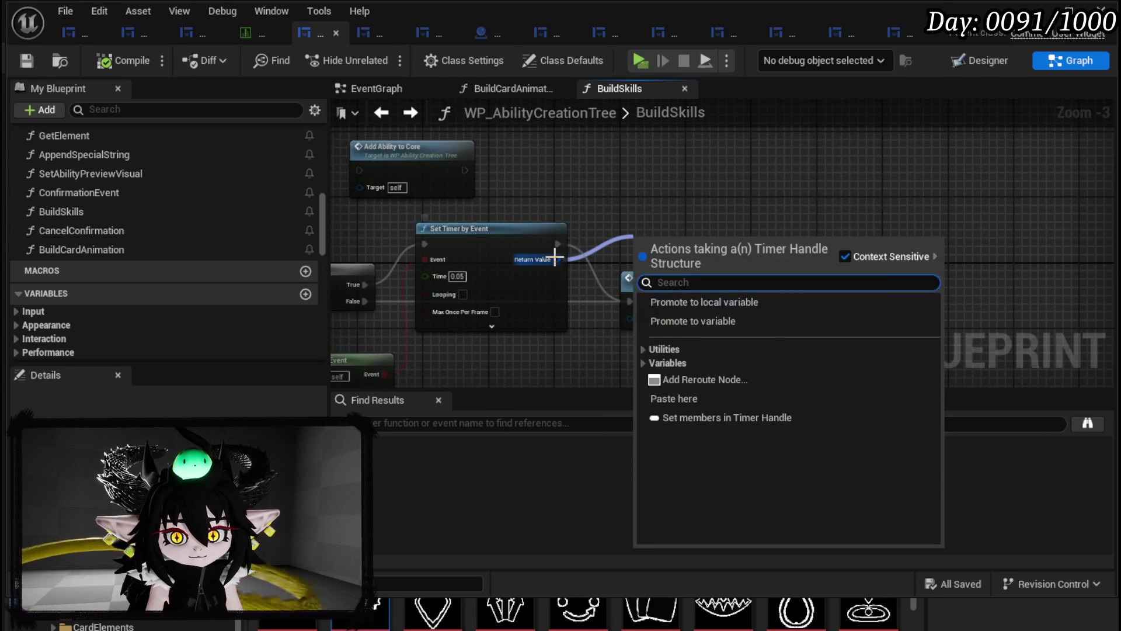
- Promote Set Timer's Return Value to a new variable AnimationTimeHandler and route execution into its SET
right_click(557, 259)
left_click(626, 308)
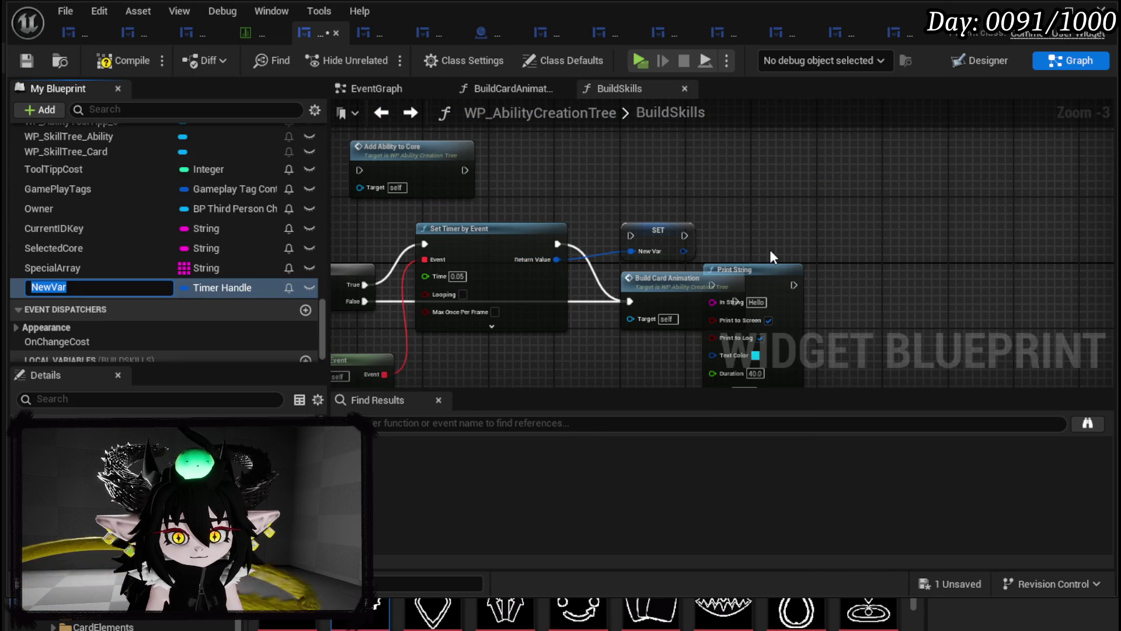
type("AnimationTimeH")
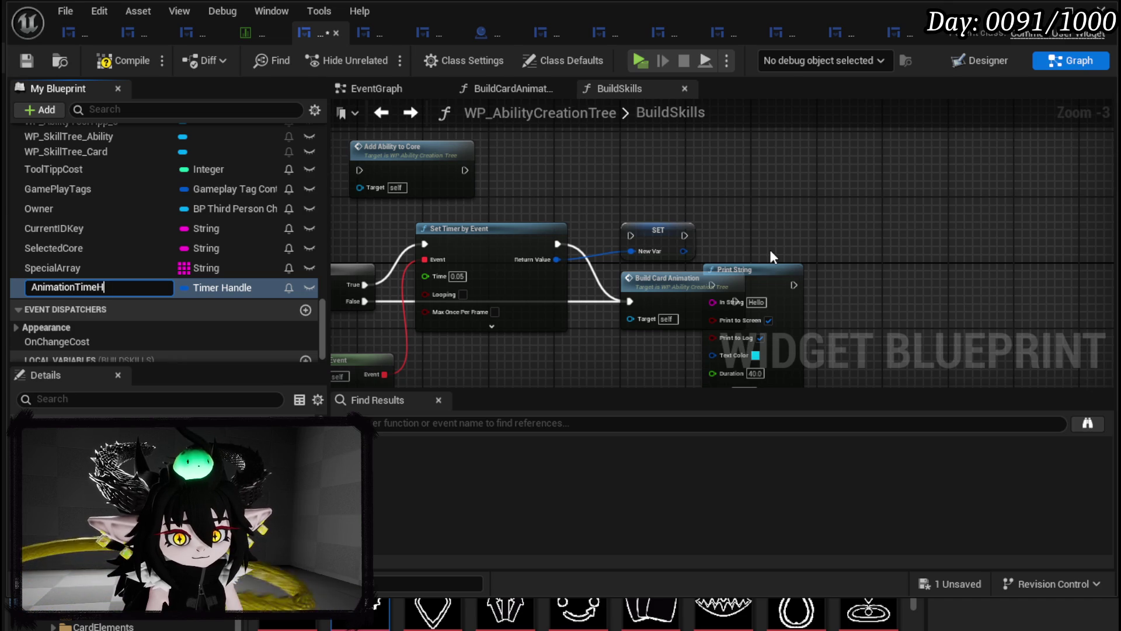
type("andler")
key("Return")
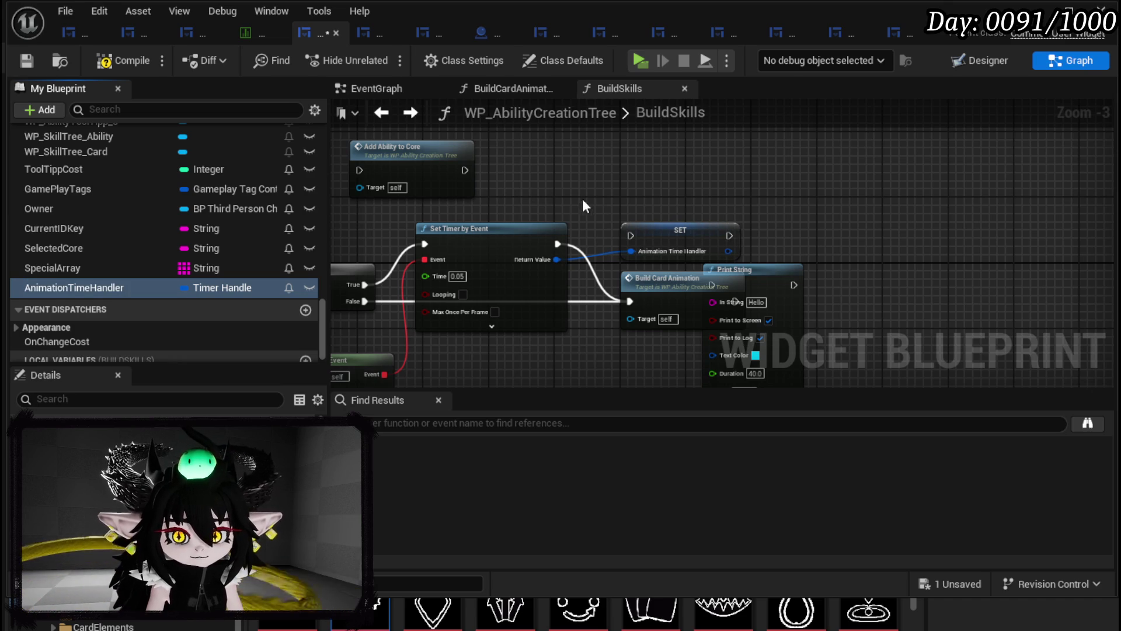
left_click_drag(557, 243, 631, 236)
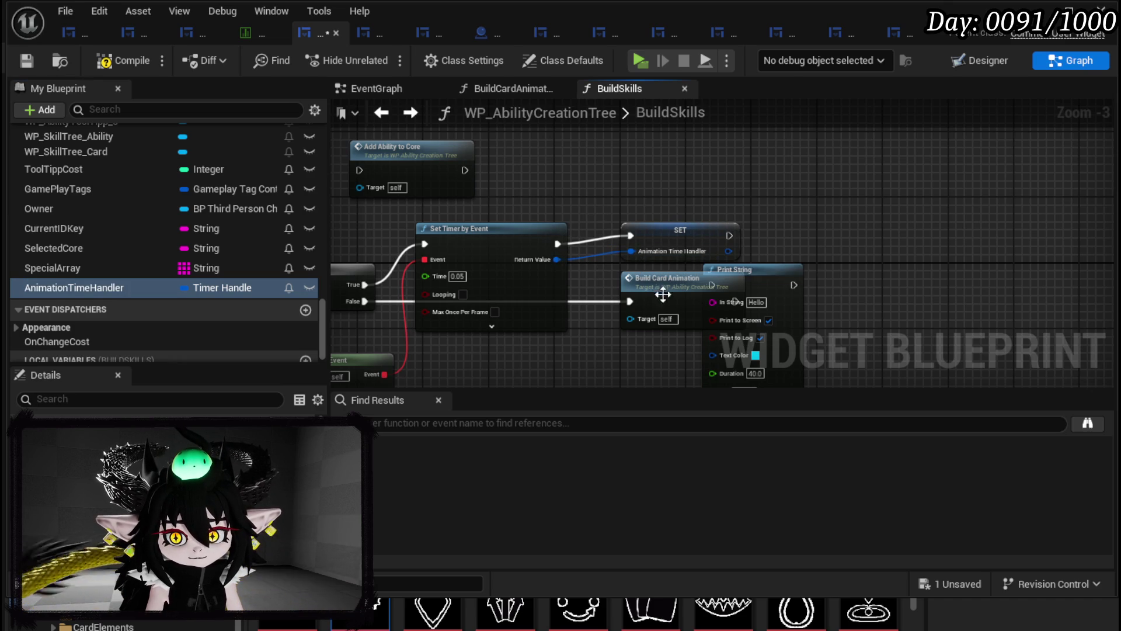
- Wire the SET node into Build Card Animation and move Print String beside Create Event
left_click(689, 321)
left_click_drag(680, 278, 794, 277)
left_click(677, 231)
mouse_move(678, 230)
left_mouse_down()
mouse_move(645, 237)
mouse_move(718, 266)
mouse_move(748, 295)
left_mouse_up()
left_click(859, 385)
mouse_move(920, 250)
left_mouse_down()
mouse_move(922, 321)
mouse_move(741, 374)
left_mouse_up()
left_click_drag(685, 253, 1099, 256)
left_click_drag(410, 267, 478, 229)
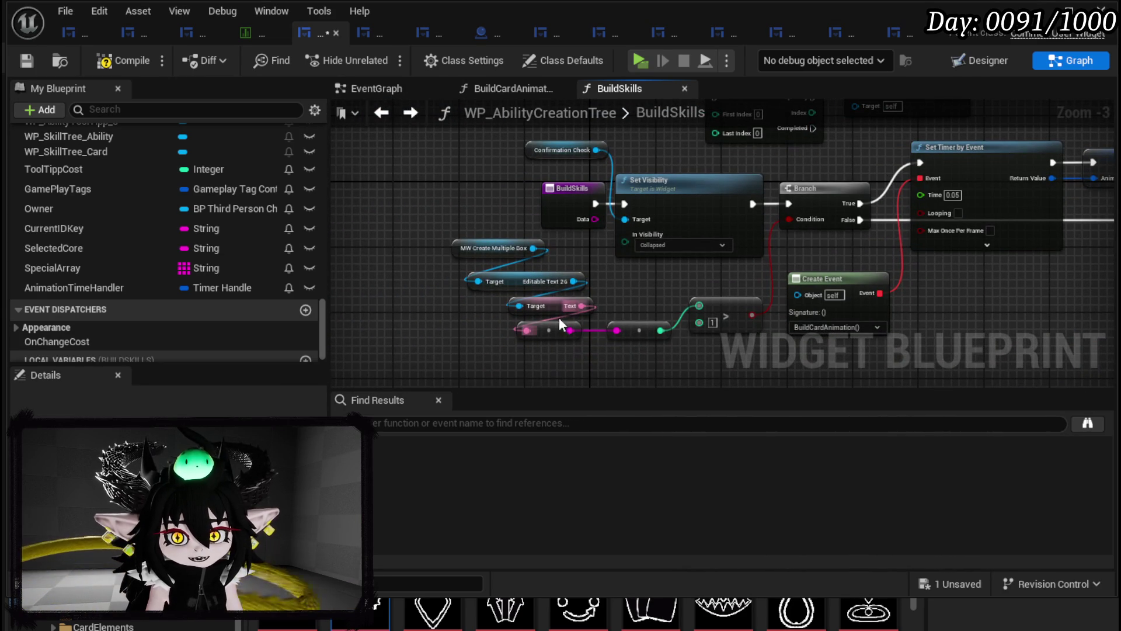
- Move the MW Create Multiple Box inputs left and promote the reroute's integer to a new variable
mouse_move(542, 367)
left_mouse_down()
mouse_move(486, 333)
mouse_move(550, 337)
mouse_move(486, 254)
mouse_move(497, 233)
left_mouse_up()
left_click(577, 307, "ctrl")
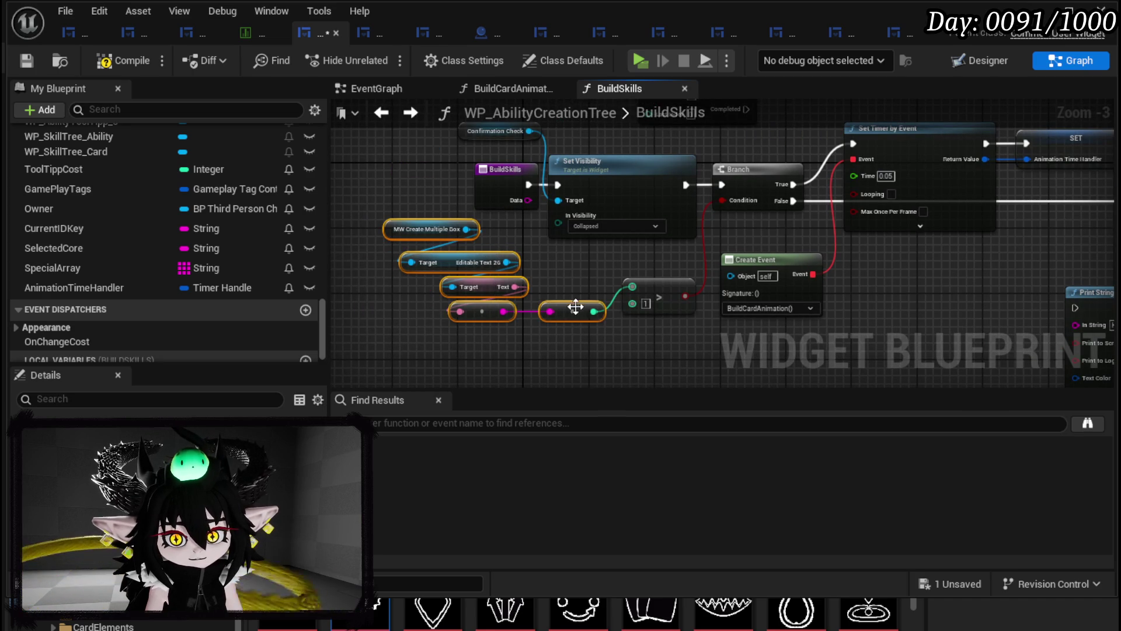
left_click_drag(577, 307, 495, 309)
right_click(512, 310)
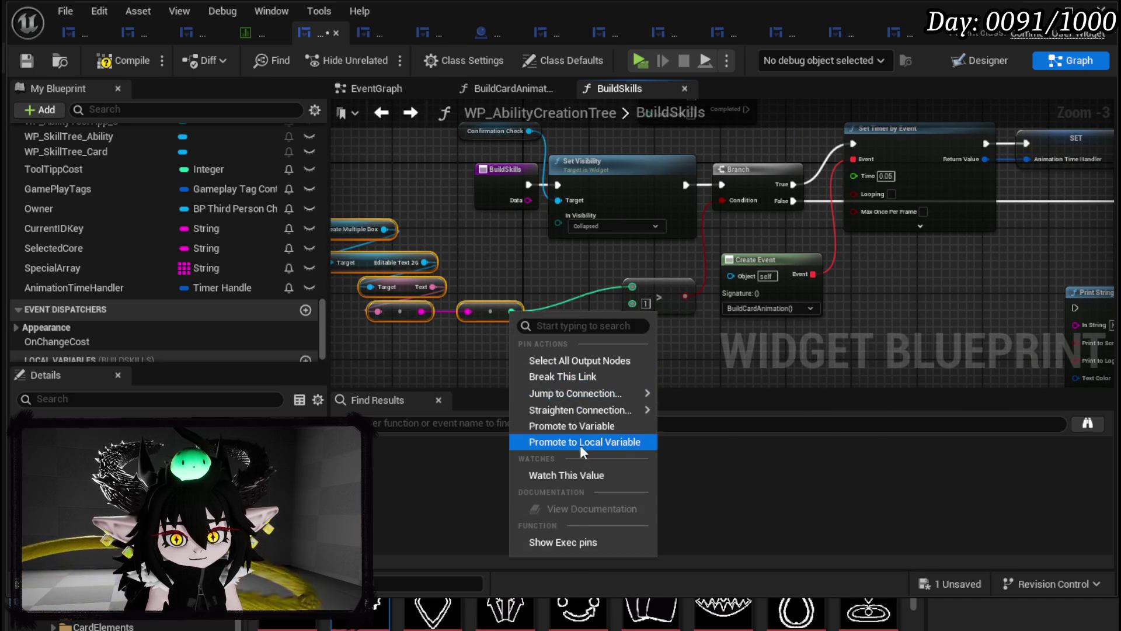
left_click(572, 426)
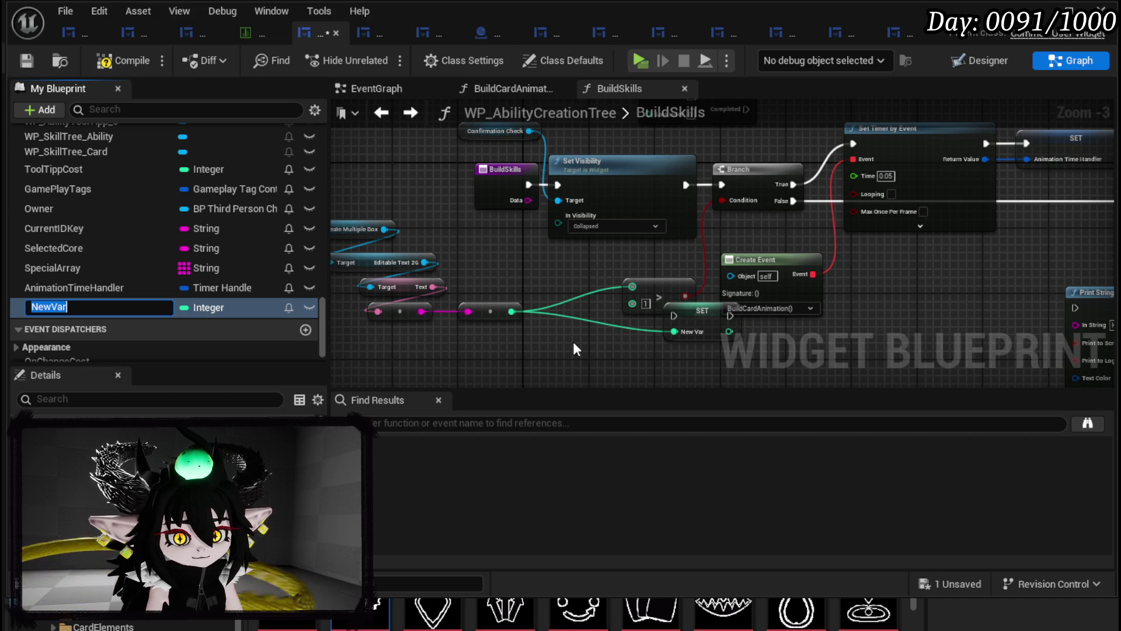
type("Number")
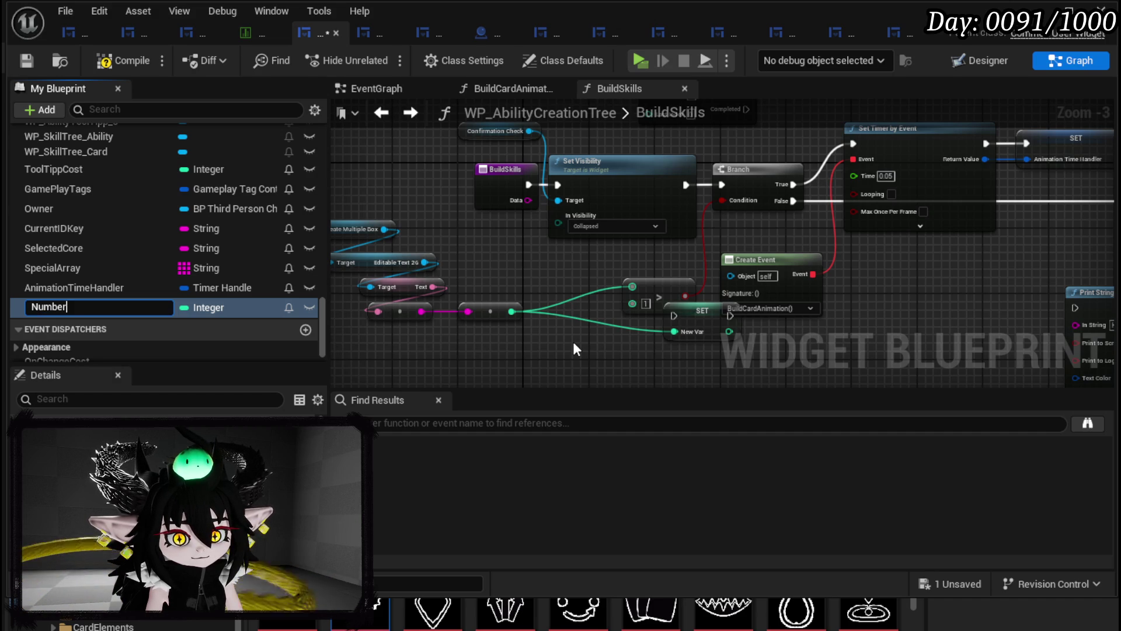
type("OfCreated")
type("Carts")
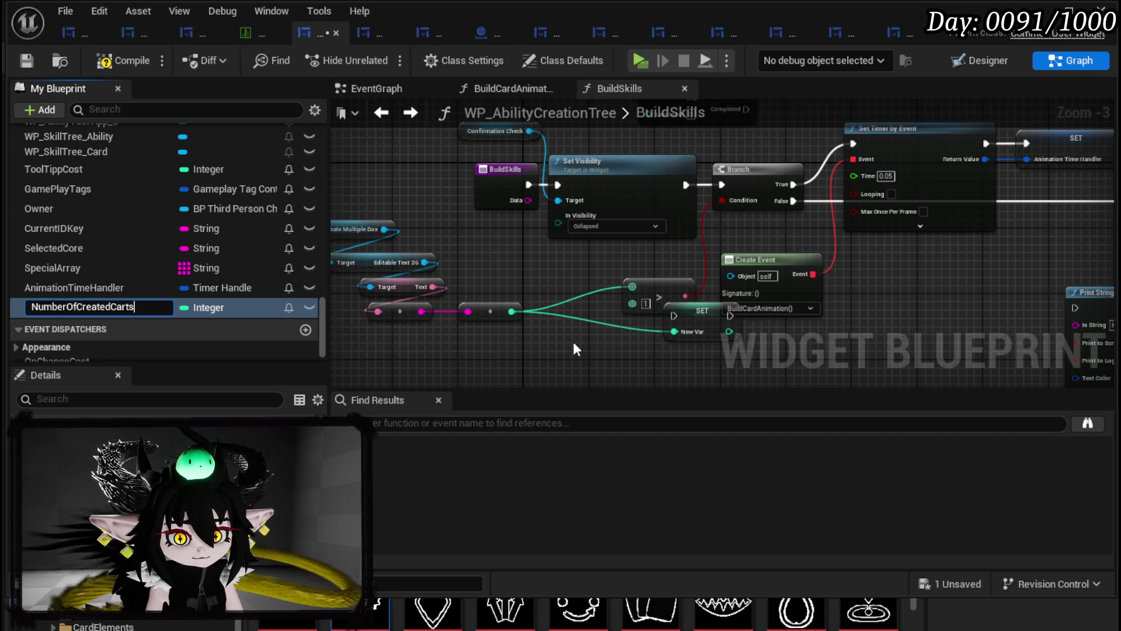
key("Return")
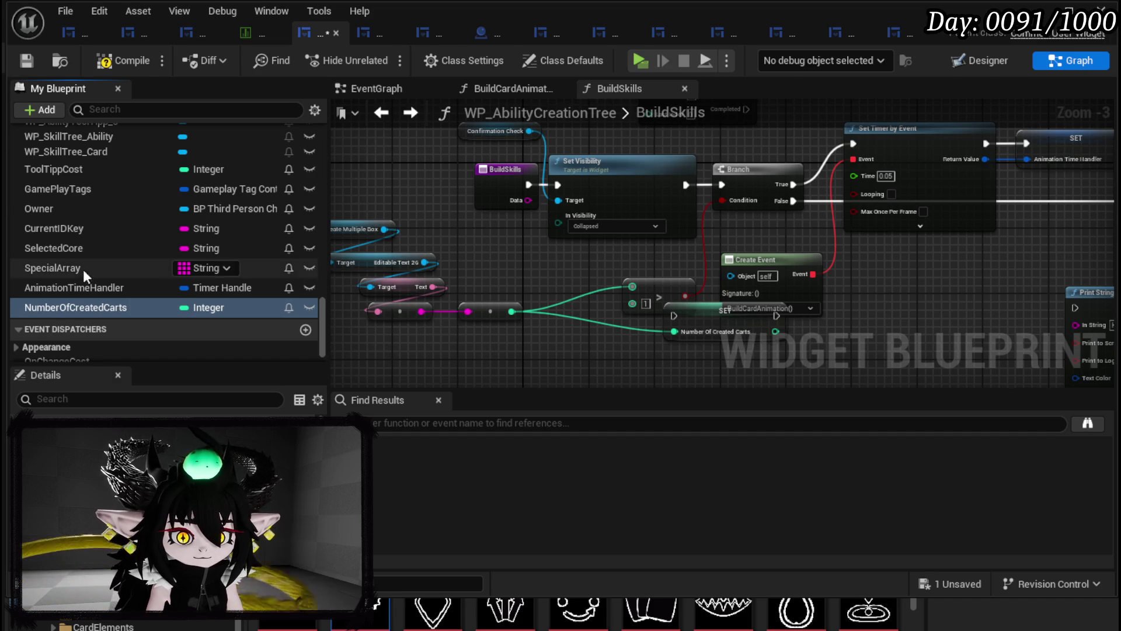
- Correct the misspelled NumberOfCreatedCarts variable name to NumberOfCreatedCards
right_click(121, 311)
left_click(173, 348)
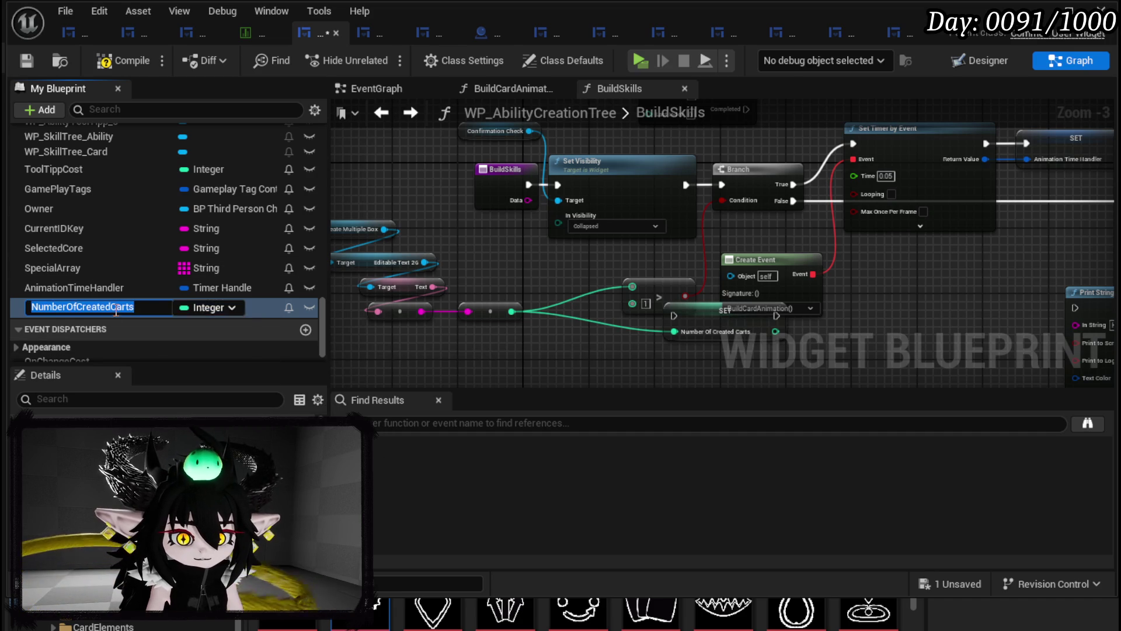
left_click(129, 306)
key("BackSpace")
type("d")
key("Return")
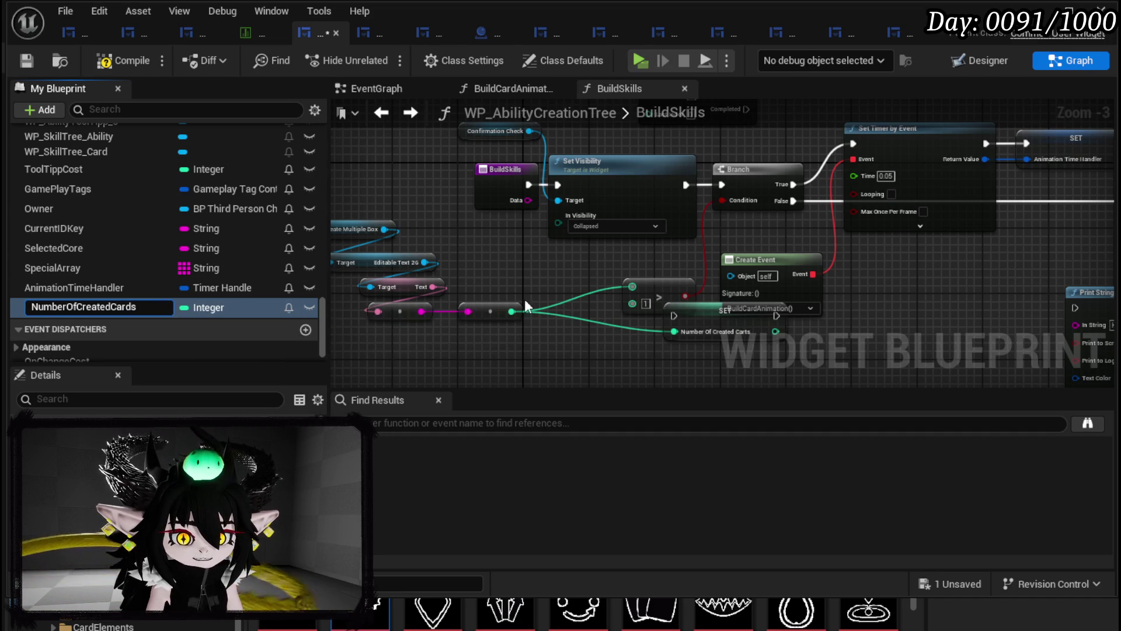
- Chain execution from Set Visibility into SET Number Of Created Cards, then on into the Branch
mouse_move(507, 243)
left_mouse_down()
mouse_move(644, 197)
mouse_move(540, 198)
left_mouse_up()
left_click_drag(650, 250, 504, 250)
mouse_move(602, 326)
left_mouse_down()
mouse_move(568, 244)
mouse_move(527, 221)
left_mouse_up()
mouse_move(257, 140)
left_mouse_down()
mouse_move(405, 155)
mouse_move(529, 223)
mouse_move(505, 222)
left_mouse_up()
left_click_drag(667, 242, 664, 229)
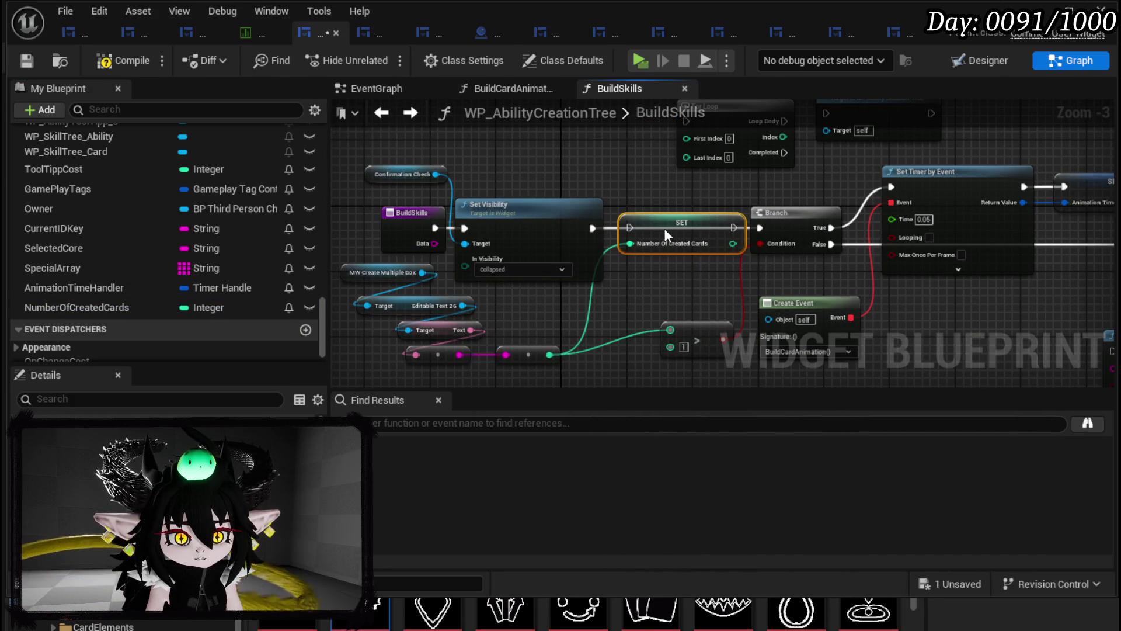
mouse_move(592, 228)
left_mouse_down()
mouse_move(630, 228)
mouse_move(421, 230)
left_mouse_up()
left_click_drag(499, 251, 529, 252)
left_click_drag(457, 208, 344, 202)
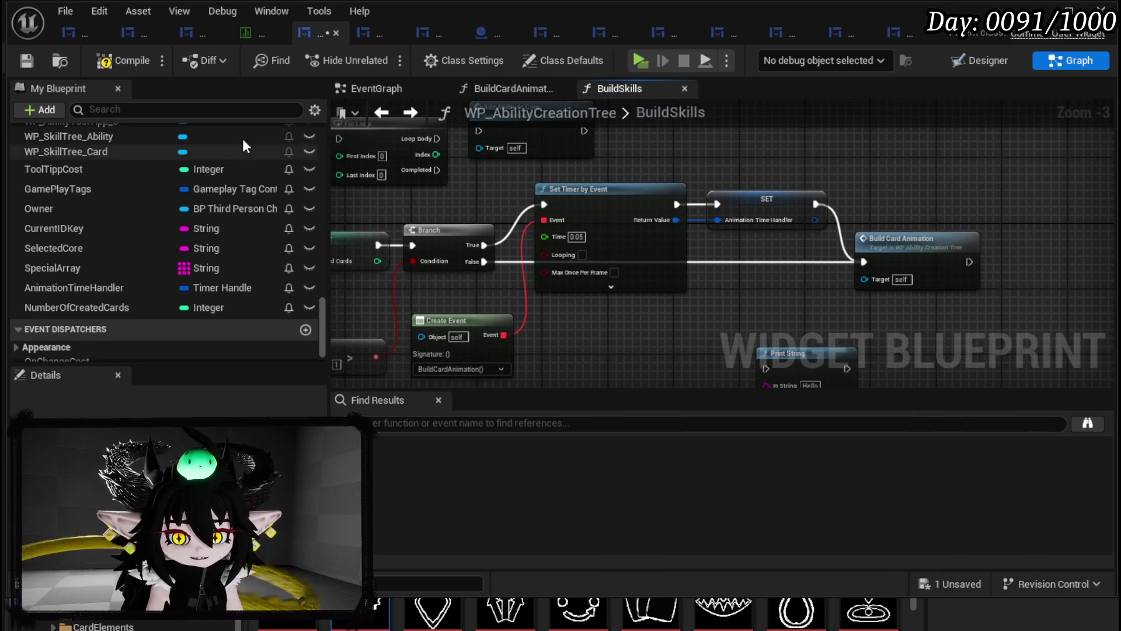
- Compile, tick Looping on Set Timer by Event, and save the blueprint
left_click(119, 62)
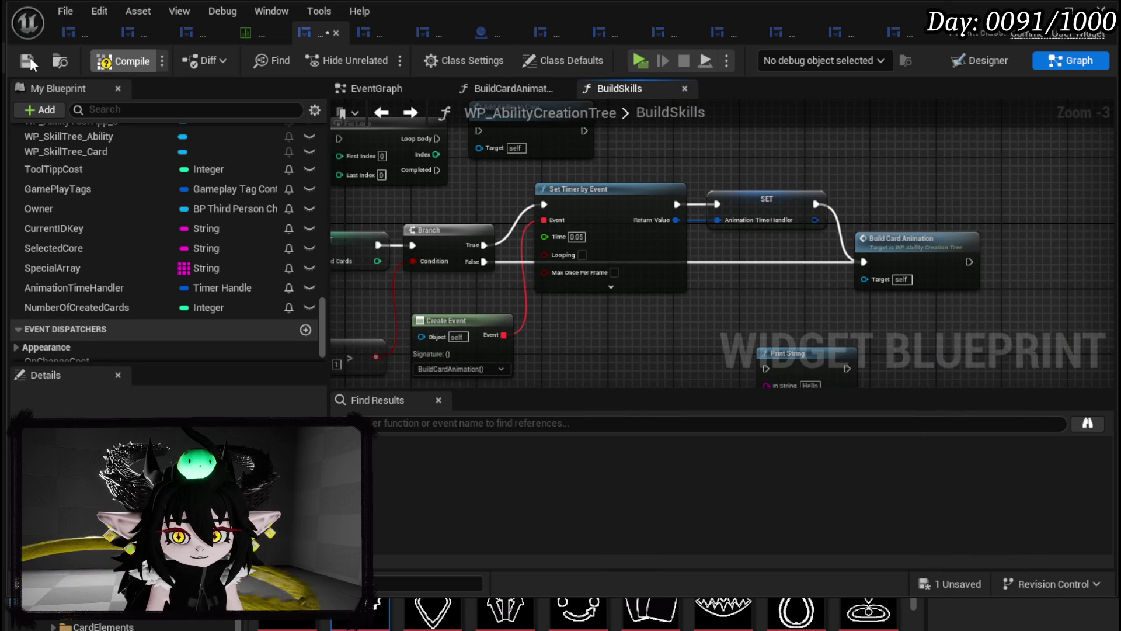
left_click(28, 60)
left_click(582, 254)
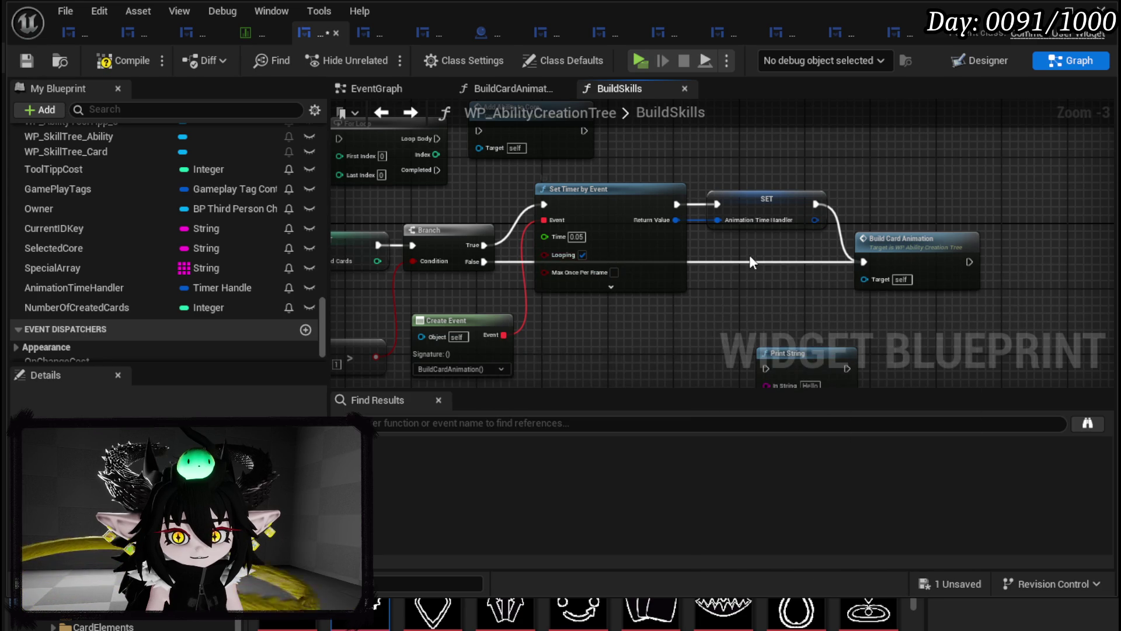
left_click_drag(749, 261, 890, 257)
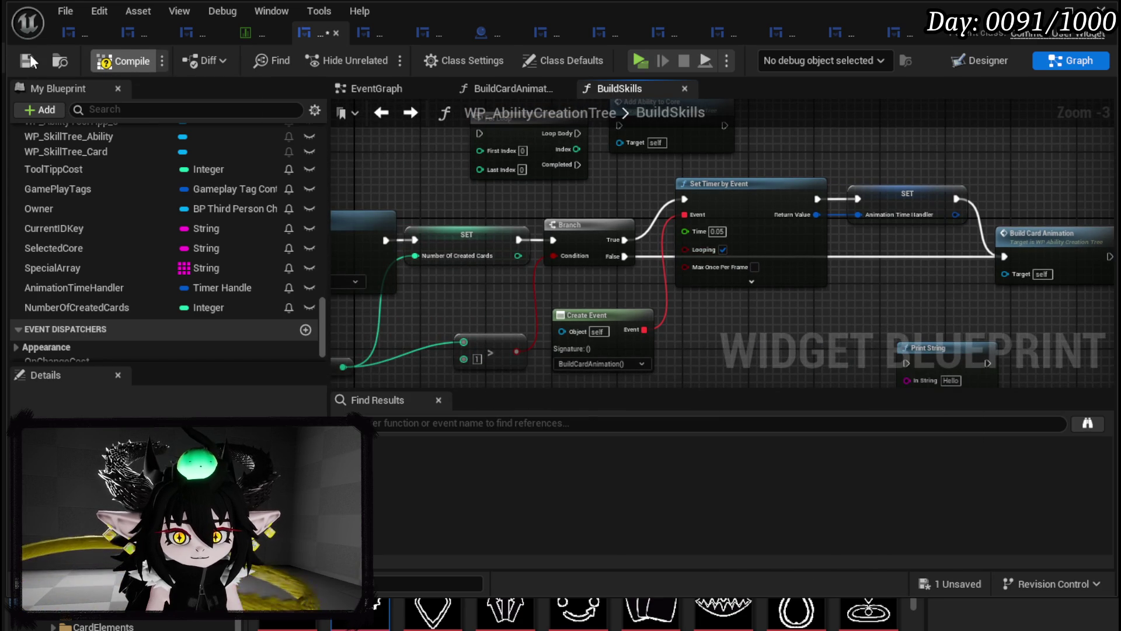
left_click(28, 60)
- Open the BuildCardAnimation function graph from My Blueprint
scroll(917, 269, "up", 2)
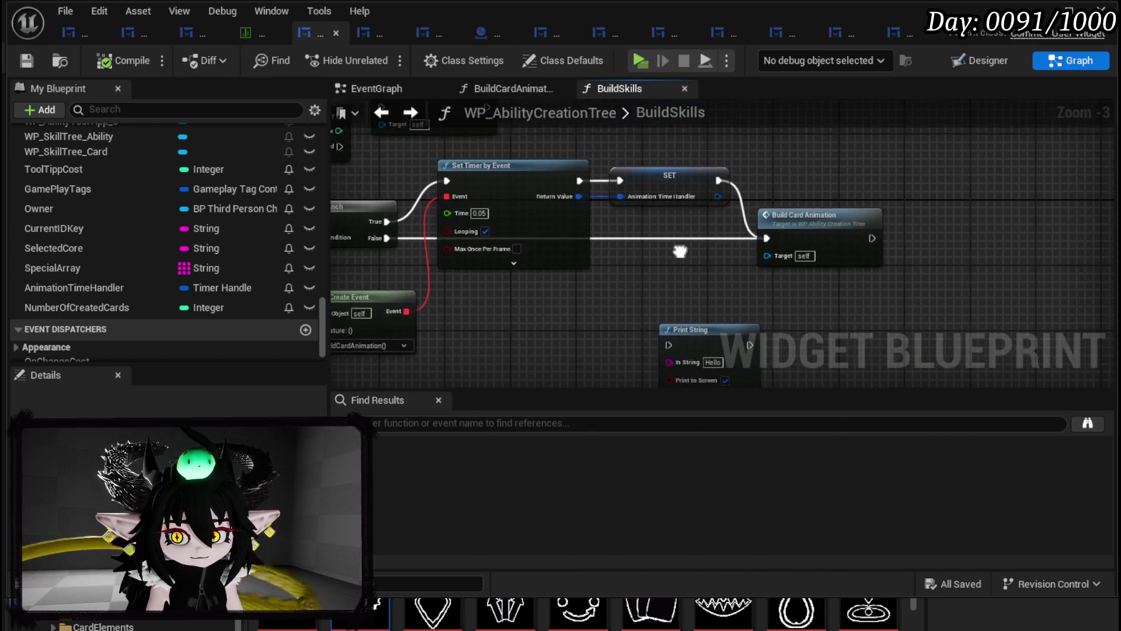
scroll(964, 255, "down", 2)
left_click_drag(819, 246, 651, 286)
scroll(130, 277, "up", 3)
scroll(140, 266, "up", 15)
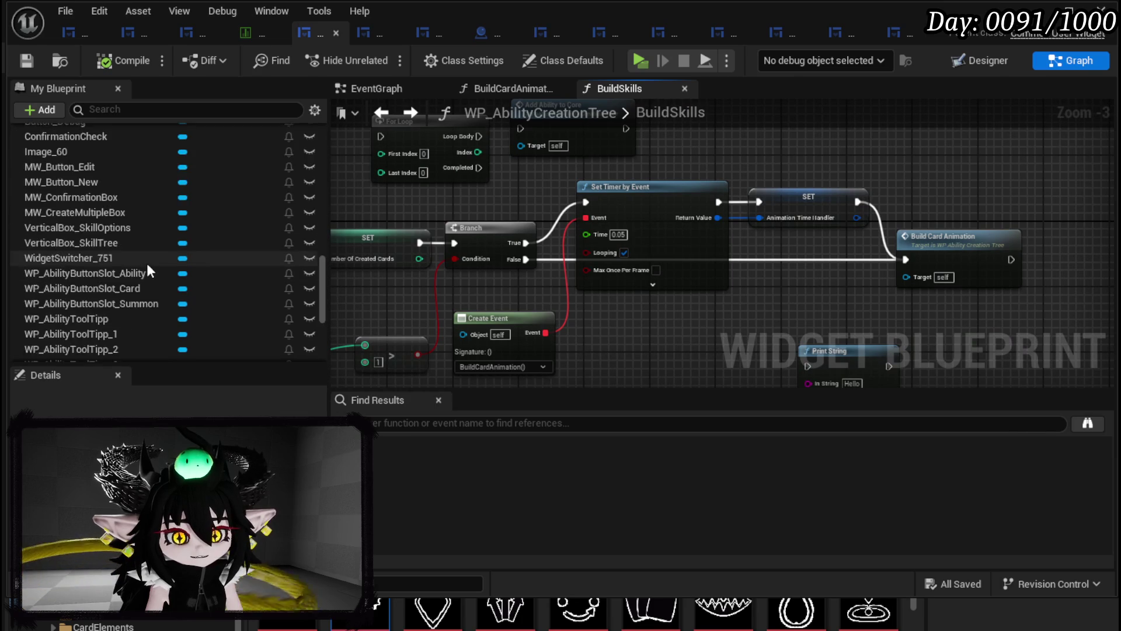
double_click(157, 313)
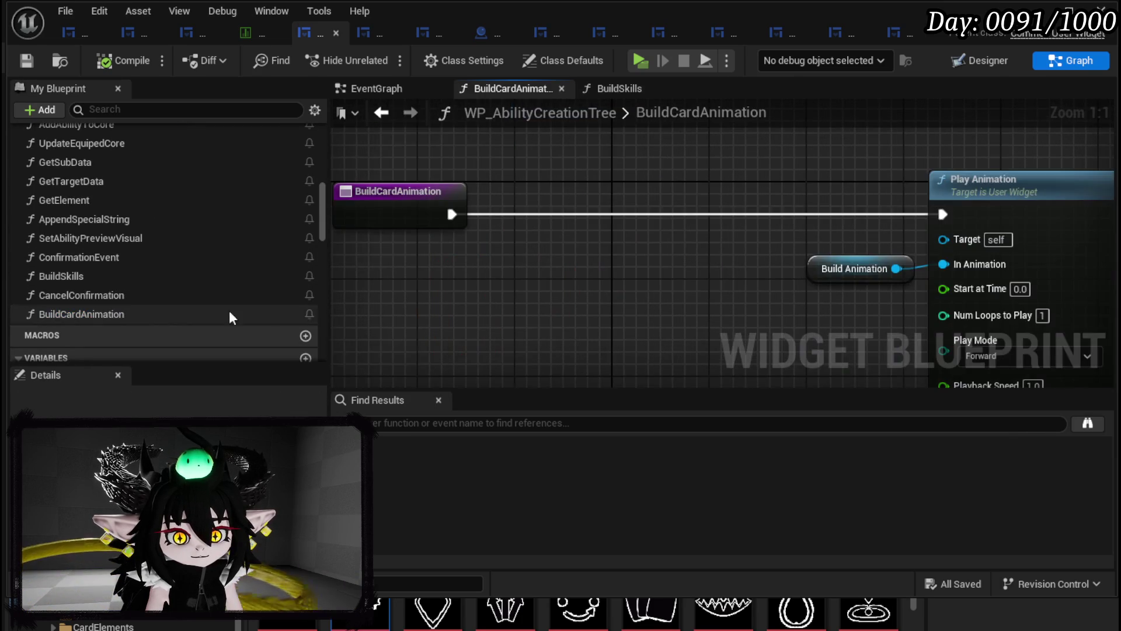
- Add AnimationTimeHandler and NumberOfCreatedCards getters to the BuildCardAnimation graph
scroll(150, 292, "down", 5)
scroll(154, 284, "down", 15)
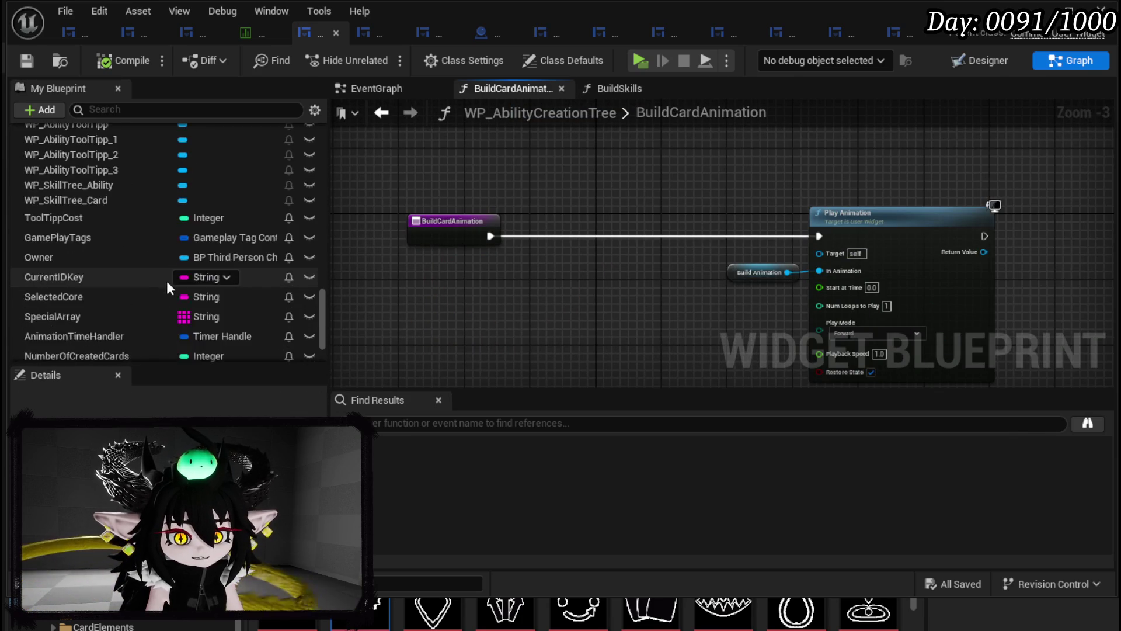
mouse_move(139, 261)
left_mouse_down()
mouse_move(565, 156)
mouse_move(596, 168)
left_mouse_up()
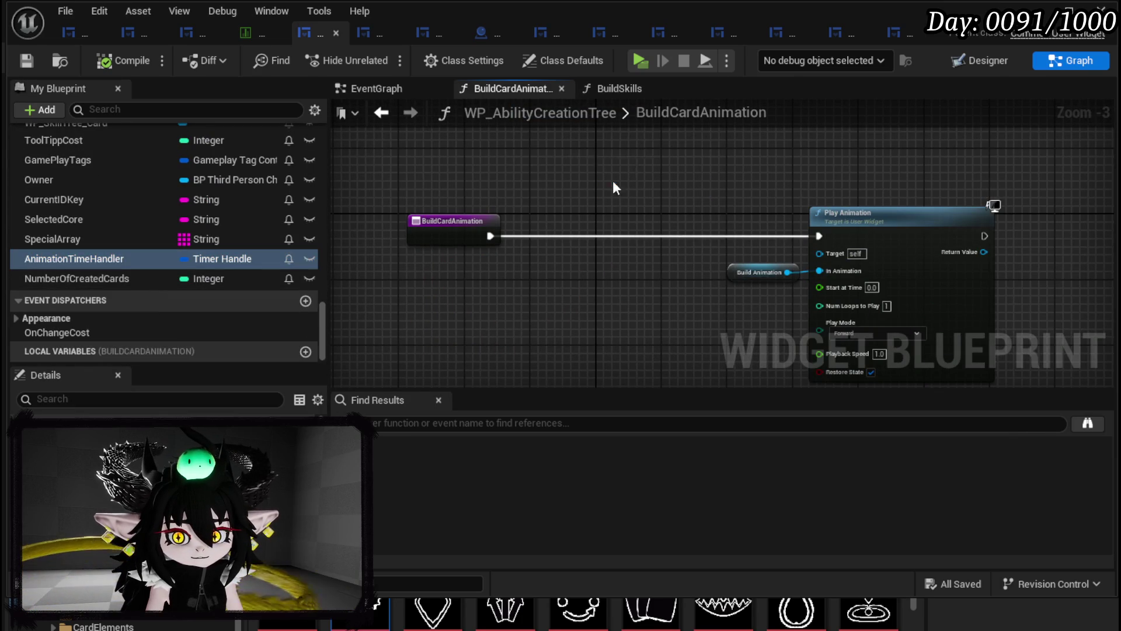
left_click(613, 190)
mouse_move(97, 278)
left_mouse_down()
mouse_move(437, 277)
mouse_move(436, 317)
left_mouse_up()
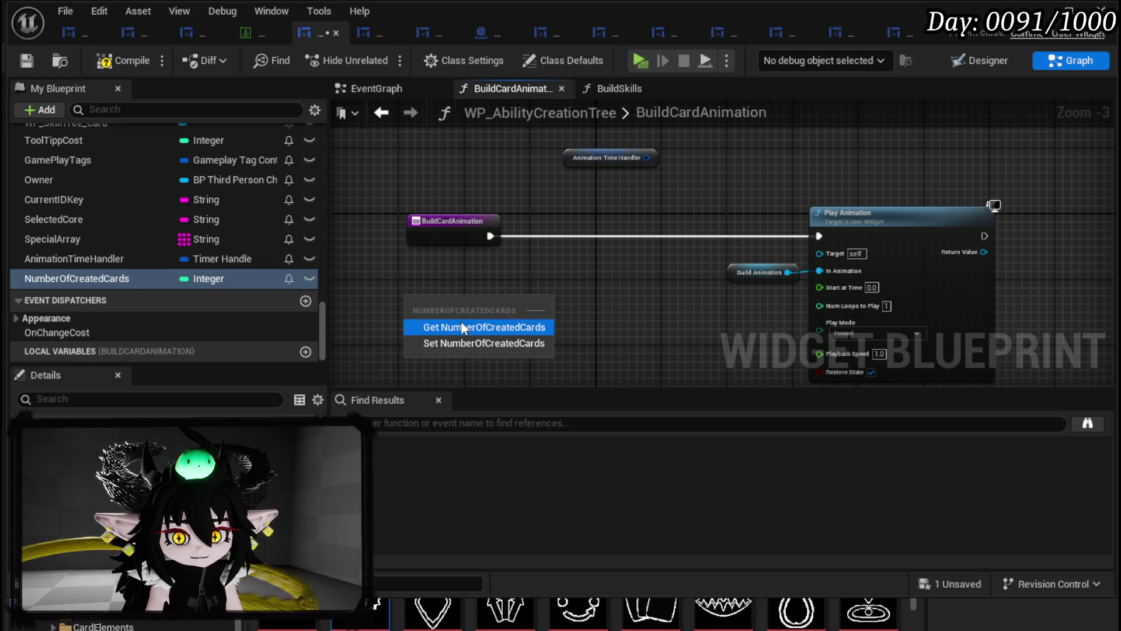
left_click(461, 320)
mouse_move(513, 293)
left_mouse_down()
mouse_move(437, 291)
mouse_move(541, 276)
left_mouse_up()
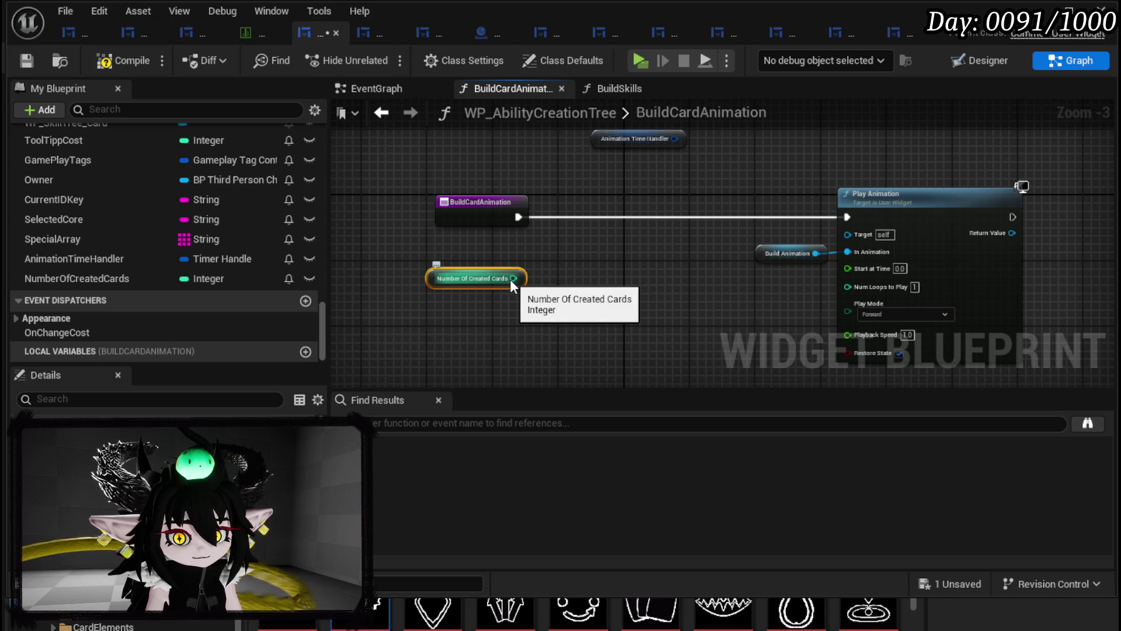
mouse_move(470, 276)
left_mouse_down()
mouse_move(425, 251)
mouse_move(532, 267)
left_mouse_up()
- Decrement NumberOfCreatedCards with a Decrement Int node and store it via a SET node
type("decre")
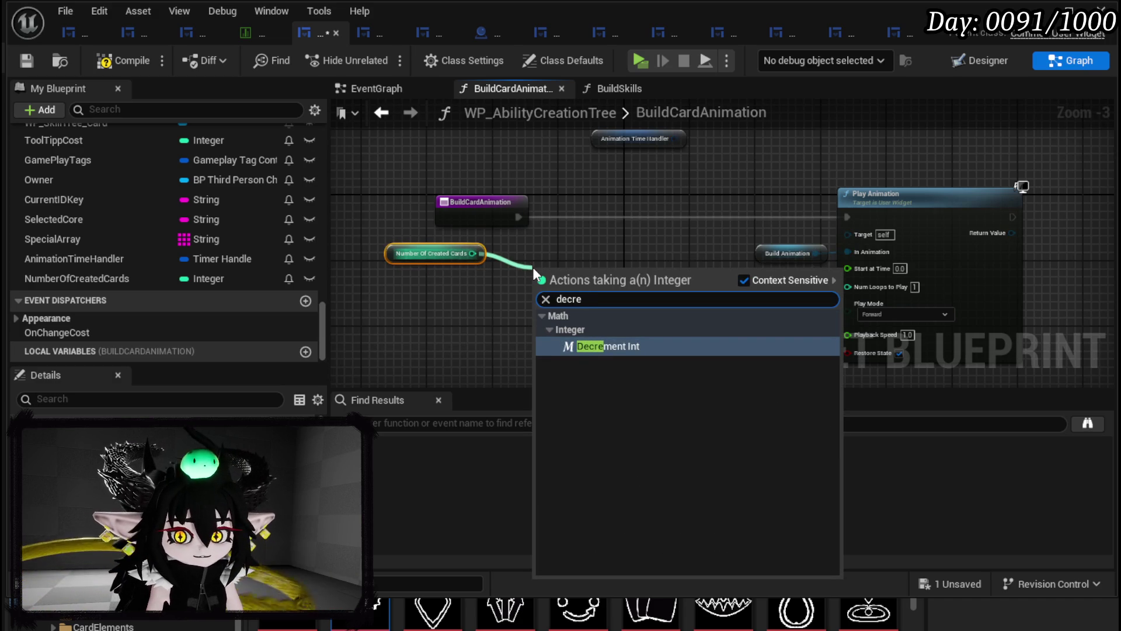
left_click(608, 347)
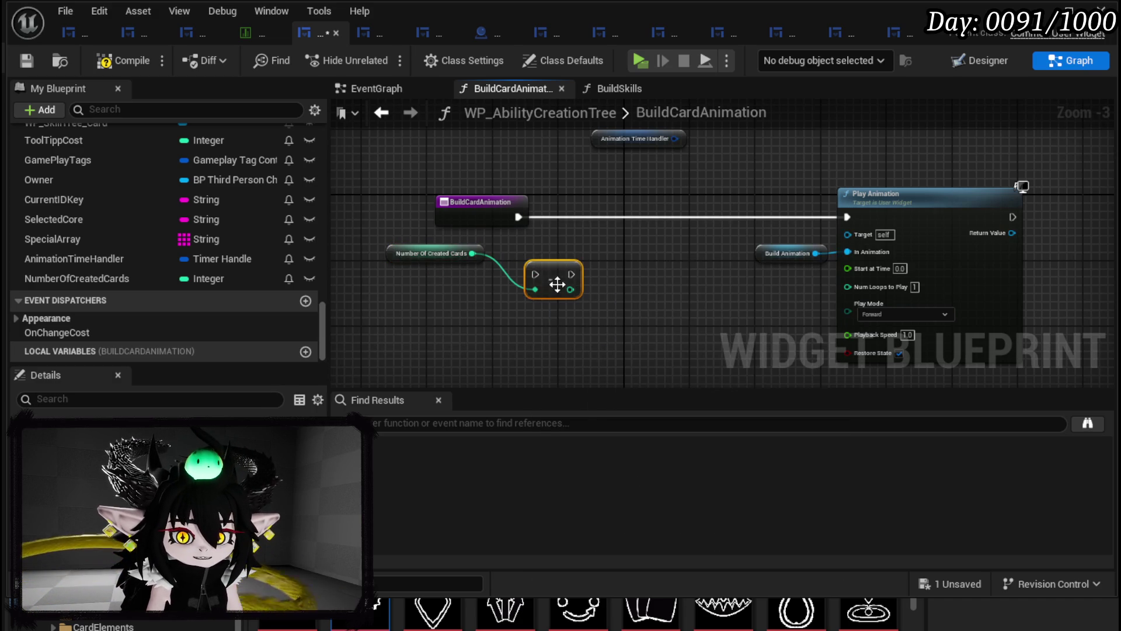
left_click_drag(146, 278, 613, 335)
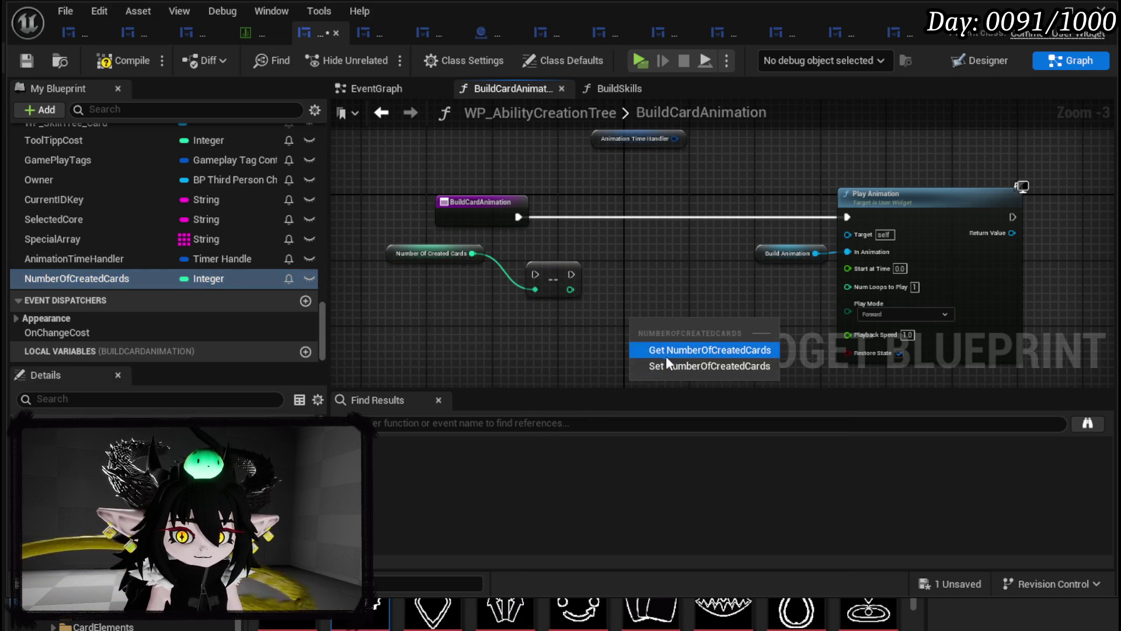
left_click(666, 365)
mouse_move(571, 275)
left_mouse_down()
mouse_move(612, 295)
mouse_move(650, 341)
mouse_move(634, 323)
left_mouse_up()
mouse_move(654, 306)
left_mouse_down()
mouse_move(640, 265)
mouse_move(620, 257)
mouse_move(570, 290)
left_mouse_up()
mouse_move(514, 335)
left_mouse_down()
mouse_move(657, 272)
mouse_move(489, 315)
mouse_move(592, 332)
left_mouse_up()
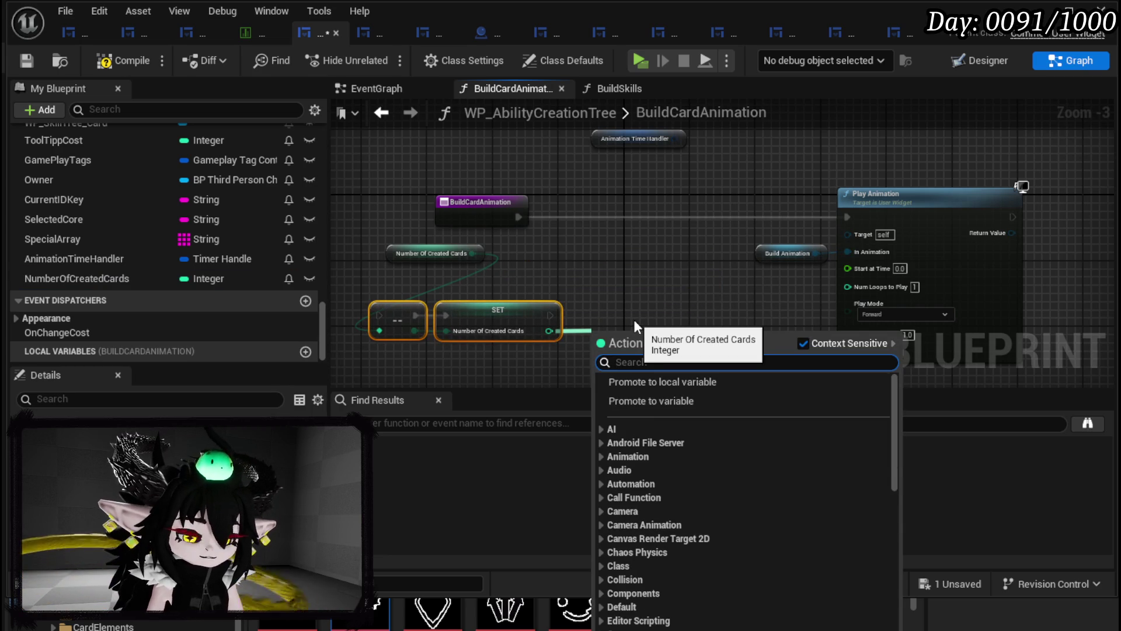
- Add a <= comparison on the count driving a new Branch
type("if")
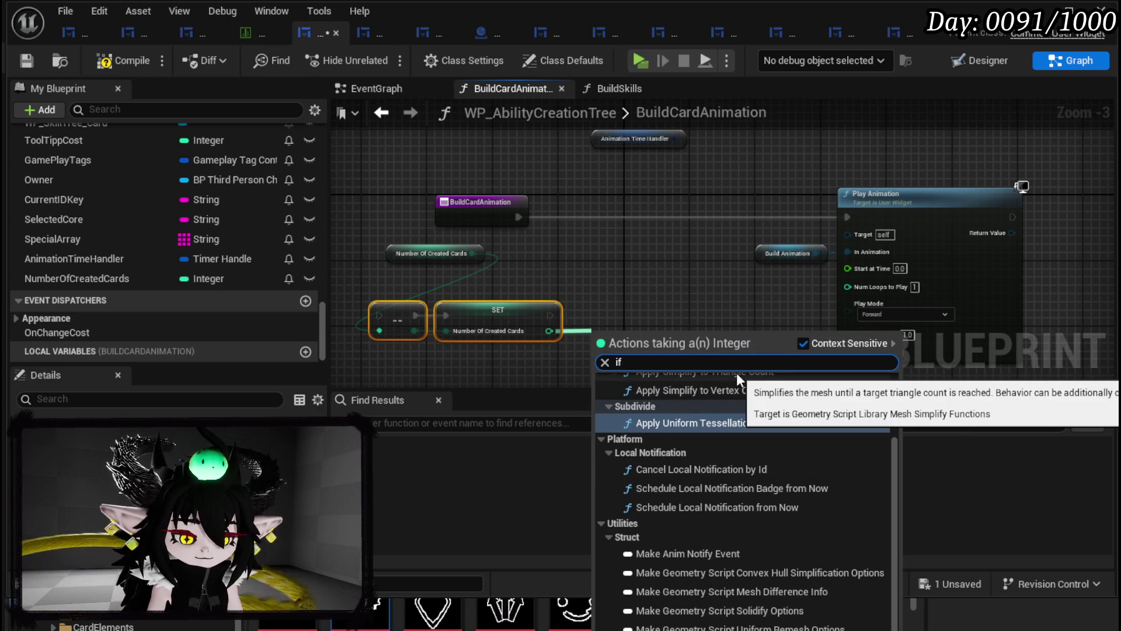
type(" kes")
key("BackSpace")
key("BackSpace")
key("BackSpace")
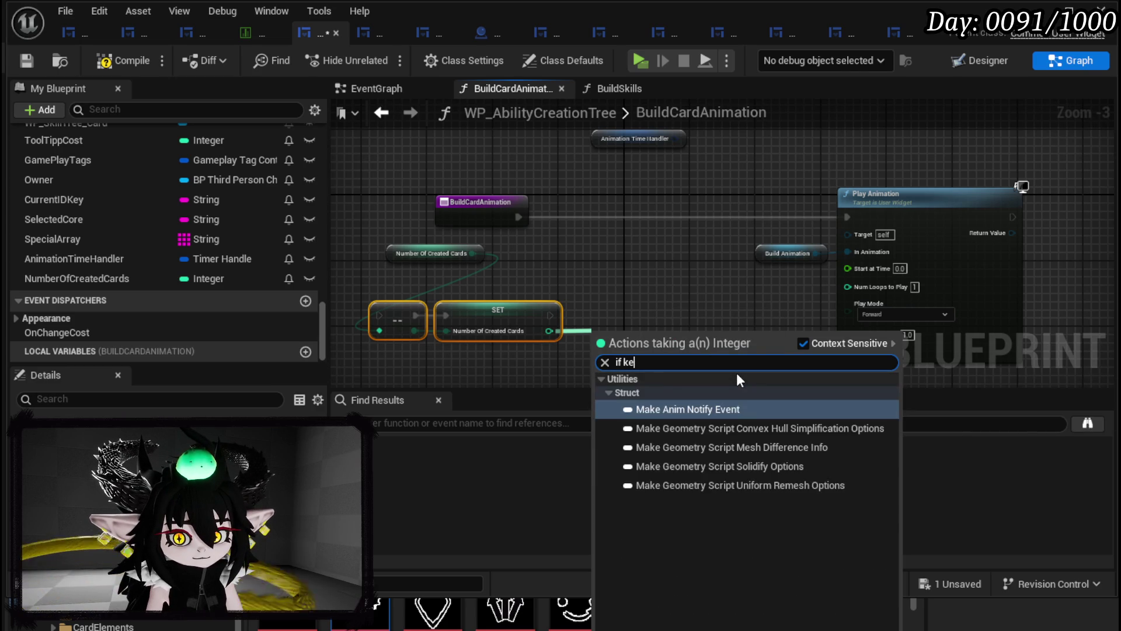
type("less")
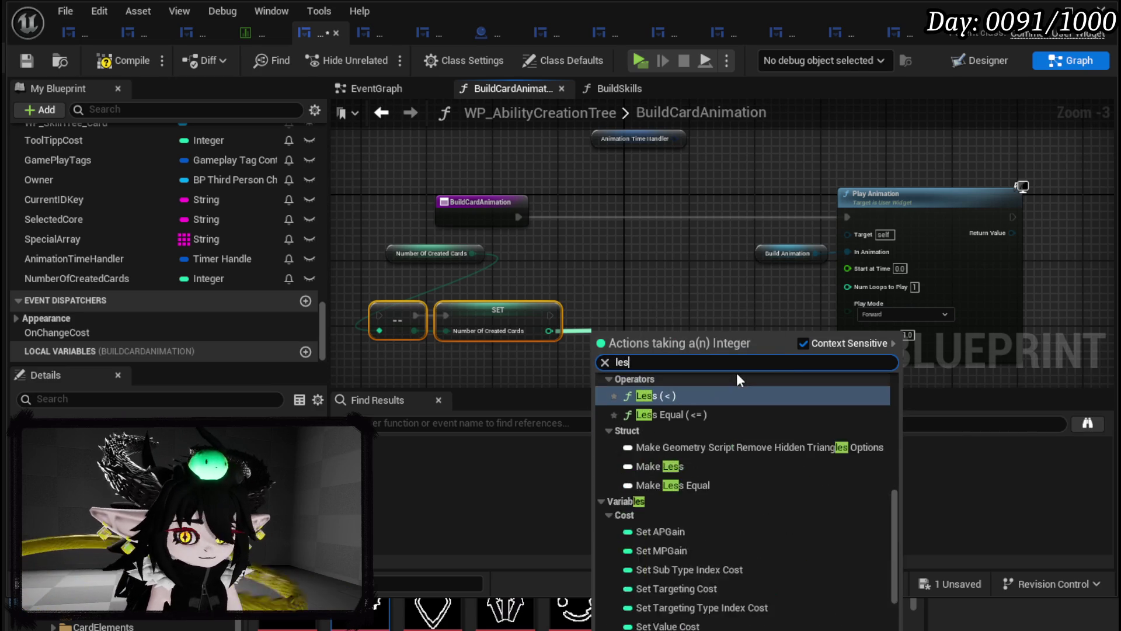
left_click(689, 428)
mouse_move(675, 334)
left_mouse_down()
mouse_move(590, 372)
mouse_move(617, 310)
left_mouse_up()
left_click_drag(549, 302, 618, 295)
- Clear and Invalidate the AnimationTimeHandler timer from the Branch True output
left_click_drag(603, 165, 646, 185)
type("Clear")
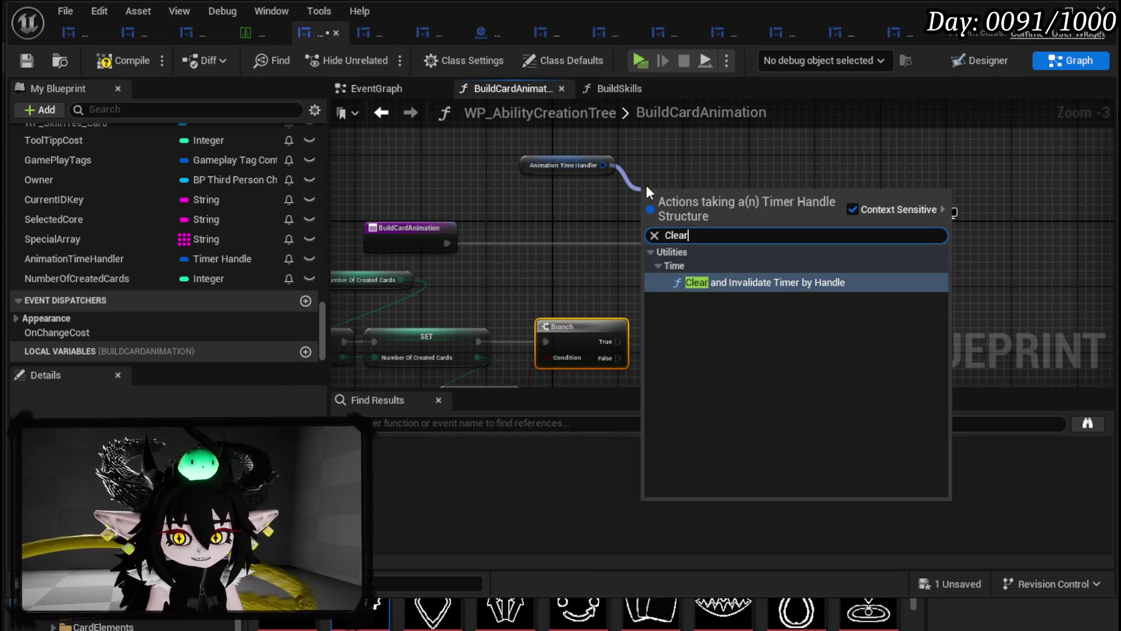
key("Return")
mouse_move(618, 342)
left_mouse_down()
mouse_move(647, 215)
mouse_move(635, 221)
mouse_move(685, 282)
mouse_move(646, 320)
left_mouse_up()
left_click(590, 166)
left_click_drag(539, 170, 587, 253)
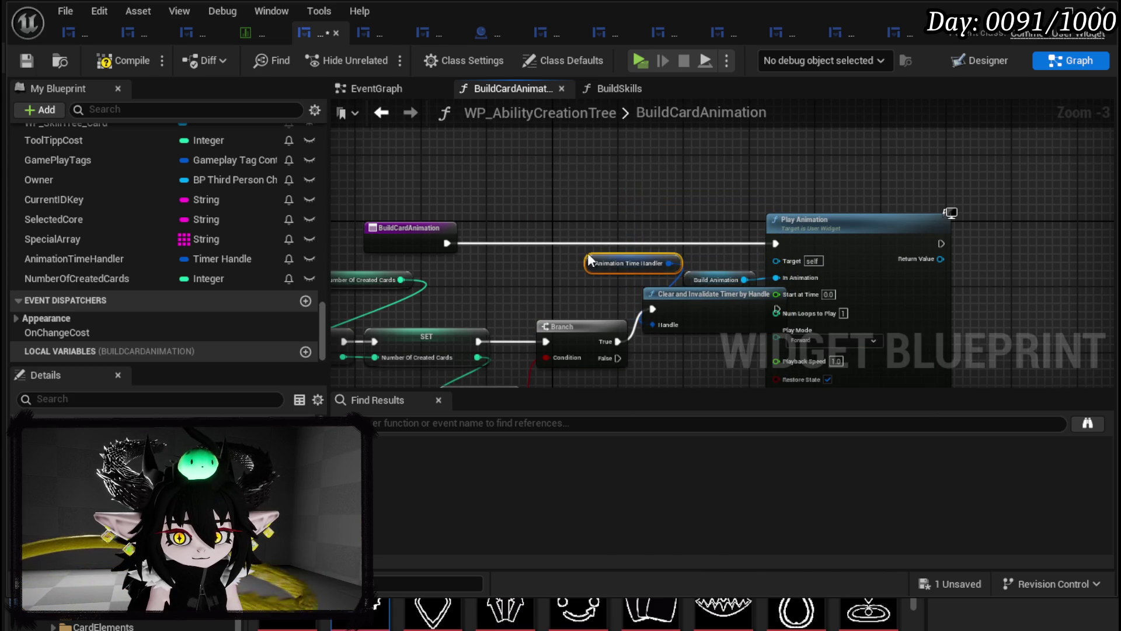
- Move the count logic after Play Animation and paste another Number Of Created Cards getter
mouse_move(403, 333)
left_mouse_down()
mouse_move(720, 188)
mouse_move(771, 205)
mouse_move(701, 256)
mouse_move(695, 197)
mouse_move(754, 173)
mouse_move(887, 190)
mouse_move(1045, 146)
mouse_move(905, 253)
mouse_move(871, 246)
left_mouse_up()
left_click_drag(480, 300, 519, 292)
mouse_move(555, 340)
left_mouse_down()
mouse_move(727, 252)
mouse_move(946, 213)
mouse_move(946, 222)
mouse_move(728, 189)
mouse_move(833, 188)
left_mouse_up()
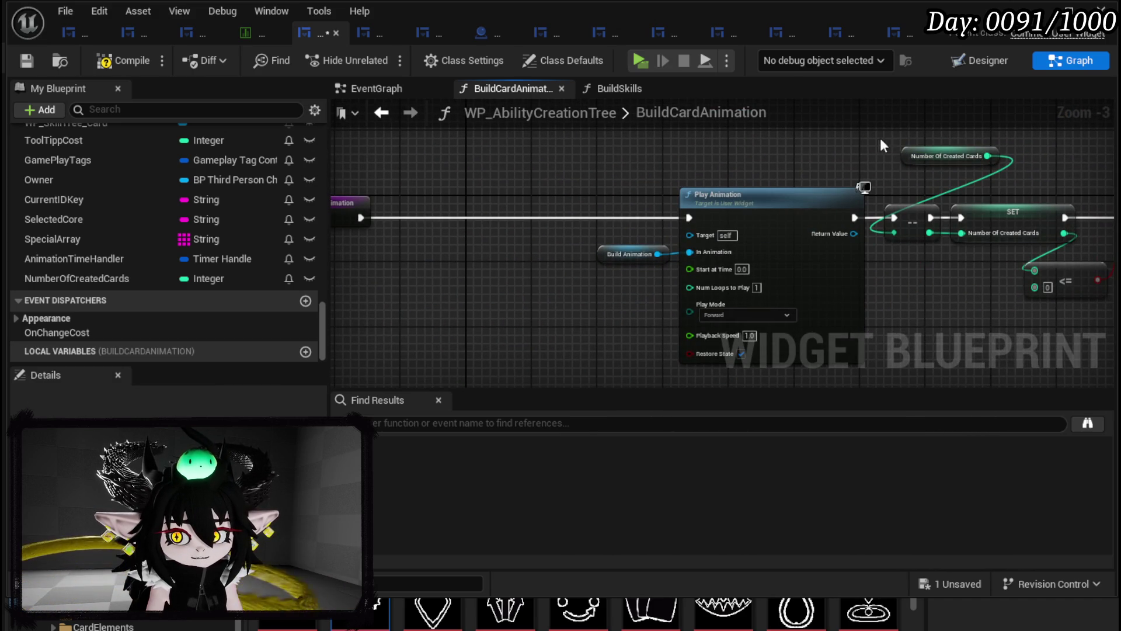
left_click_drag(504, 189, 604, 191)
key("ctrl+v")
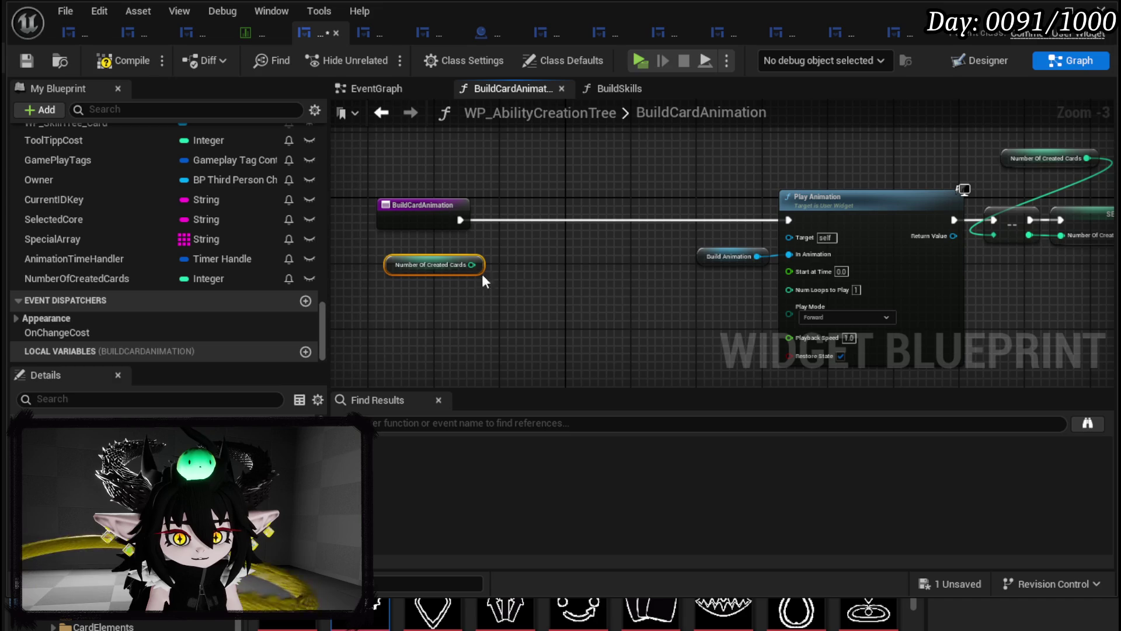
left_click_drag(469, 268, 438, 268)
left_click(514, 276)
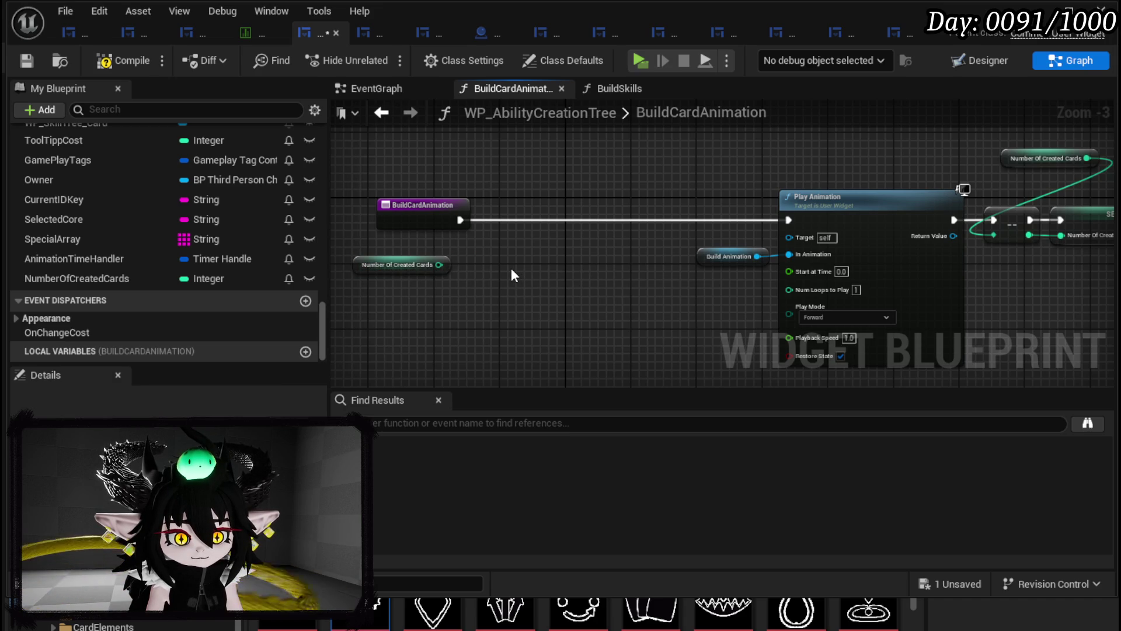
- Arrange the BuildCardAnimation entry with the Number Of Created Cards getter just below it
left_click_drag(440, 265, 477, 269)
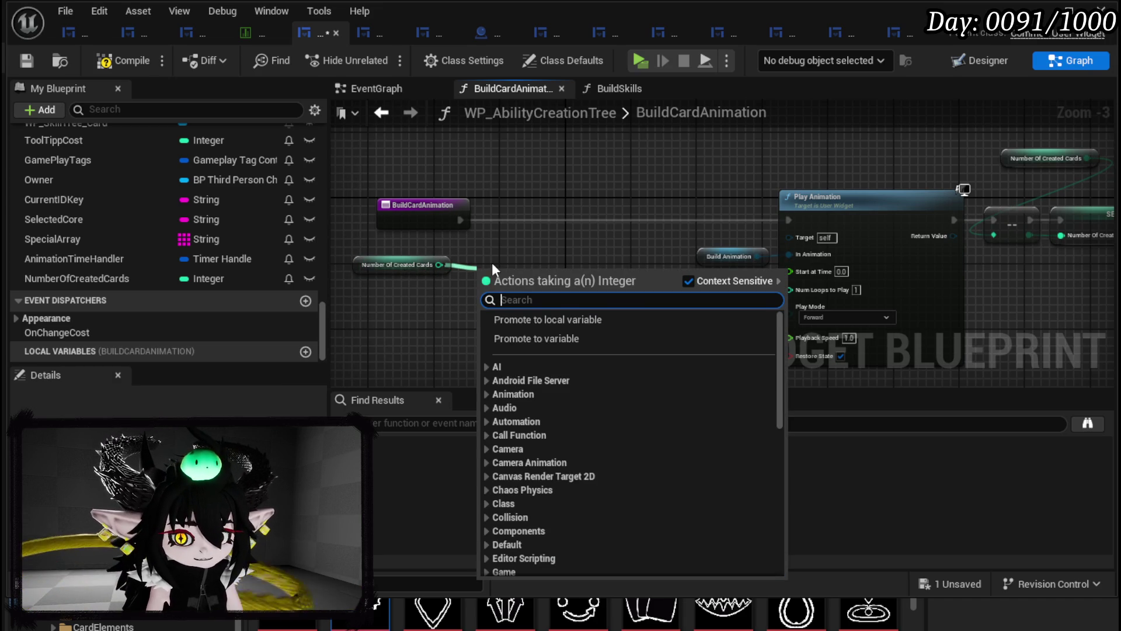
type("cancle")
key("BackSpace")
key("BackSpace")
key("BackSpace")
key("BackSpace")
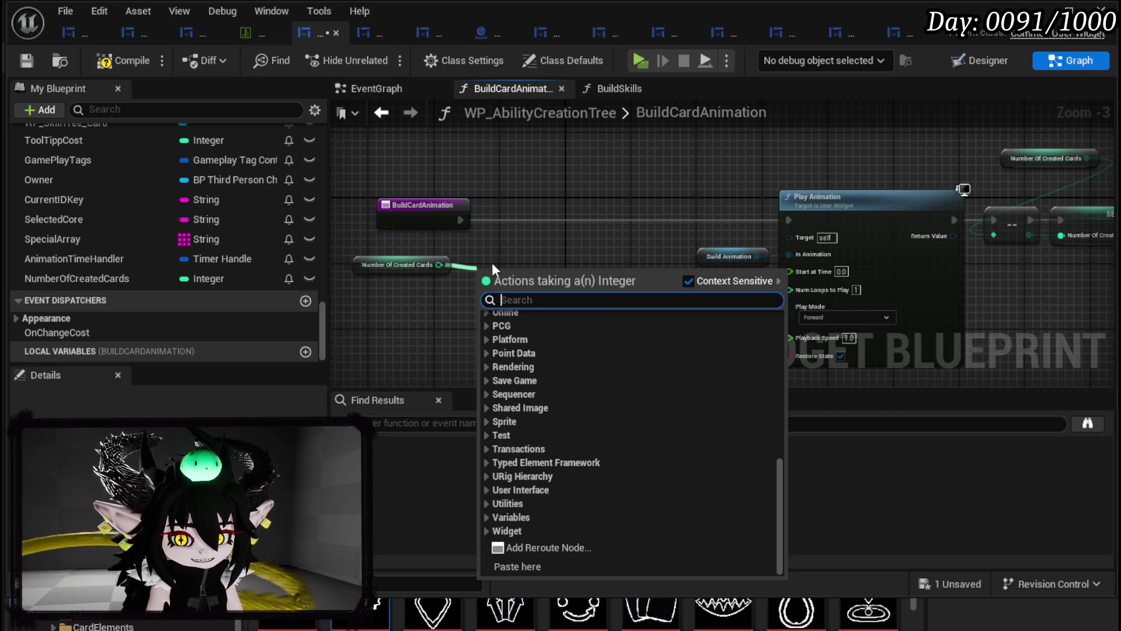
type("devi")
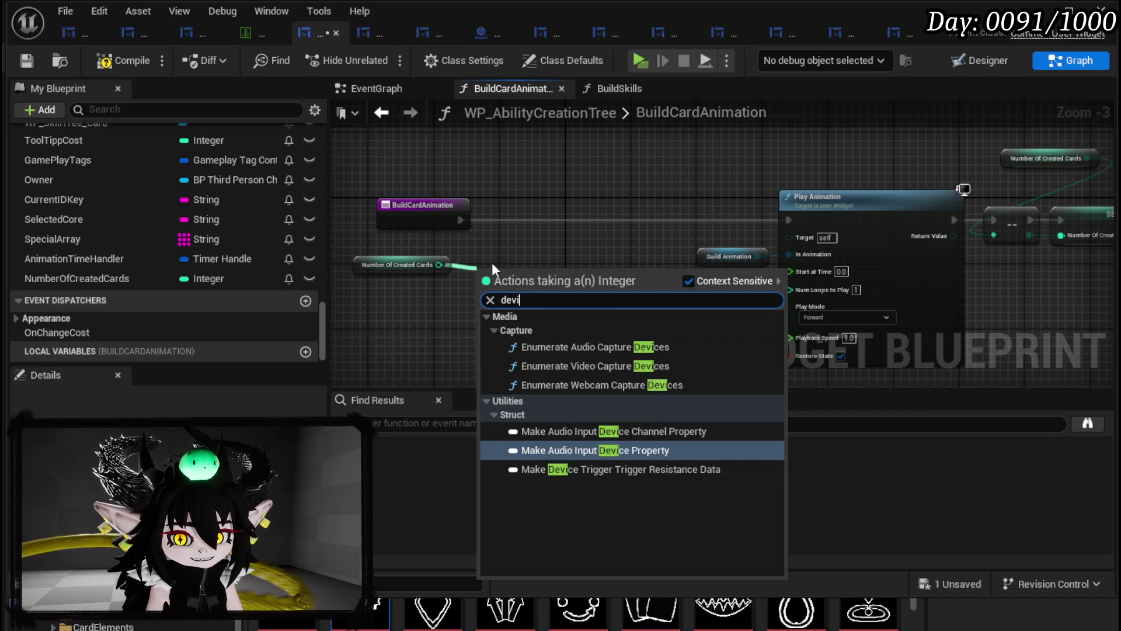
key("BackSpace")
key("BackSpace")
key("BackSpace")
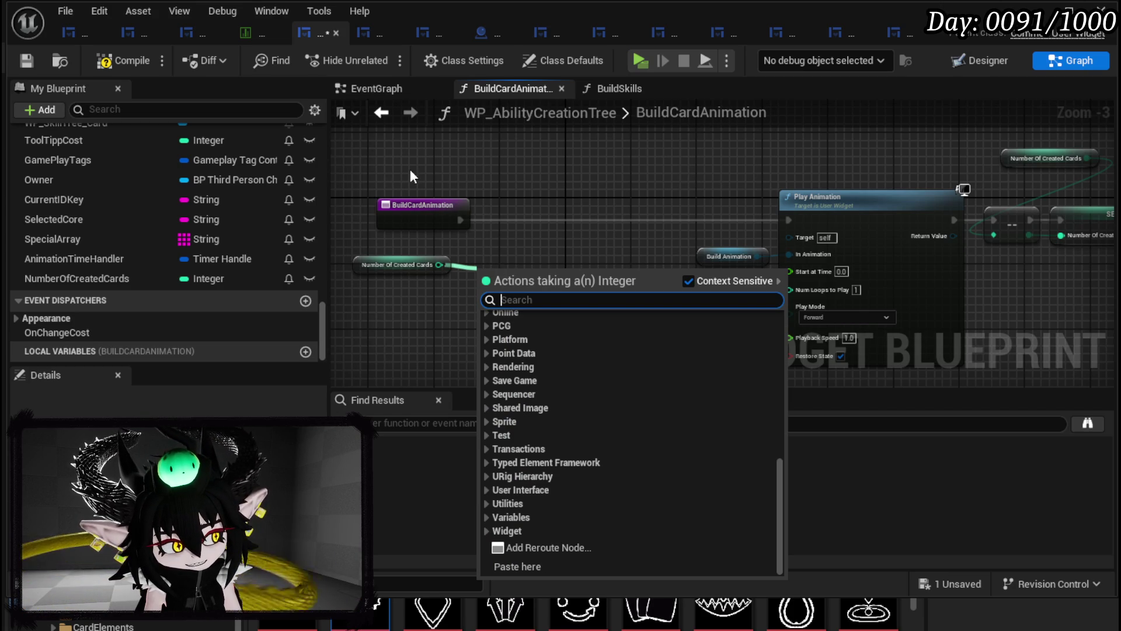
left_click_drag(587, 202, 636, 187)
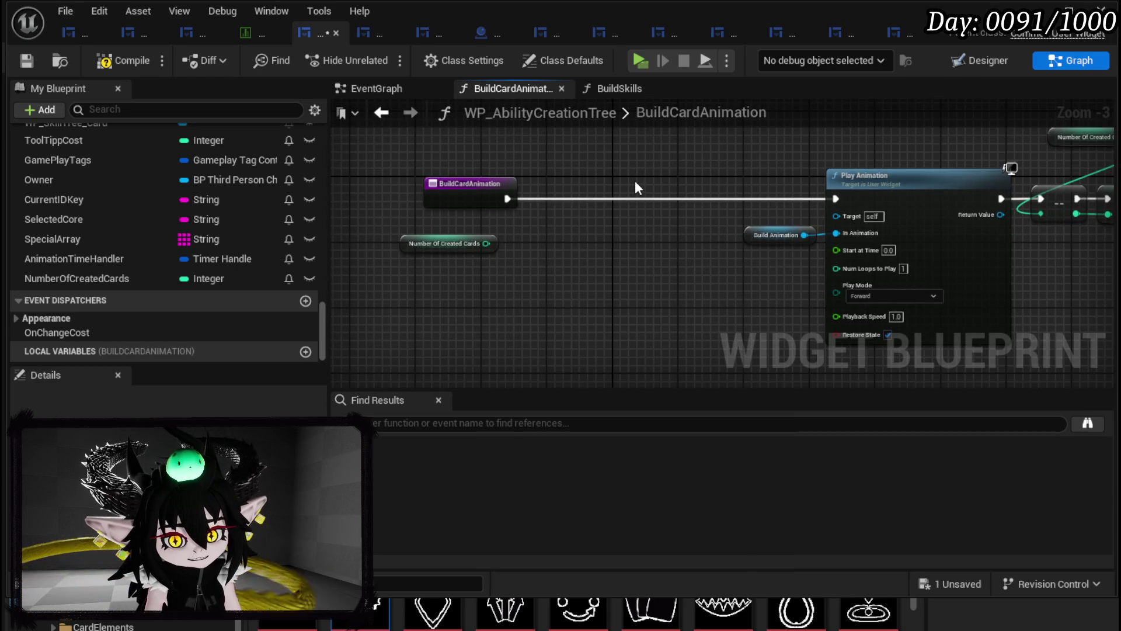
left_click_drag(462, 187, 420, 187)
left_click_drag(433, 256, 407, 267)
left_click(514, 255)
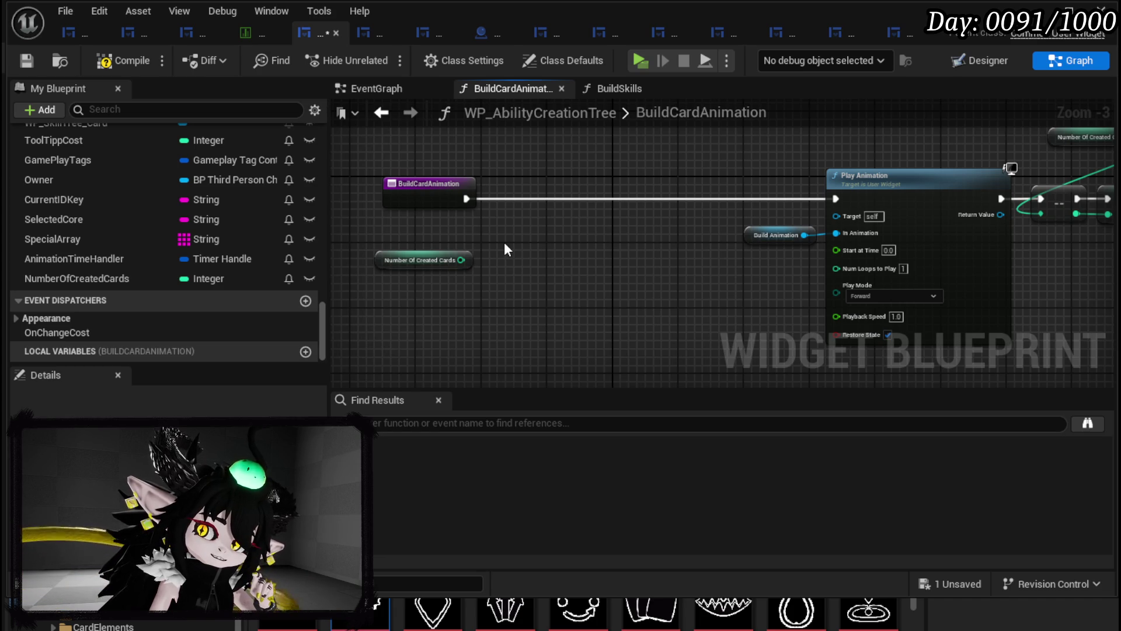
- Search the Blueprint actions list for 'switch on int' on the empty canvas
scroll(505, 244, "up", 2)
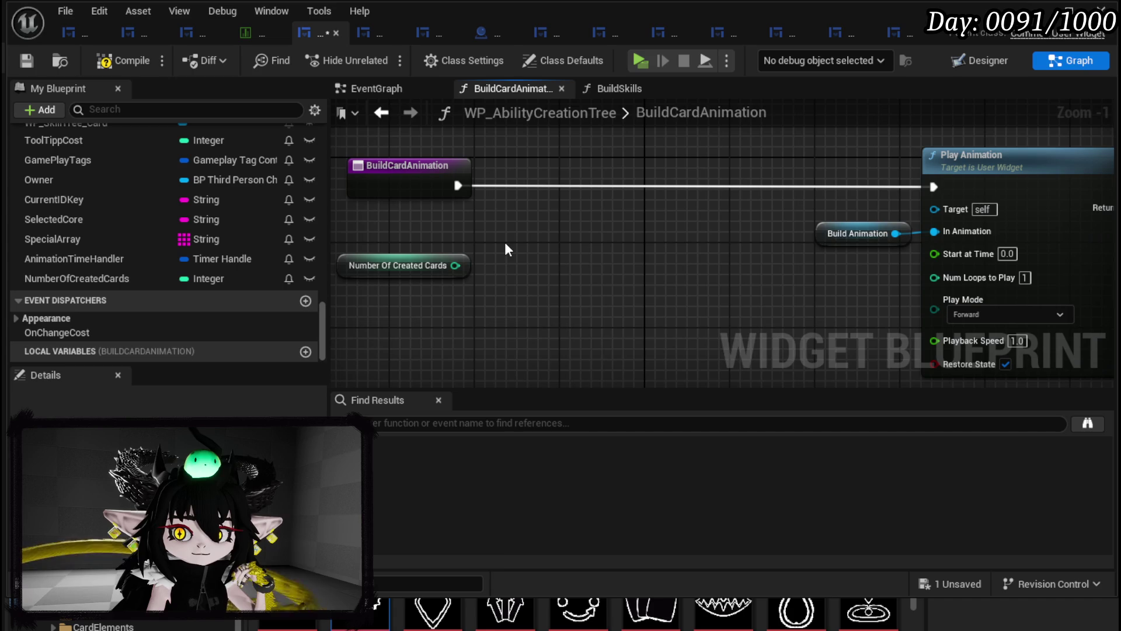
right_click(505, 250)
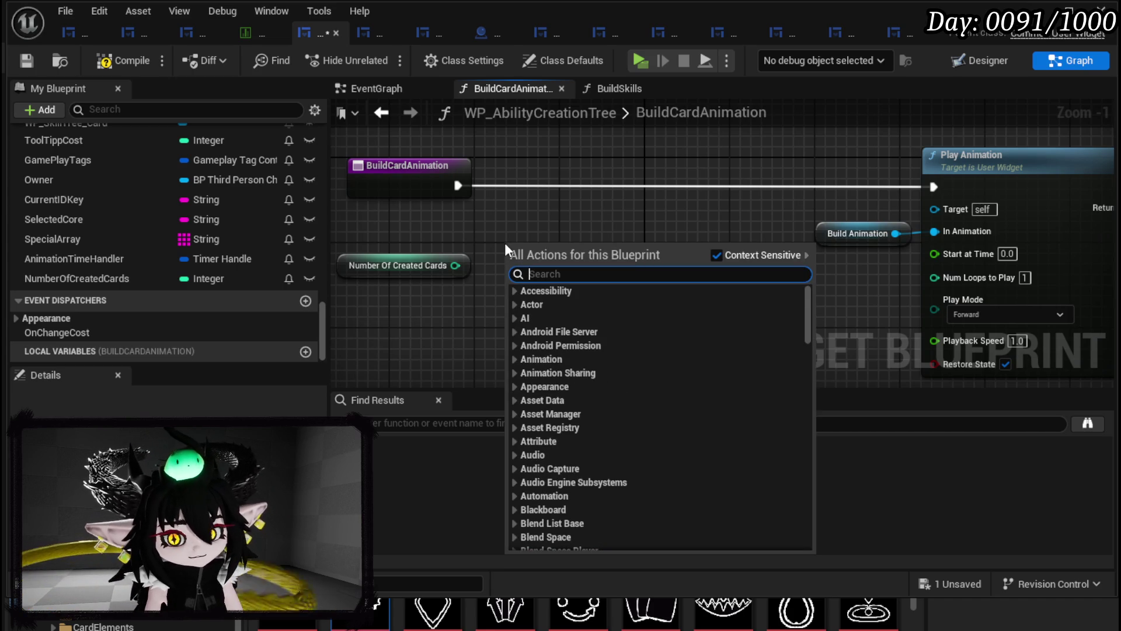
type("switch on int")
- Run a Switch on Int with outputs 0–3 from BuildCardAnimation, output 0 to Play Animation
key("Return")
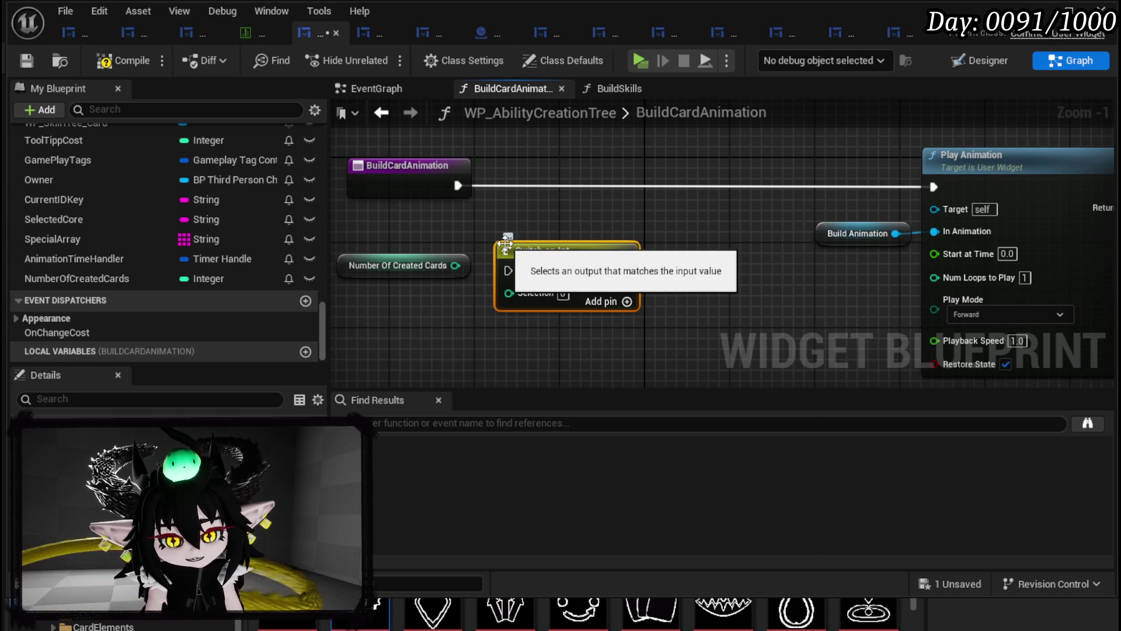
mouse_move(505, 244)
left_mouse_down()
mouse_move(497, 169)
mouse_move(568, 159)
left_mouse_up()
left_click_drag(459, 185, 571, 185)
left_click(690, 216)
left_click(691, 237)
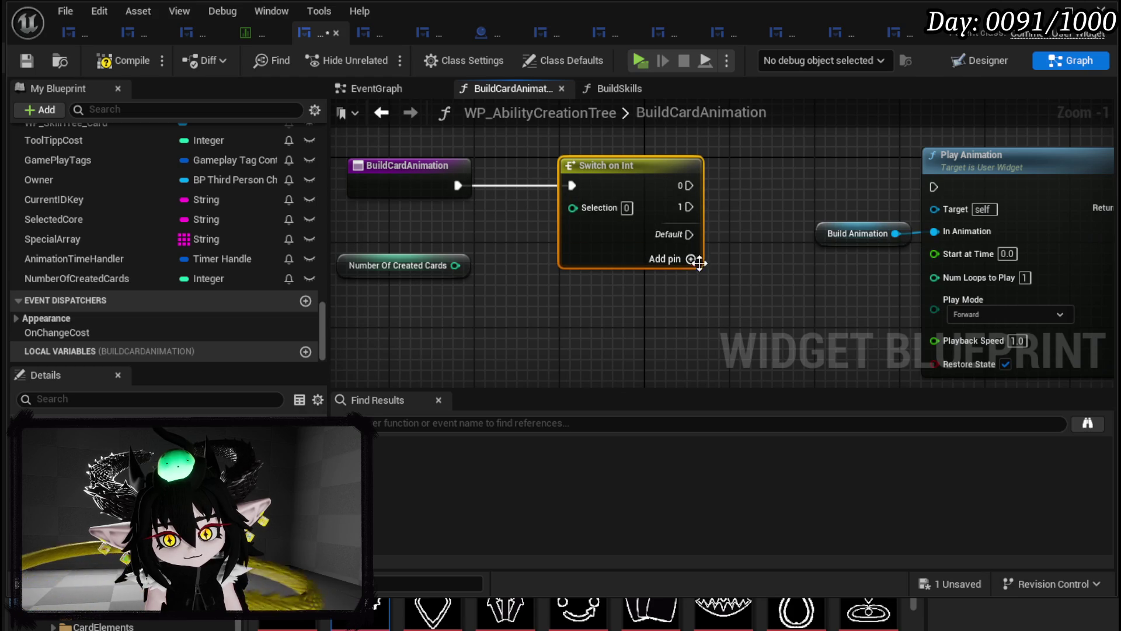
left_click(690, 260)
left_click(691, 281)
mouse_move(669, 202)
left_mouse_down()
mouse_move(482, 215)
mouse_move(580, 198)
mouse_move(755, 198)
left_mouse_up()
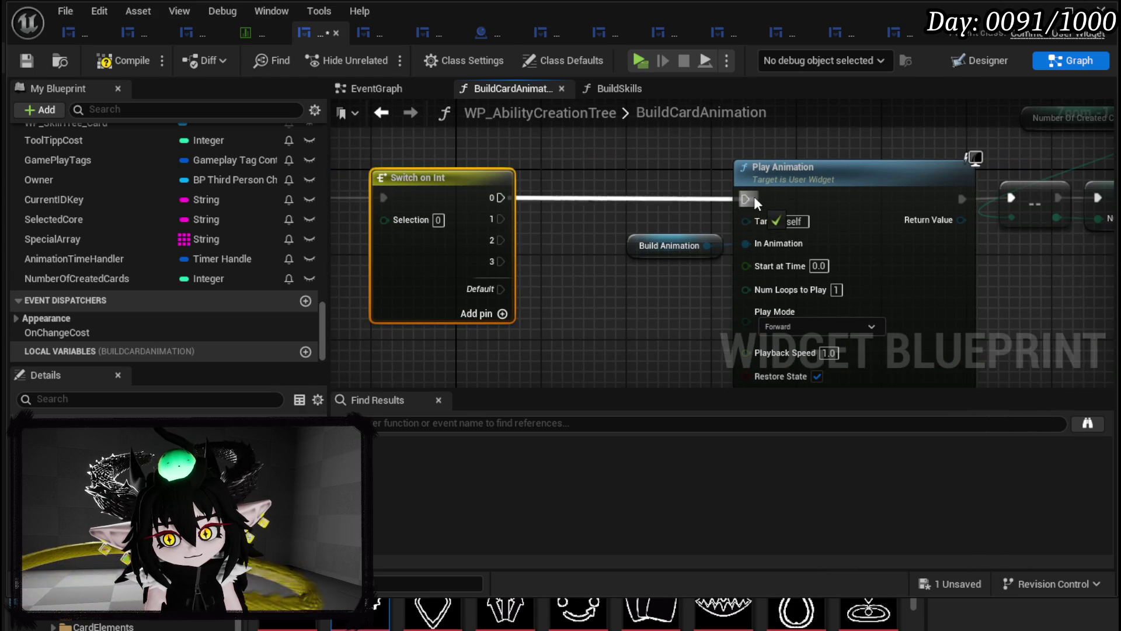
- Tidy the nodes and promote the switch's Selection input to a local variable
left_click(669, 245, "ctrl")
mouse_move(899, 183)
left_mouse_down()
mouse_move(796, 113)
mouse_move(764, 151)
mouse_move(783, 156)
left_mouse_up()
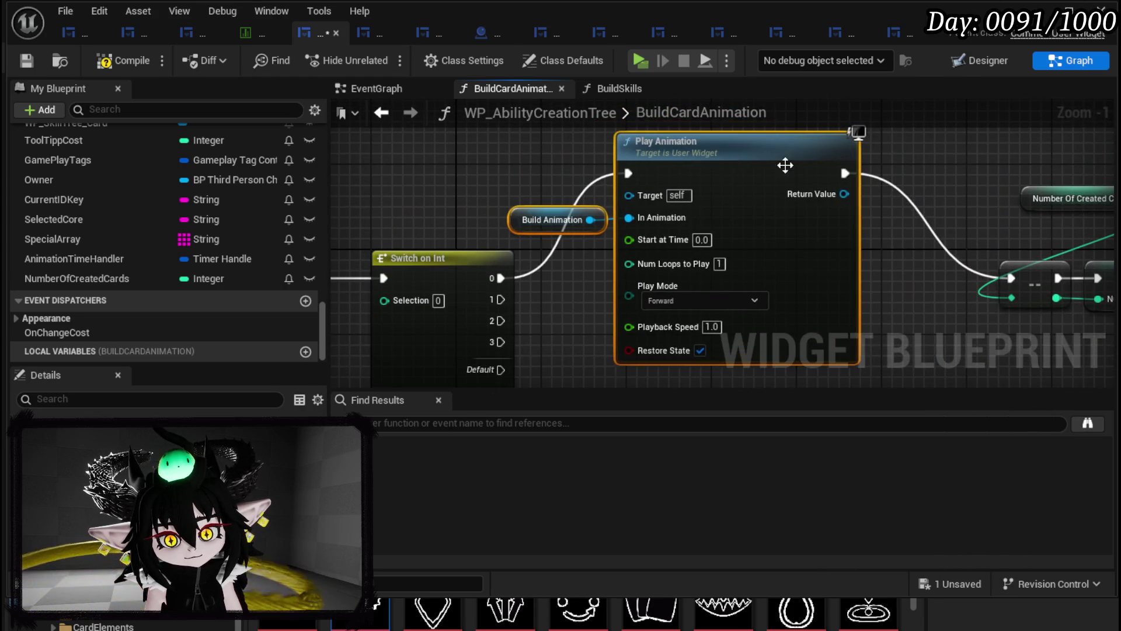
left_click_drag(581, 188, 549, 224)
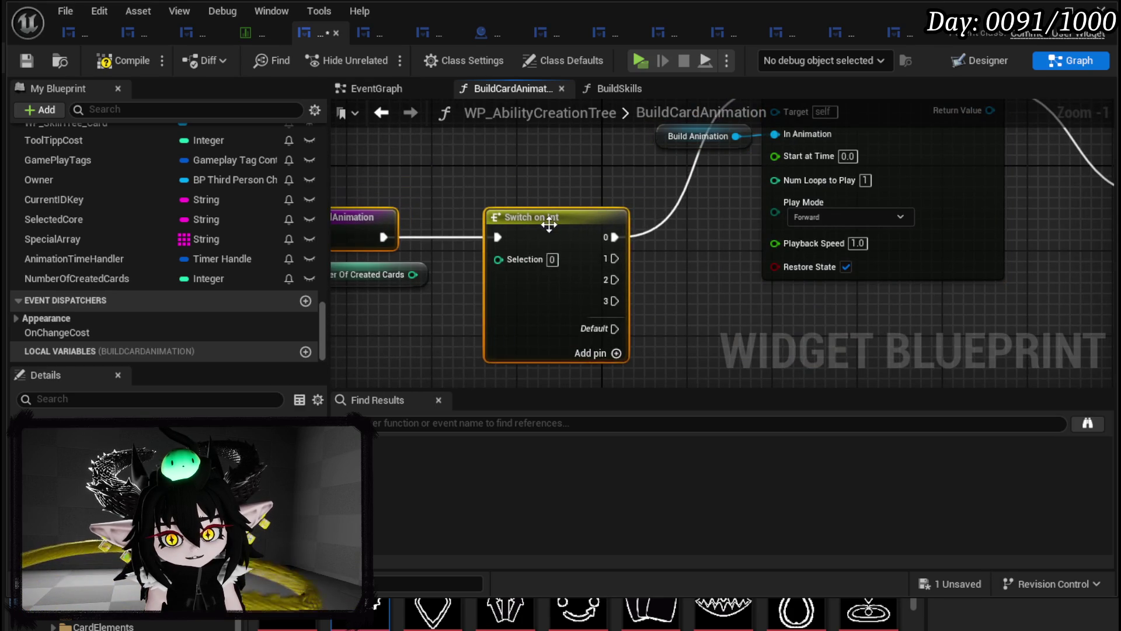
left_click(425, 245)
left_click_drag(425, 245, 411, 139)
right_click(564, 231)
left_click(584, 298)
type("AnimationCounte")
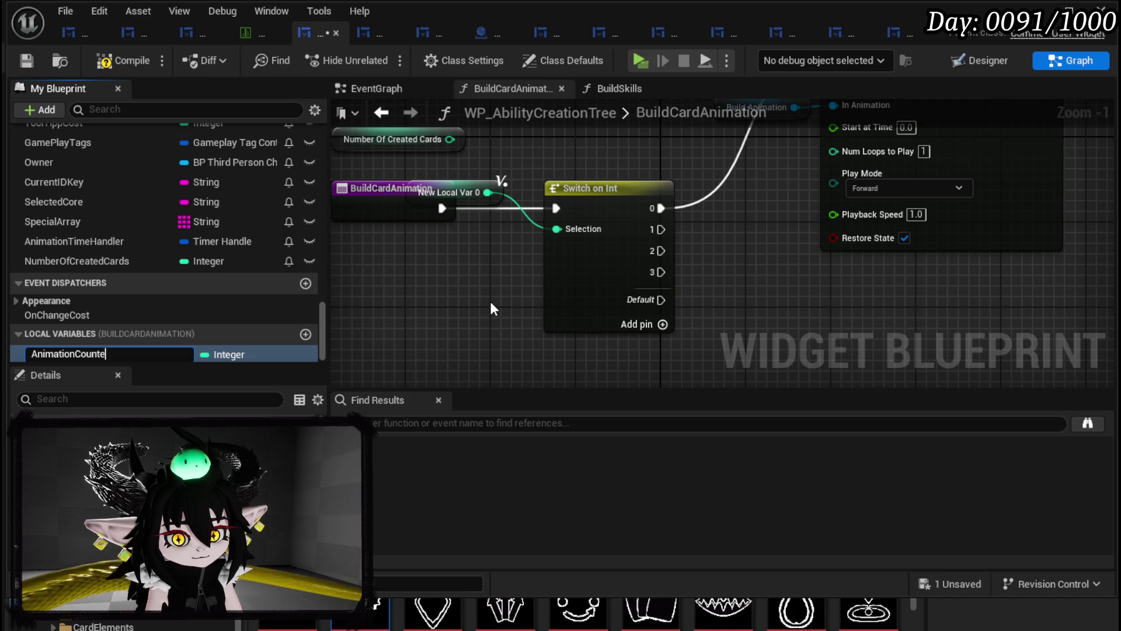
- Name the local variable AnimationCounter and feed its getter into an Increment Int node
type("r")
key("Return")
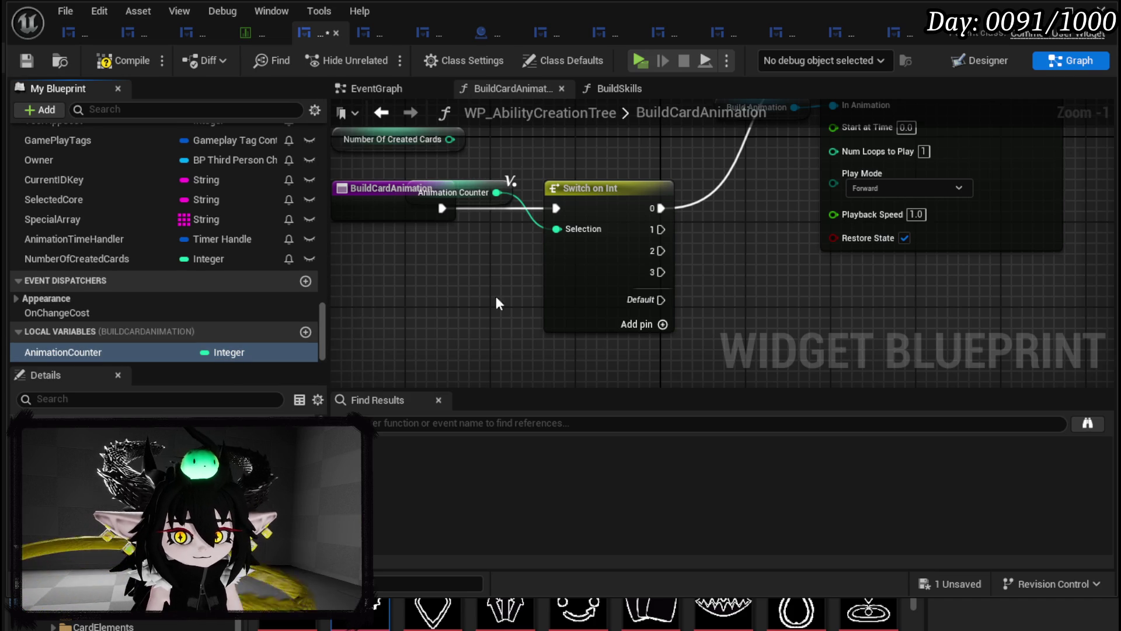
mouse_move(504, 199)
left_mouse_down()
mouse_move(517, 277)
mouse_move(657, 237)
mouse_move(543, 230)
left_mouse_up()
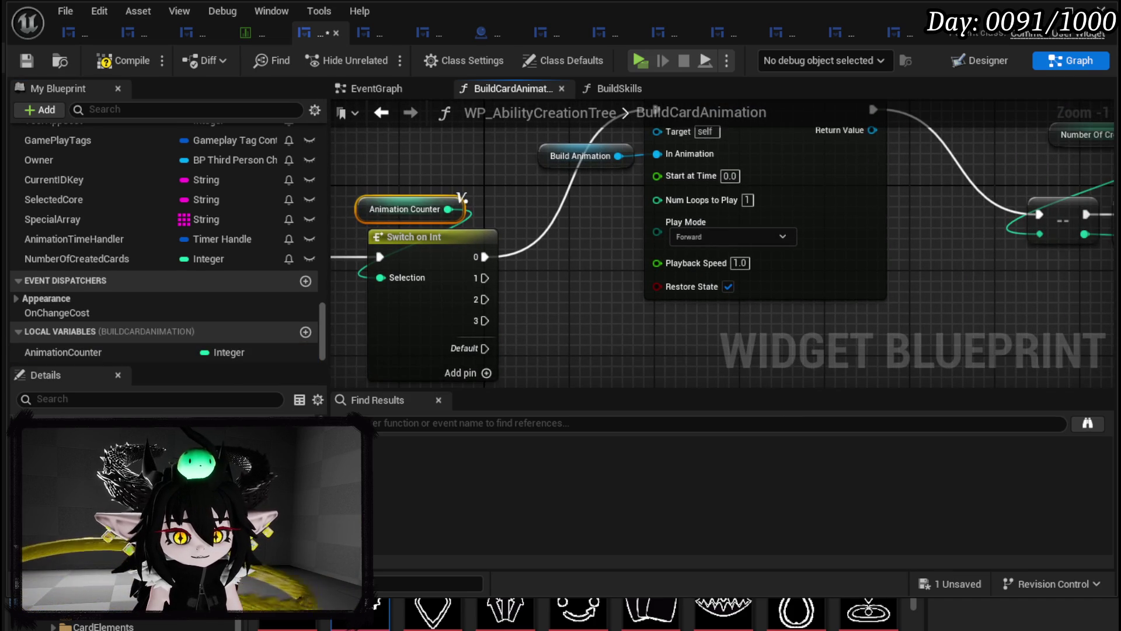
mouse_move(85, 352)
left_mouse_down()
mouse_move(533, 282)
mouse_move(588, 294)
left_mouse_up()
left_click(559, 321)
type("Incremen")
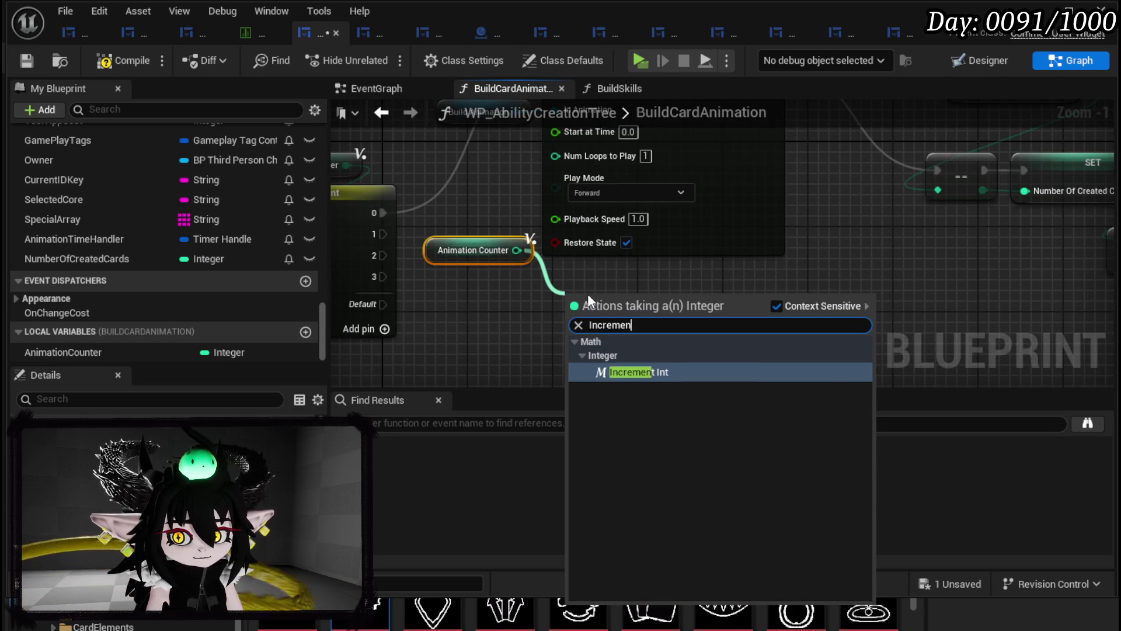
key("Return")
- Store the incremented value with a SET AnimationCounter node after the increment
left_click_drag(478, 261, 573, 281)
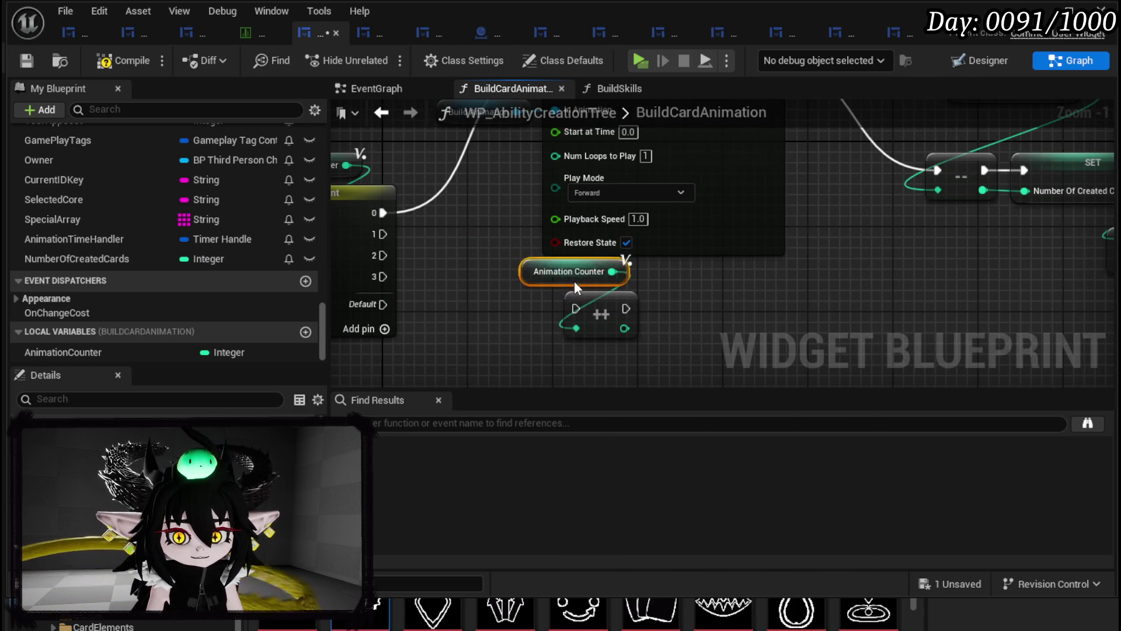
scroll(566, 345, "down", 3)
left_click_drag(987, 318, 601, 181)
left_click_drag(644, 257, 738, 262)
left_click_drag(437, 321, 496, 301)
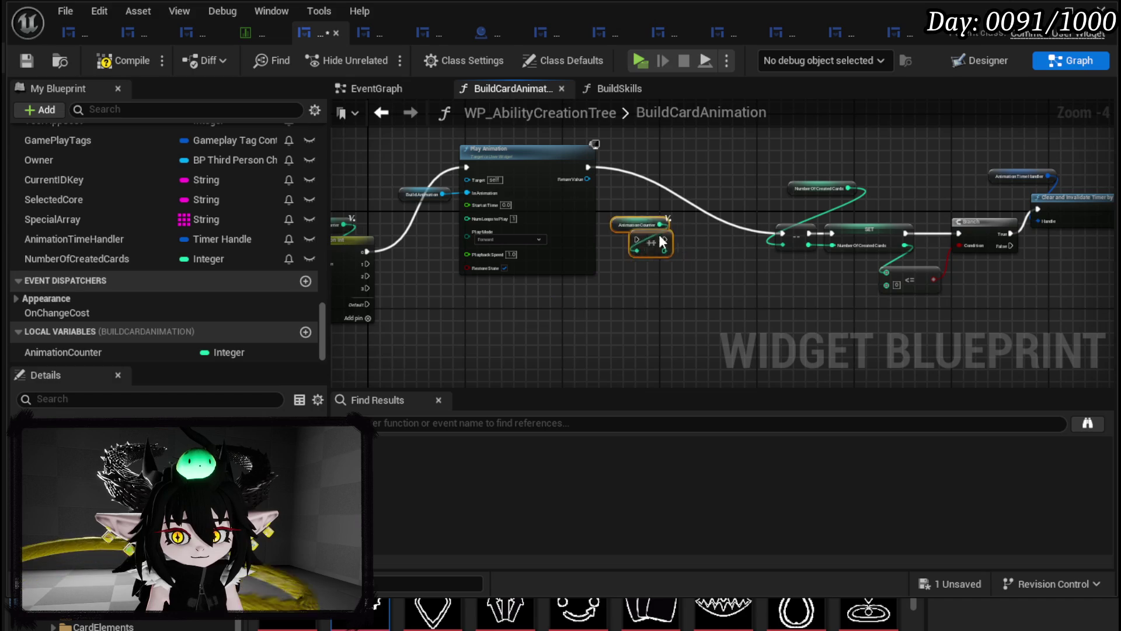
scroll(650, 242, "up", 2)
mouse_move(81, 350)
left_mouse_down()
mouse_move(584, 309)
mouse_move(582, 321)
mouse_move(559, 321)
left_mouse_up()
left_click(607, 337)
mouse_move(686, 312)
left_mouse_down()
mouse_move(942, 256)
mouse_move(982, 260)
mouse_move(829, 257)
mouse_move(917, 257)
mouse_move(797, 313)
mouse_move(584, 243)
mouse_move(764, 265)
mouse_move(798, 257)
mouse_move(754, 327)
left_mouse_up()
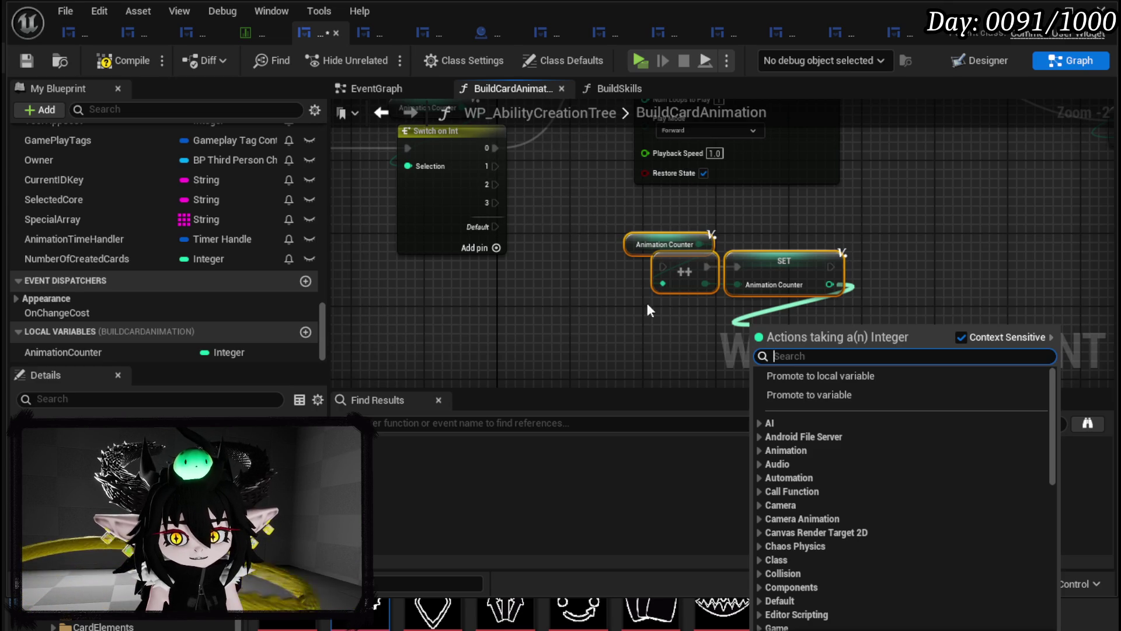
- Compare AnimationCounter > 3 and drive a Branch after the setter
type("greater")
left_click(802, 401)
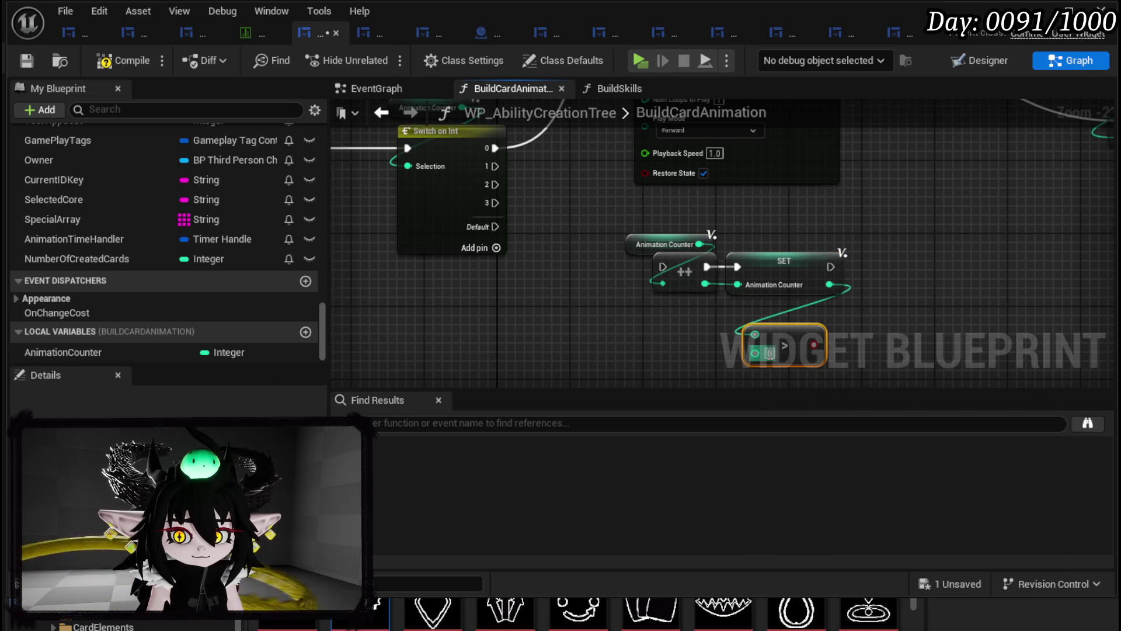
left_click_drag(860, 307, 634, 308)
left_click(544, 354)
type("3")
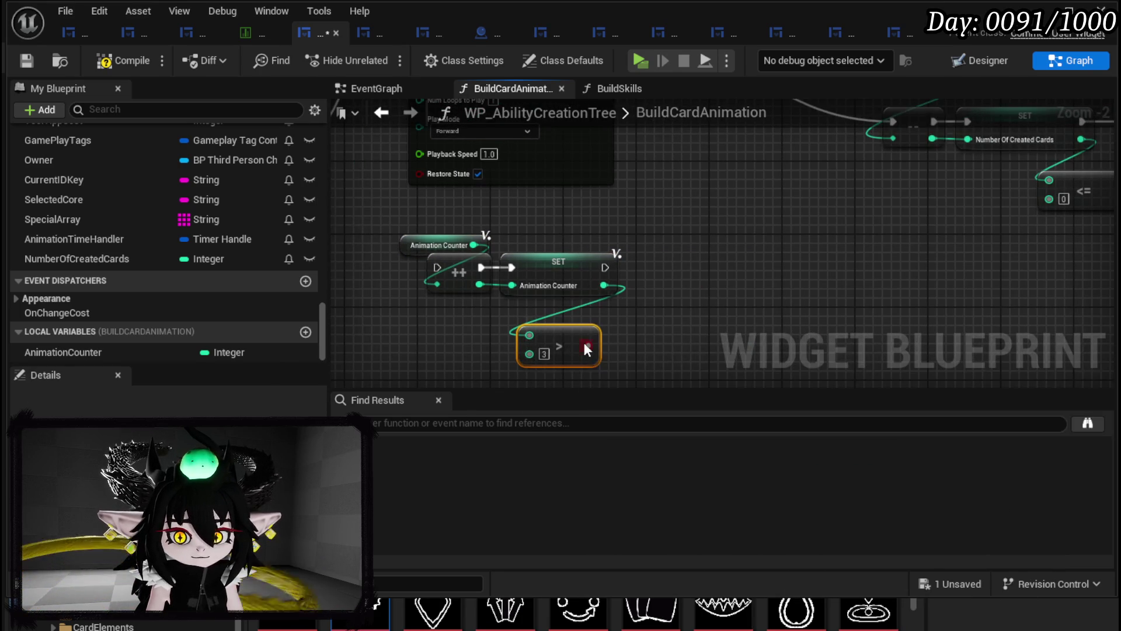
left_click(655, 274)
mouse_move(691, 283)
left_mouse_down()
mouse_move(685, 257)
mouse_move(605, 268)
left_mouse_up()
- Reset AnimationCounter to 0 with a pasted SET node on the Branch True path
left_click(619, 279)
key("ctrl+c")
key("ctrl+v")
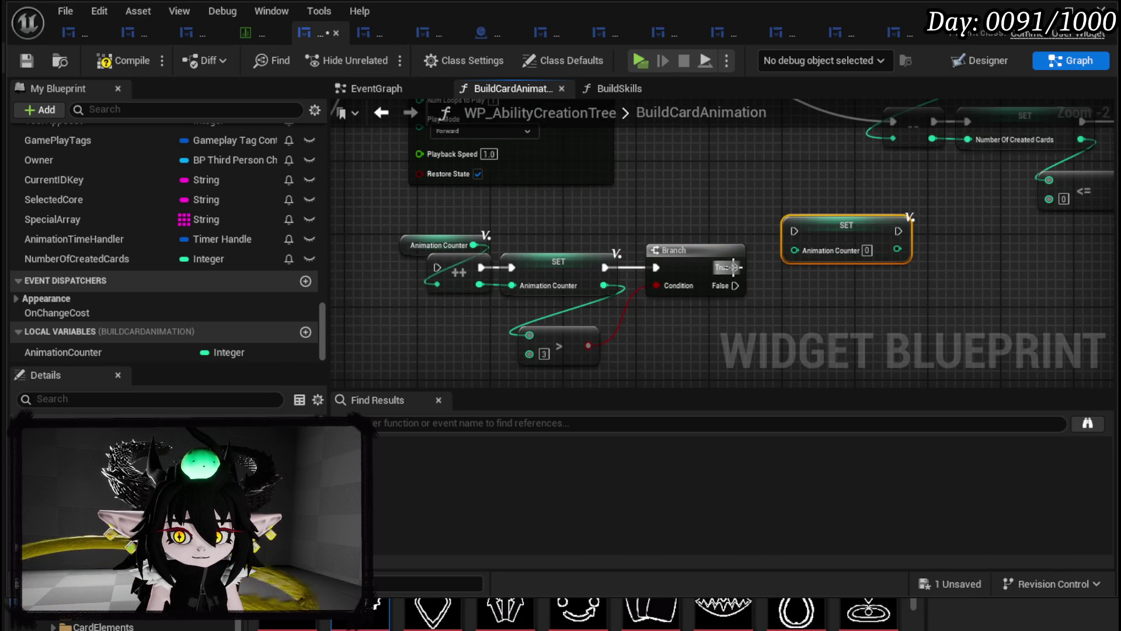
left_click_drag(721, 268, 793, 230)
scroll(759, 223, "down", 2)
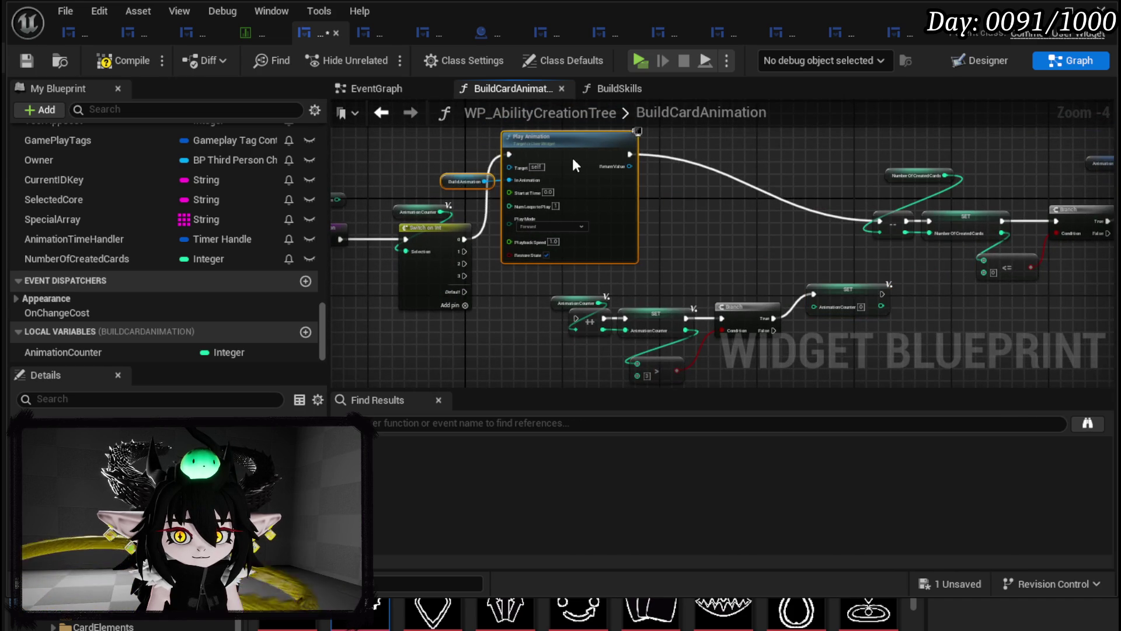
left_click_drag(605, 280, 1018, 178)
mouse_move(670, 237)
left_mouse_down()
mouse_move(835, 171)
mouse_move(871, 178)
left_mouse_up()
mouse_move(395, 357)
left_mouse_down()
mouse_move(704, 262)
mouse_move(834, 145)
left_mouse_up()
scroll(409, 212, "up", 3)
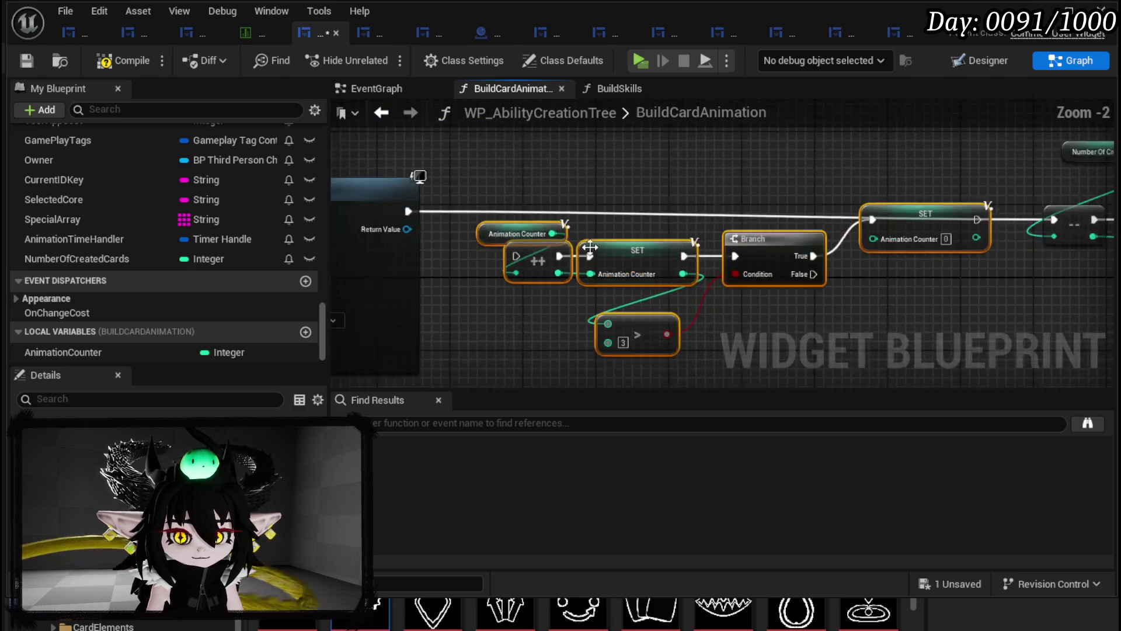
- Run the increment after the animation and route reset and False paths to the card-count decrement
left_click_drag(379, 205, 503, 257)
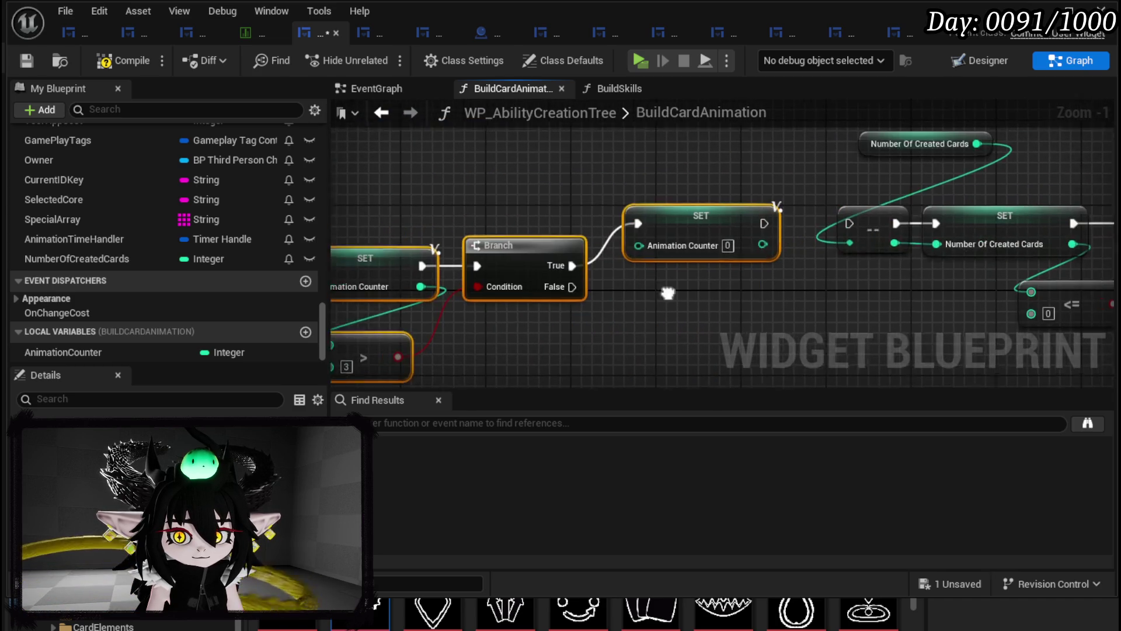
left_click(759, 222)
left_click_drag(749, 222, 834, 222)
mouse_move(557, 285)
left_mouse_down()
mouse_move(804, 274)
mouse_move(838, 223)
left_mouse_up()
double_click(621, 277)
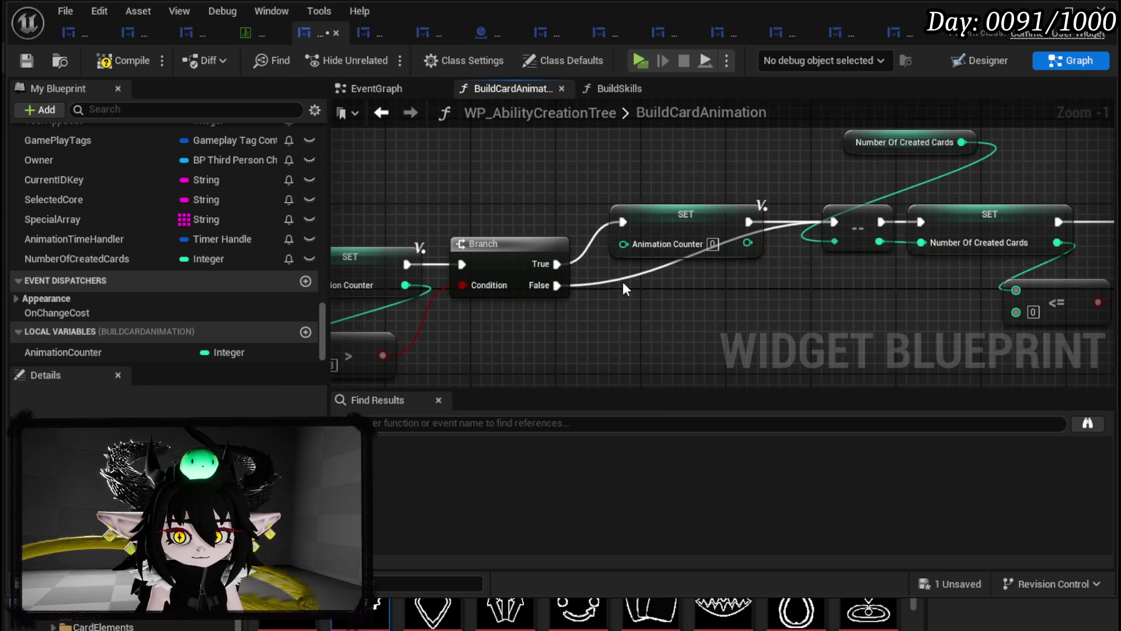
left_click_drag(631, 279, 758, 285)
scroll(816, 274, "down", 4)
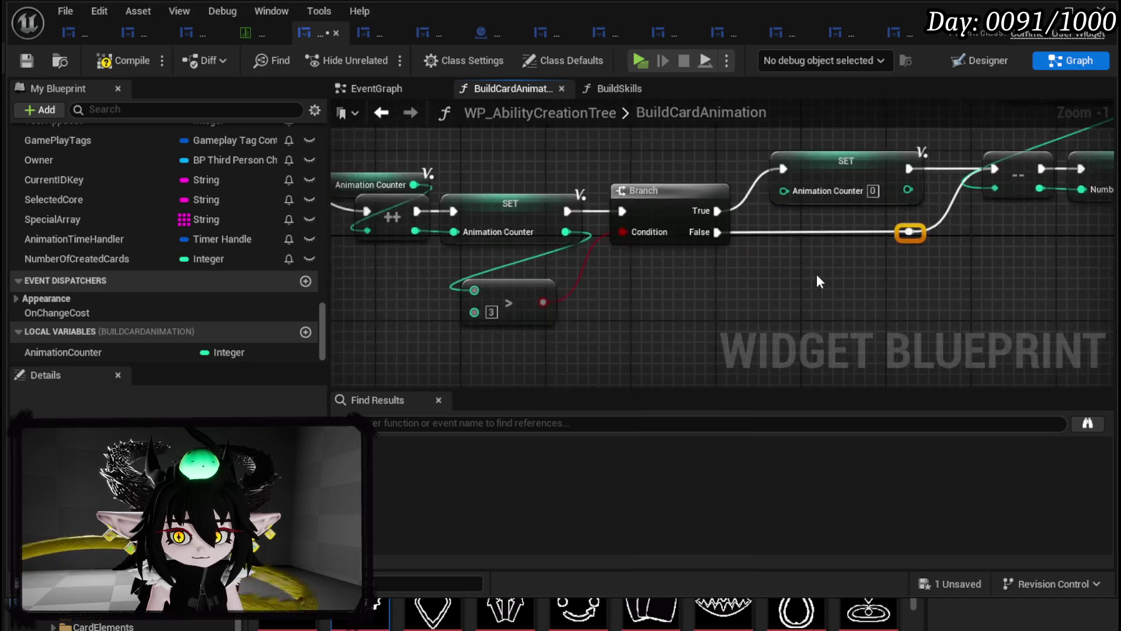
scroll(679, 297, "up", 2)
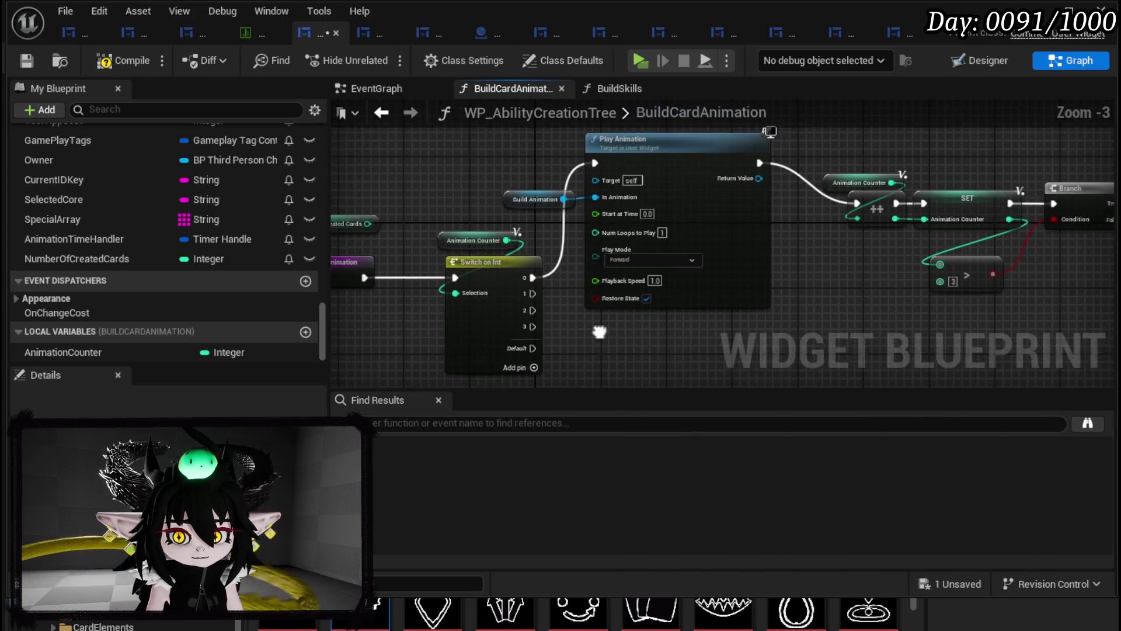
- Lift Play Animation and Build Animation above Switch on Int, then compile and save
mouse_move(497, 204)
left_mouse_down()
mouse_move(646, 288)
mouse_move(663, 191)
left_mouse_up()
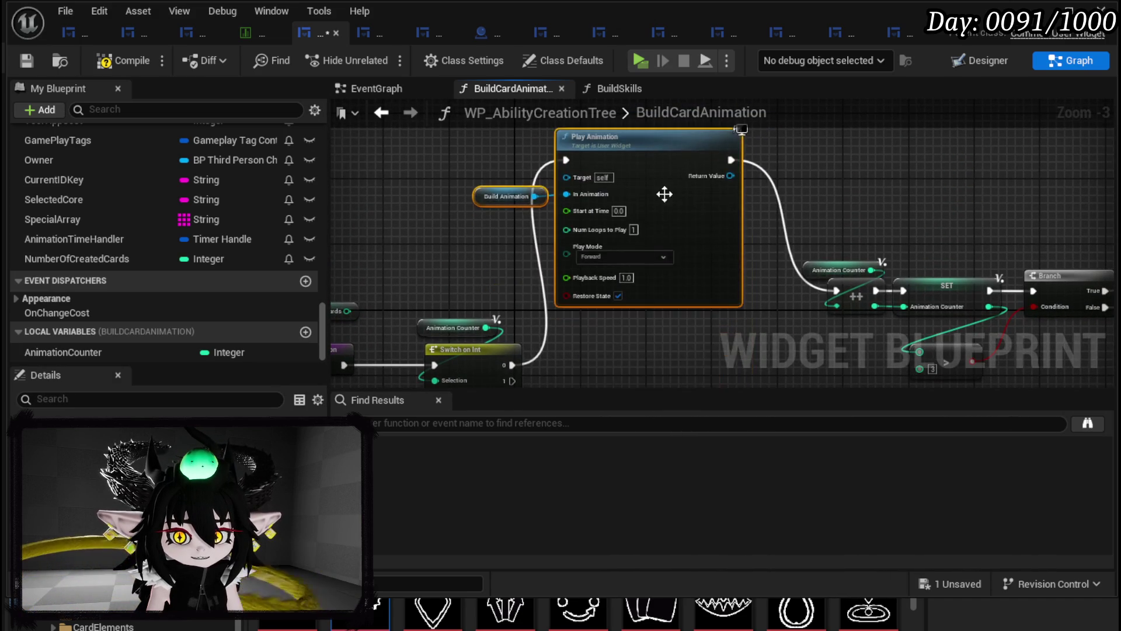
left_click_drag(543, 210, 643, 211)
left_click_drag(762, 272, 605, 249)
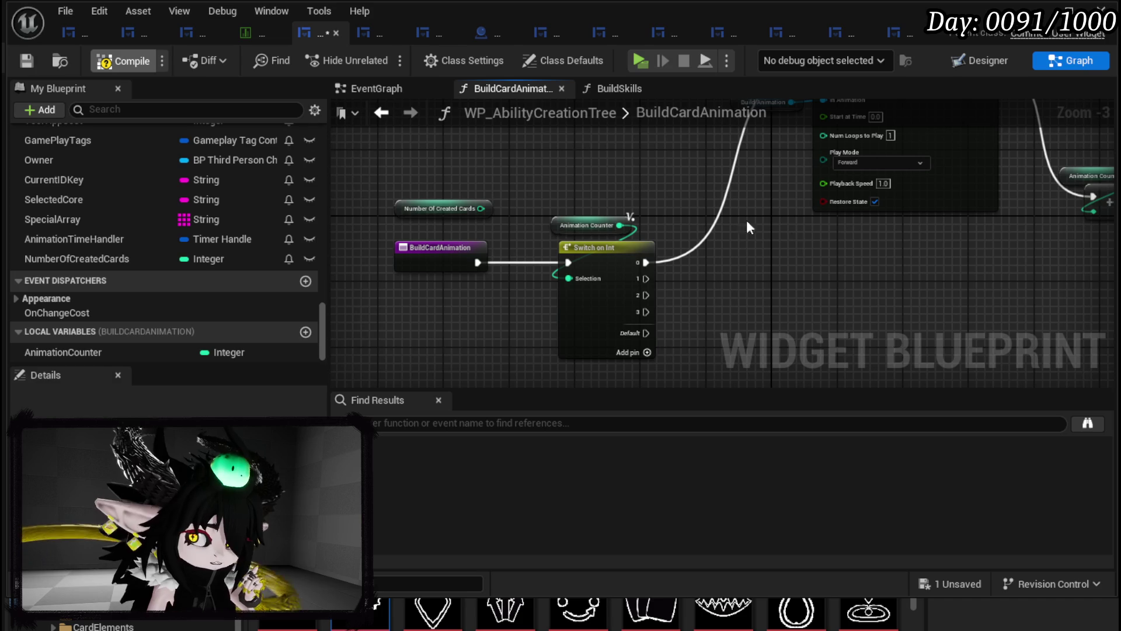
right_click(555, 273)
key("Escape")
key("ctrl+s")
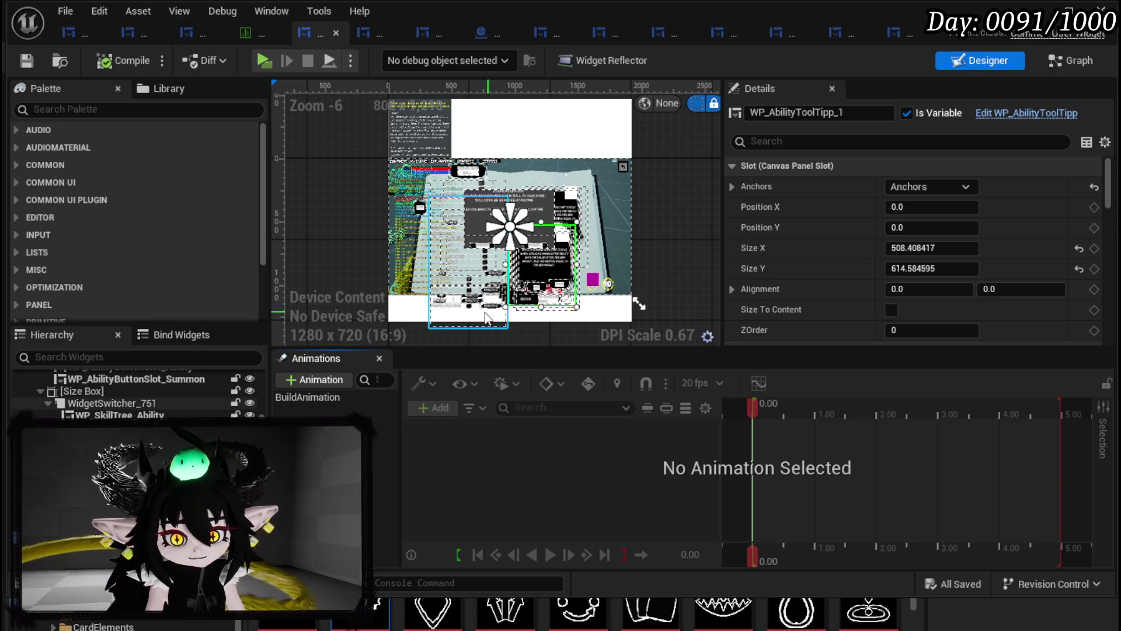
- Rename the BuildAnimation animation to BuildAnimationCard_1
left_click_drag(543, 263, 557, 215)
key("ctrl+z")
left_click(311, 398)
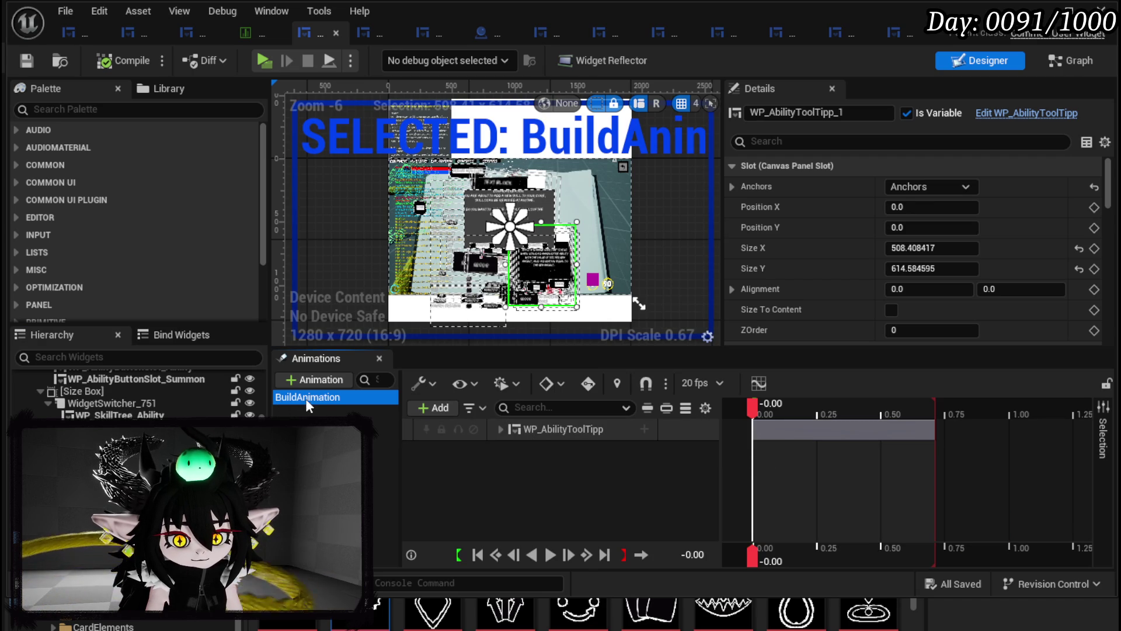
right_click(332, 399)
left_click(383, 430)
key("Escape")
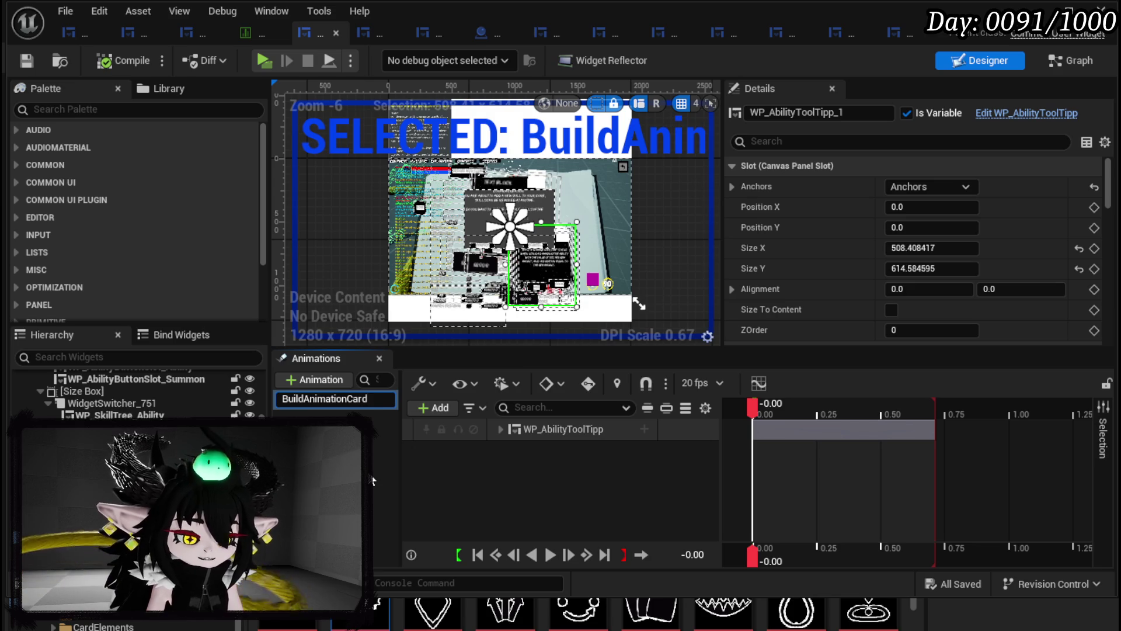
key("Return")
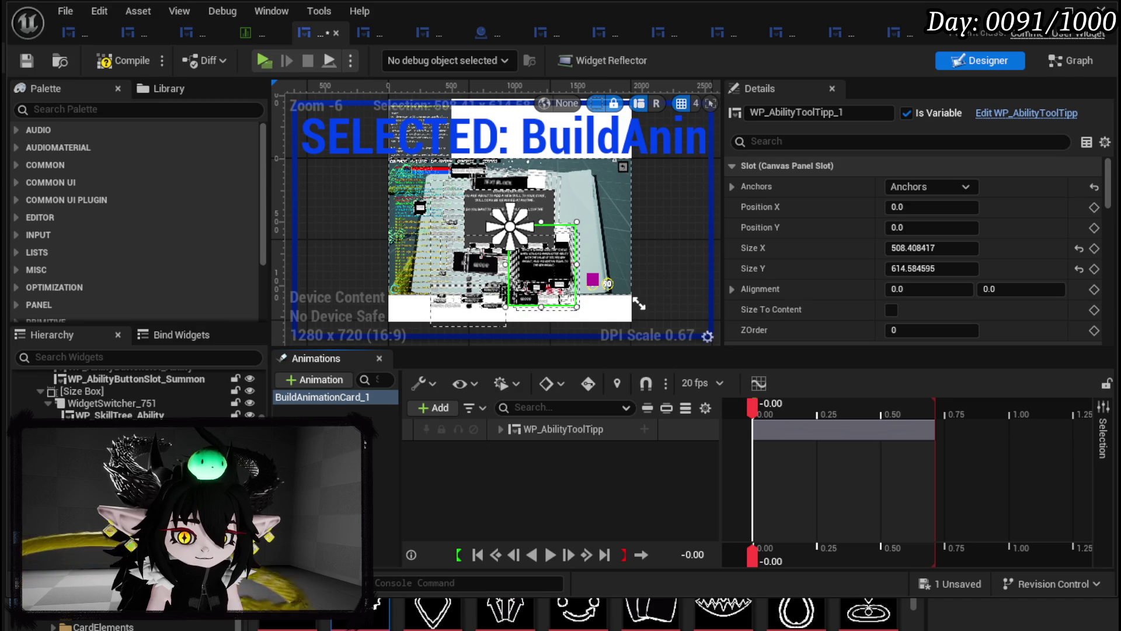
- Add a new animation named BuildAnimCard_2
left_click(336, 400)
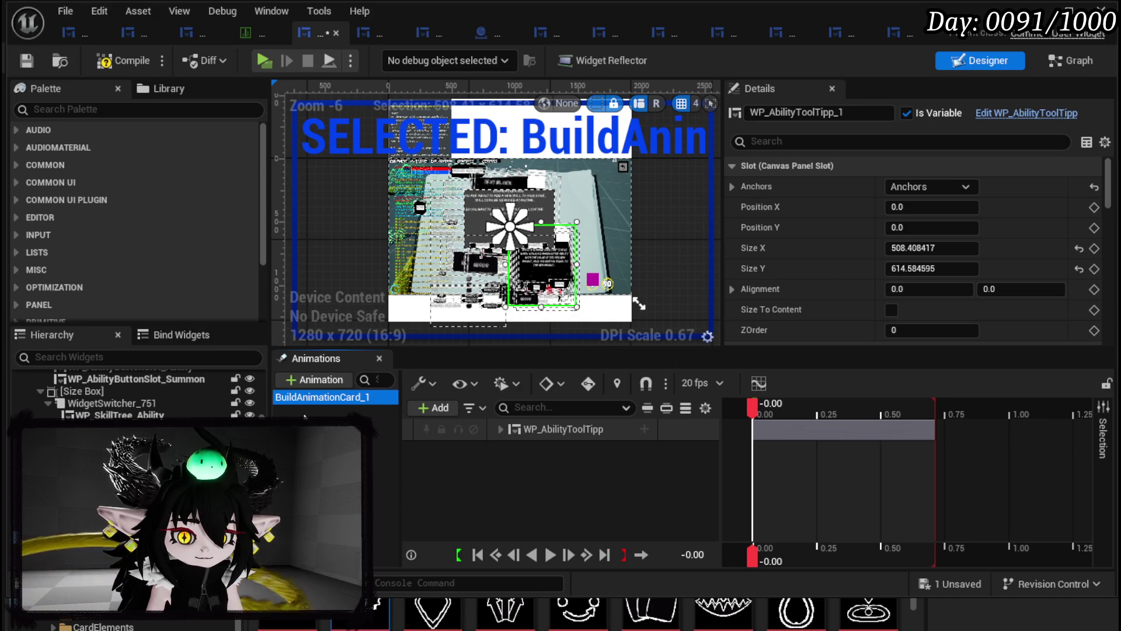
left_click(324, 378)
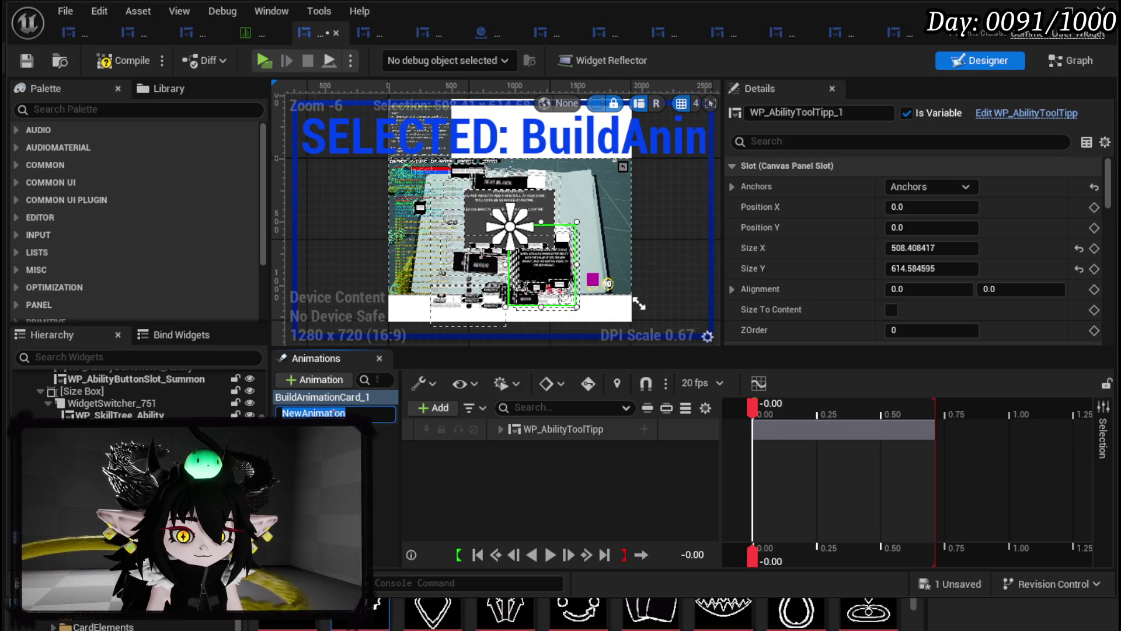
type("BuildAnimCard")
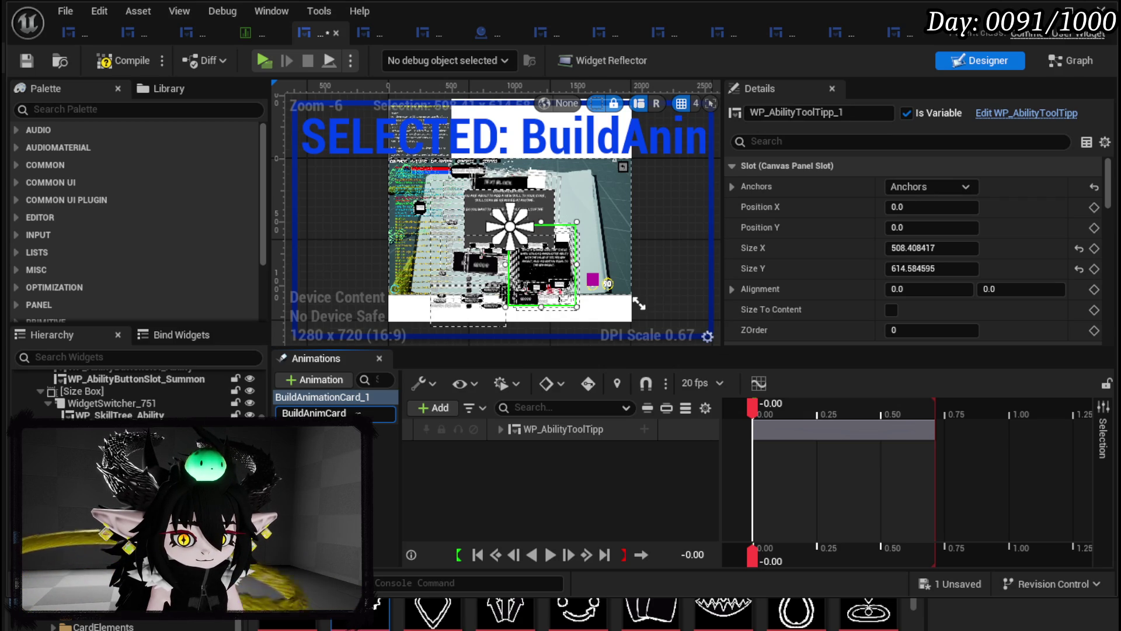
key("Return")
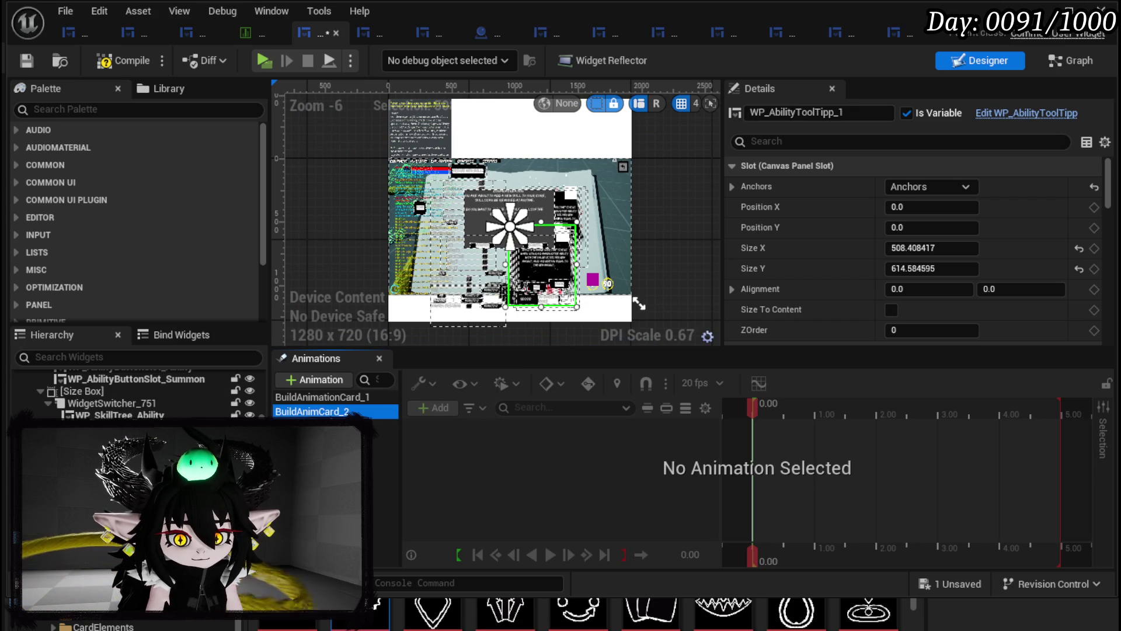
- Open BuildAnimationCard_1 and expand the WP_AbilityToolTipp_1 track to show its transform
left_click(345, 397)
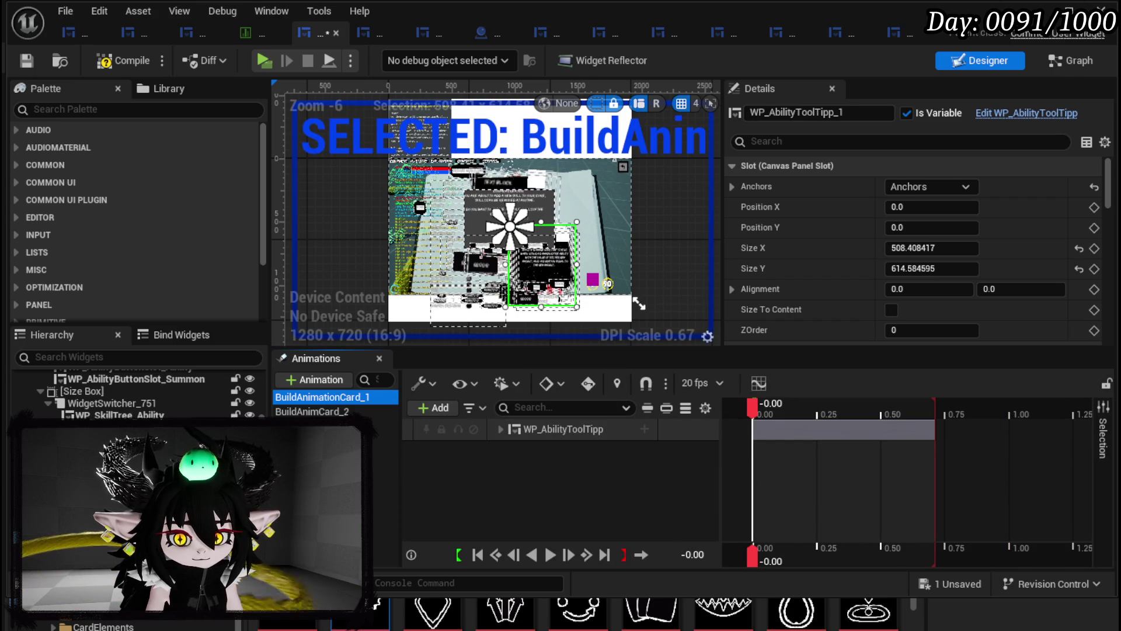
left_click_drag(543, 263, 514, 228)
left_click(543, 268)
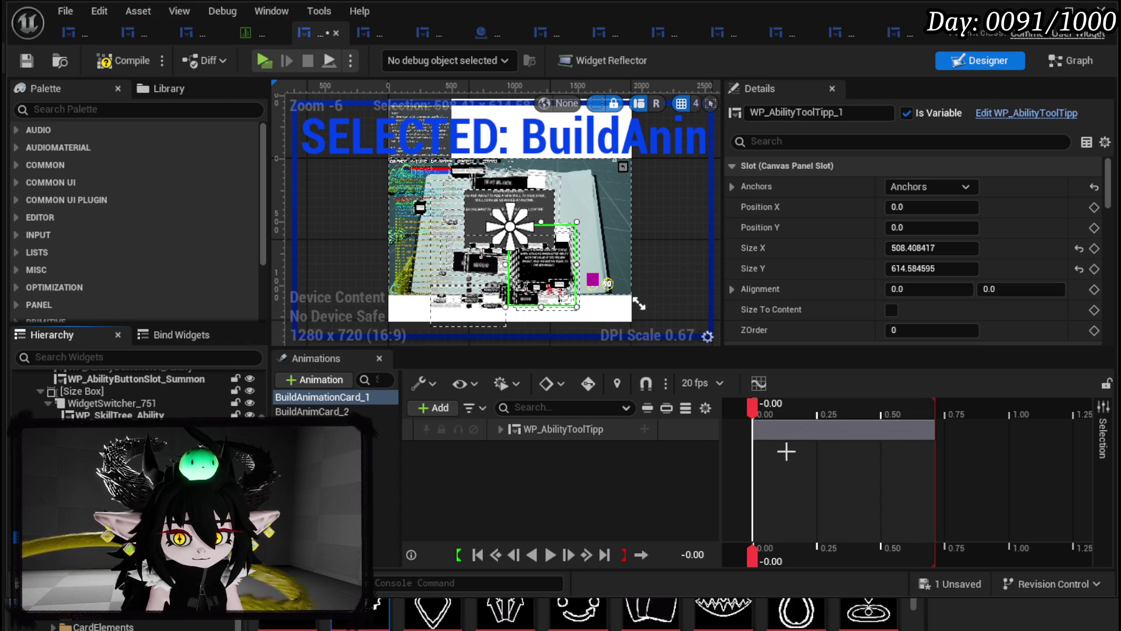
mouse_move(754, 407)
left_mouse_down()
mouse_move(897, 416)
mouse_move(745, 411)
mouse_move(753, 422)
left_mouse_up()
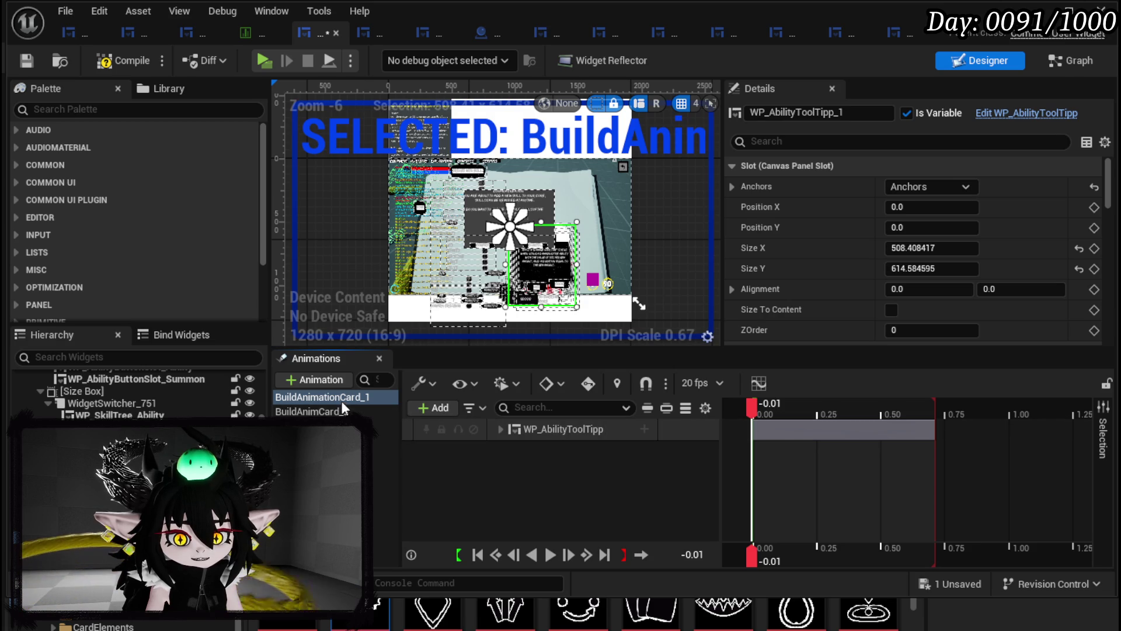
left_click(501, 429)
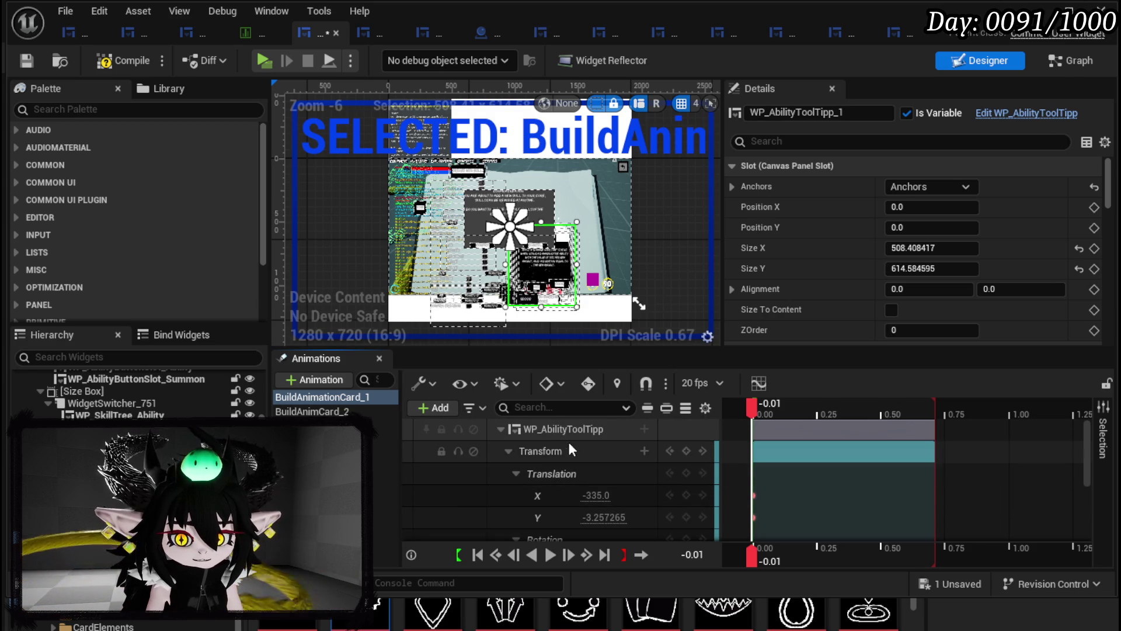
left_click(540, 430)
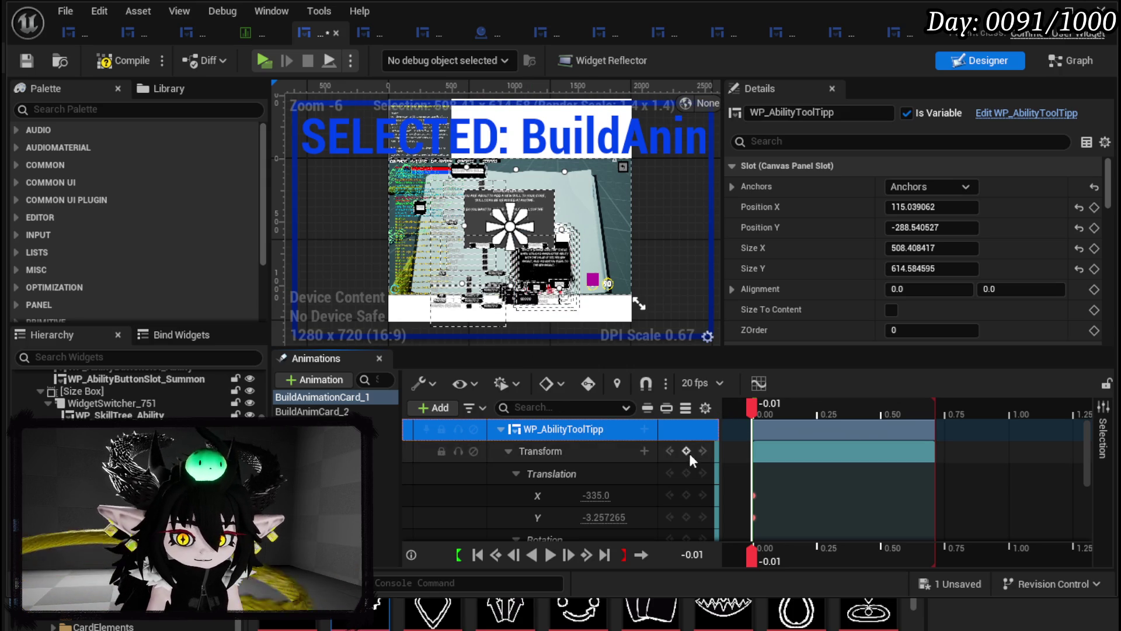
- Key the tooltip's starting Scale X and Y at 1.8 at frame 0, then preview it
scroll(566, 467, "down", 3)
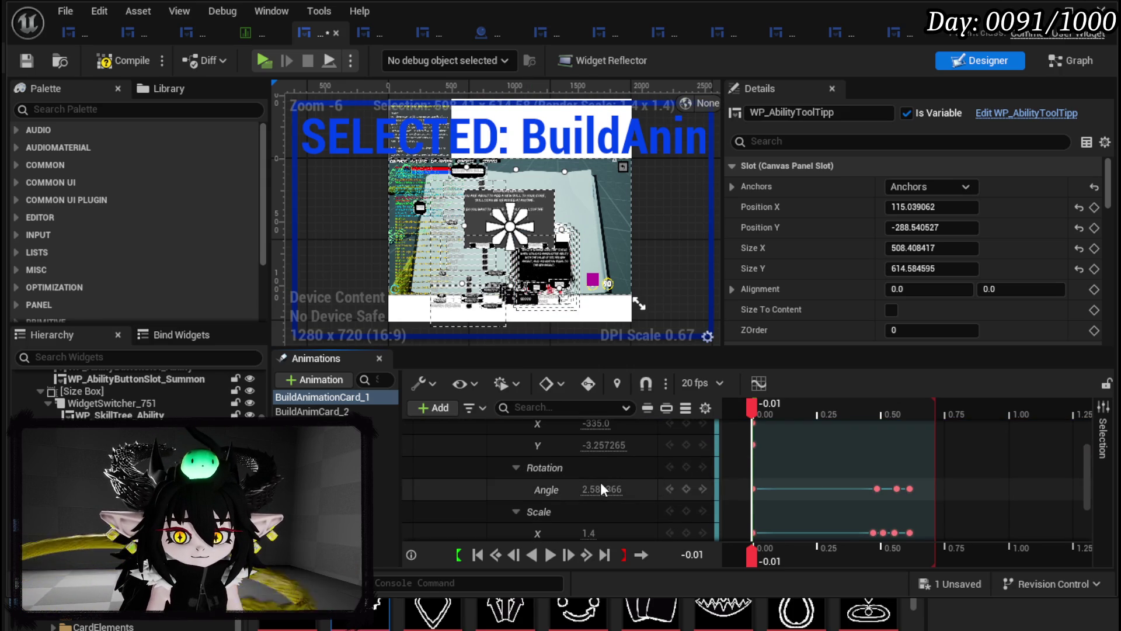
scroll(601, 482, "down", 1)
mouse_move(757, 495)
left_mouse_down()
mouse_move(760, 514)
mouse_move(785, 528)
left_mouse_up()
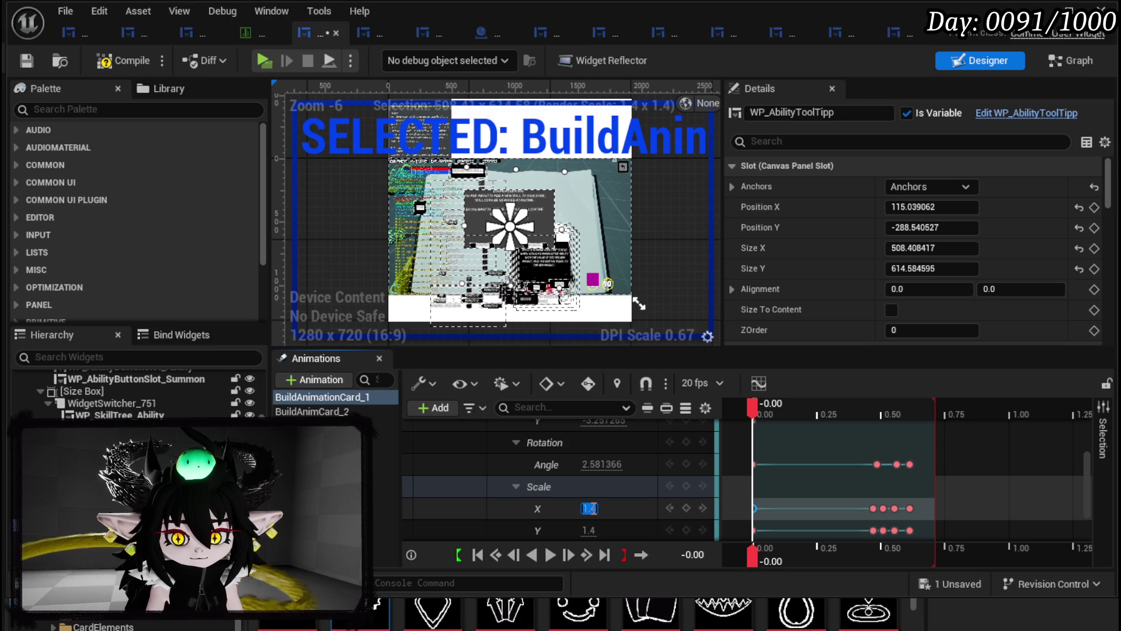
left_click(588, 530)
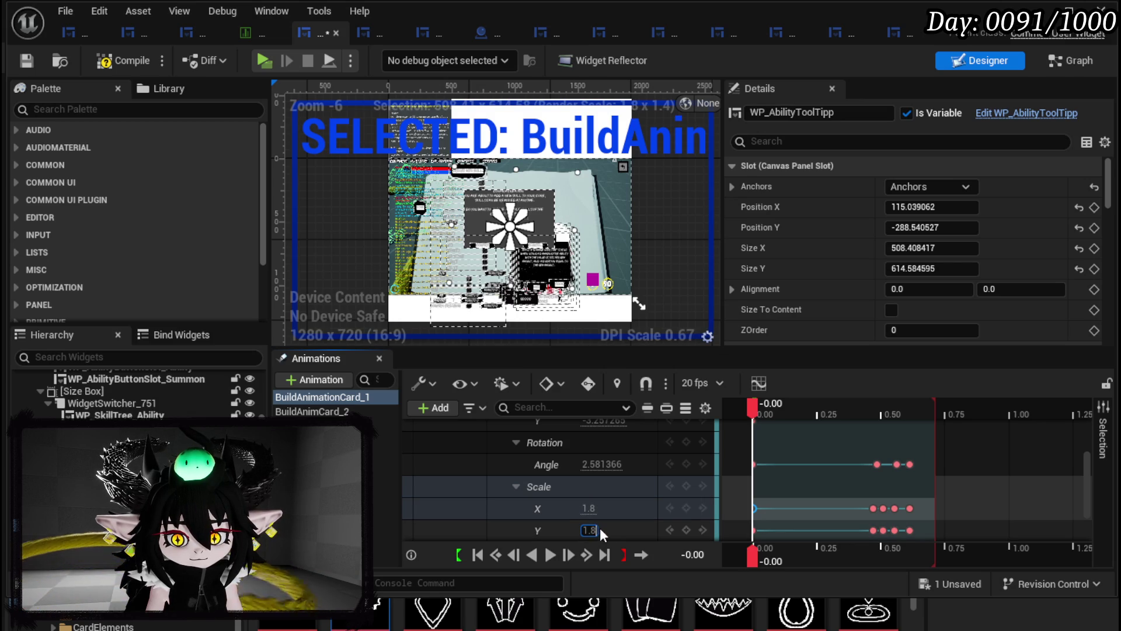
key("Return")
left_click_drag(751, 408, 912, 418)
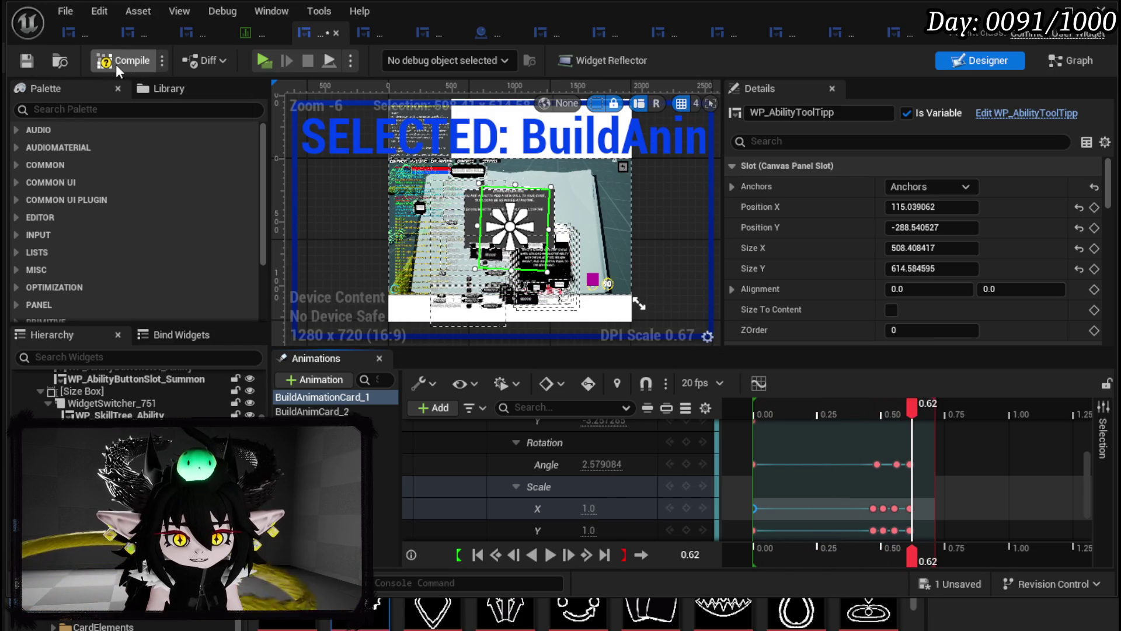
- Compile and save the widget blueprint, then deselect BuildAnimationCard_1 in the Animations list
left_click(26, 58)
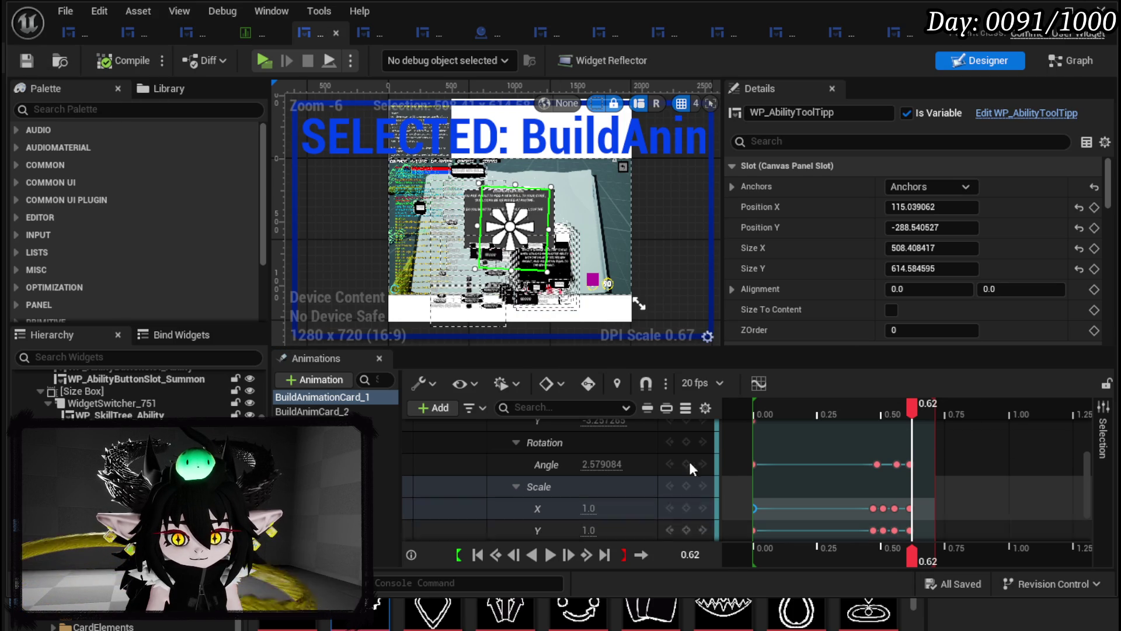
left_click(414, 447)
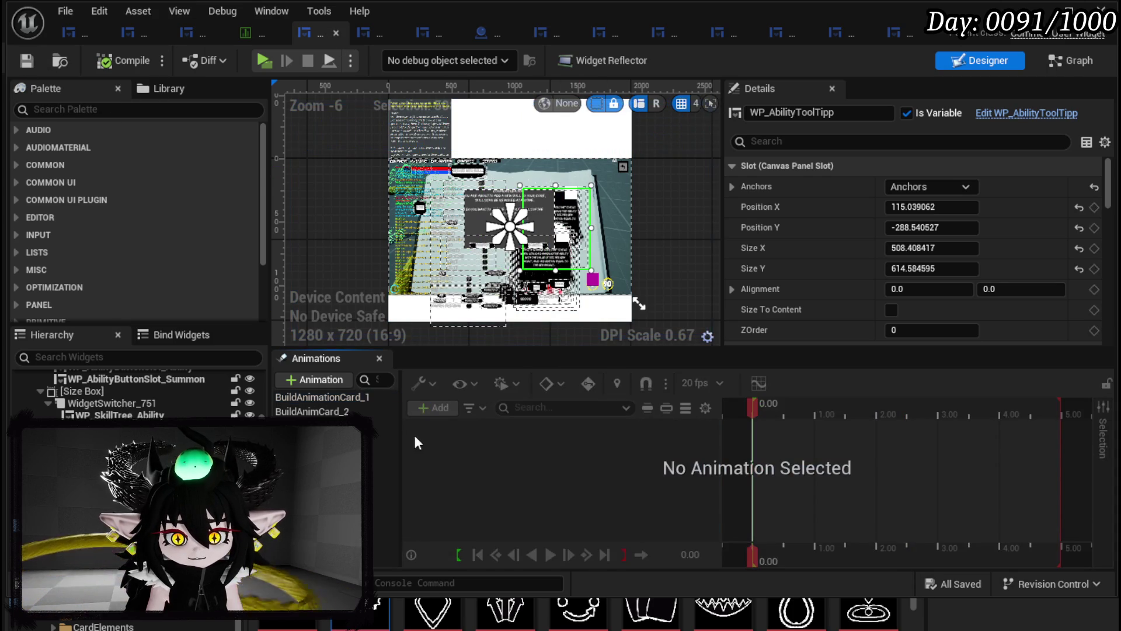
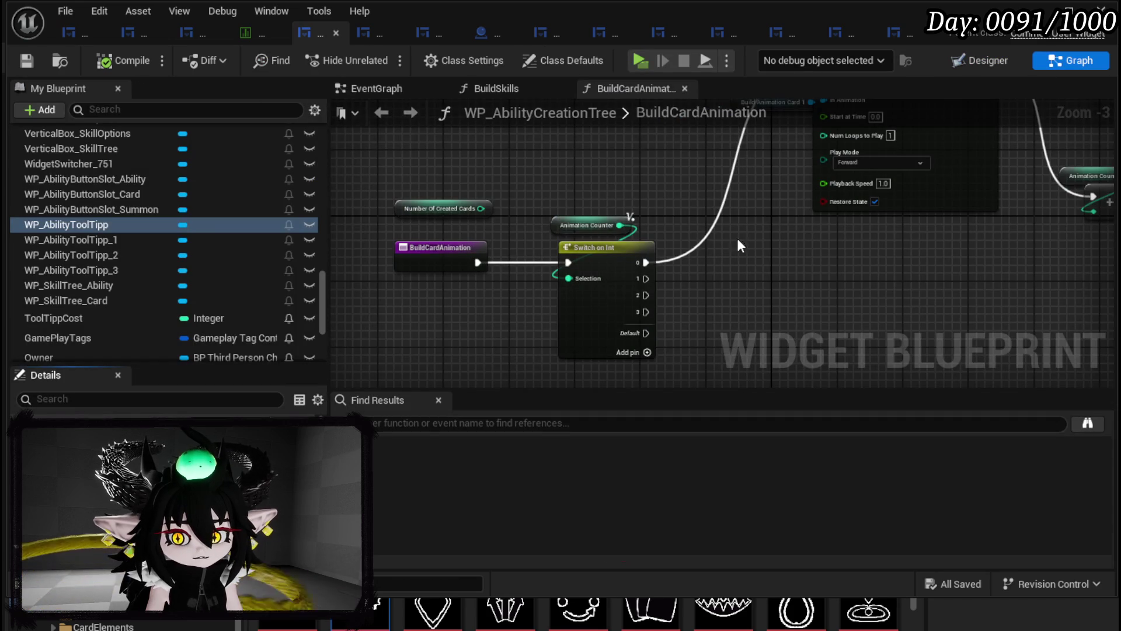
- Open the BuildSkills function graph from My Blueprint and bring it into view
mouse_move(654, 190)
left_mouse_down()
mouse_move(442, 219)
mouse_move(575, 227)
left_mouse_up()
scroll(271, 199, "up", 15)
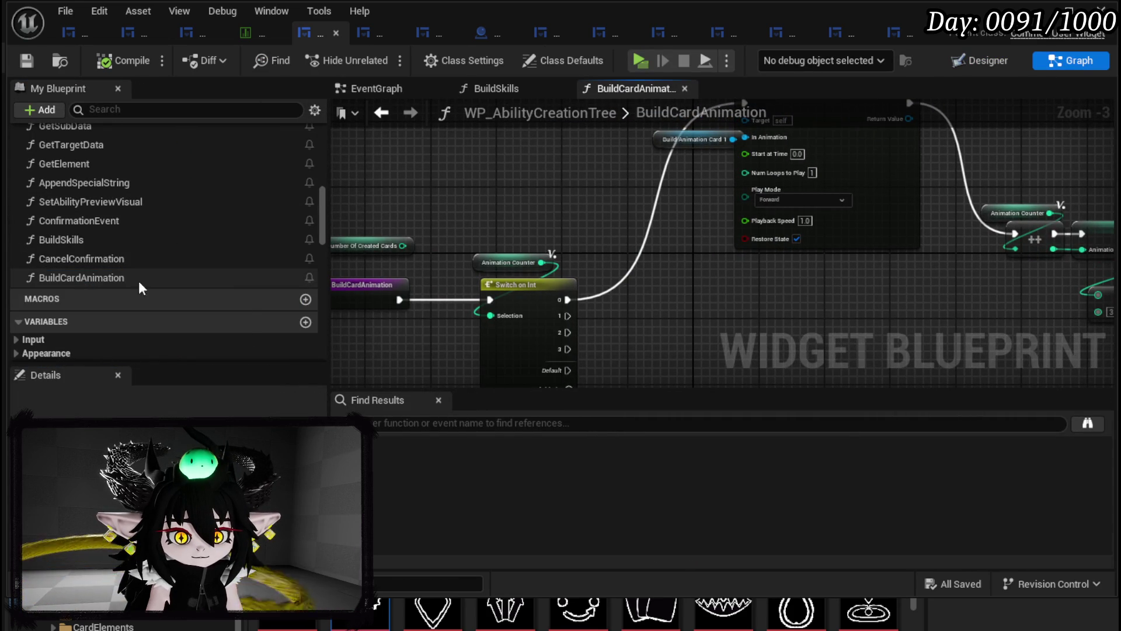
left_click(85, 241)
double_click(85, 240)
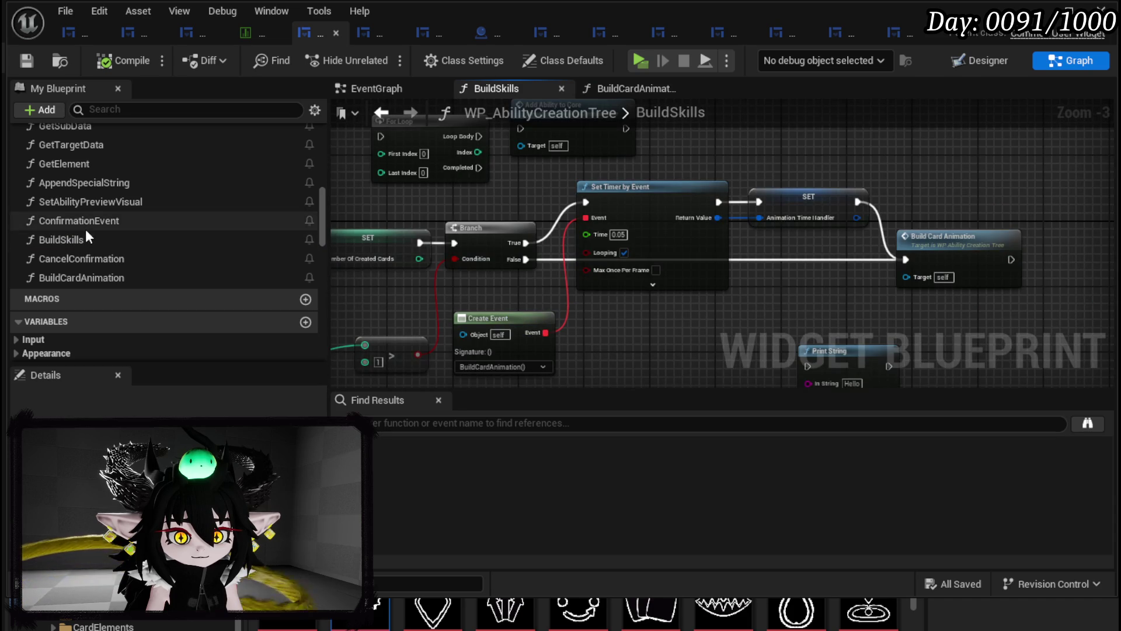
left_click_drag(711, 316, 879, 358)
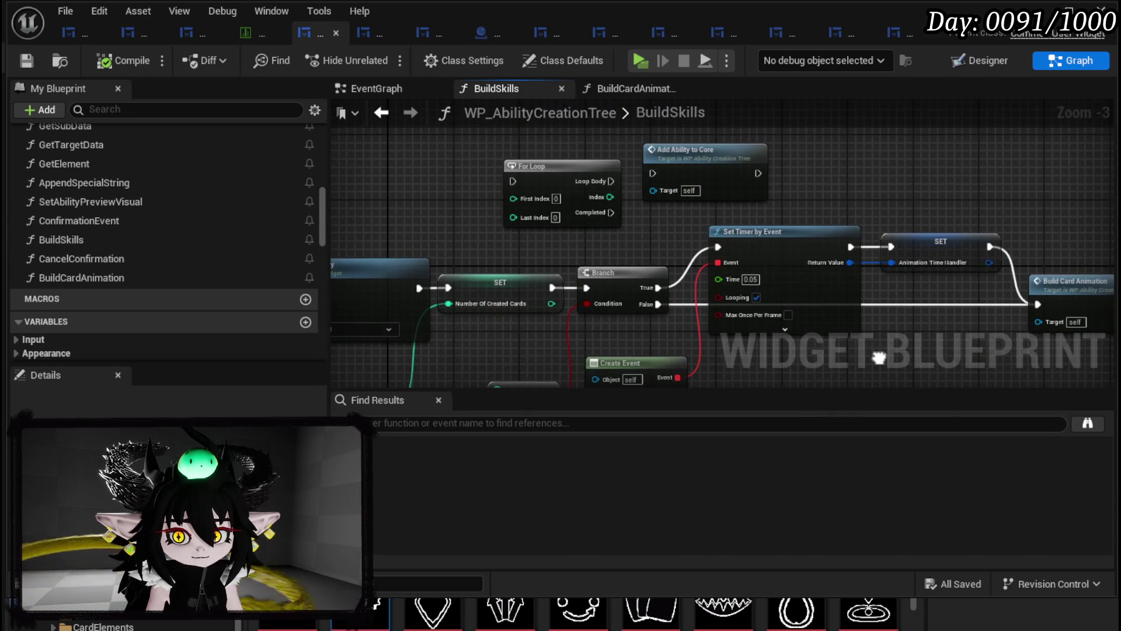
- Move the Add Ability to Core node above For Loop, save the widget blueprint, and close its editor
mouse_move(715, 151)
left_mouse_down()
mouse_move(584, 140)
mouse_move(551, 180)
left_mouse_up()
left_click_drag(759, 303, 450, 199)
mouse_move(727, 346)
left_mouse_down()
mouse_move(978, 298)
mouse_move(1115, 300)
left_mouse_up()
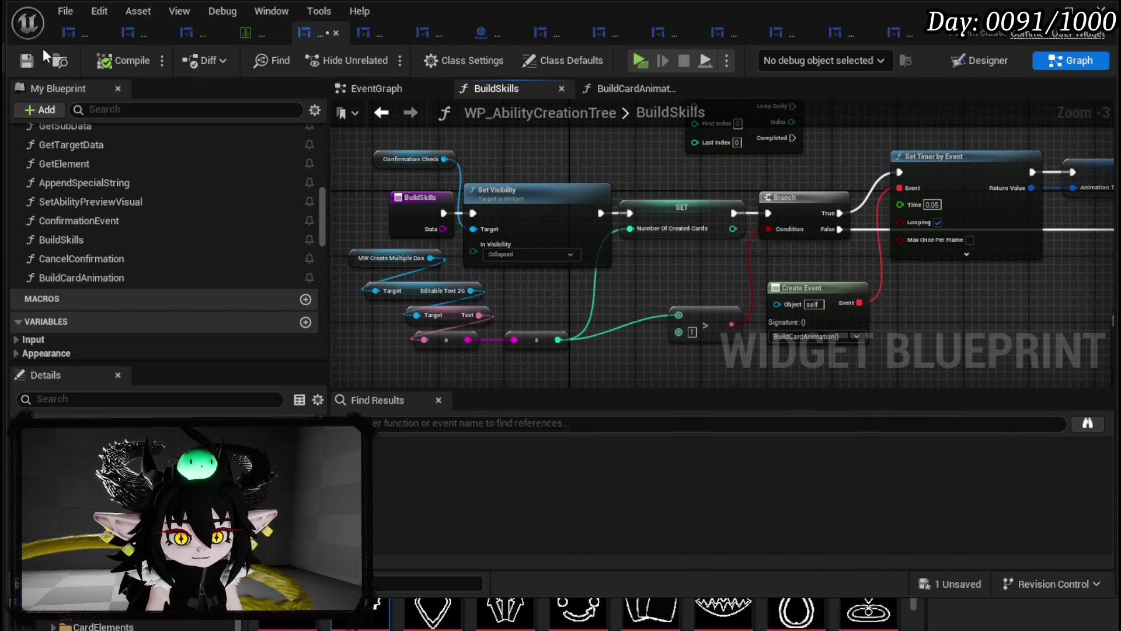
left_click(27, 61)
left_click(1101, 10)
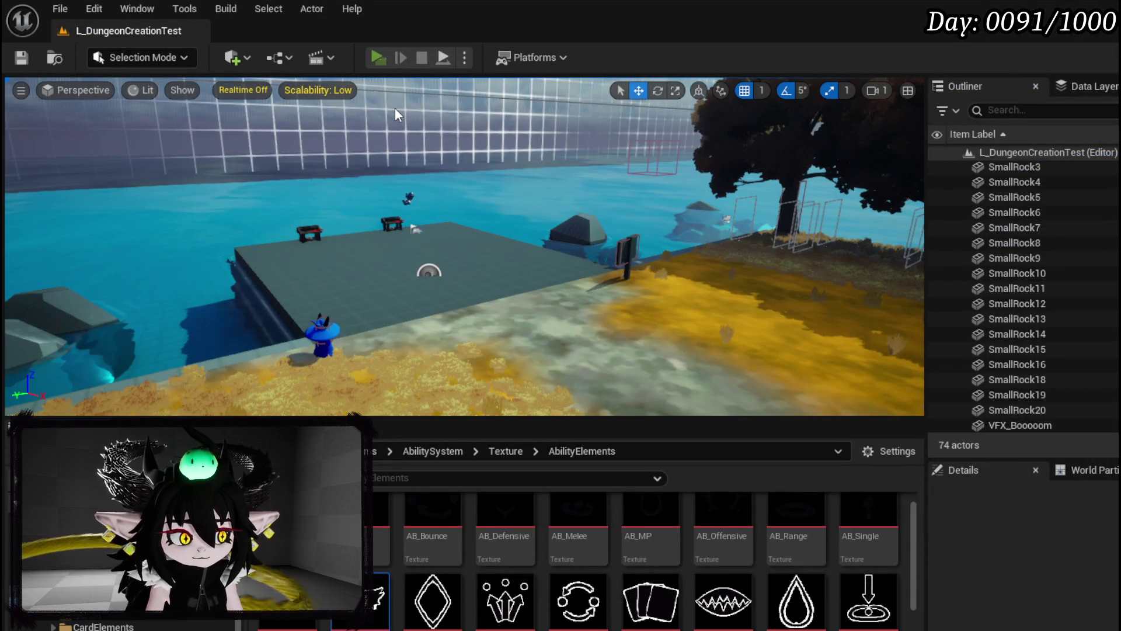
- Play-test the Ability screen by creating an ability card, then stop the preview
key("alt+p")
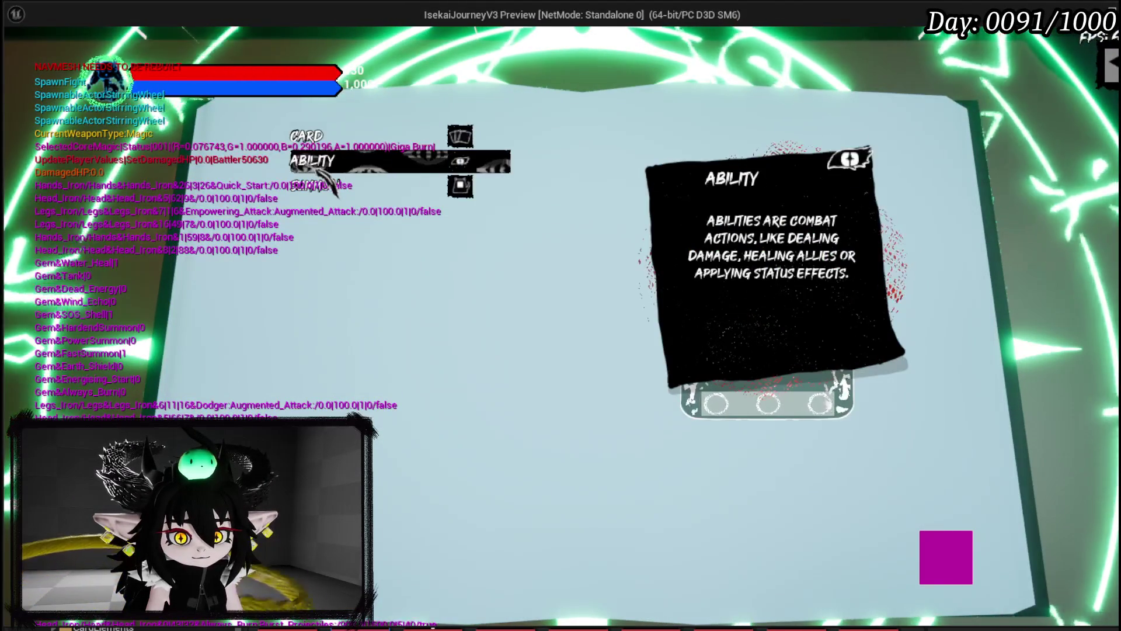
left_click(320, 169)
left_click(470, 411)
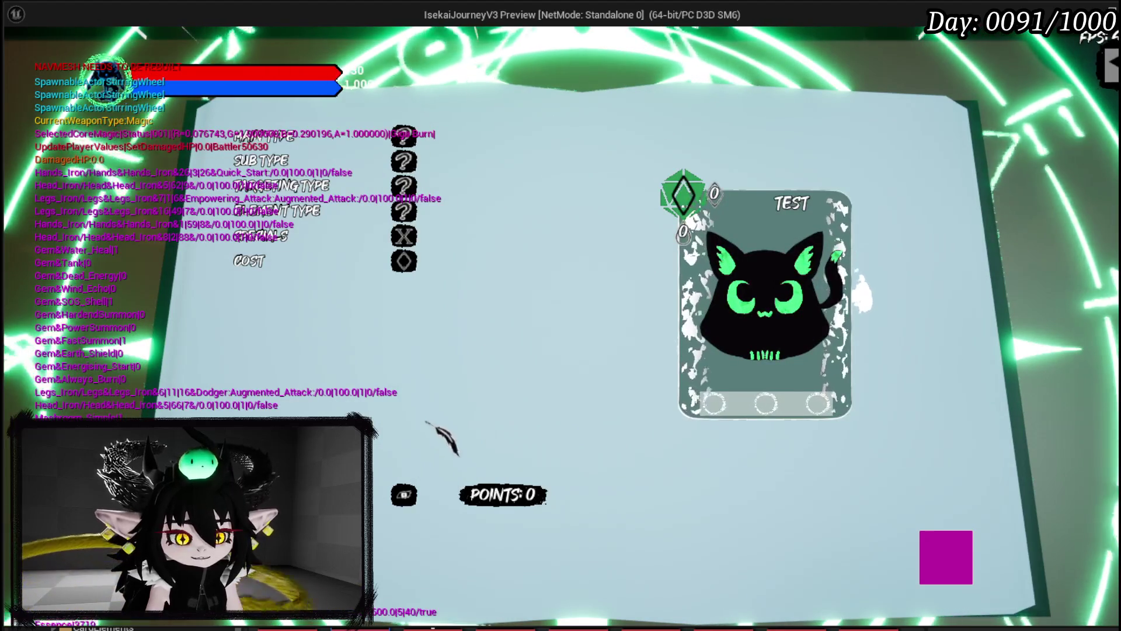
key("Escape")
key("ctrl+s")
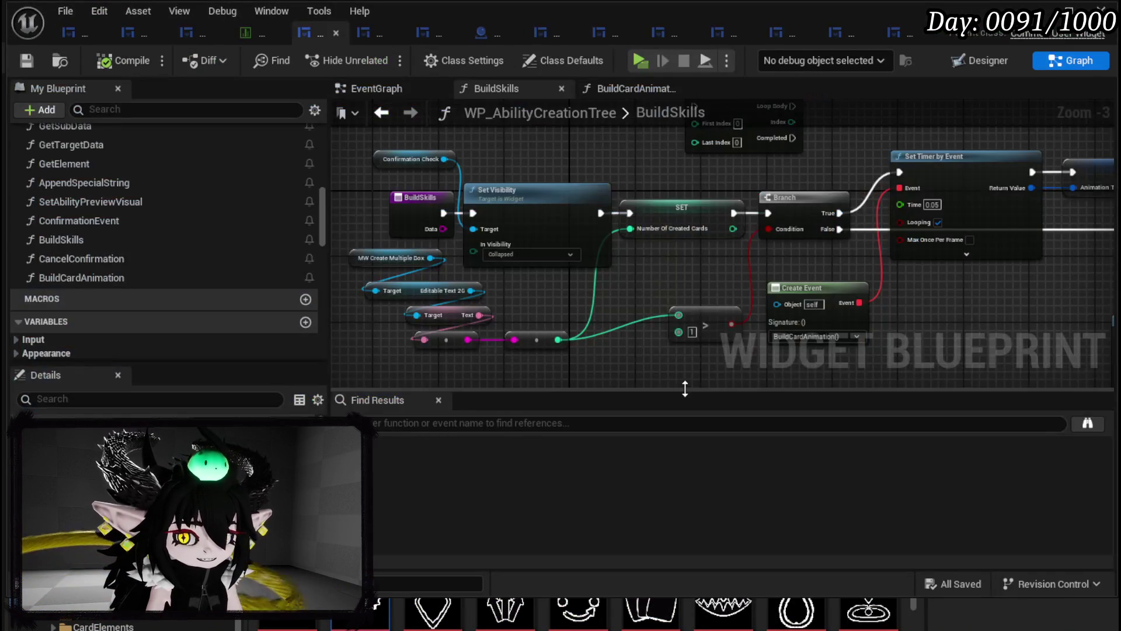
- Pan across the BuildSkills graph, then switch WP_AbilityCreationTree to its Designer layout
left_click_drag(721, 315, 408, 300)
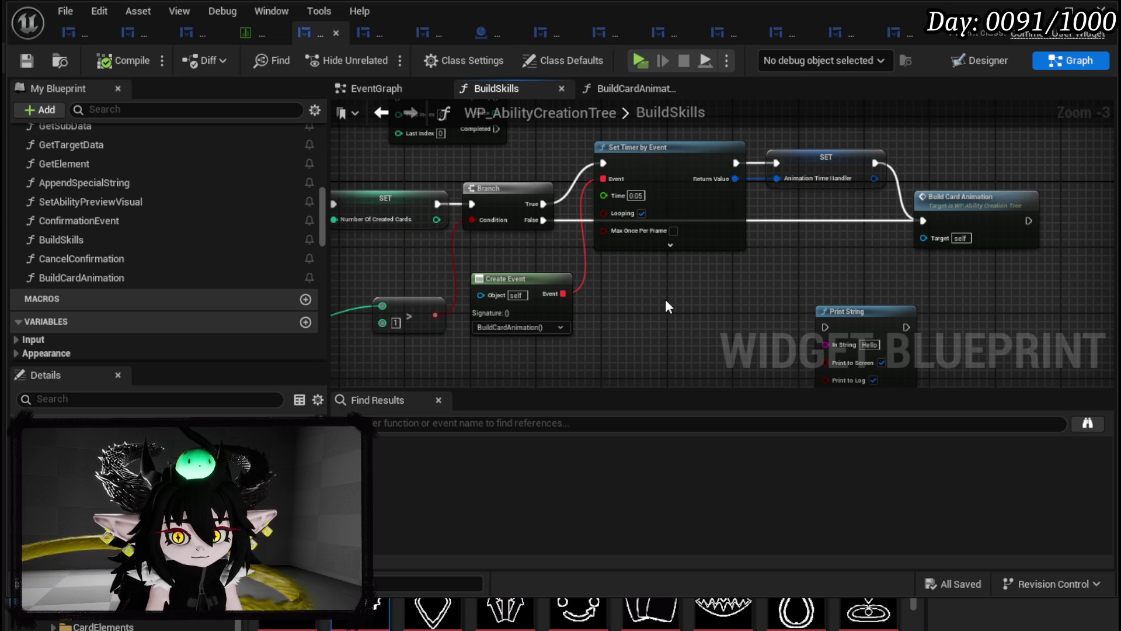
left_click_drag(688, 244, 809, 224)
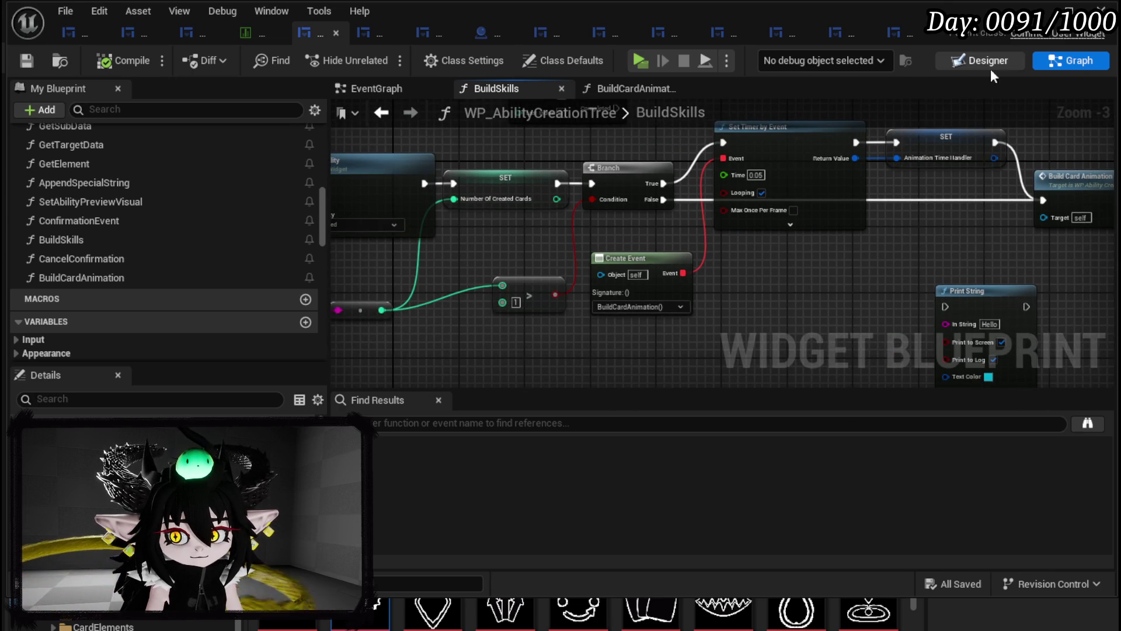
left_click(987, 60)
key("ctrl+d")
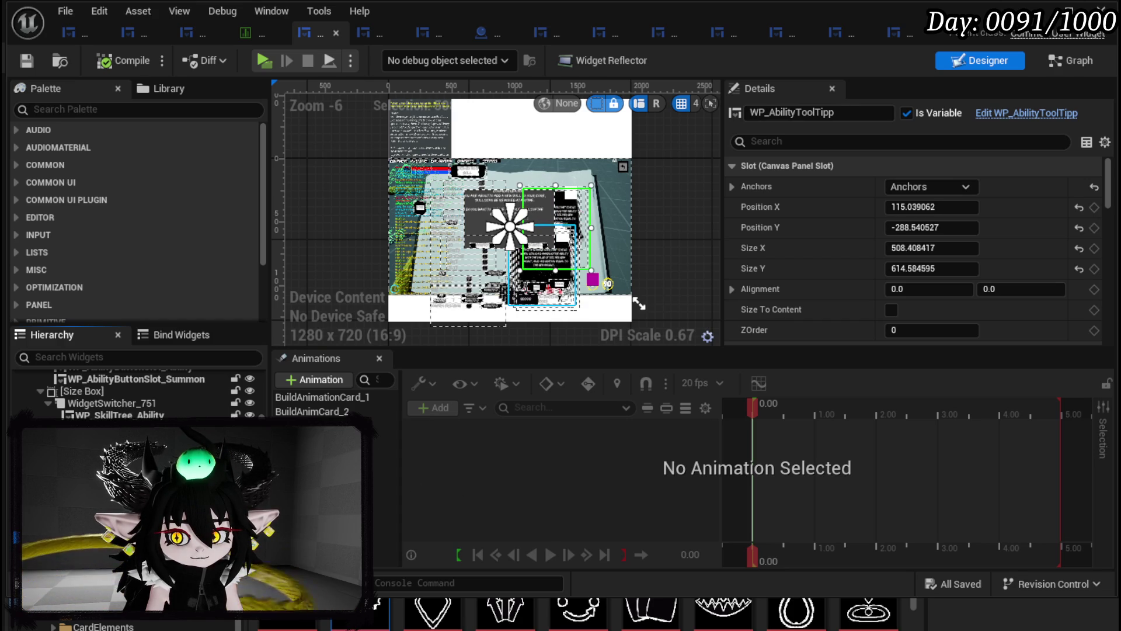
- Add a WP_AbilityToolTipp_1 track to BuildAnimCard_2 and preview it to about 0.44 seconds
left_click(351, 412)
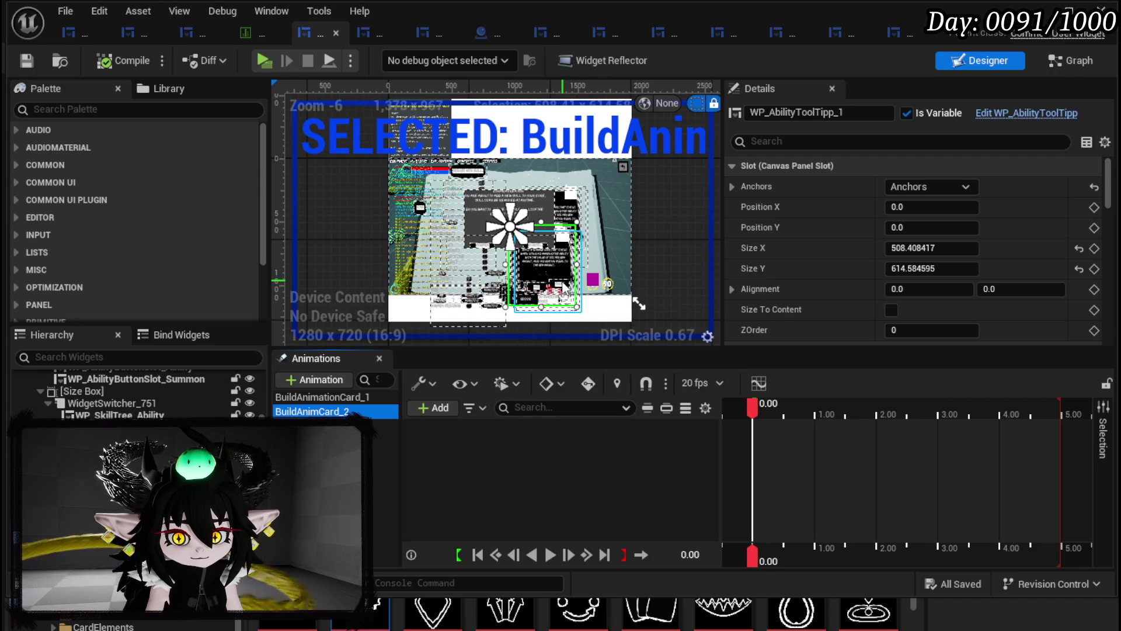
left_click(444, 407)
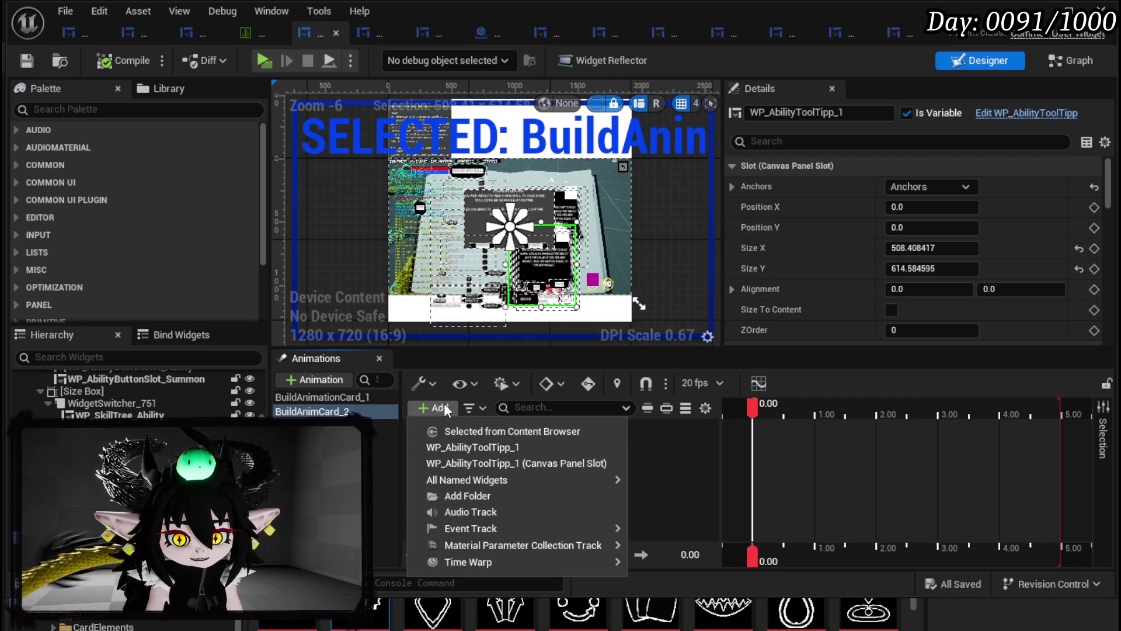
left_click(484, 447)
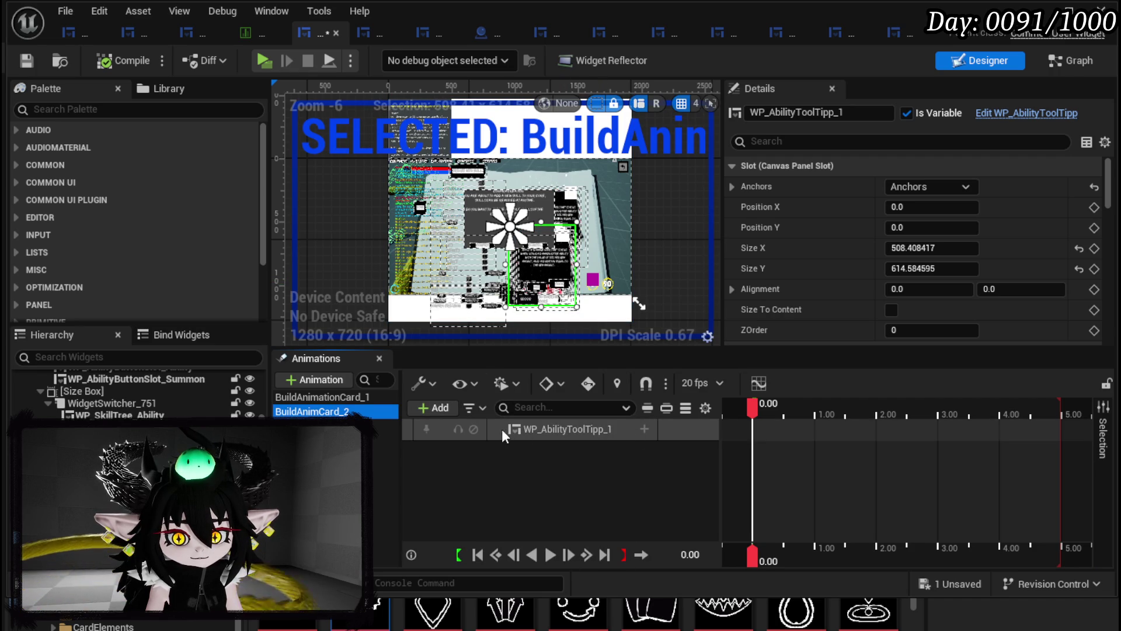
left_click(362, 398)
left_click(534, 447)
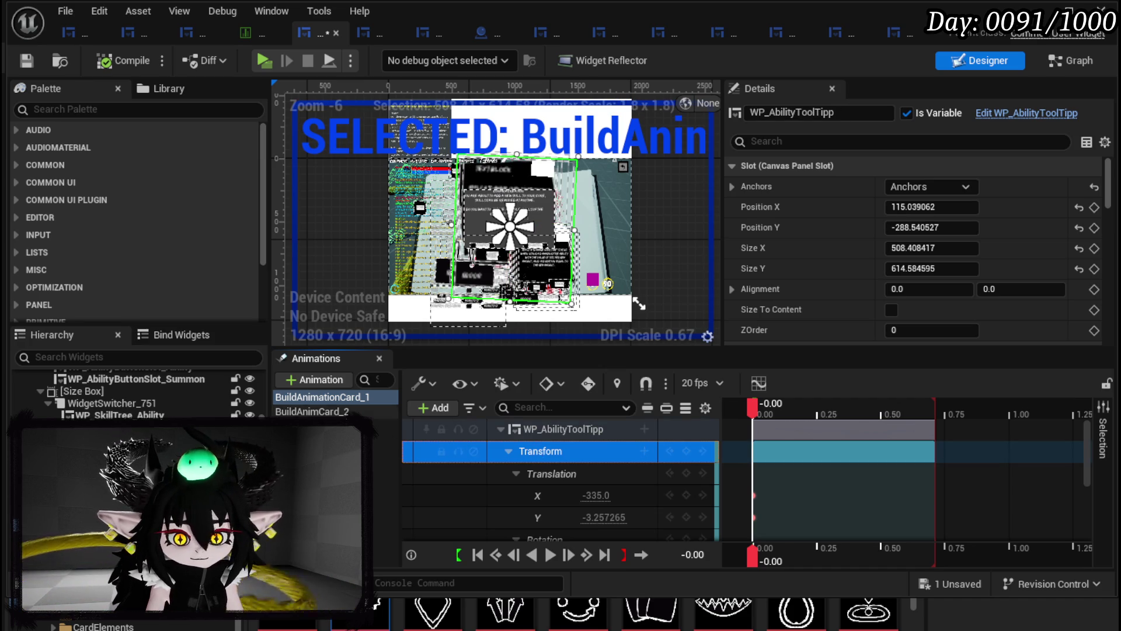
left_click(310, 411)
left_click(533, 430)
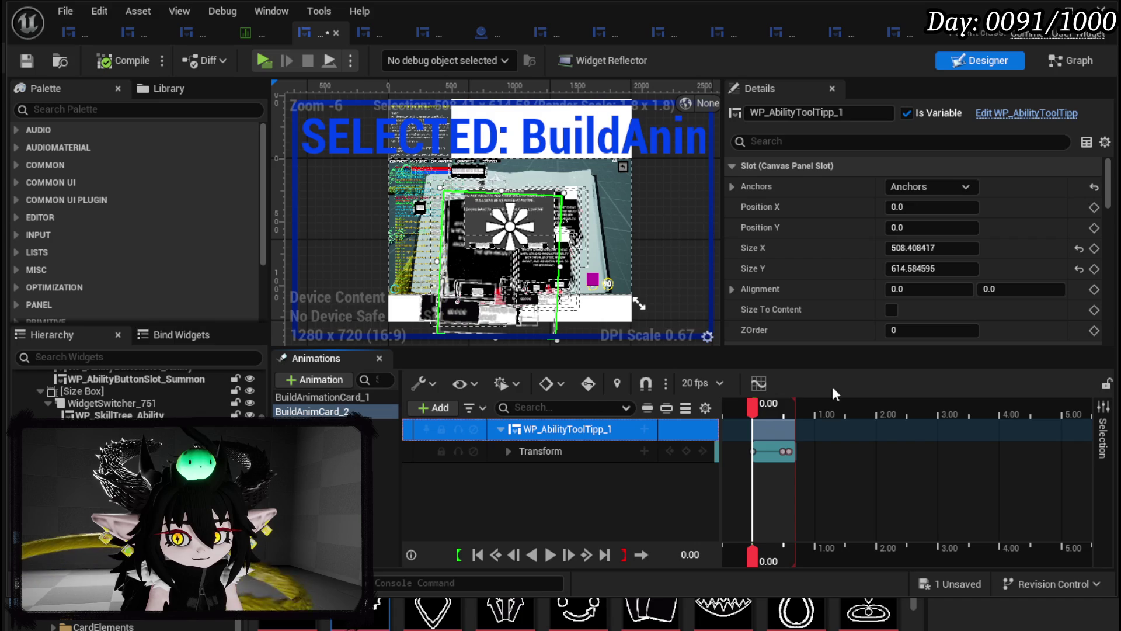
mouse_move(761, 404)
left_mouse_down()
mouse_move(791, 414)
mouse_move(751, 409)
left_mouse_up()
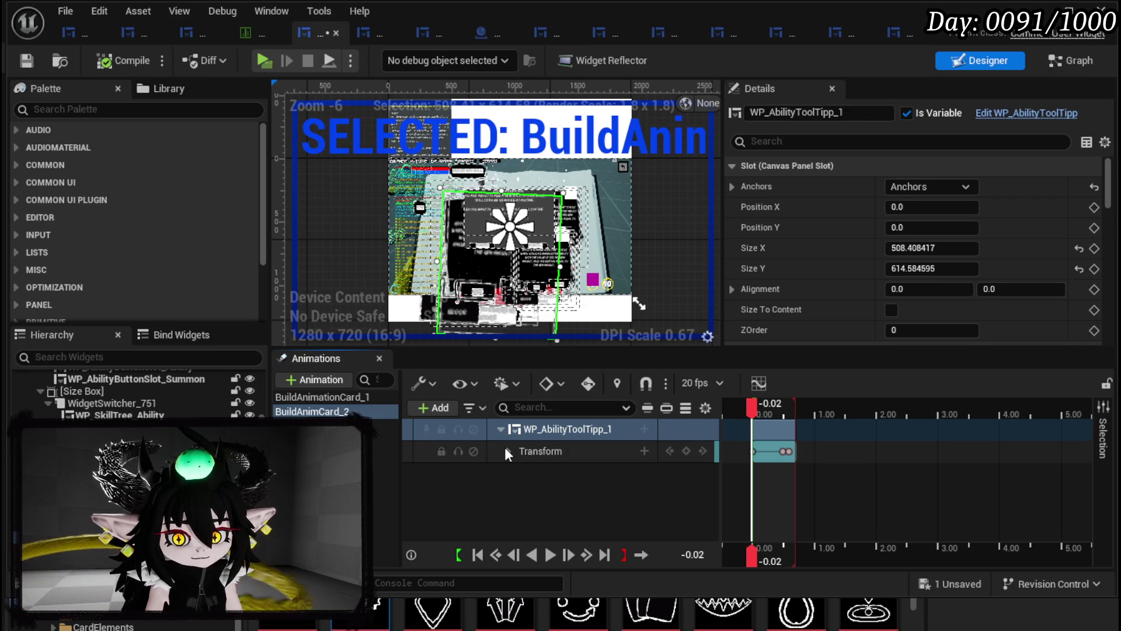
- Compare BuildAnimationCard_1's Transform and Visibility tracks against BuildAnimCard_2's
left_click(309, 398)
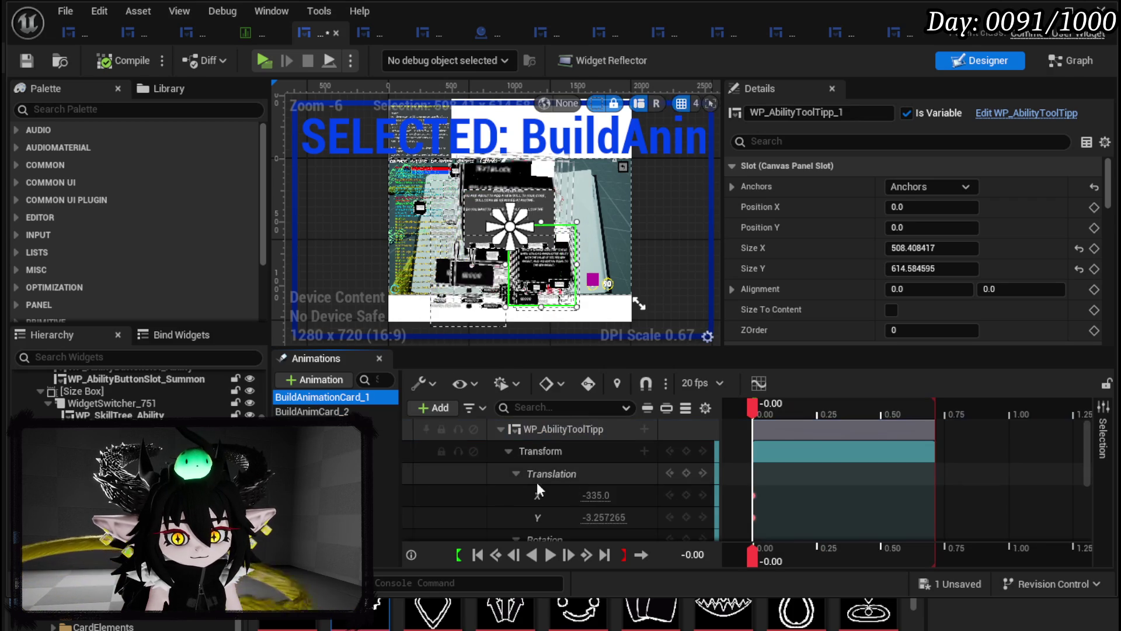
left_click(508, 453)
left_click(536, 451)
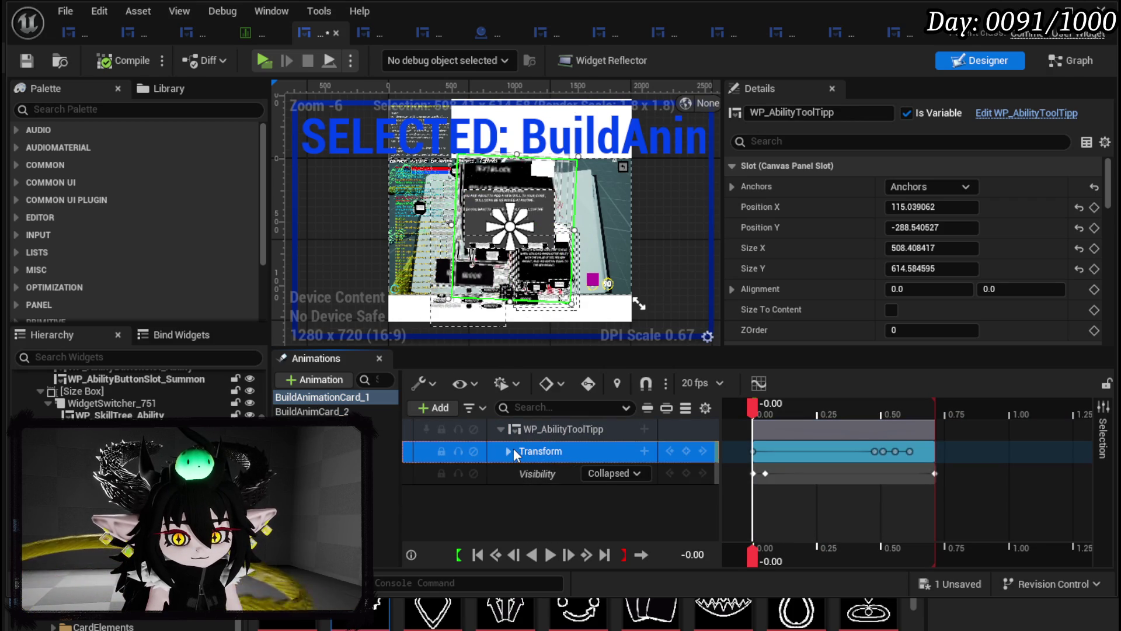
left_click(508, 451)
left_click(508, 452)
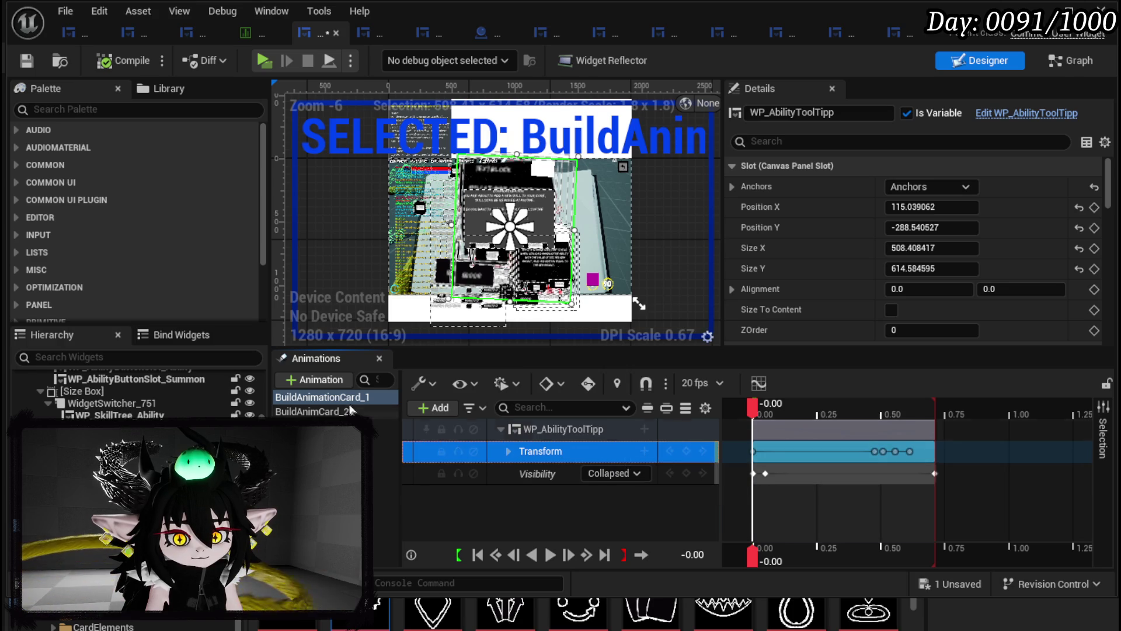
left_click(312, 411)
left_click(508, 451)
left_click(508, 451)
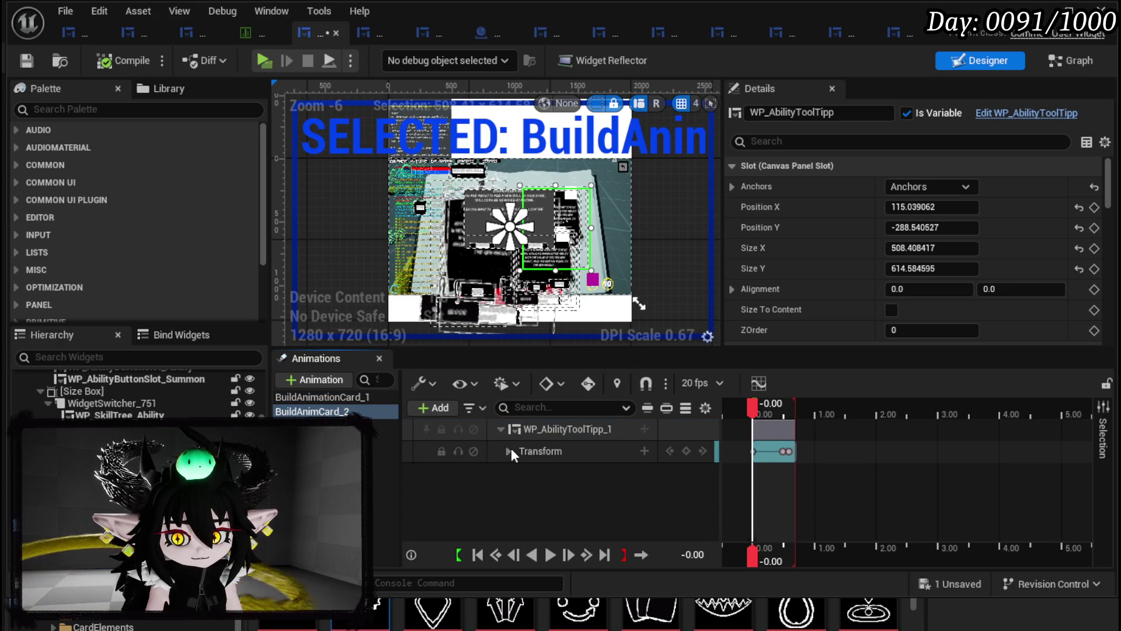
left_click(335, 399)
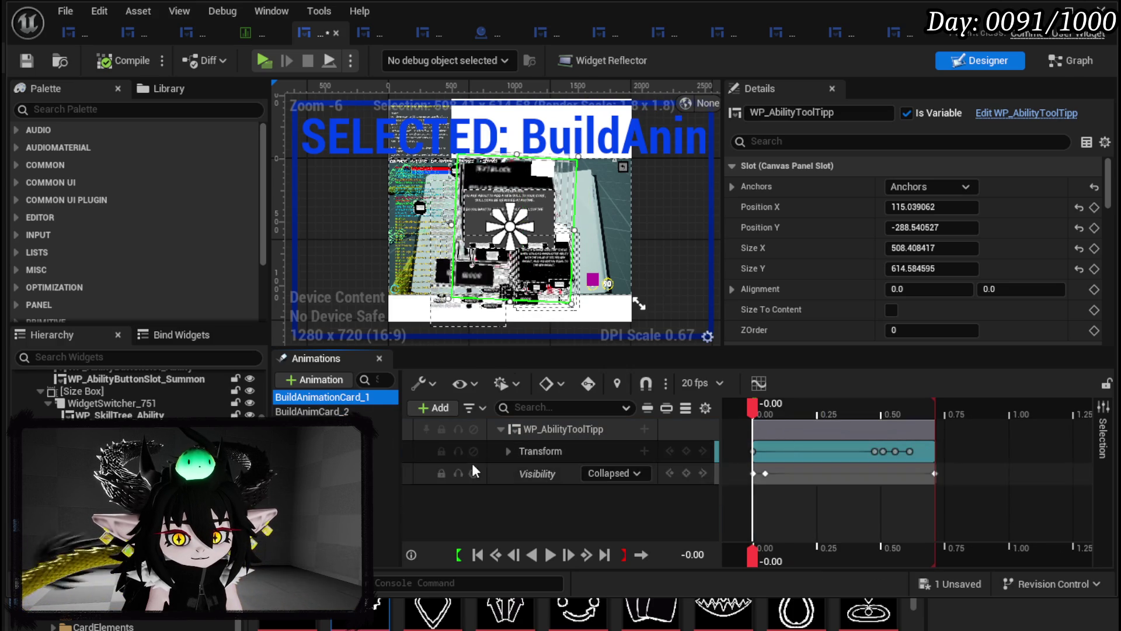
left_click(515, 470)
left_click(380, 412)
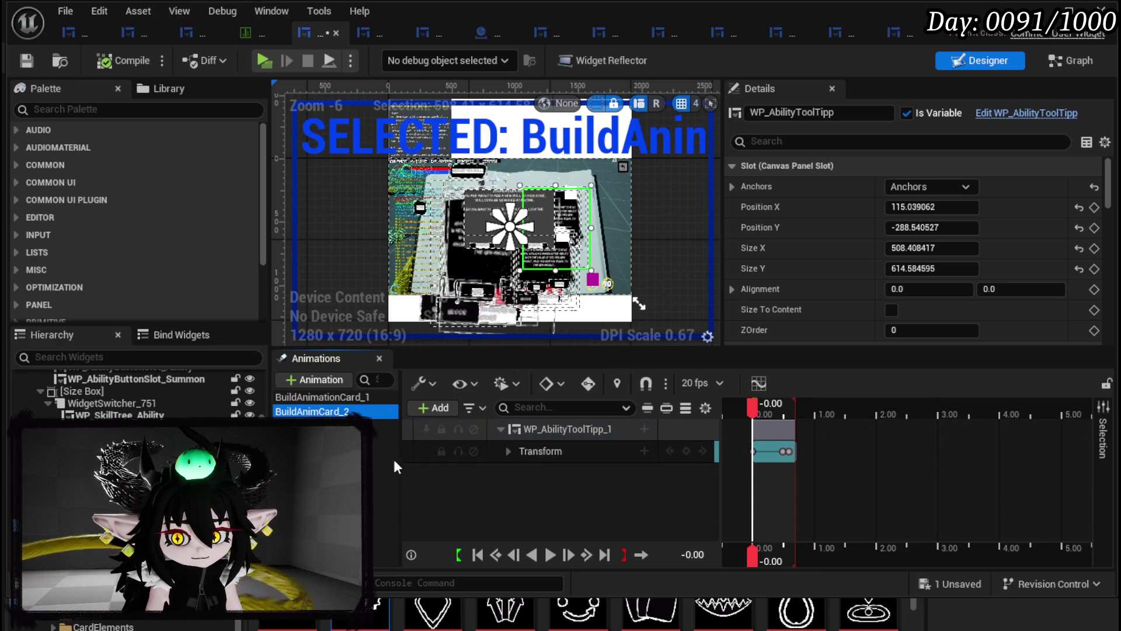
- Add a Visibility track for WP_AbilityToolTipp_1, preview to about 0.45 seconds, and create a new animation
left_click(528, 430)
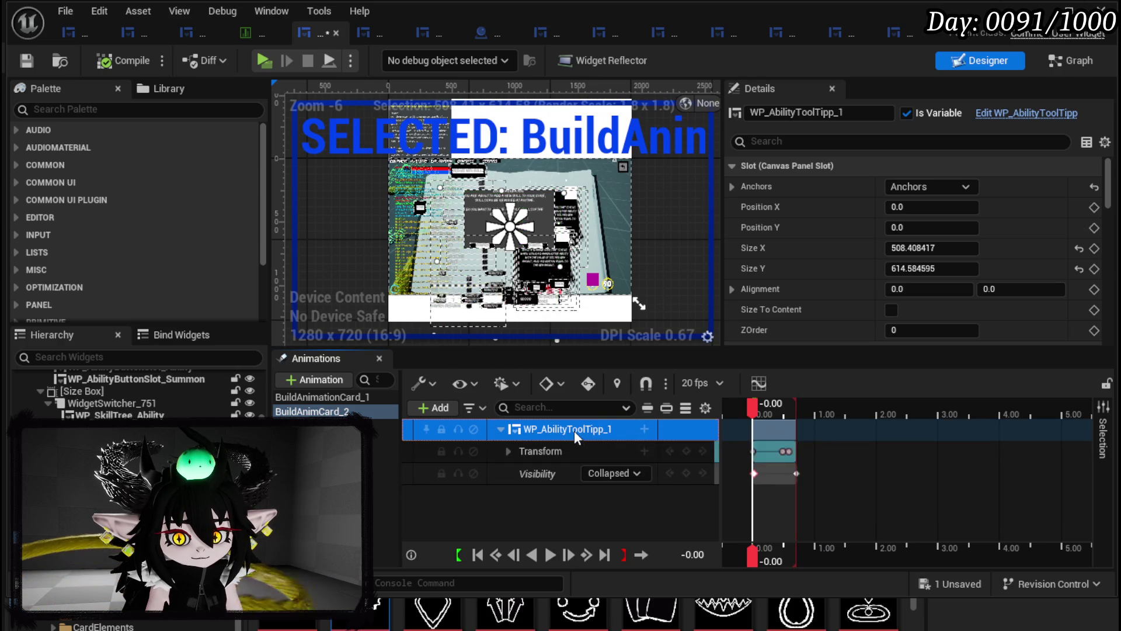
left_click(754, 405)
mouse_move(754, 405)
left_mouse_down()
mouse_move(797, 407)
mouse_move(749, 408)
mouse_move(756, 413)
left_mouse_up()
left_click(322, 380)
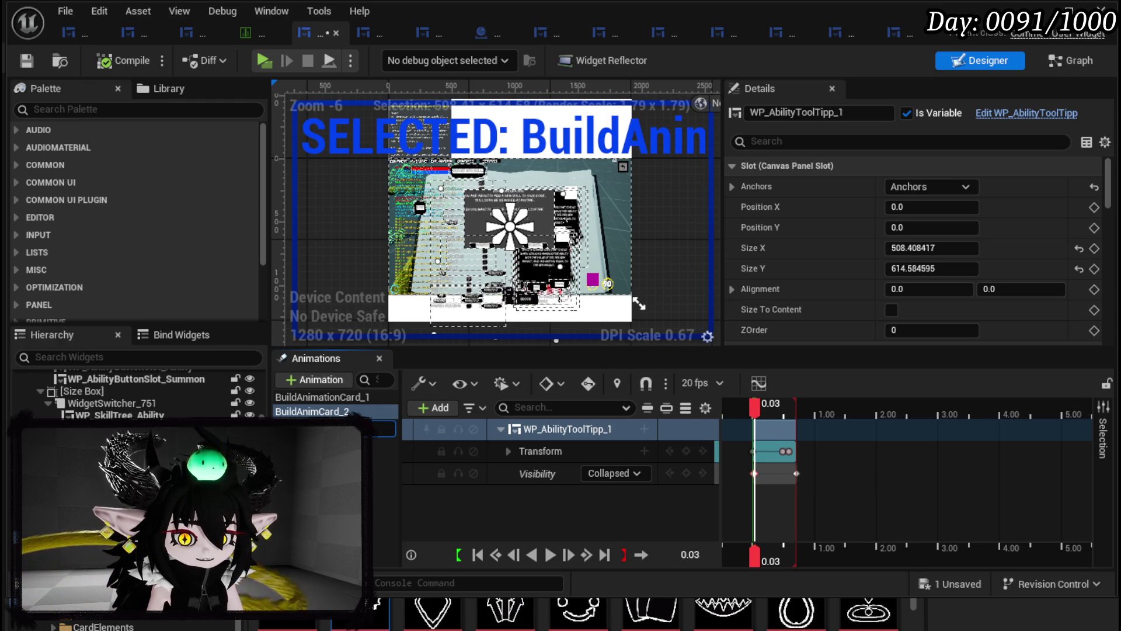
- Duplicate the tooltip card into WP_AbilityToolTipp_2 and WP_AbilityToolTipp_3, moving _3 up and right
key("Escape")
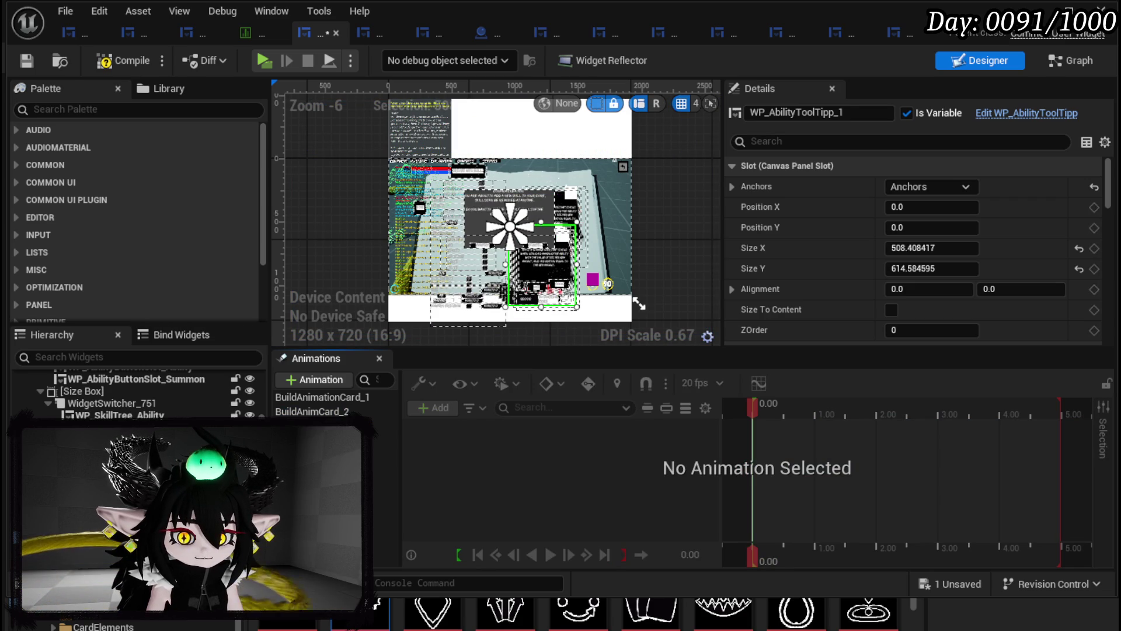
key("ctrl+d")
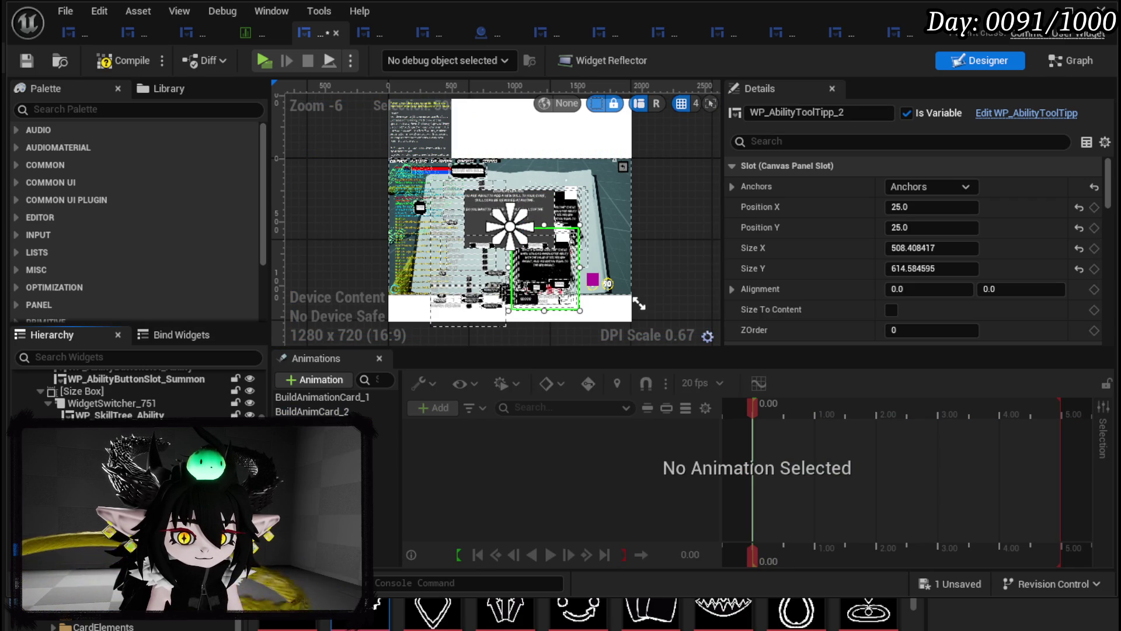
left_click(383, 426)
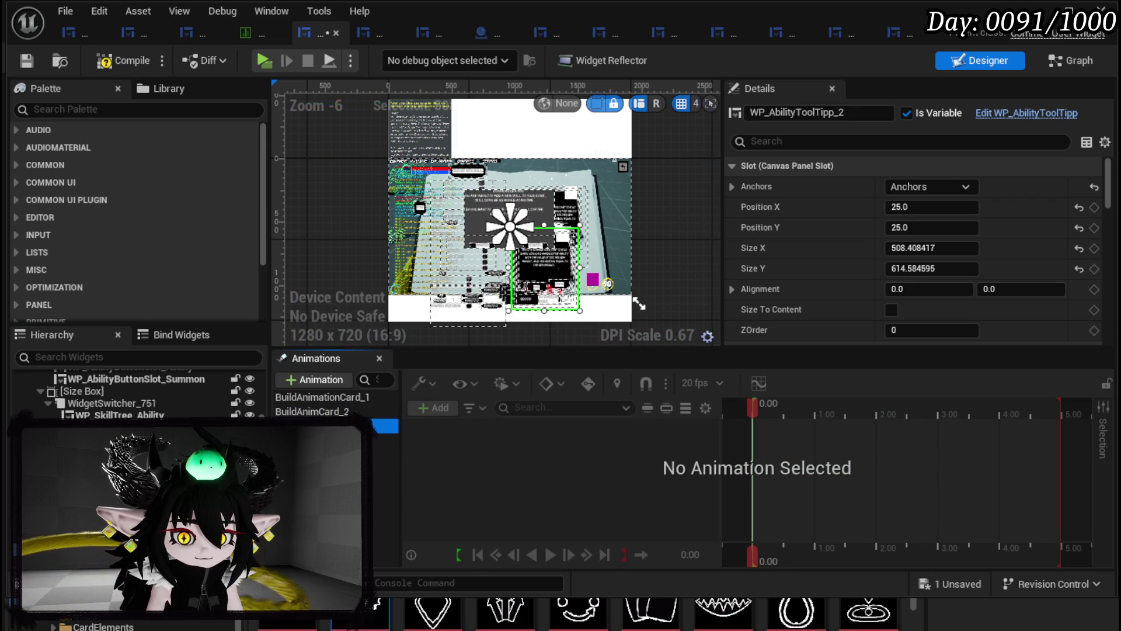
left_click(563, 266)
key("ctrl+d")
mouse_move(555, 292)
left_mouse_down()
mouse_move(556, 264)
mouse_move(502, 280)
mouse_move(564, 281)
mouse_move(564, 268)
mouse_move(572, 282)
left_mouse_up()
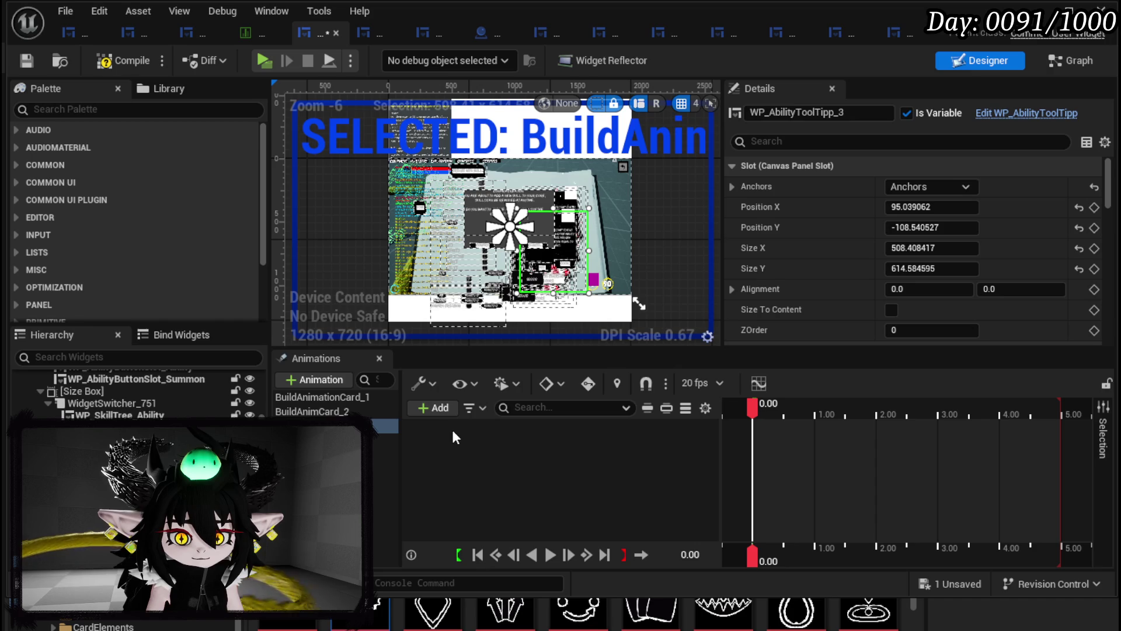
- Inspect BuildAnimCard_2's Transform track, then check which widgets the third animation can track
left_click(345, 411)
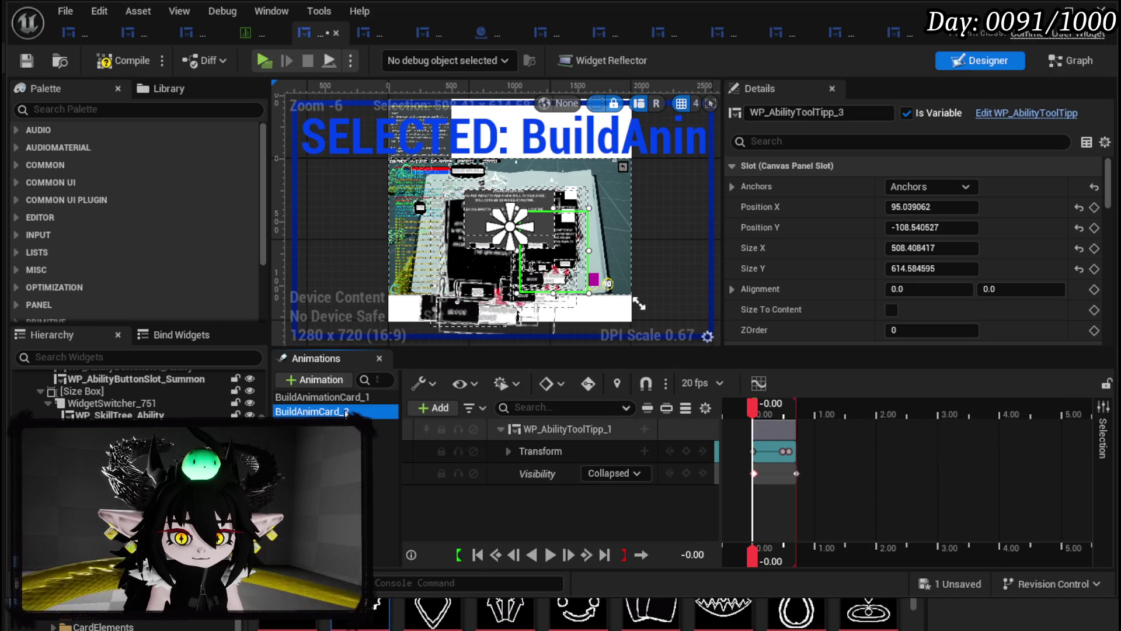
left_click(545, 452)
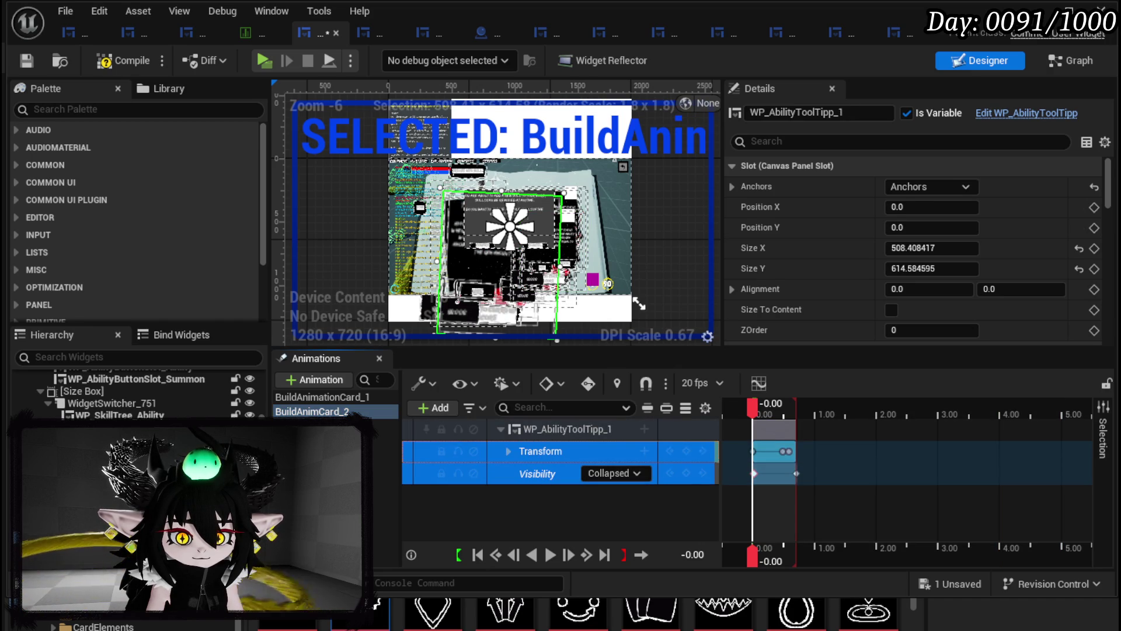
left_click(316, 380)
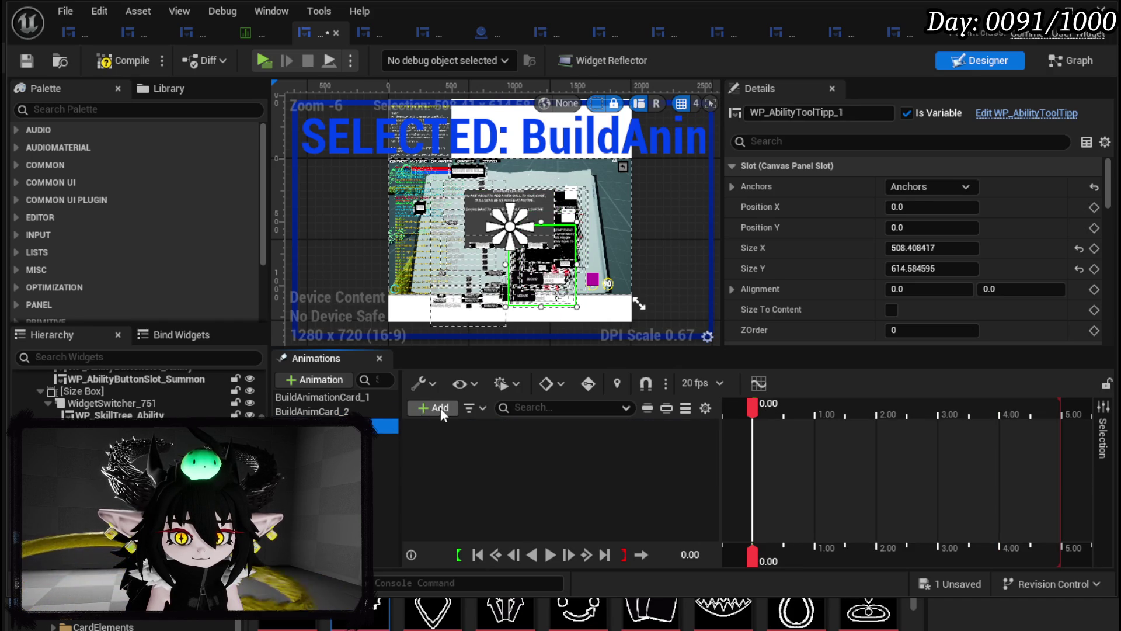
left_click(441, 408)
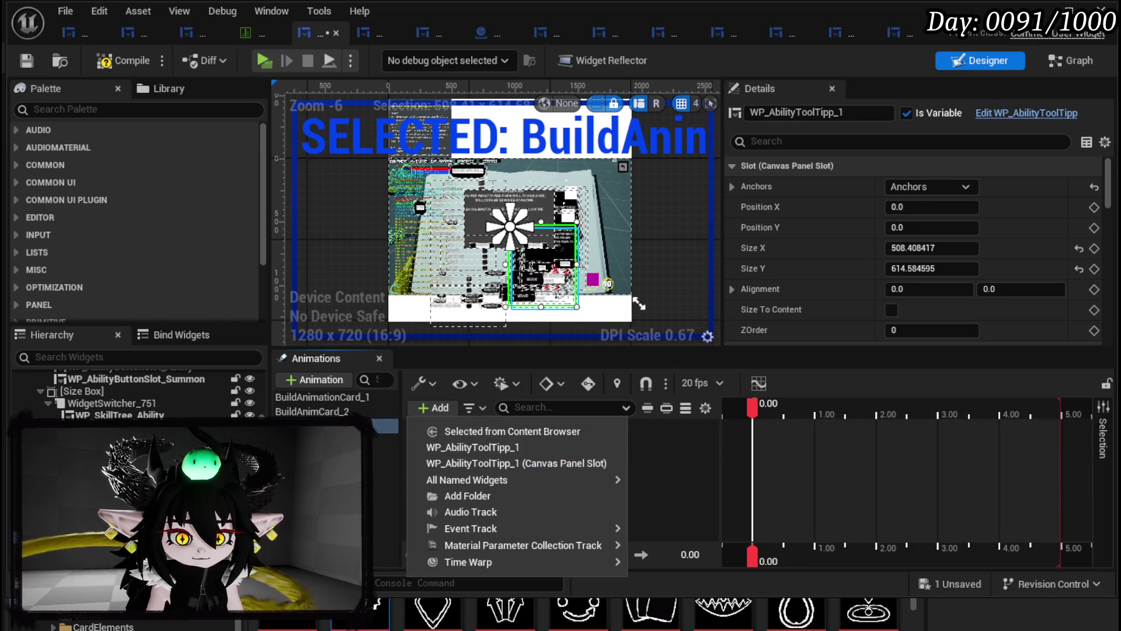
key("Escape")
key("ctrl+d")
key("ctrl+z")
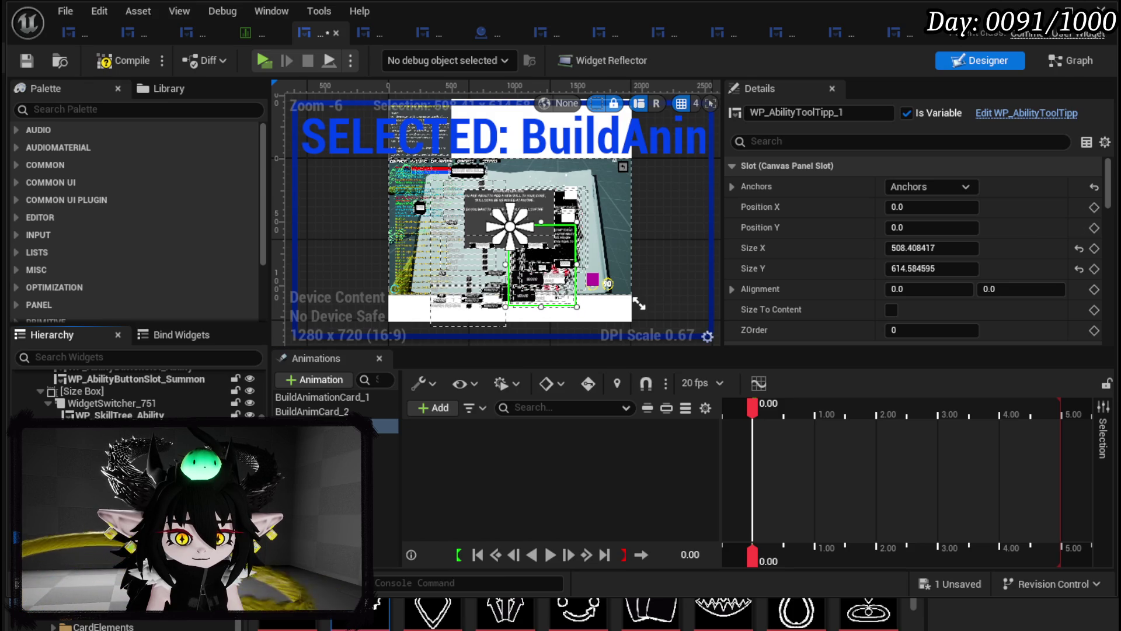
key("ctrl+d")
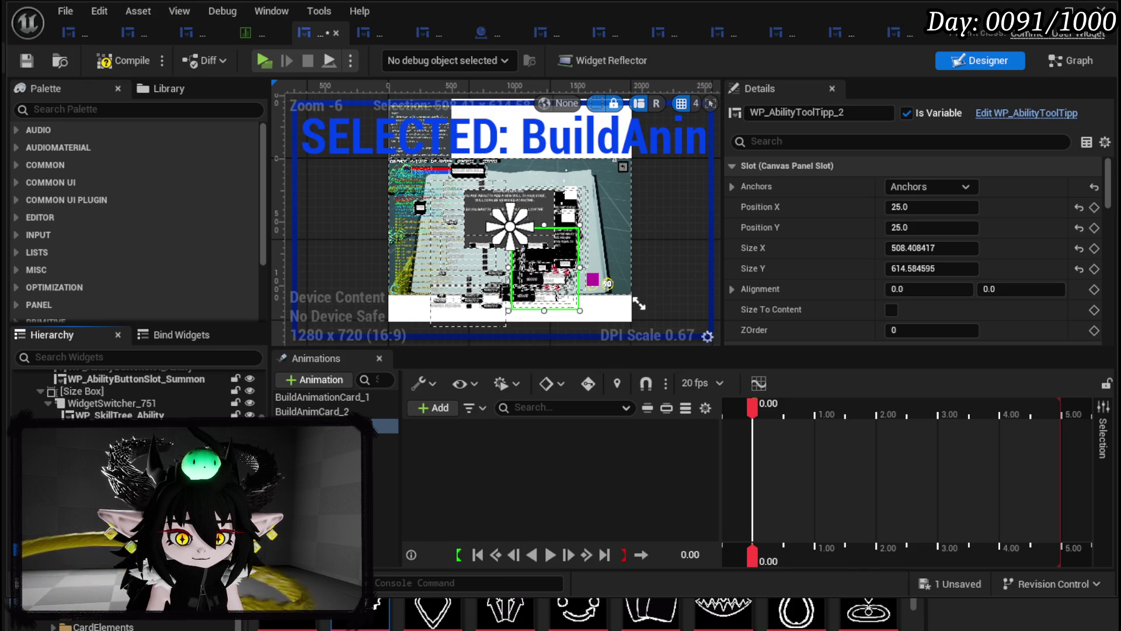
left_click(446, 407)
key("Escape")
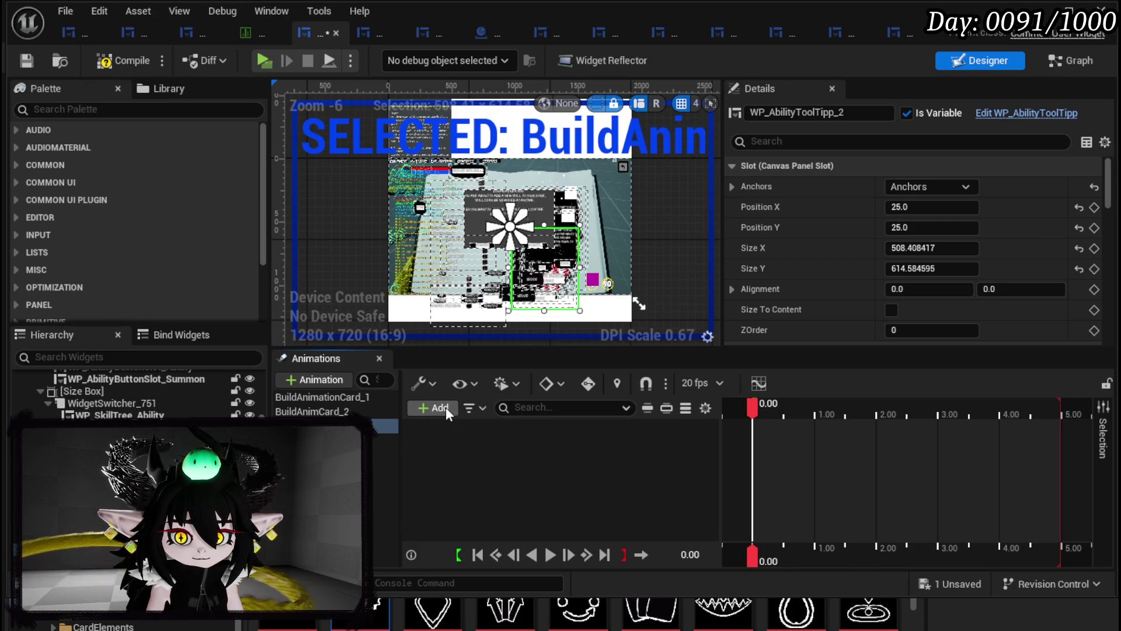
- Undo and redo recent edits until WP_AbilityToolTipp_2 is back in place
key("ctrl+z")
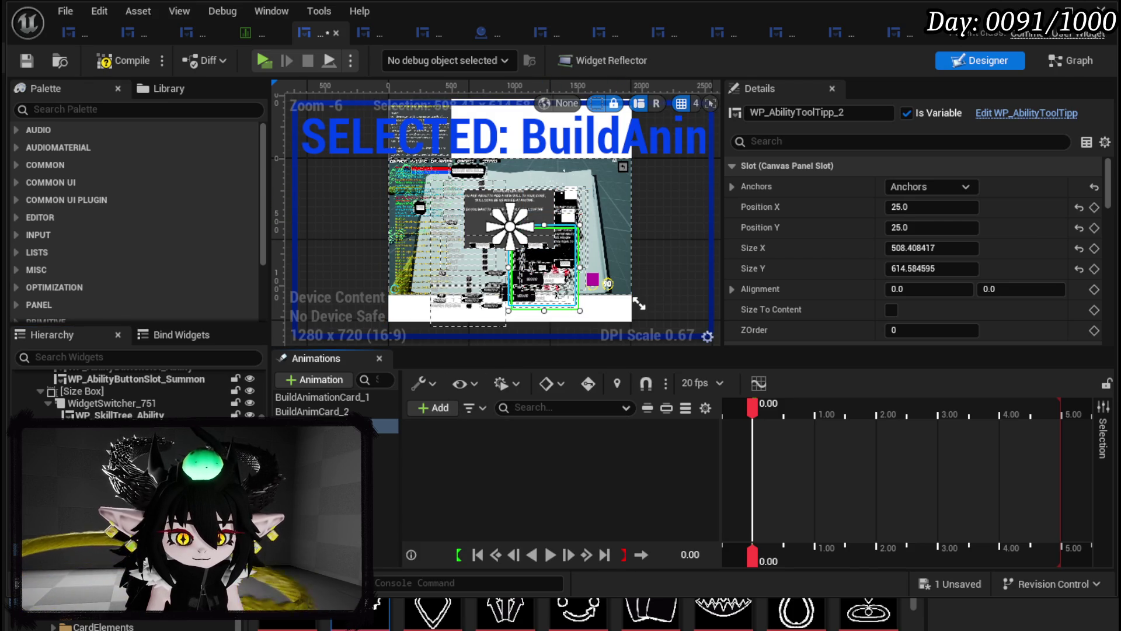
key("ctrl+z")
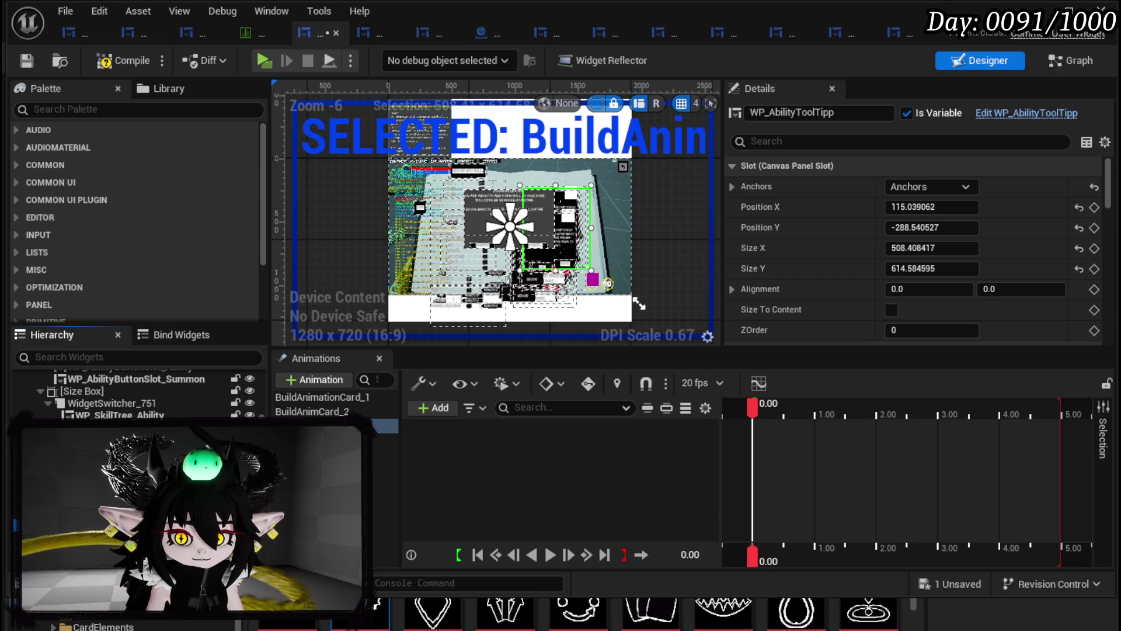
key("ctrl+y")
key("ctrl+y")
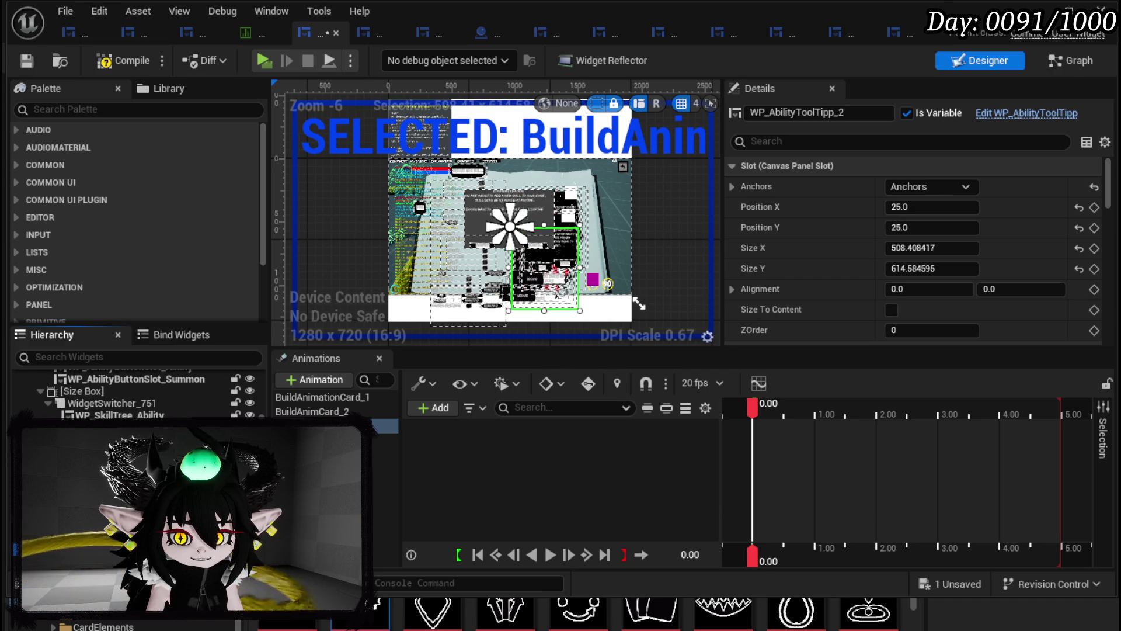
key("ctrl+y")
key("ctrl+z")
key("ctrl+y")
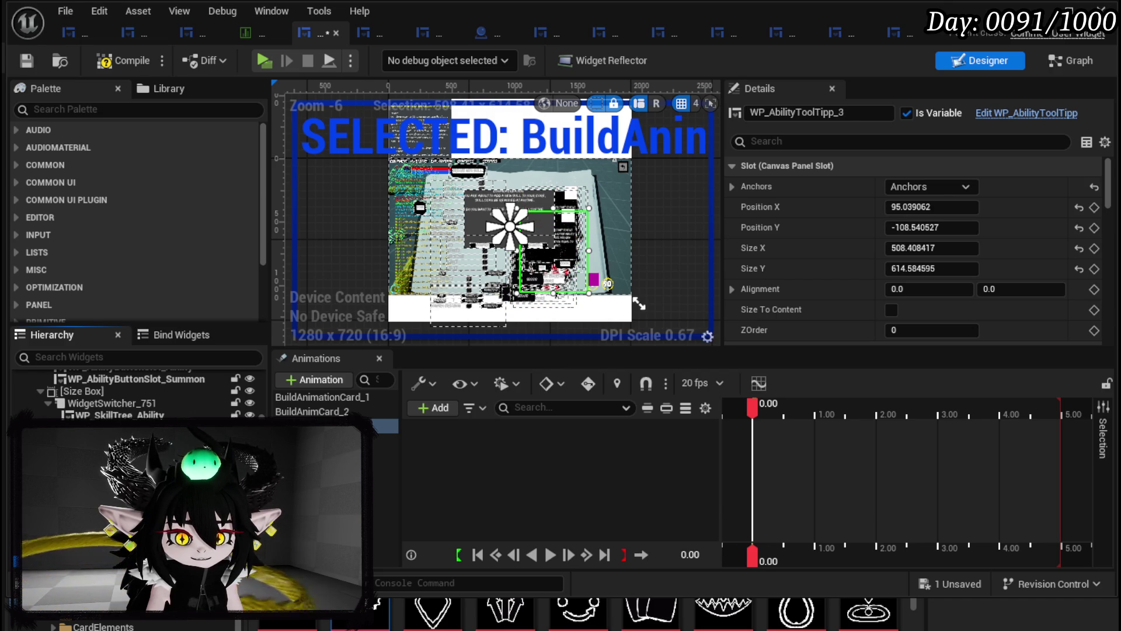
key("ctrl+z")
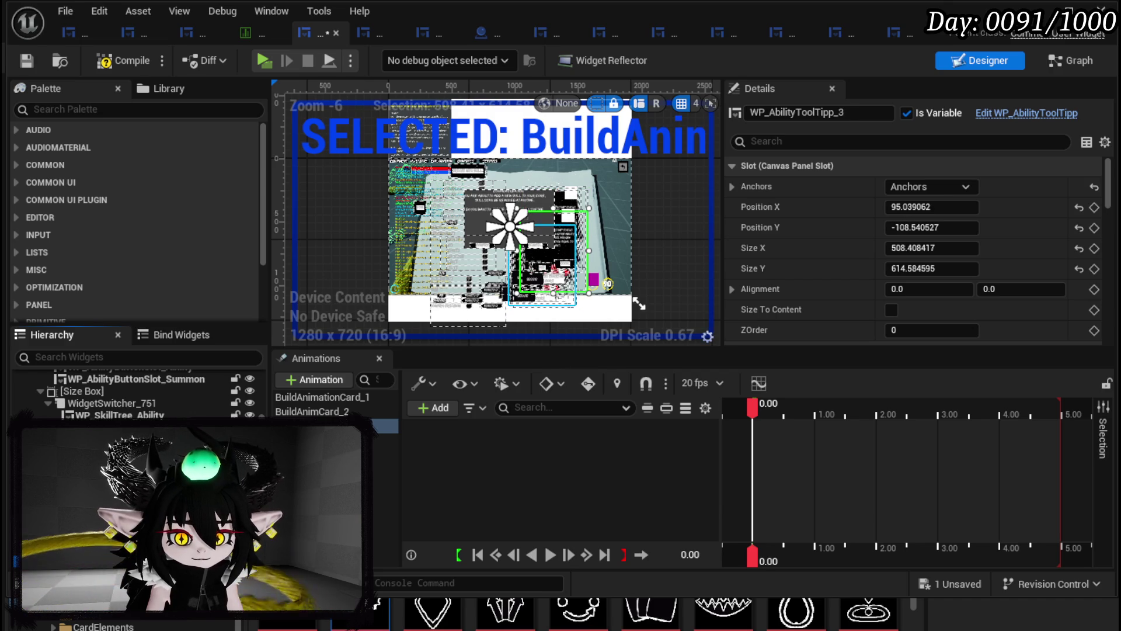
key("ctrl+z")
key("ctrl+y")
- Add a WP_AbilityToolTipp_2 track to the third card animation and preview it over time
left_click(433, 407)
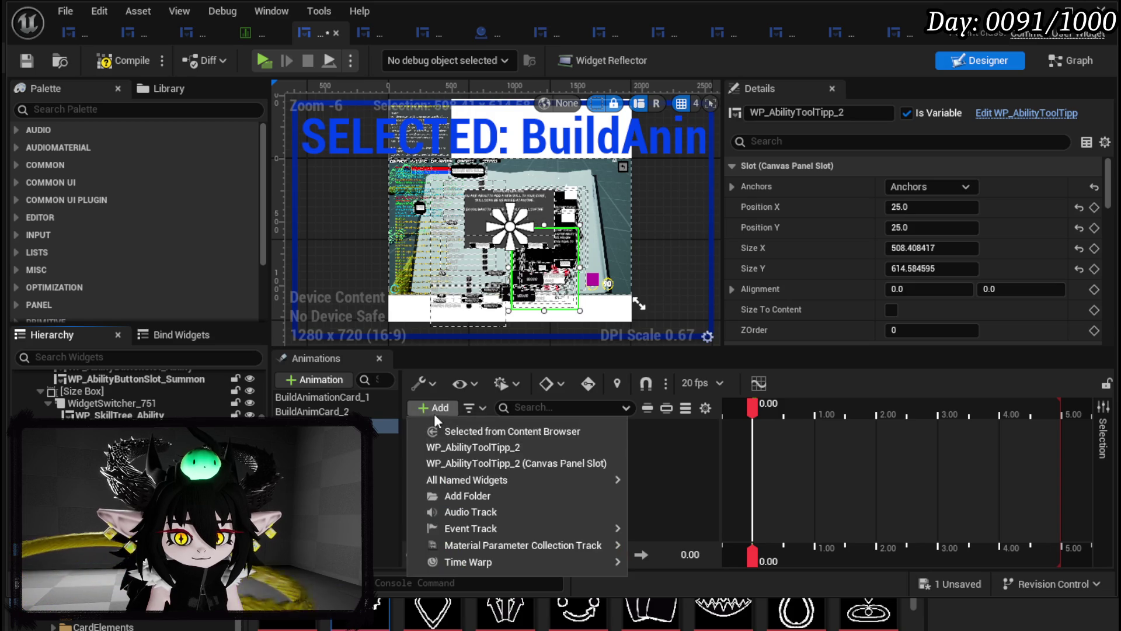
mouse_move(468, 480)
left_click(473, 446)
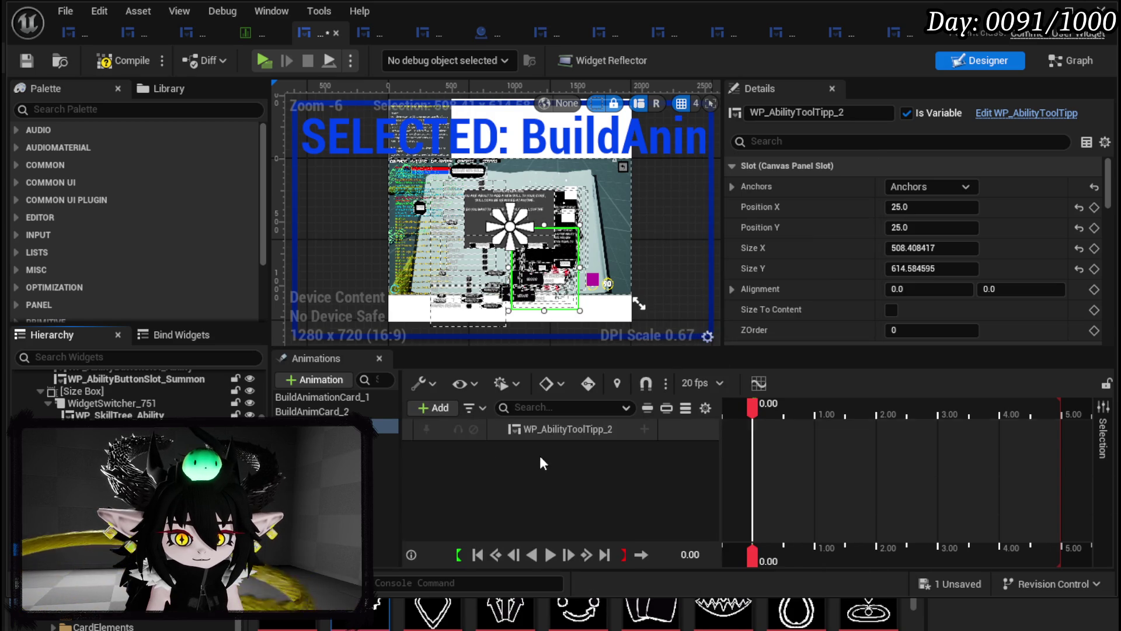
left_click(539, 431)
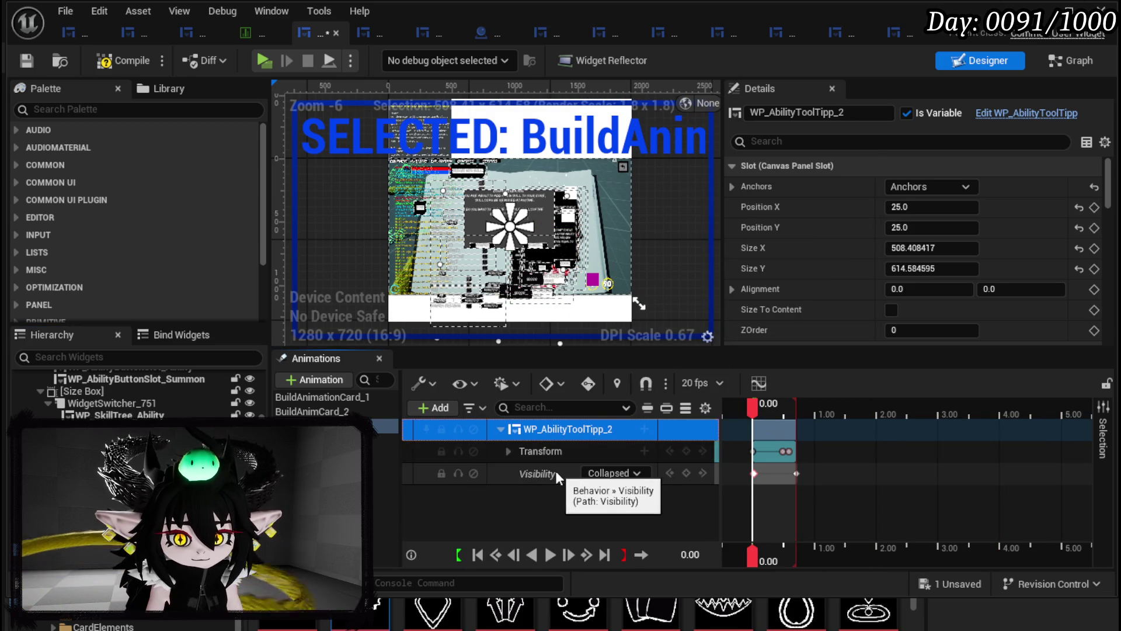
mouse_move(753, 401)
left_mouse_down()
mouse_move(786, 404)
mouse_move(754, 405)
left_mouse_up()
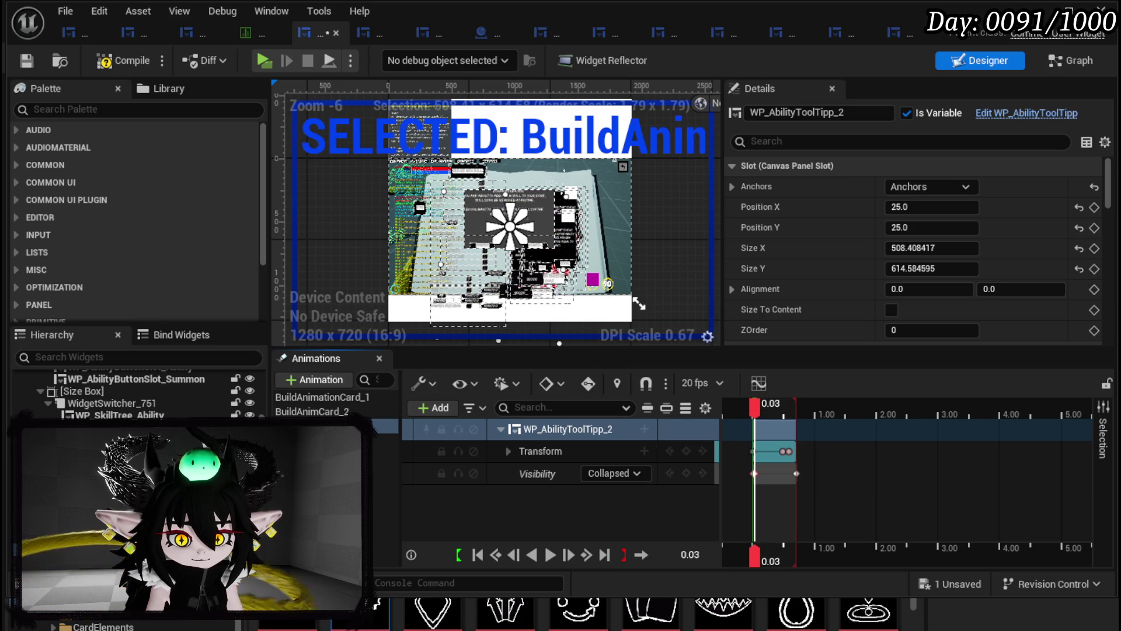
left_click(335, 467)
scroll(566, 284, "up", 2)
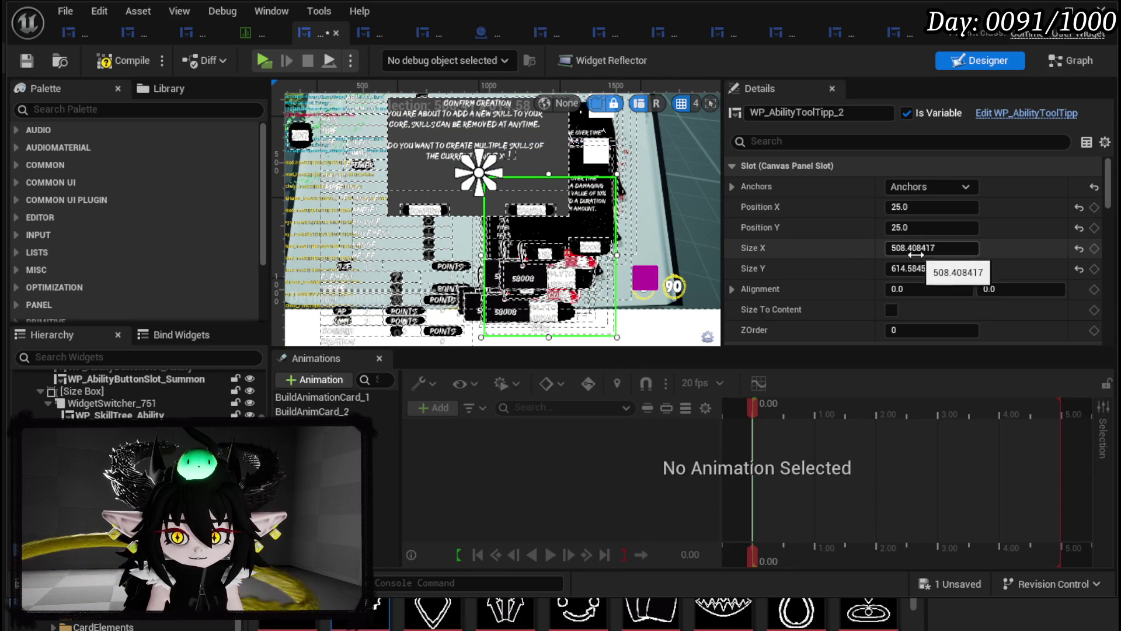
- Nudge WP_AbilityToolTipp_2 slightly left, keeping its height, and preview the animation at 0.56 seconds
mouse_move(915, 269)
left_mouse_down()
mouse_move(926, 268)
mouse_move(902, 269)
mouse_move(912, 269)
left_mouse_up()
key("ctrl+z")
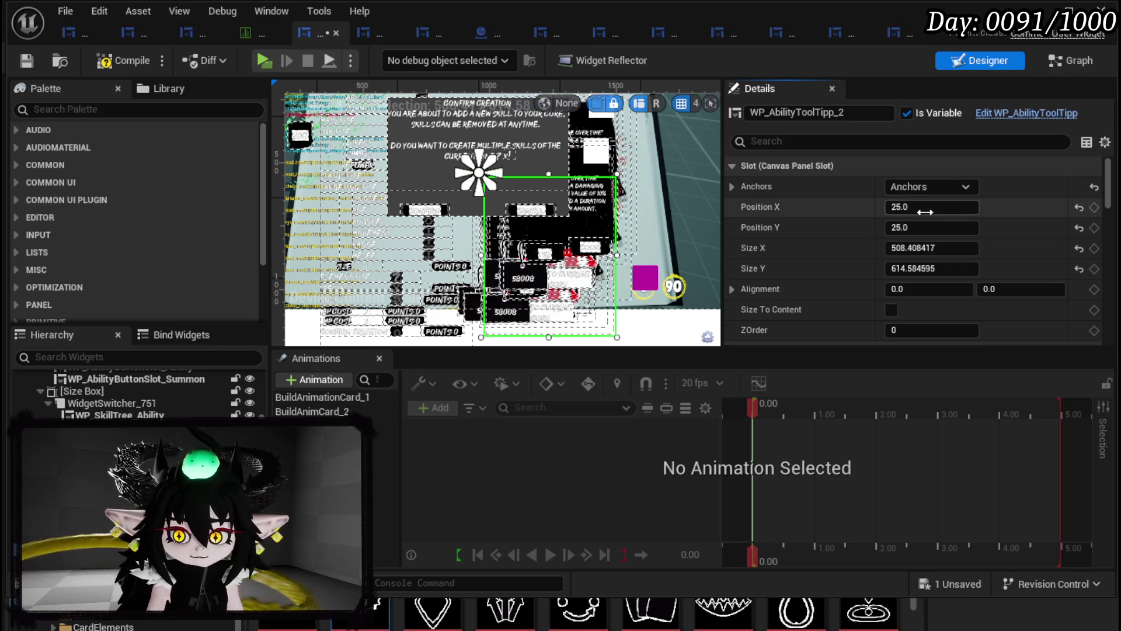
mouse_move(911, 207)
left_mouse_down()
mouse_move(934, 207)
mouse_move(863, 207)
mouse_move(922, 228)
mouse_move(876, 227)
left_mouse_up()
scroll(536, 221, "down", 3)
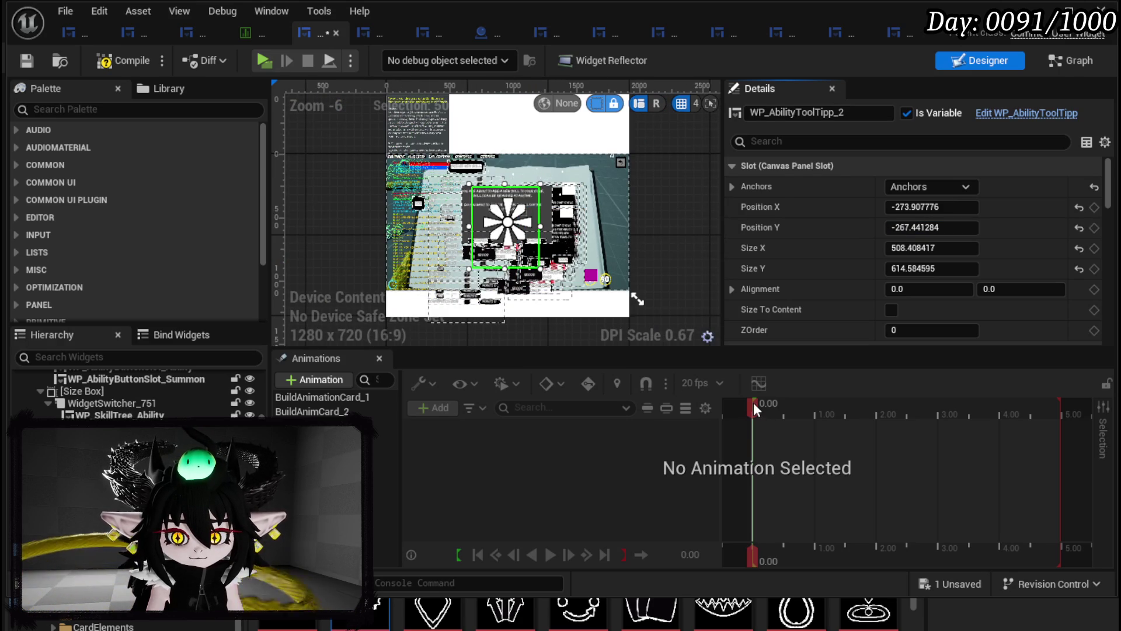
mouse_move(757, 403)
left_mouse_down()
mouse_move(792, 405)
mouse_move(755, 407)
left_mouse_up()
left_click(376, 405)
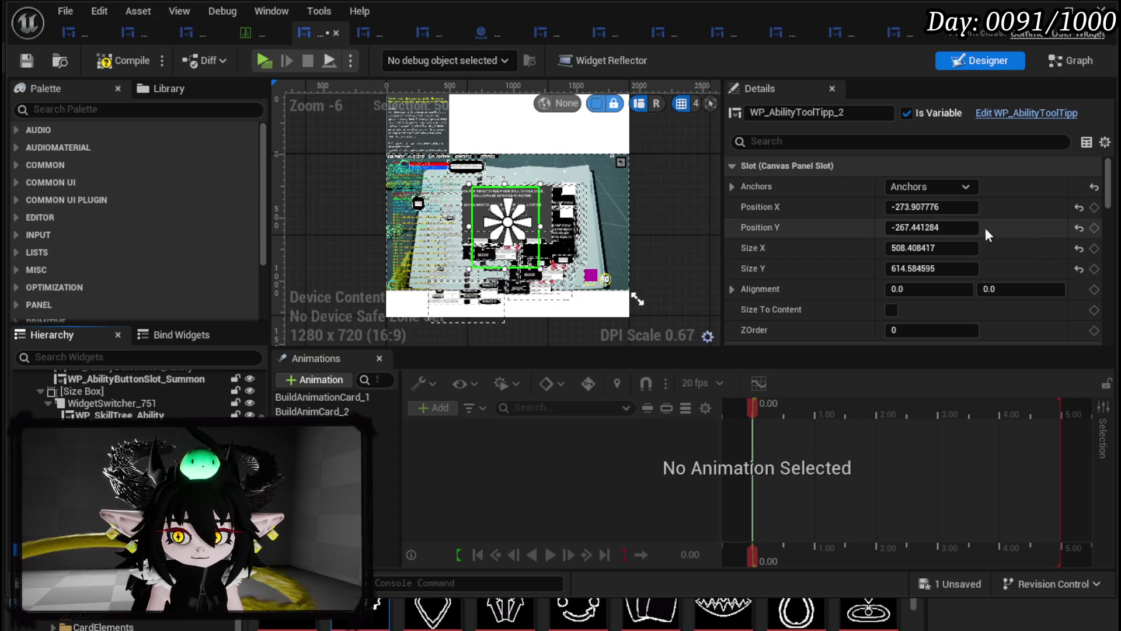
- Reposition WP_AbilityToolTipp_2 and WP_AbilityToolTipp_3, then create and select a new card animation
left_click_drag(928, 227, 924, 208)
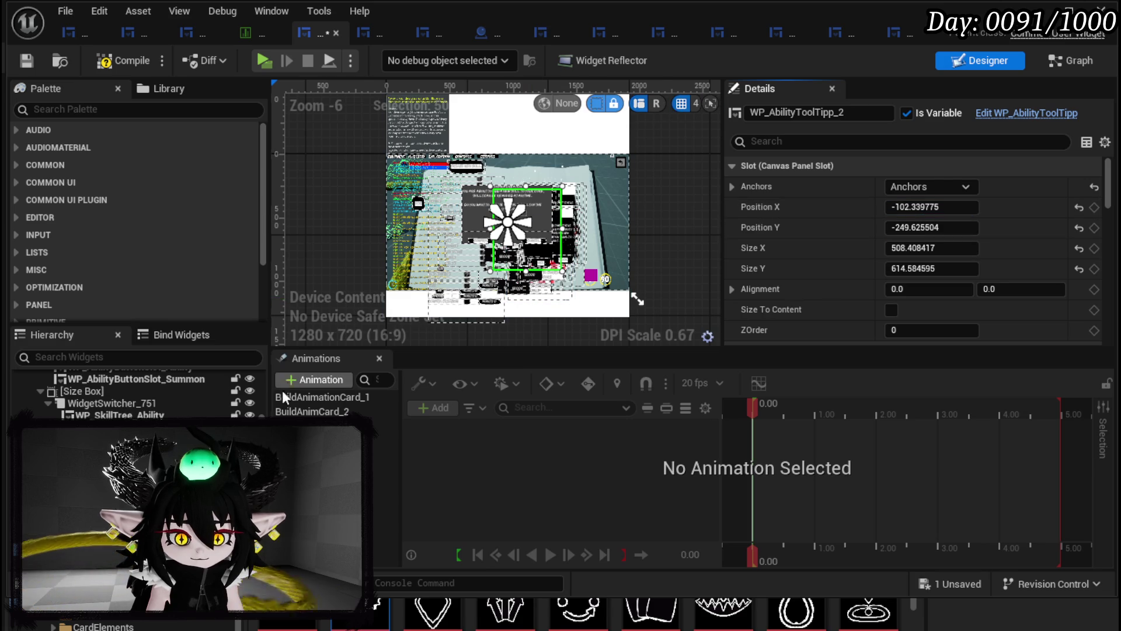
left_click(175, 444)
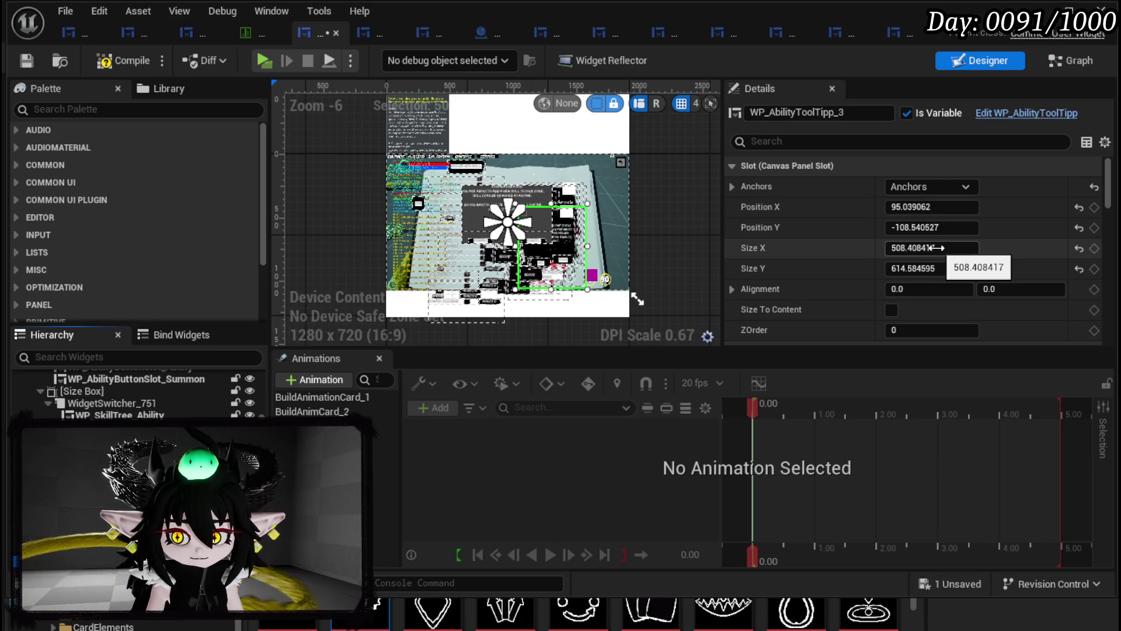
mouse_move(928, 227)
left_mouse_down()
mouse_move(957, 222)
mouse_move(940, 207)
left_mouse_up()
left_click(320, 380)
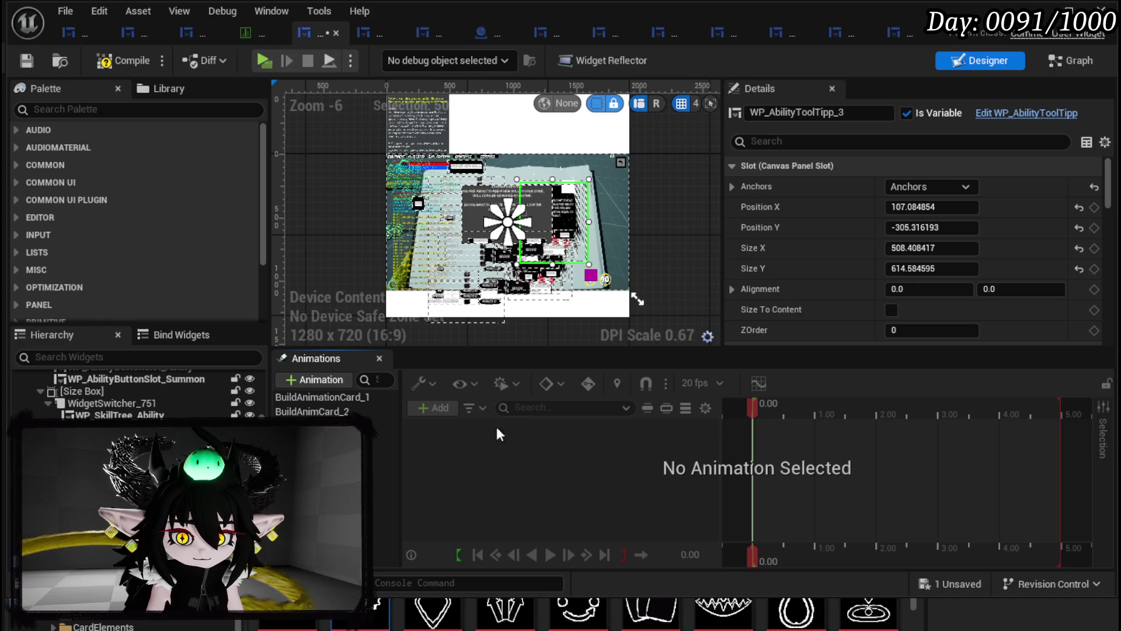
left_click(385, 441)
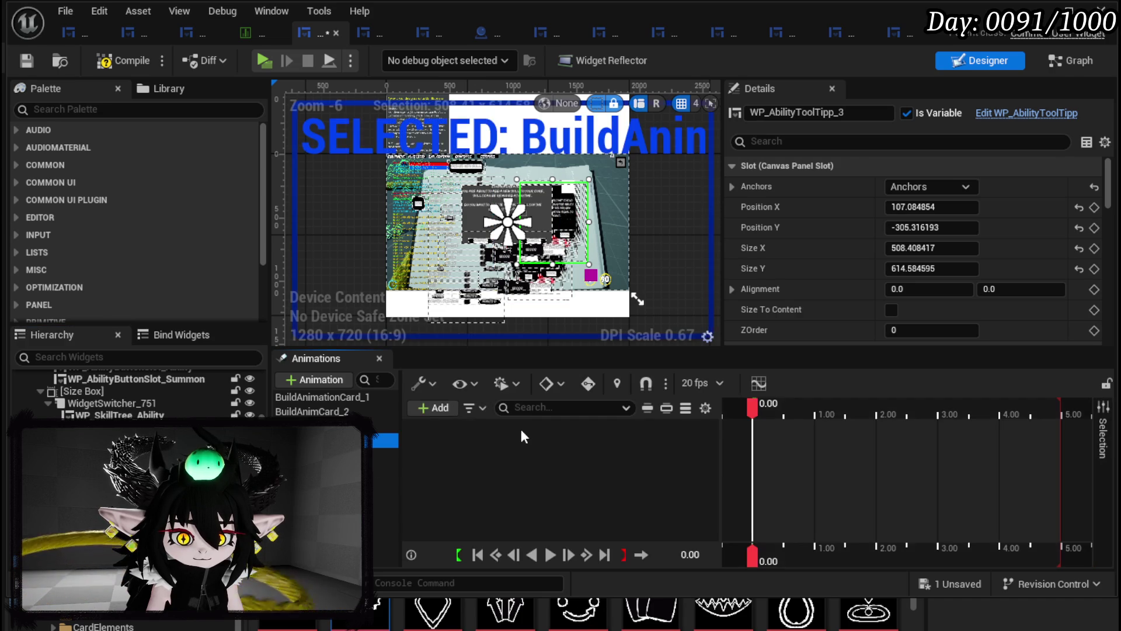
- Add a WP_AbilityToolTipp_3 track and paste the _2 card's Transform and Visibility tracks onto it
left_click(435, 407)
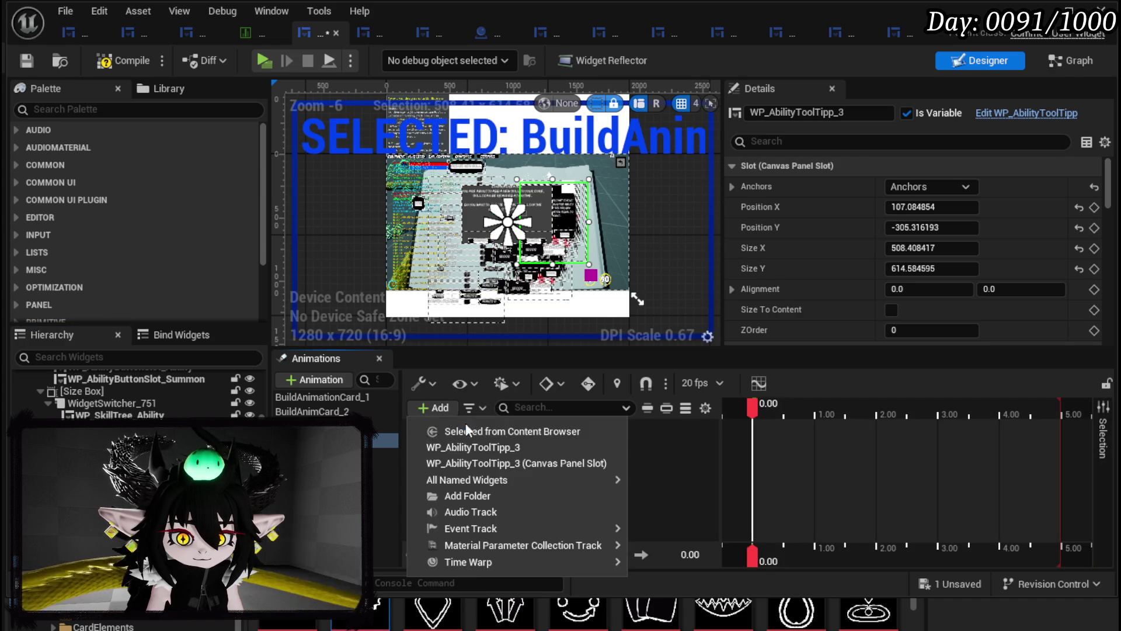
left_click(485, 447)
left_click(384, 440)
left_click(524, 451)
left_click(531, 472, "shift")
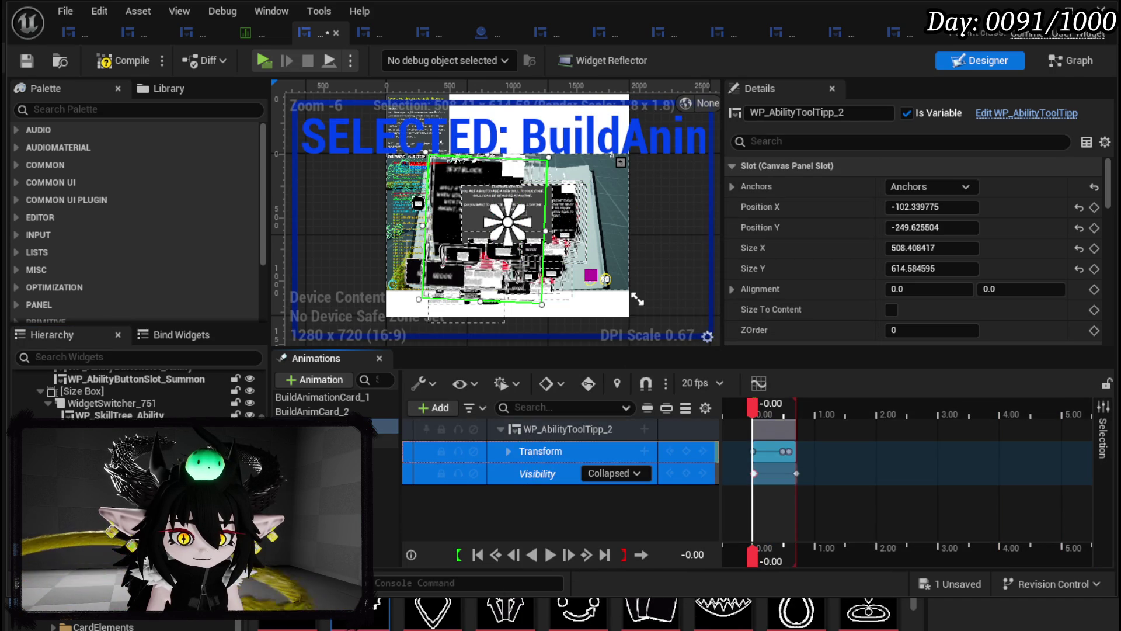
left_click(385, 440)
left_click(562, 436)
key("ctrl+v")
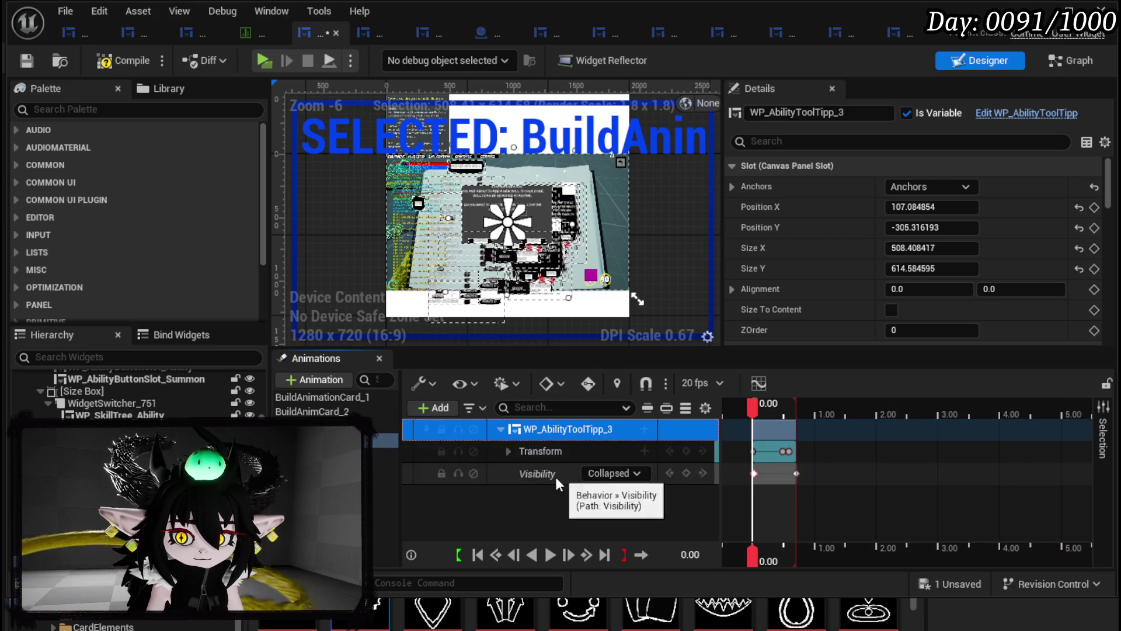
- Save the widget blueprint and bring up WP_AbilityToolTipp_1's anchor presets
left_click(27, 62)
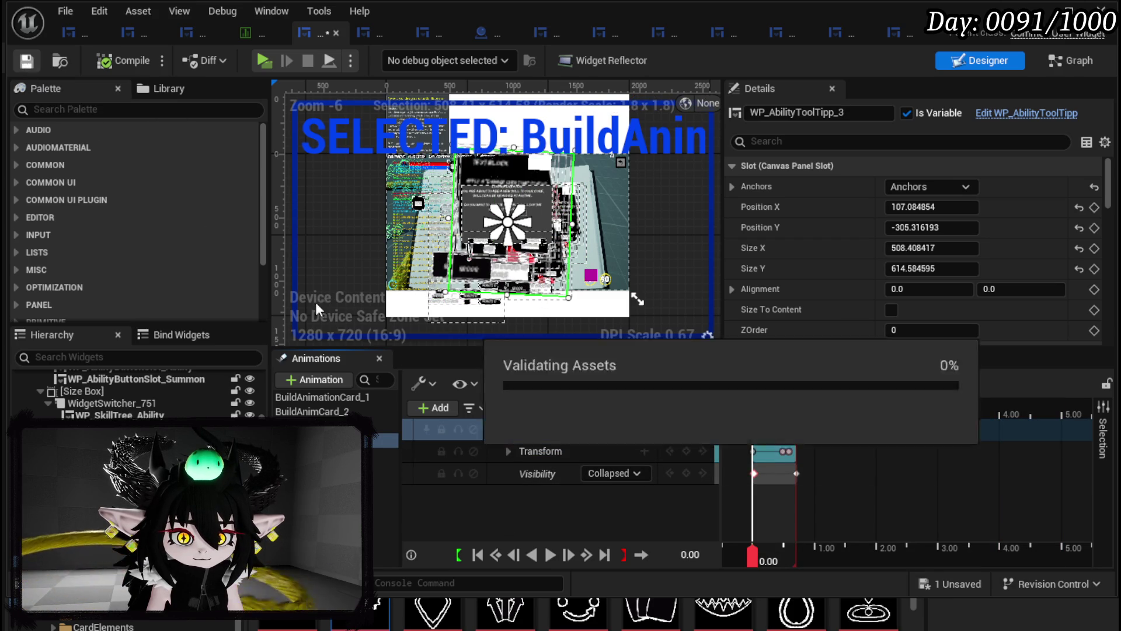
left_click(539, 274)
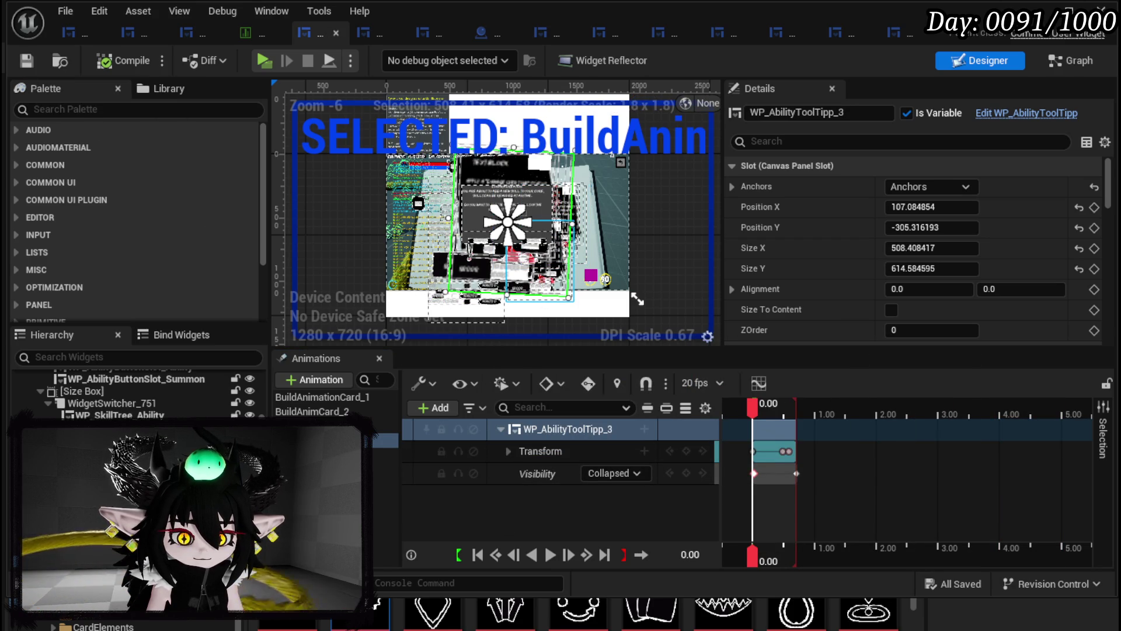
left_click(910, 188)
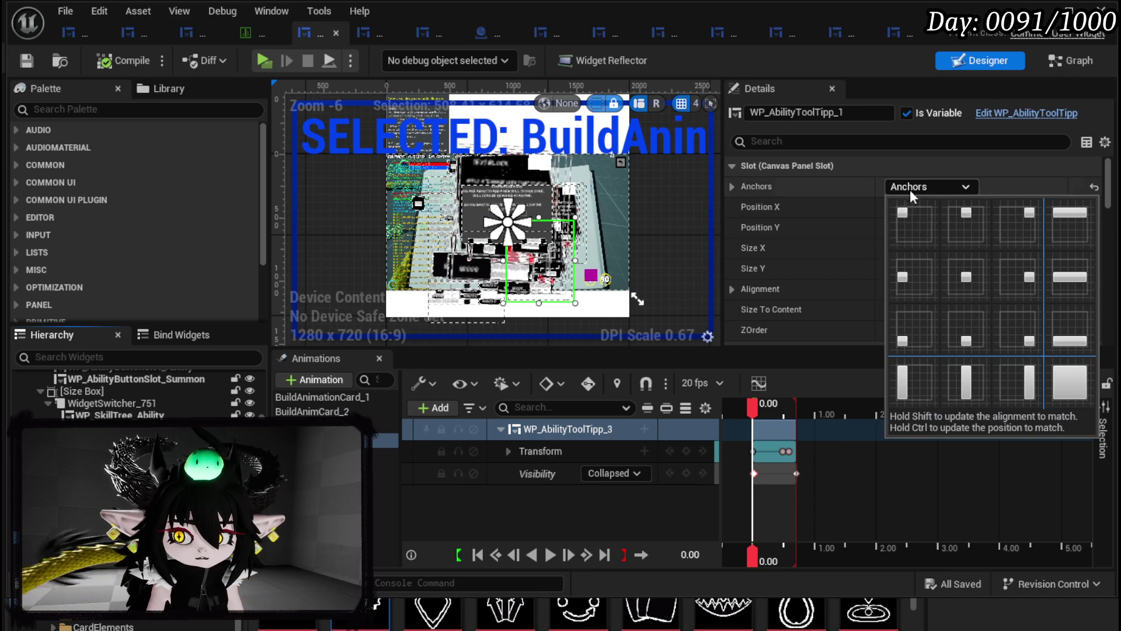
- Anchor WP_AbilityToolTipp_1 to the top-left at 0,0 and check WP_AbilityToolTipp_3's transform
left_click(915, 223)
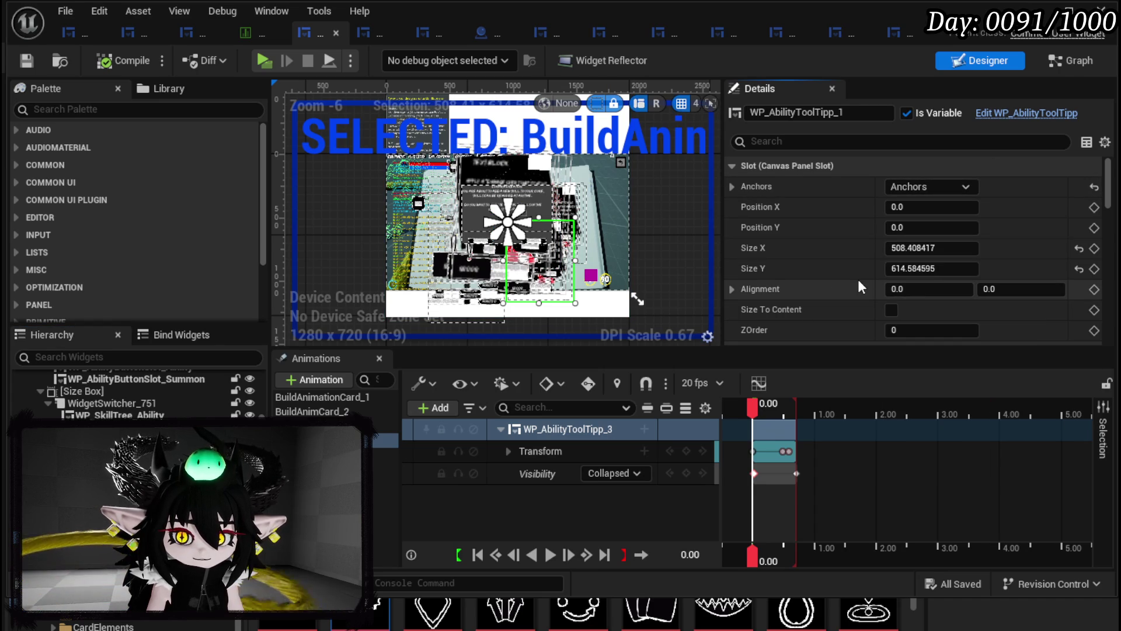
scroll(817, 286, "down", 5)
scroll(818, 286, "down", 10)
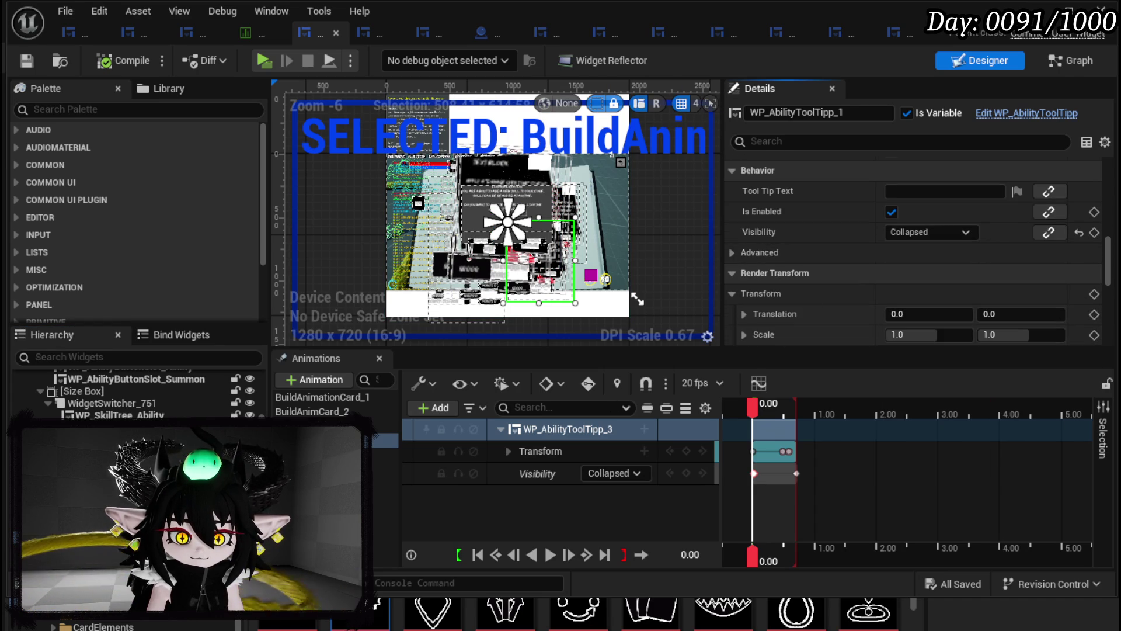
left_click(105, 444)
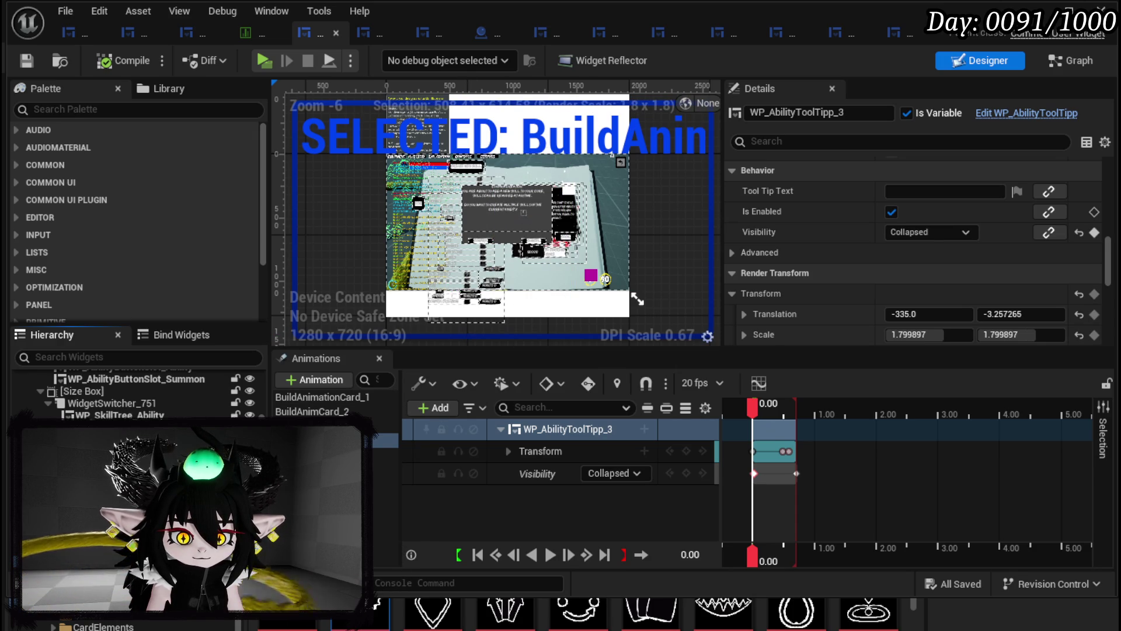
key("Up")
key("Down")
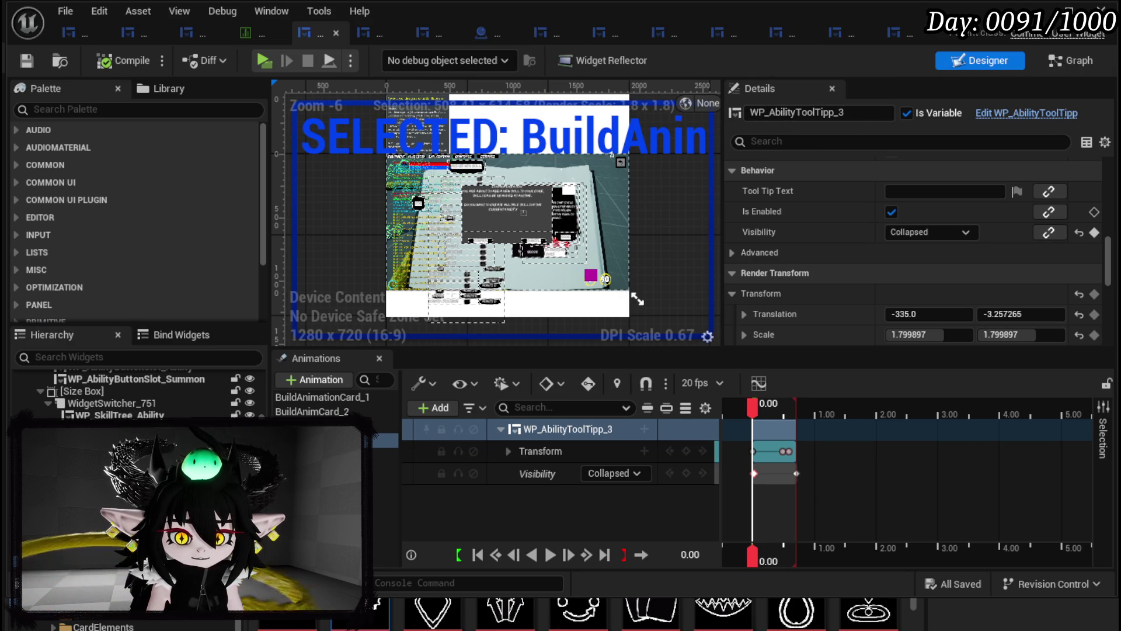
- Preview BuildAnimCard_2's tracks, deselect it, and switch to the blueprint Graph
left_click(386, 467)
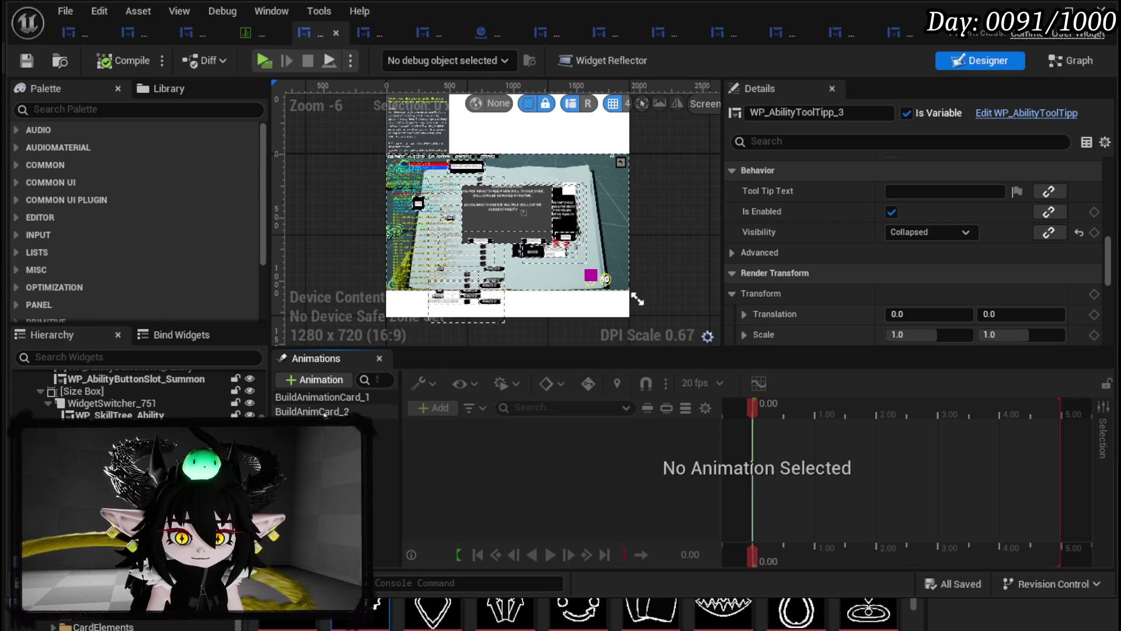
left_click(373, 411)
left_click(386, 441)
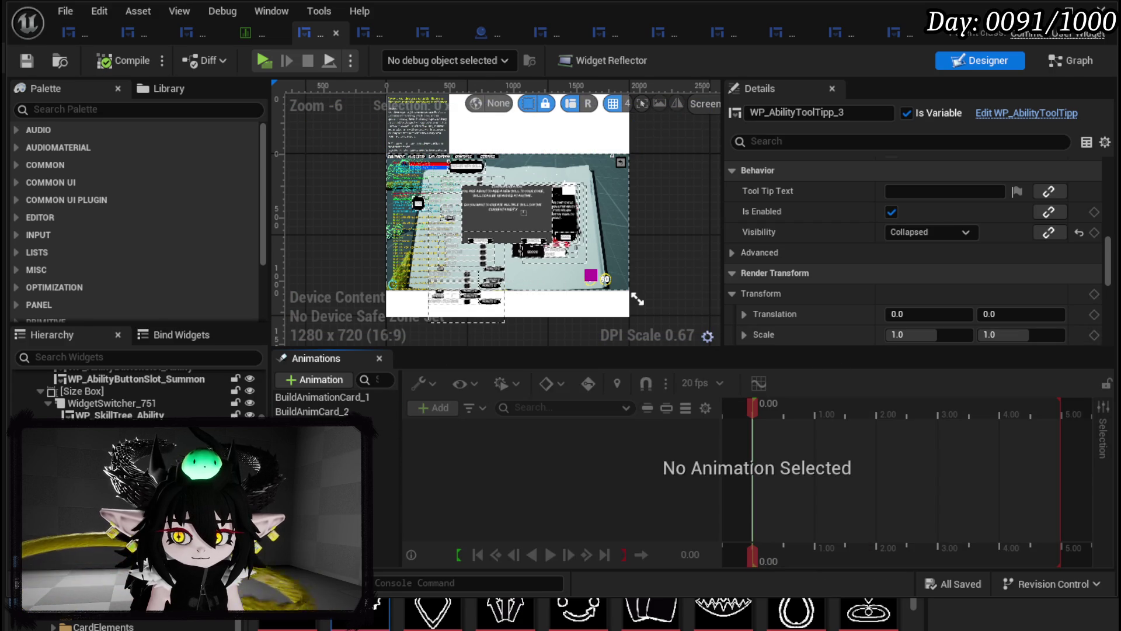
left_click(1084, 61)
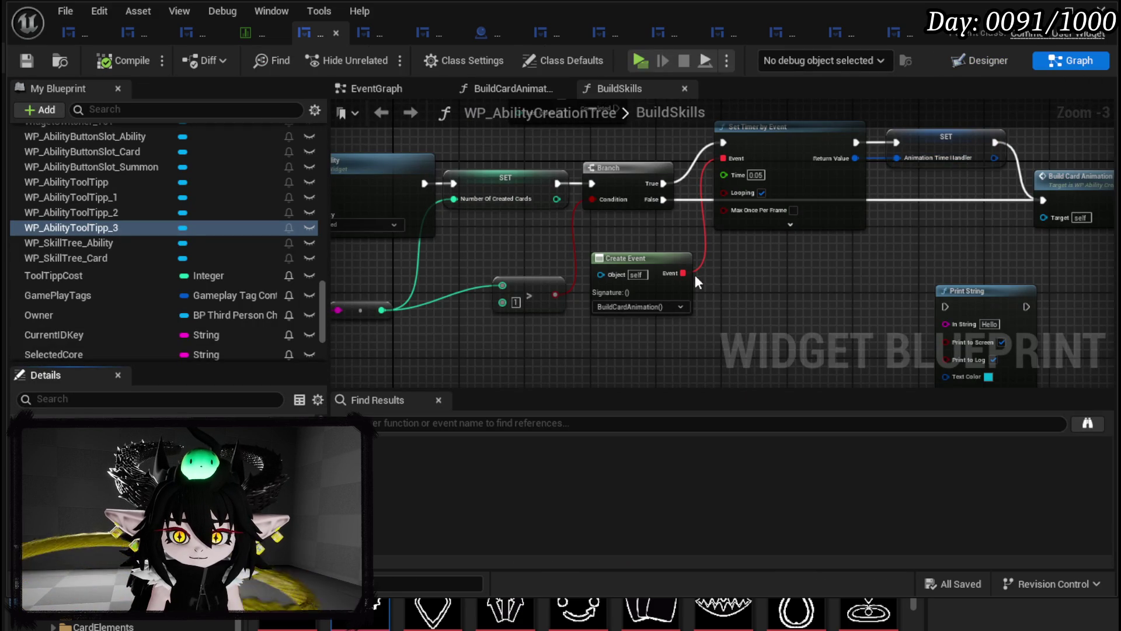
- Open BuildCardAnimation, move the Build Animation Card 1 getter up, and paste one Play Animation copy
scroll(146, 236, "up", 15)
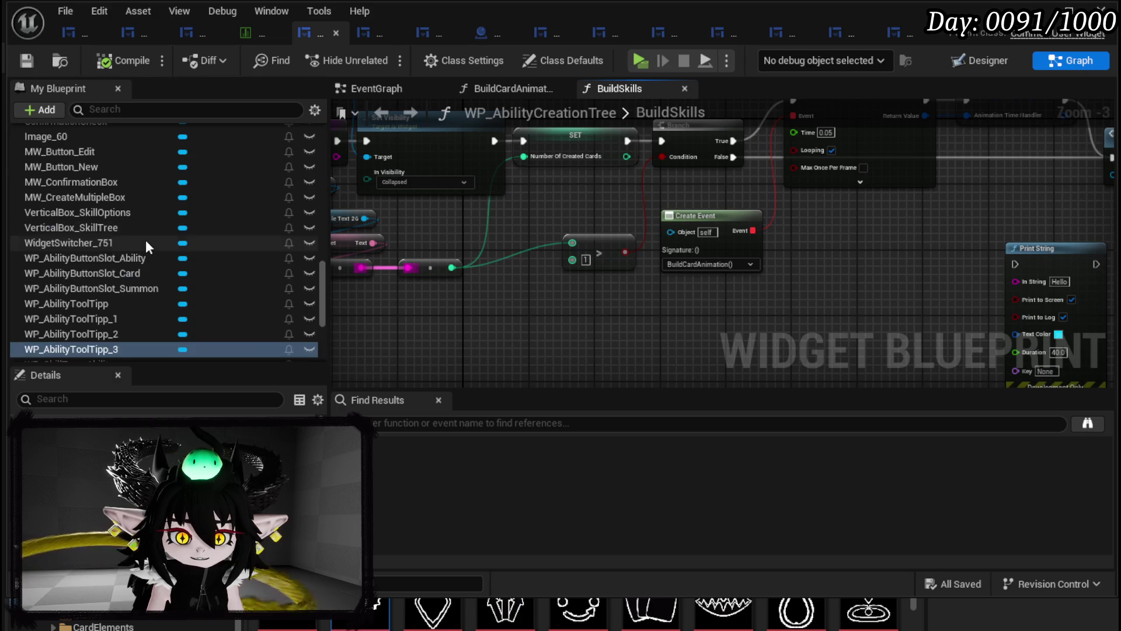
double_click(110, 227)
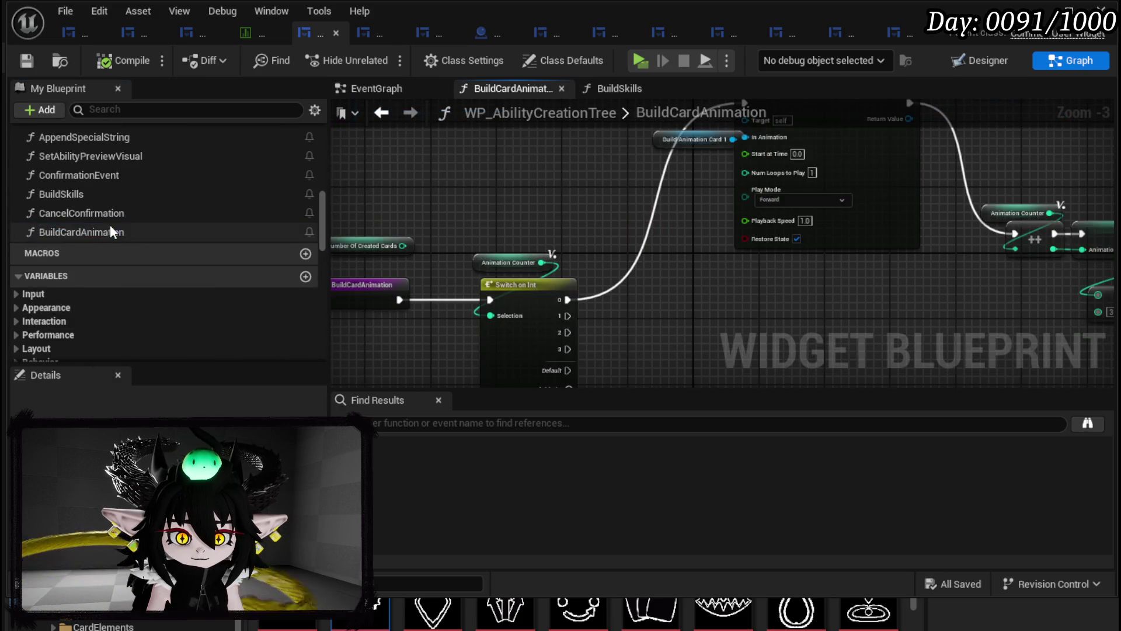
left_click_drag(459, 305, 503, 376)
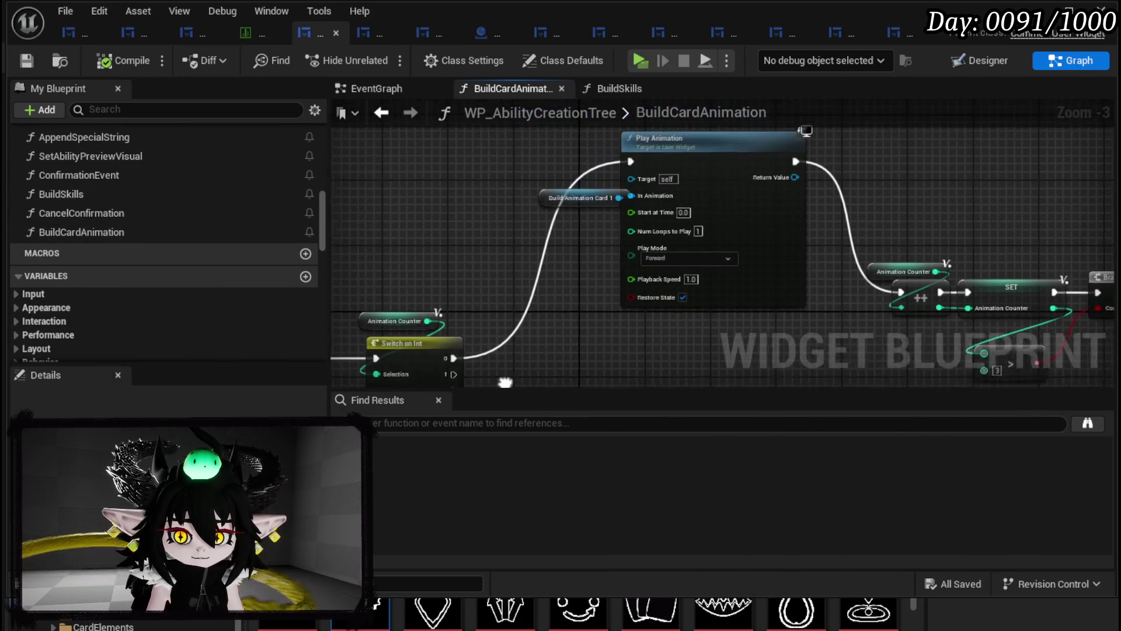
left_click_drag(540, 210, 503, 198)
left_click(703, 243)
key("ctrl+c")
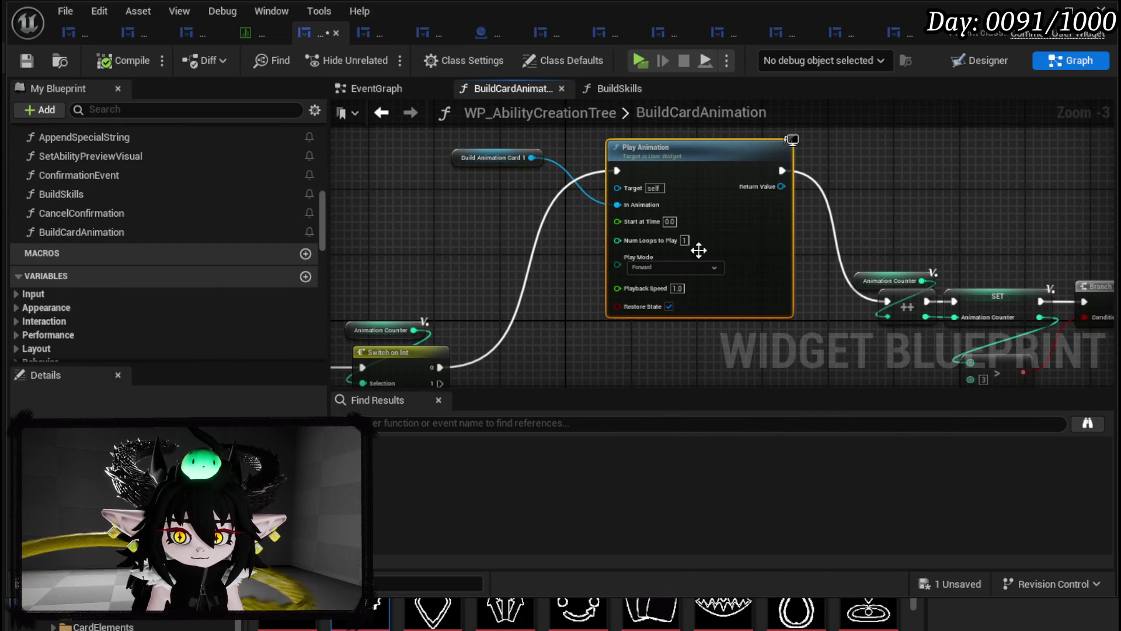
key("ctrl+v")
mouse_move(607, 260)
left_mouse_down()
mouse_move(539, 220)
mouse_move(618, 318)
mouse_move(608, 263)
mouse_move(633, 286)
left_mouse_up()
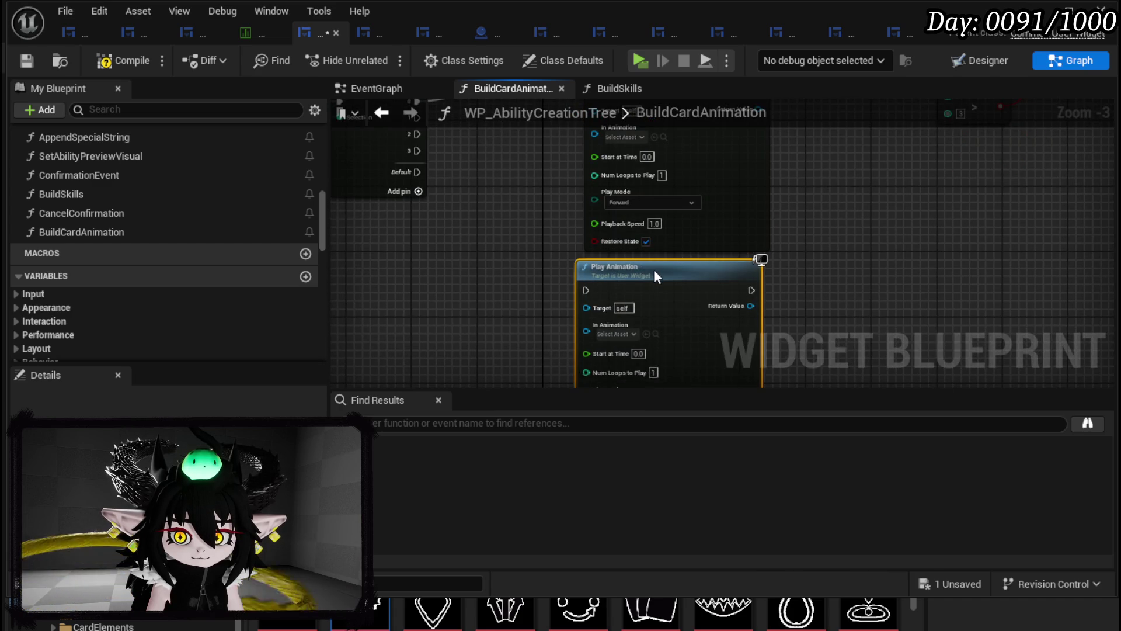
- Paste a second Play Animation copy and place it below the first duplicate
scroll(645, 275, "down", 2)
key("ctrl+v")
left_click_drag(633, 308, 639, 295)
scroll(113, 209, "down", 3)
scroll(113, 210, "up", 8)
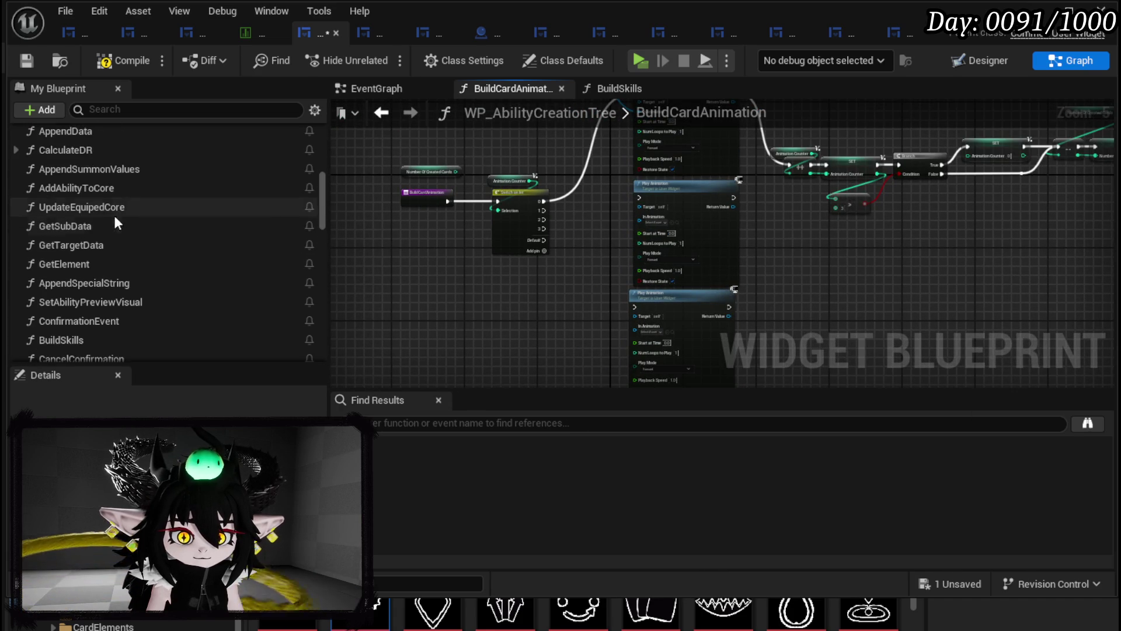
scroll(129, 221, "up", 3)
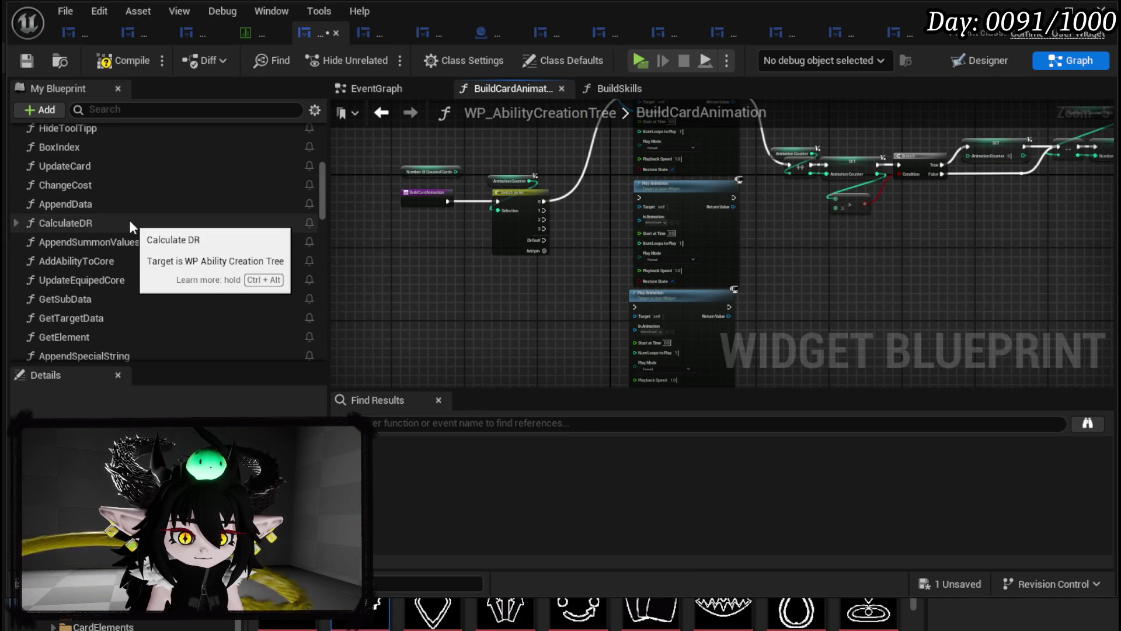
scroll(128, 220, "up", 6)
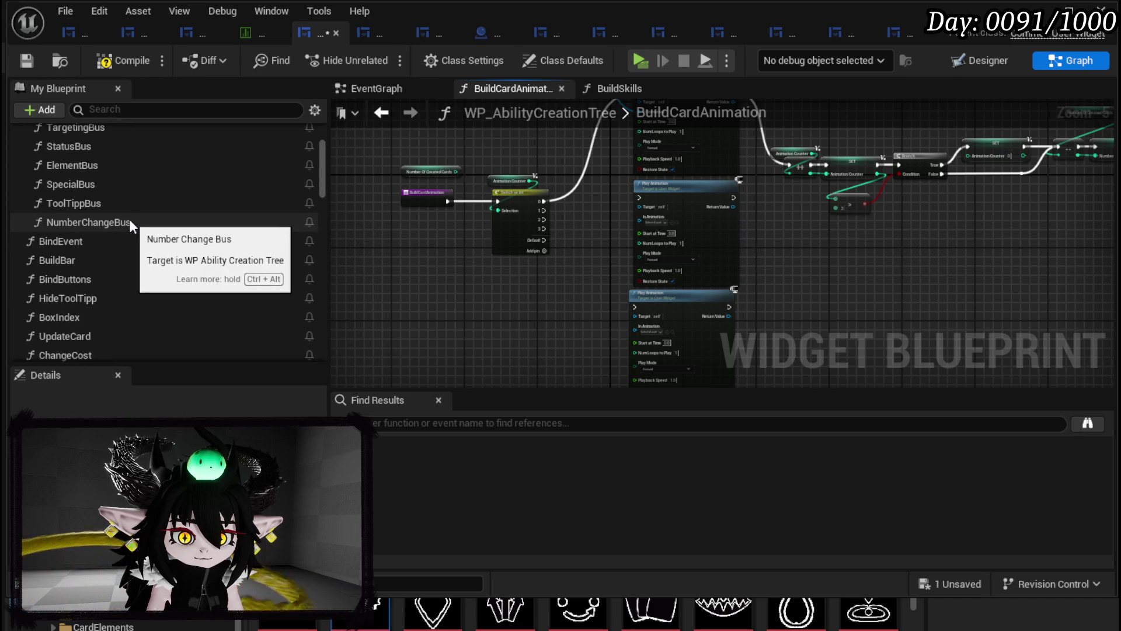
scroll(128, 219, "down", 12)
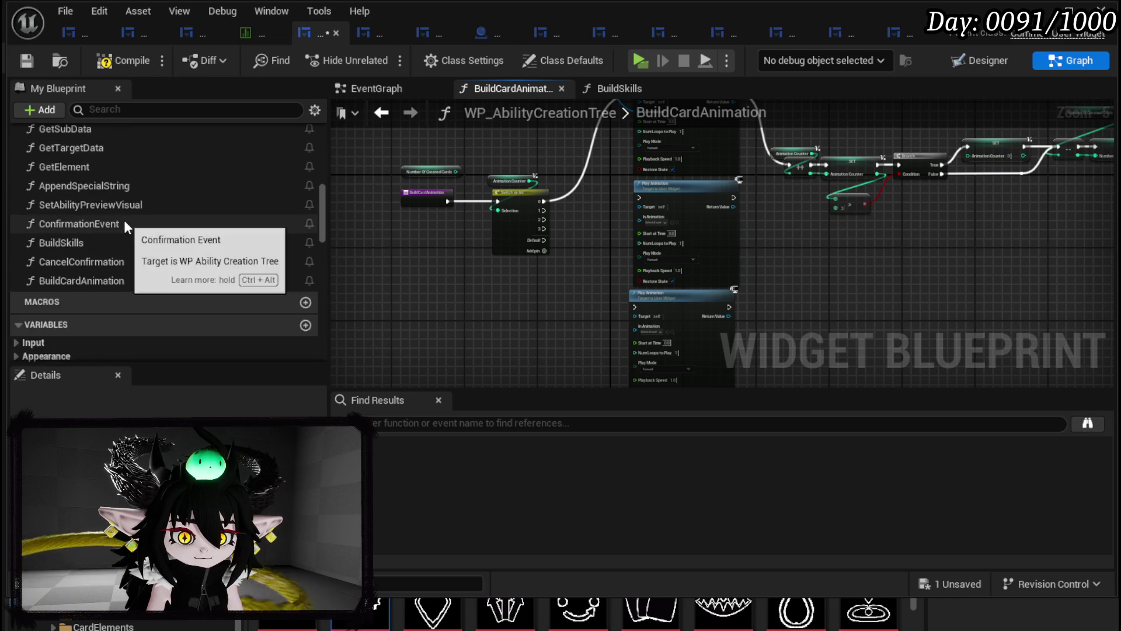
left_click(100, 195)
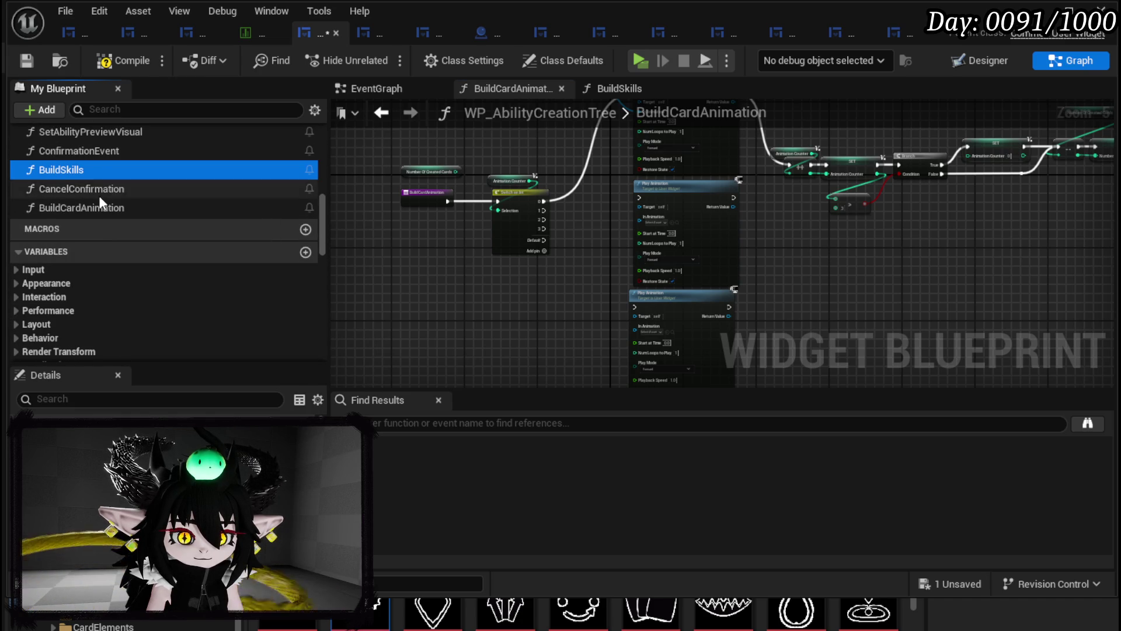
scroll(25, 321, "down", 3)
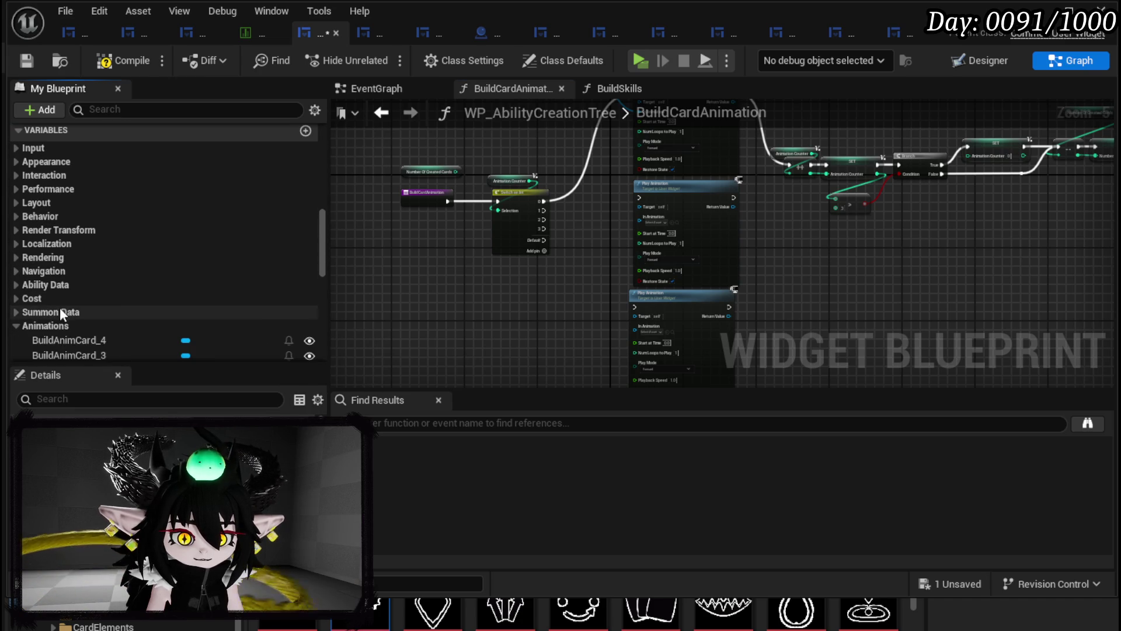